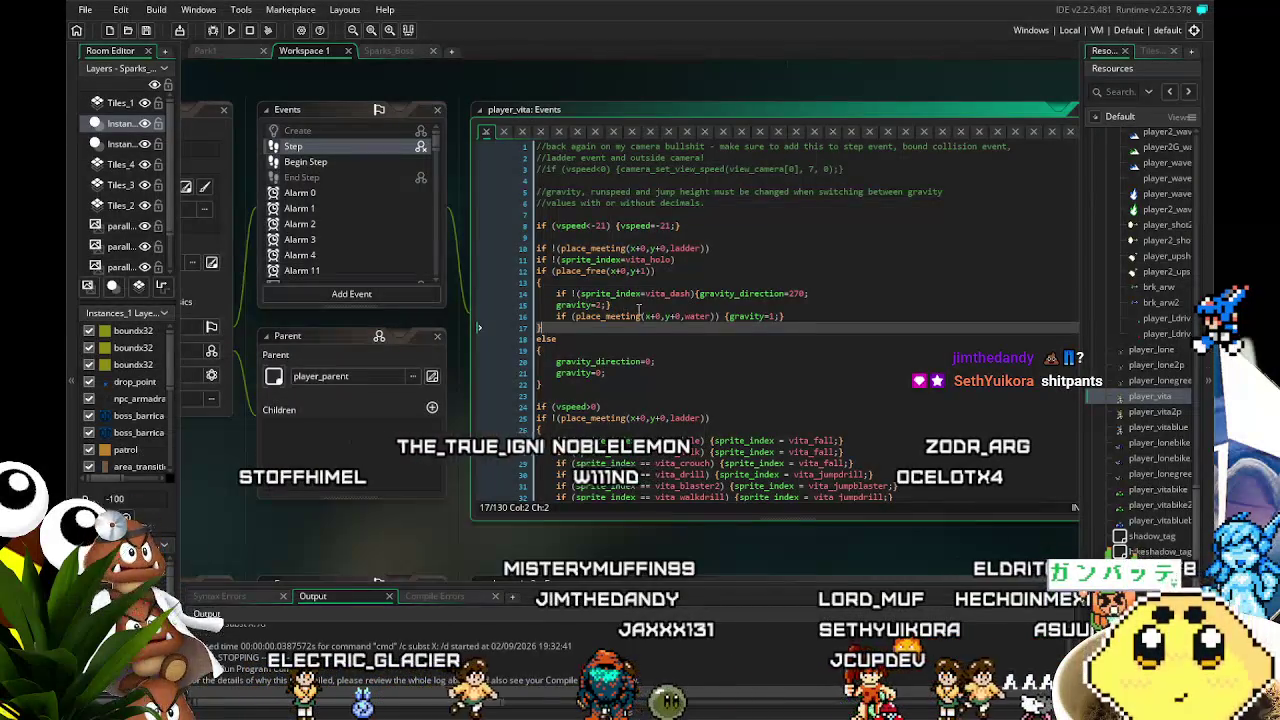
Add else if !(sprite_index=vita_driver_sustain) setting gravity_direction=270 and gravity=2, then save the event
{"action": "left_click", "coordinate": [635, 305]}
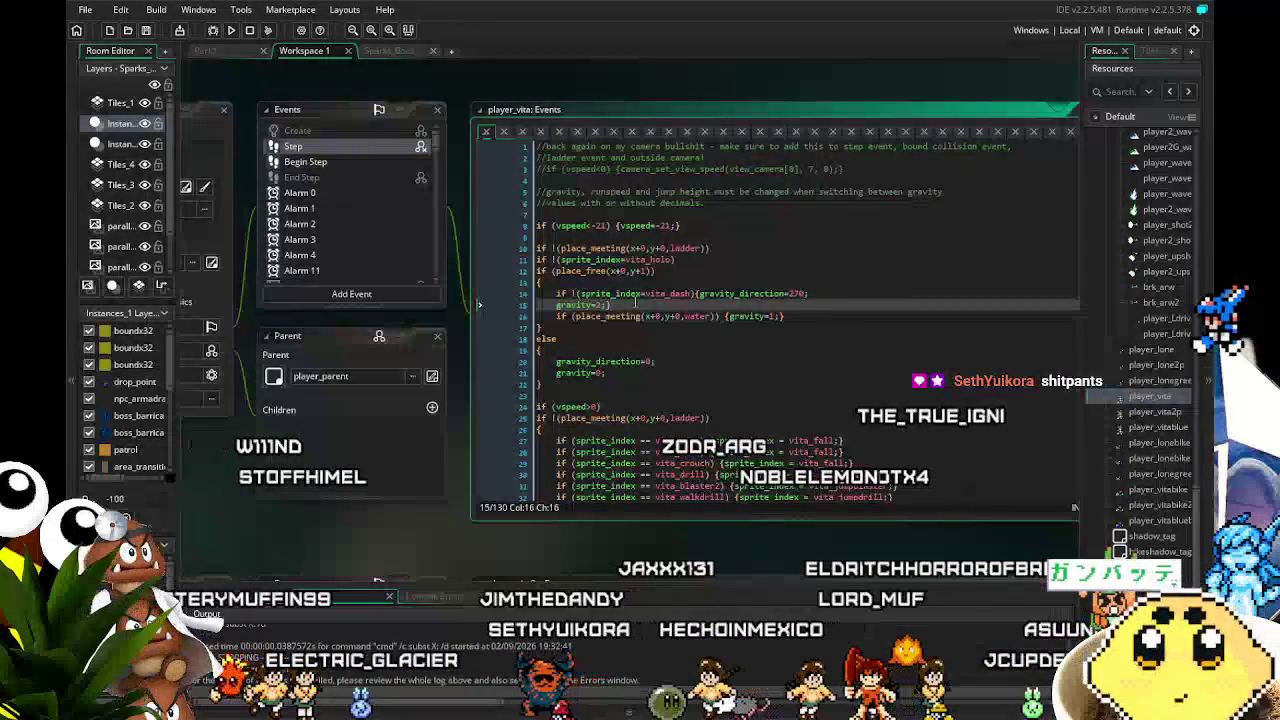
{"action": "key", "text": "Return"}
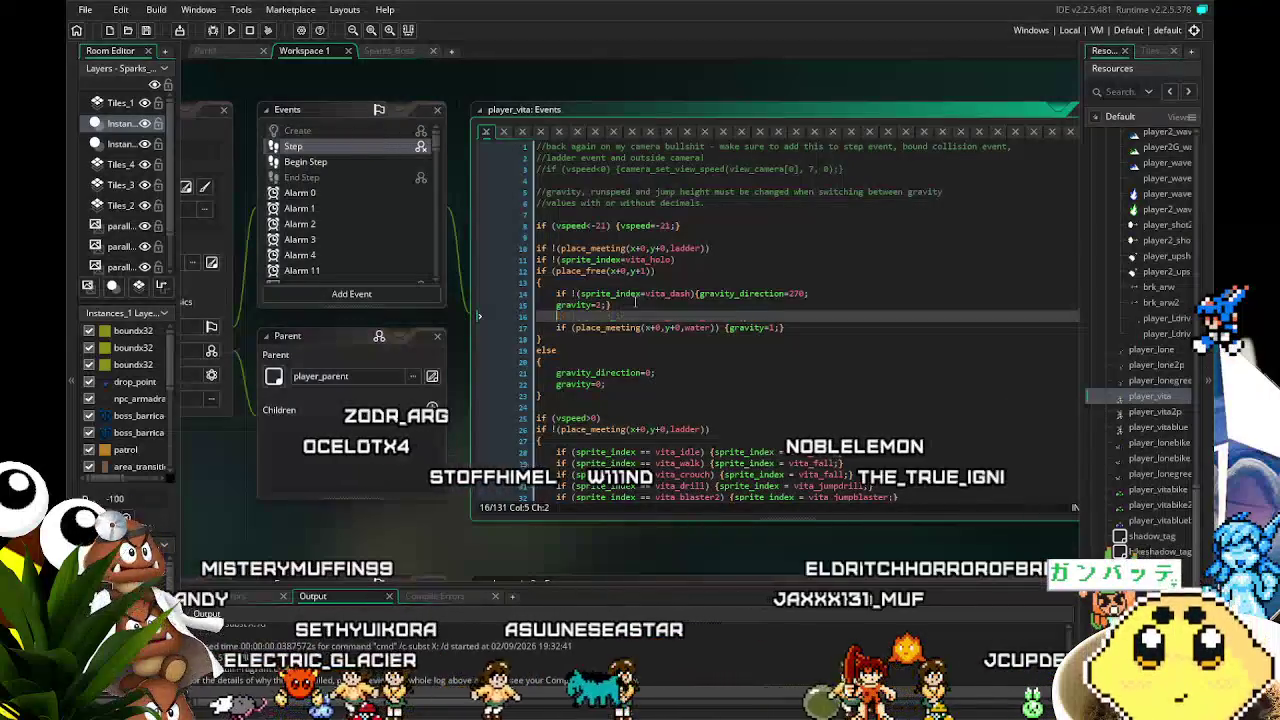
{"action": "key", "text": "ctrl+z"}
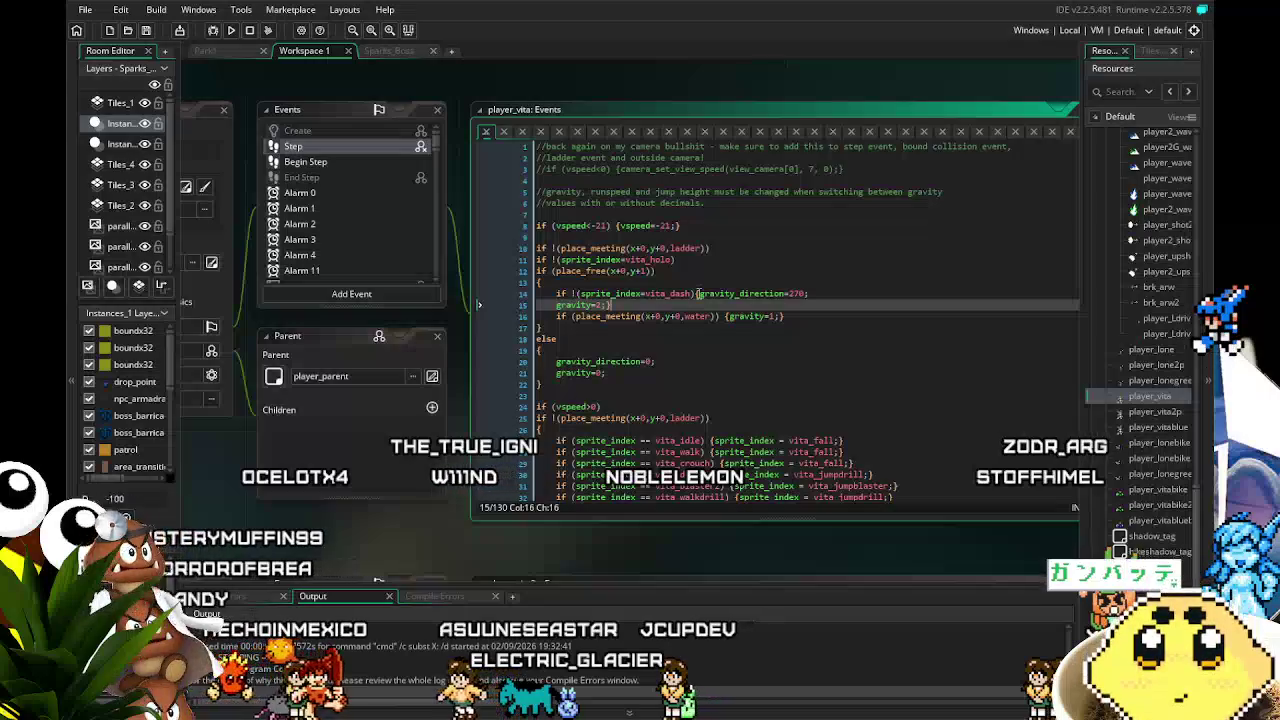
{"action": "key", "text": "Return"}
{"action": "type", "text": "else if !(sprite_index=vita_driver_sustain)"}
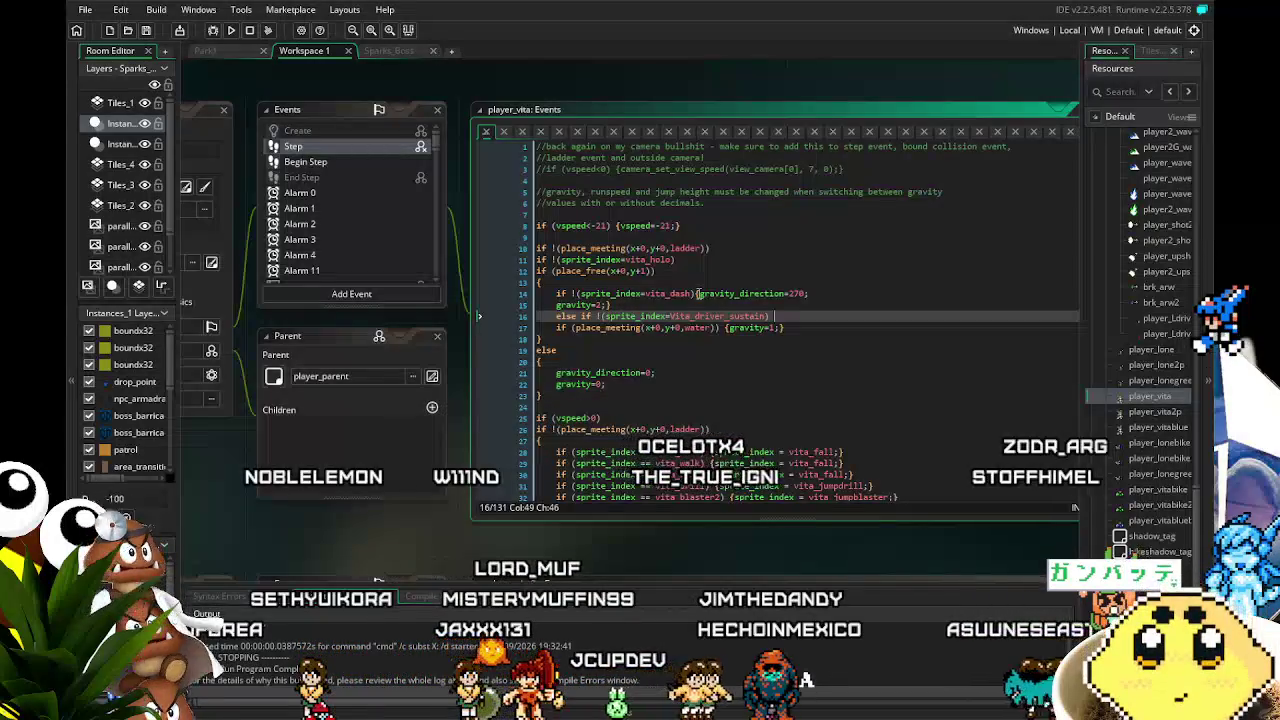
{"action": "type", "text": " {"}
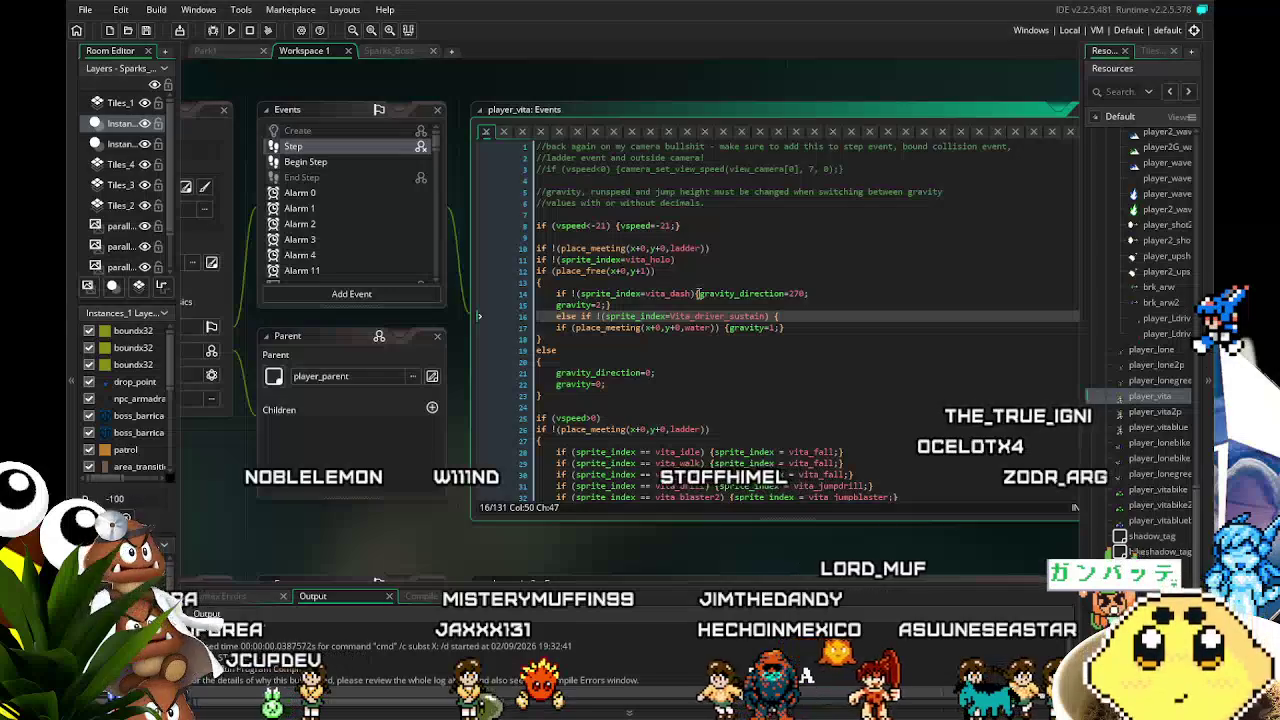
{"action": "type", "text": "gravity_direction=270;"}
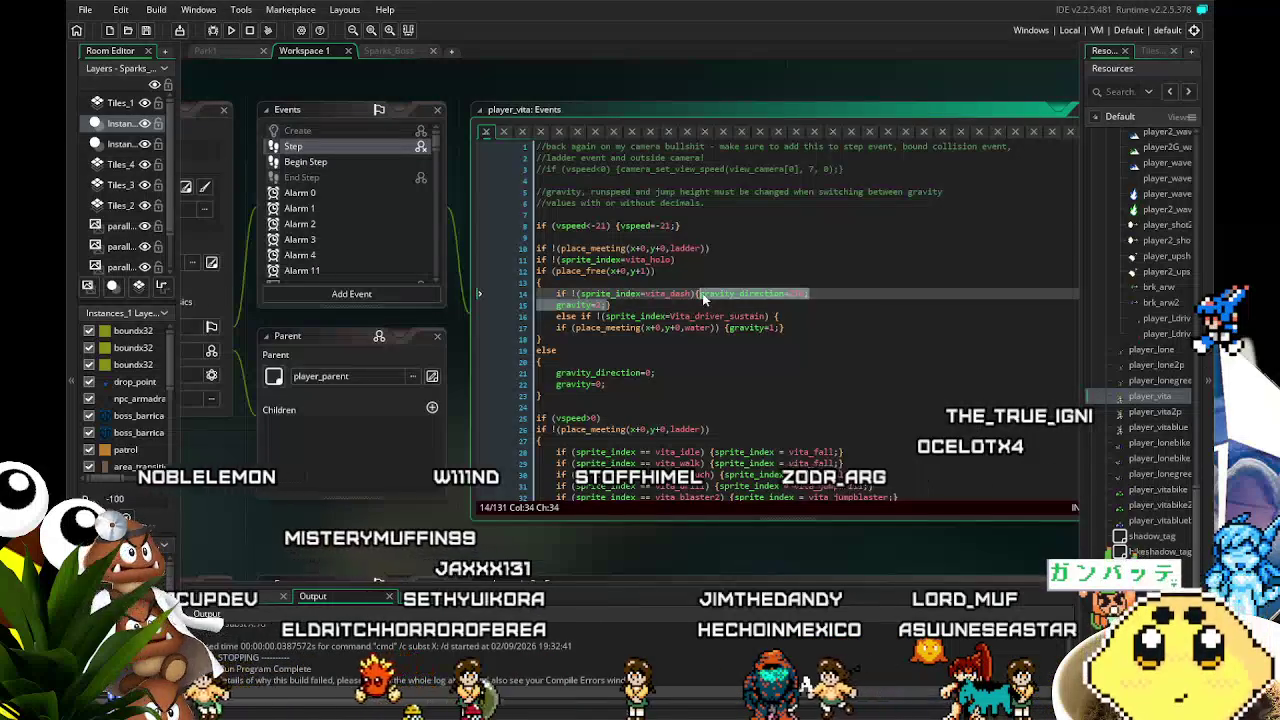
{"action": "key", "text": "Return"}
{"action": "type", "text": "gravity=2;"}
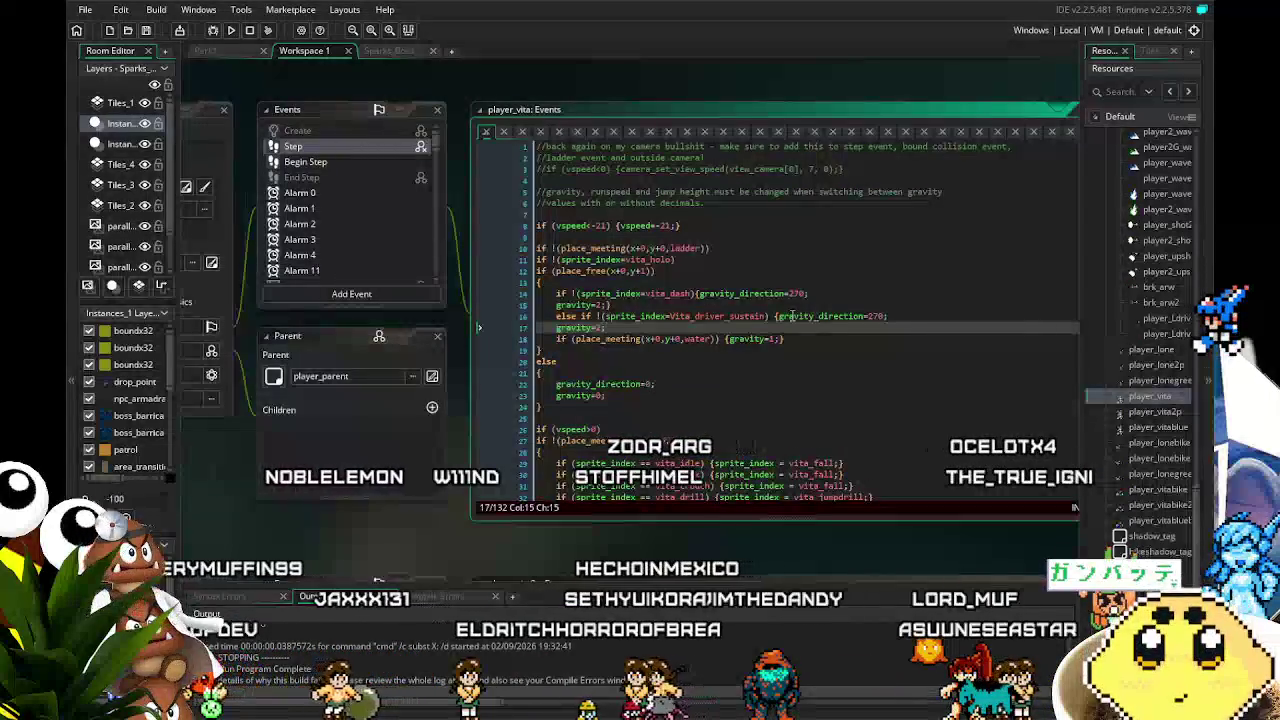
{"action": "type", "text": "}"}
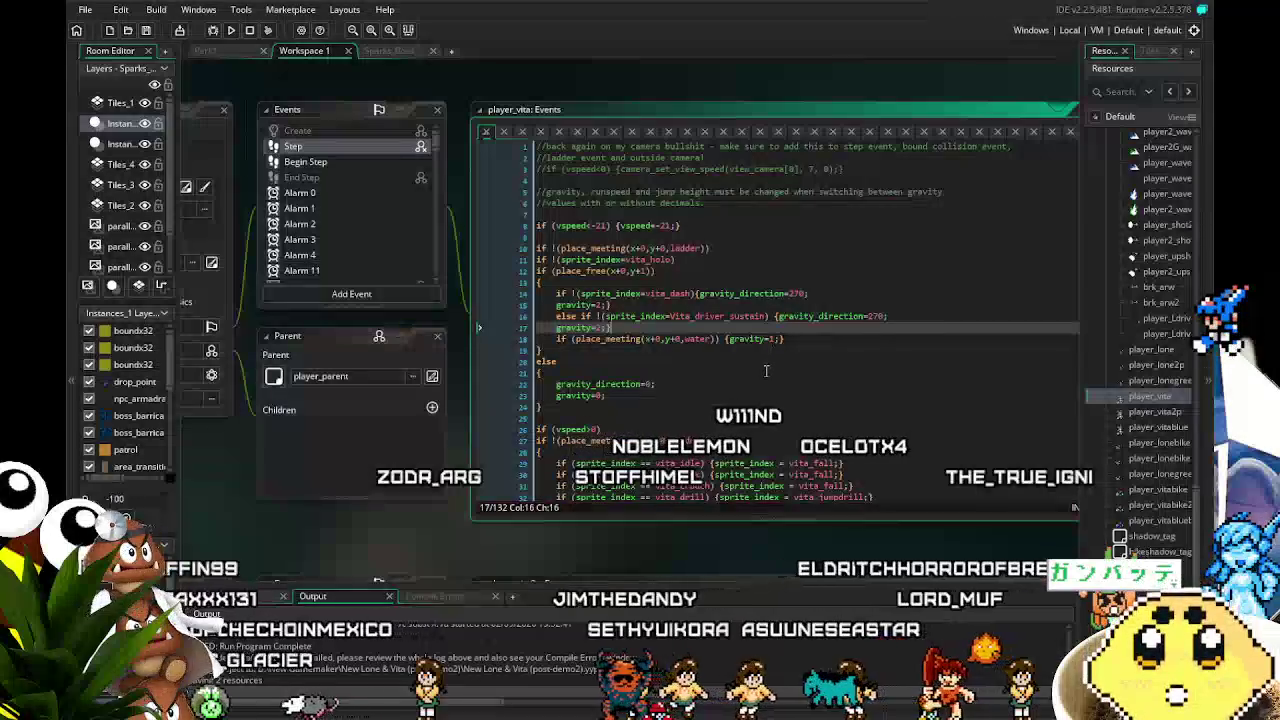
{"action": "key", "text": "ctrl+s"}
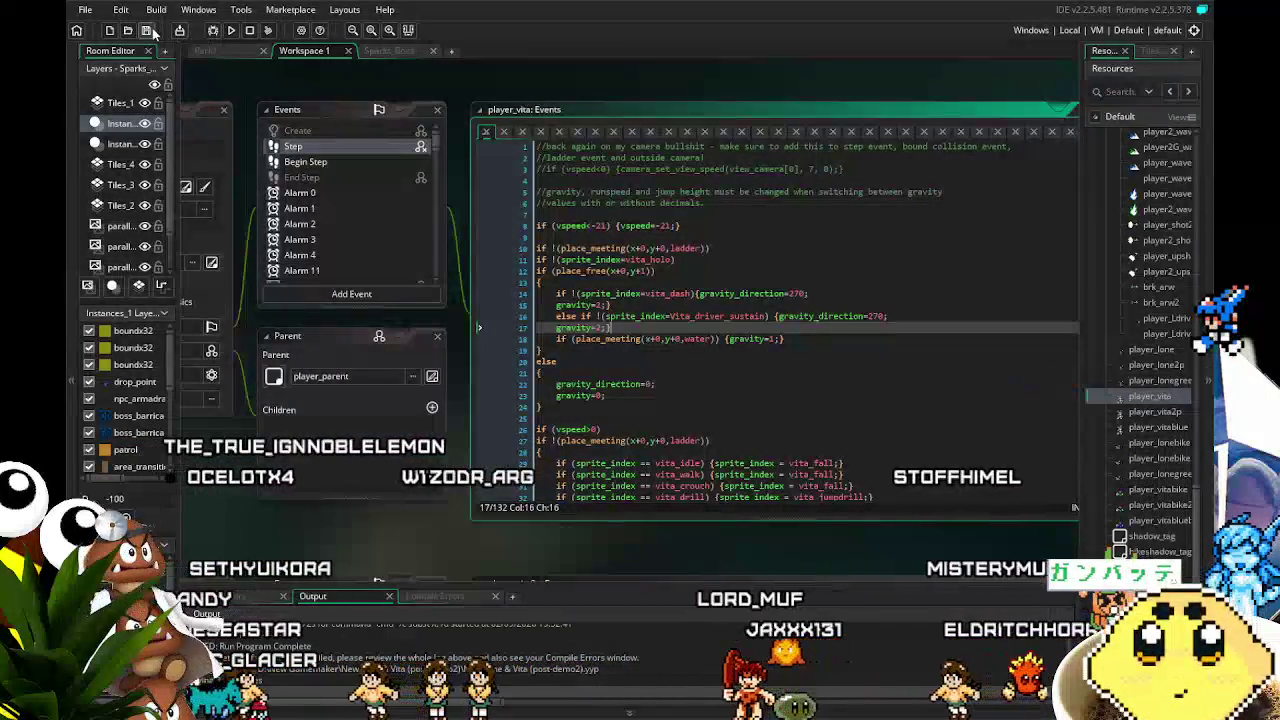
Save the project and launch a build-and-run of the game
{"action": "left_click", "coordinate": [229, 30]}
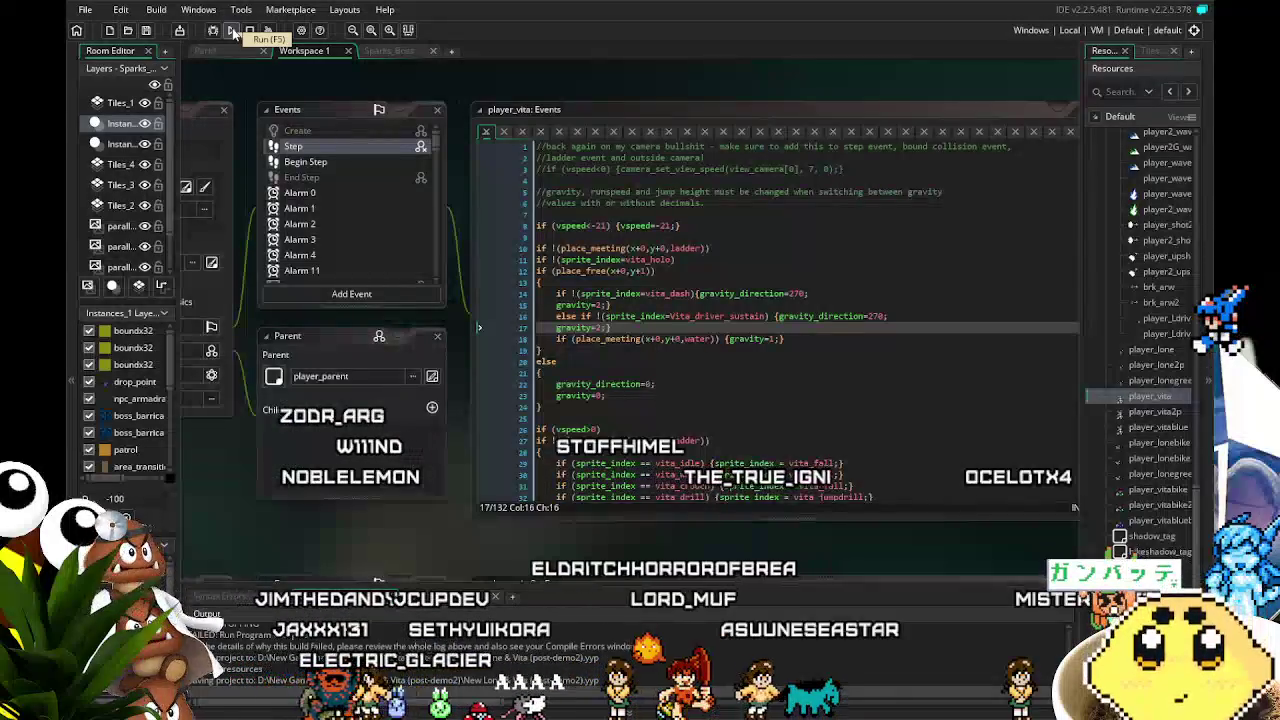
{"action": "left_click", "coordinate": [232, 33]}
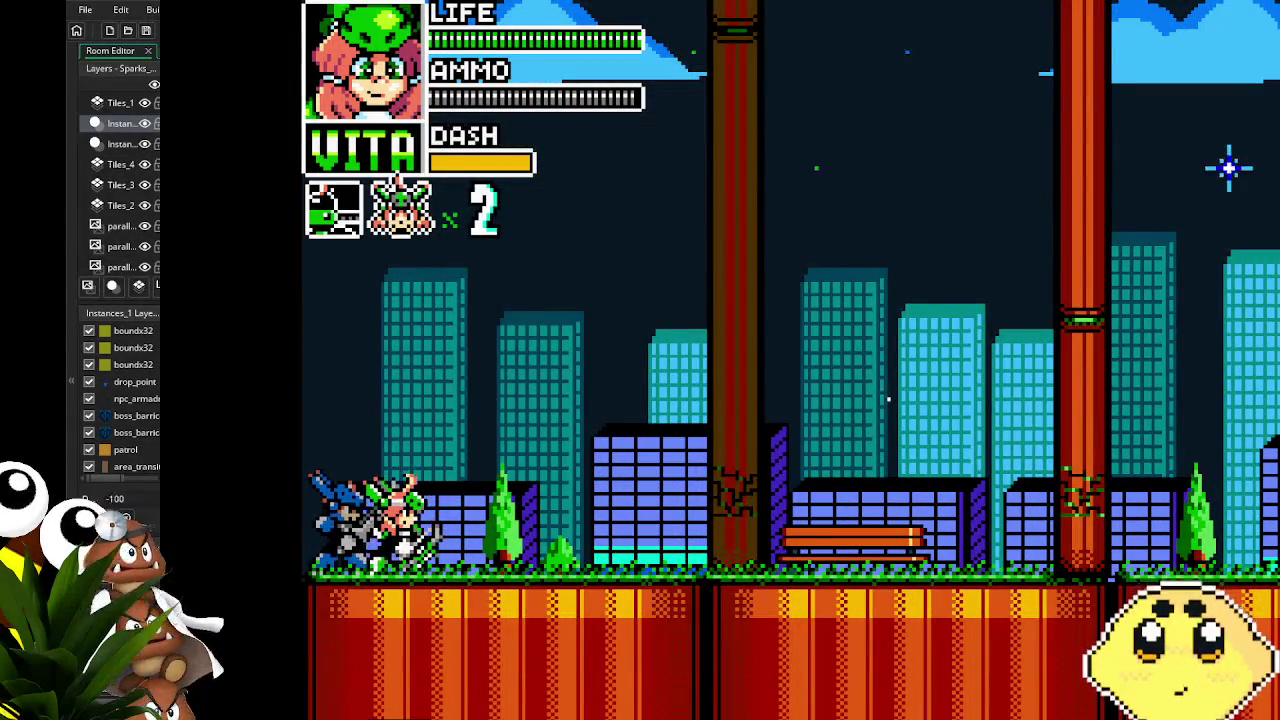
End the playtest by closing the game with Escape
{"action": "key", "text": "Escape"}
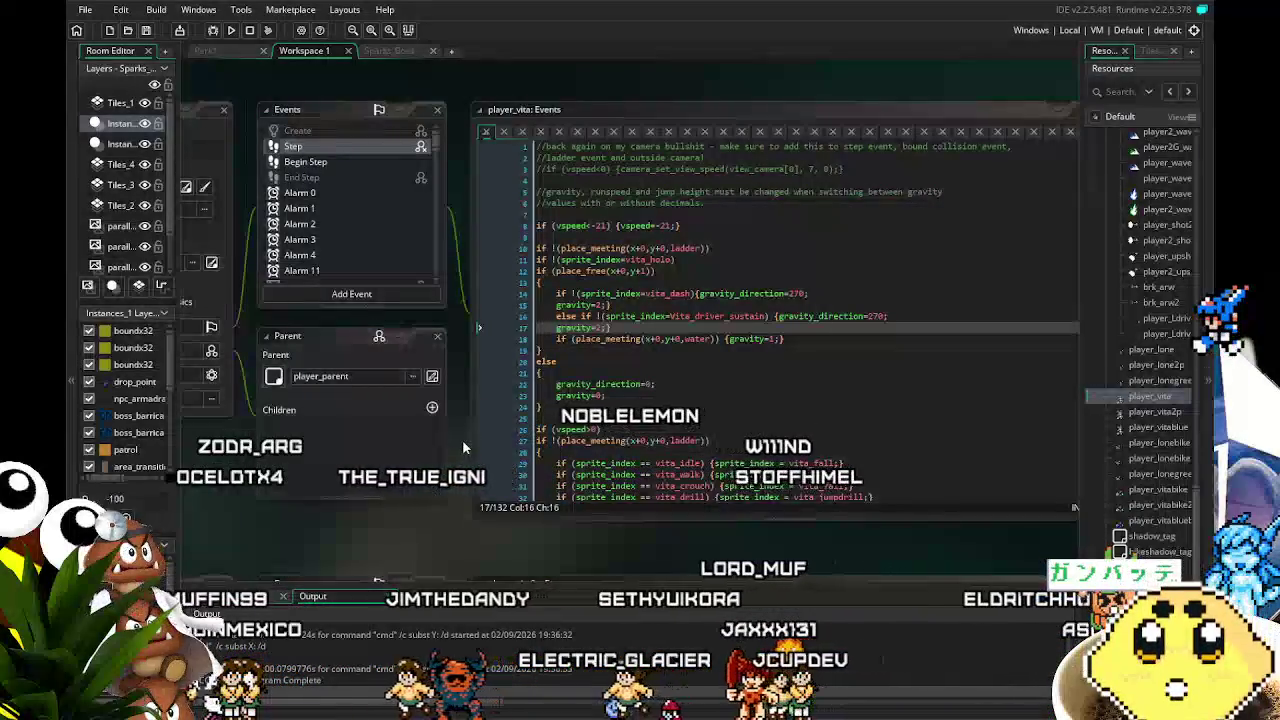
Select and delete the Vita_driver_sustain else-if gravity lines in the Step code
{"action": "left_click", "coordinate": [658, 294]}
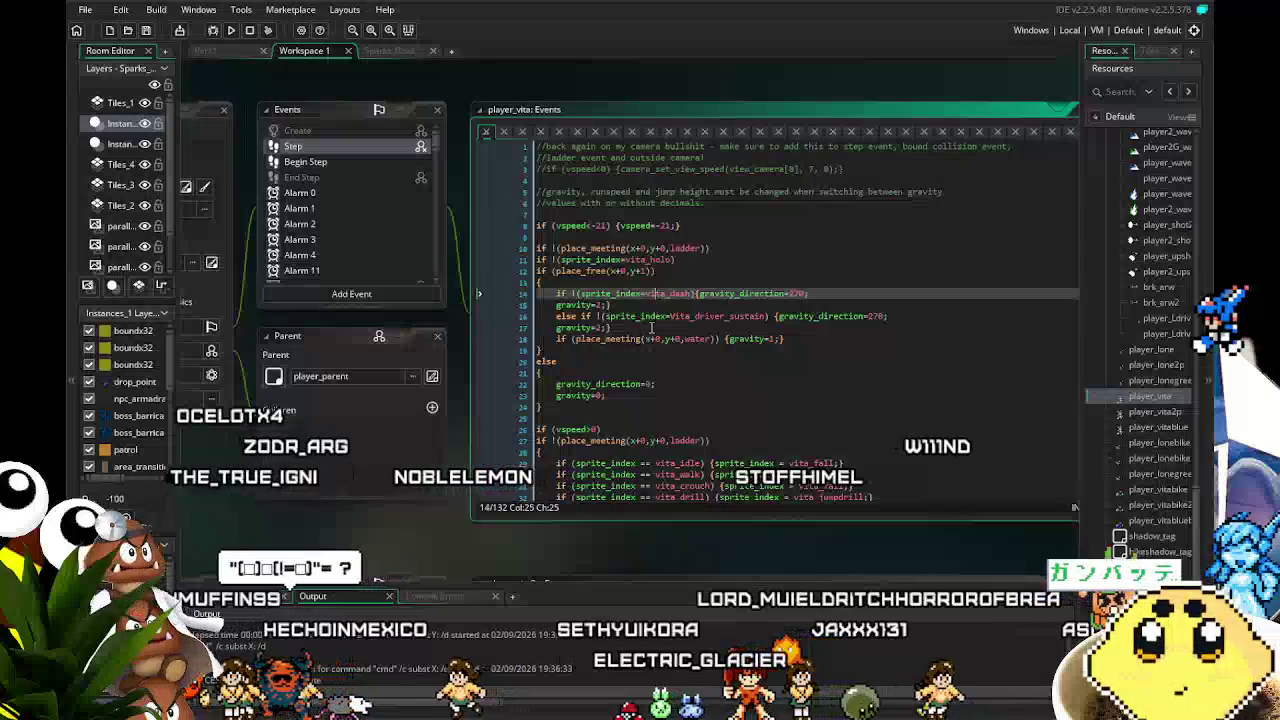
{"action": "left_click", "coordinate": [612, 327]}
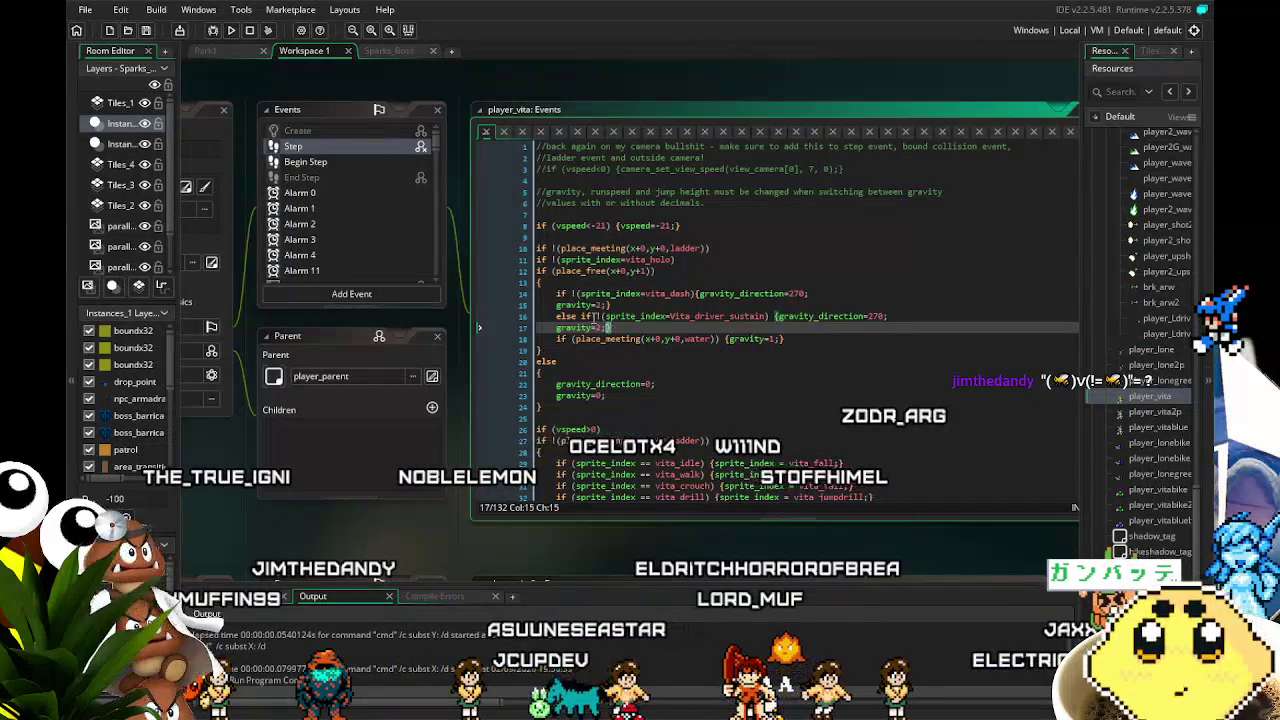
{"action": "left_click_drag", "start_coordinate": [612, 327], "coordinate": [558, 318]}
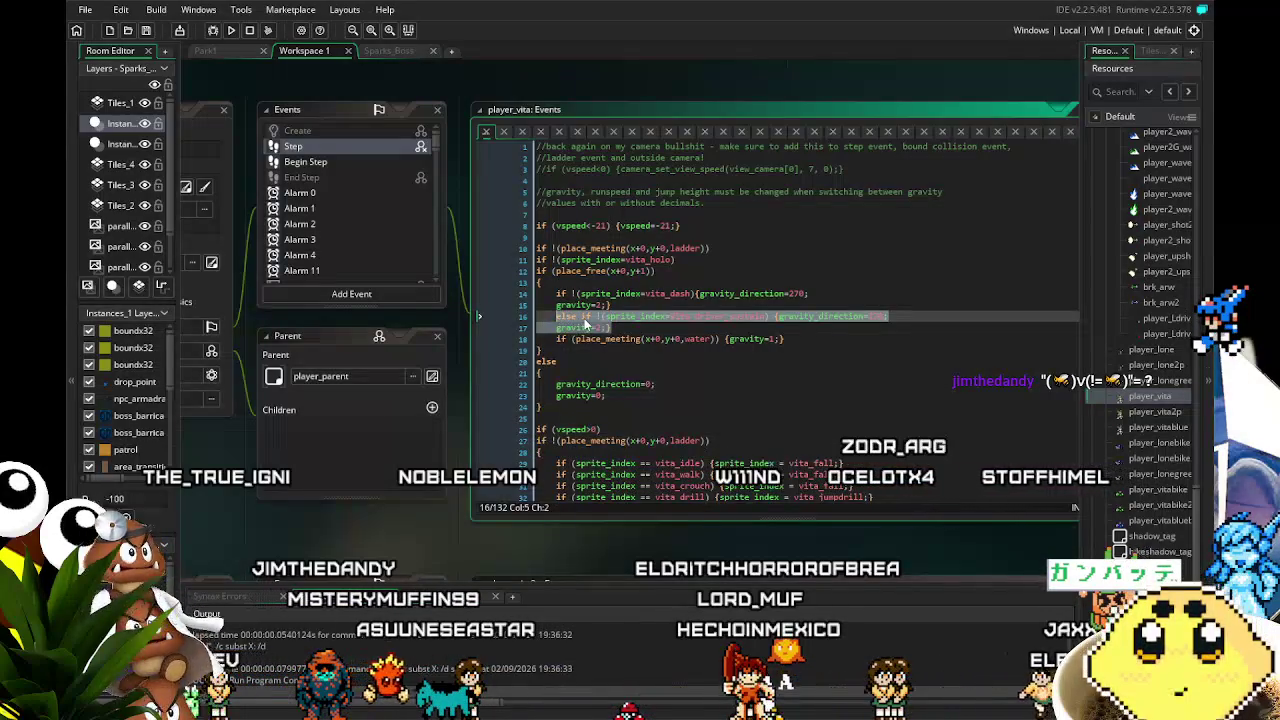
{"action": "key", "text": "Delete"}
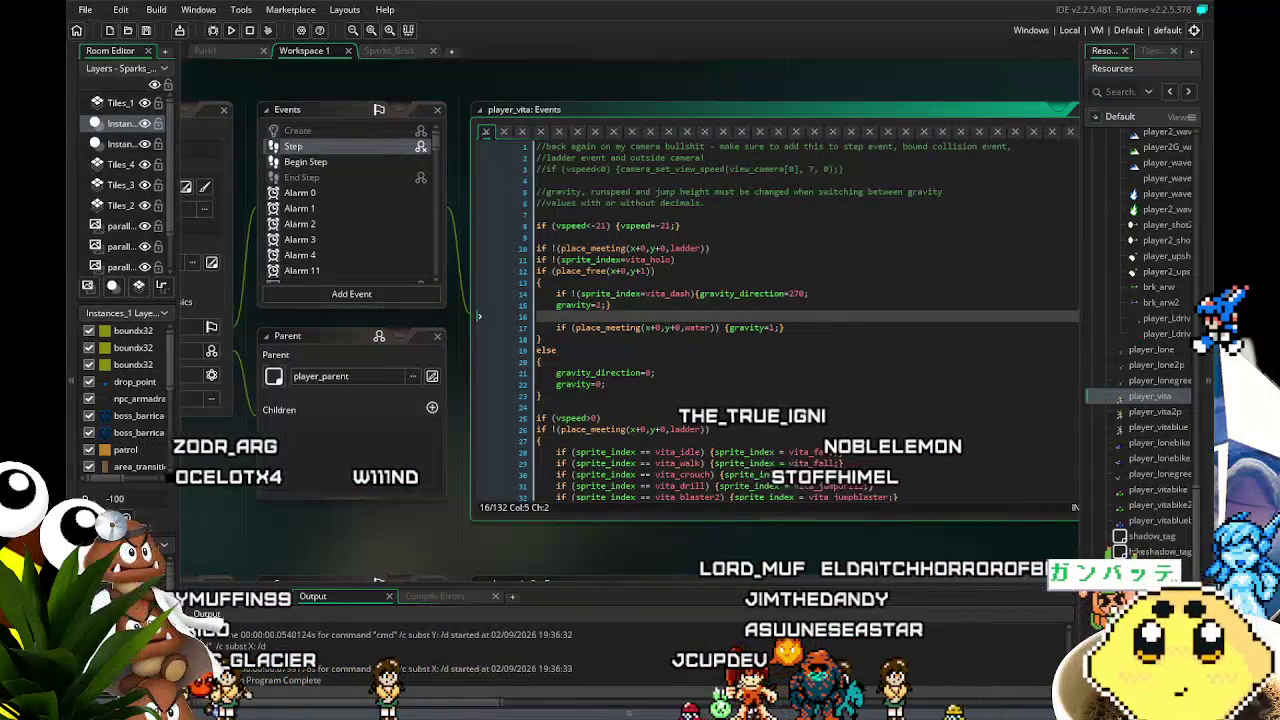
Paste a copy of the vita_dash check before the gravity_direction=270 line
{"action": "left_click_drag", "start_coordinate": [434, 553], "coordinate": [402, 556]}
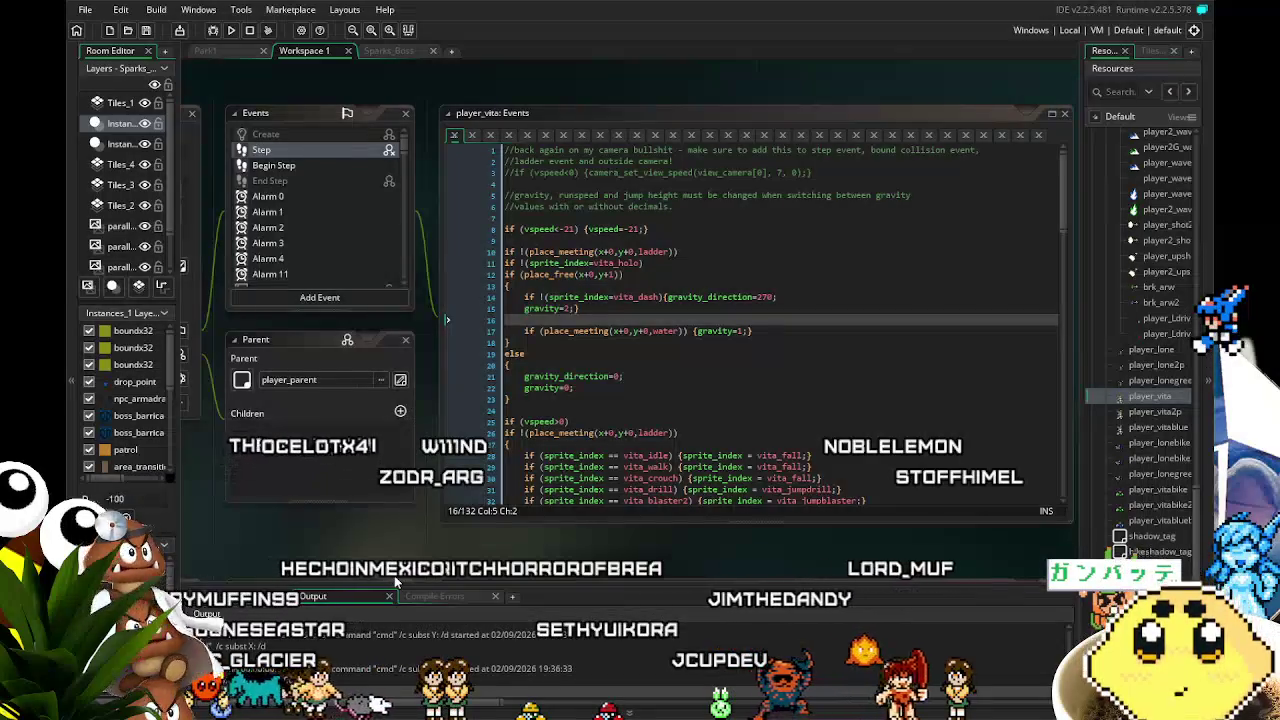
{"action": "left_click_drag", "start_coordinate": [388, 572], "coordinate": [356, 569]}
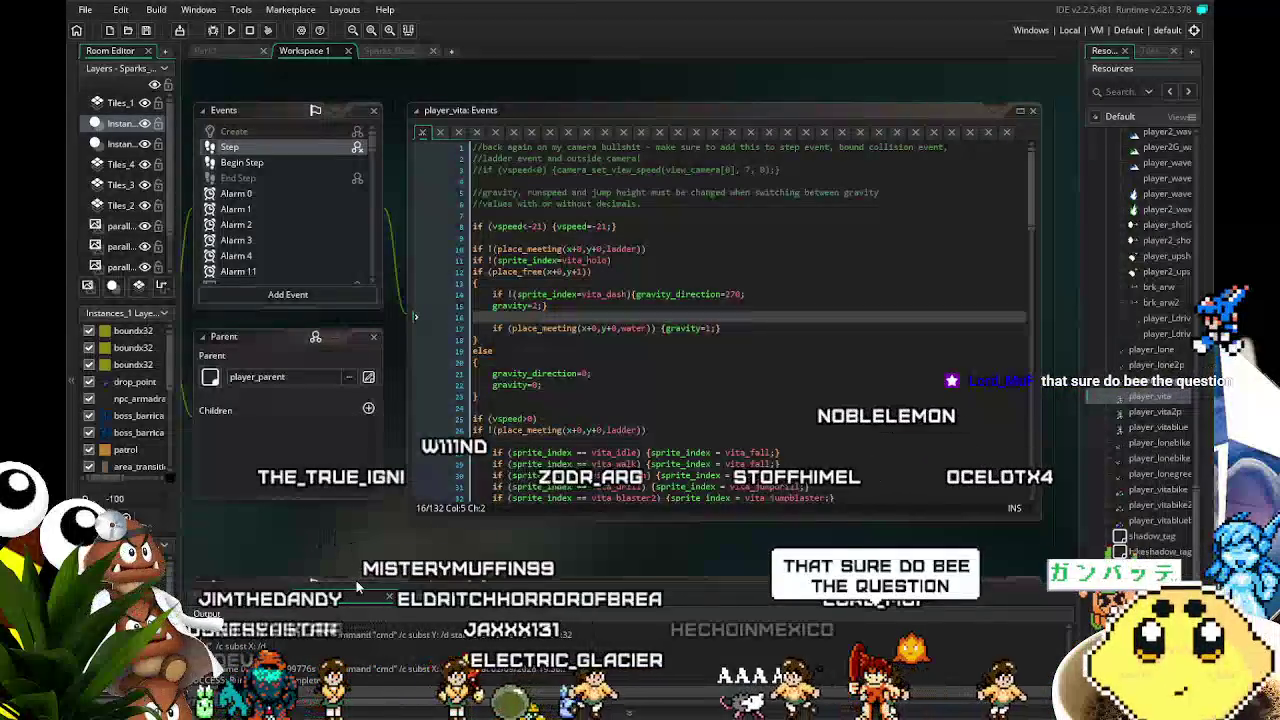
{"action": "left_click_drag", "start_coordinate": [283, 576], "coordinate": [283, 591]}
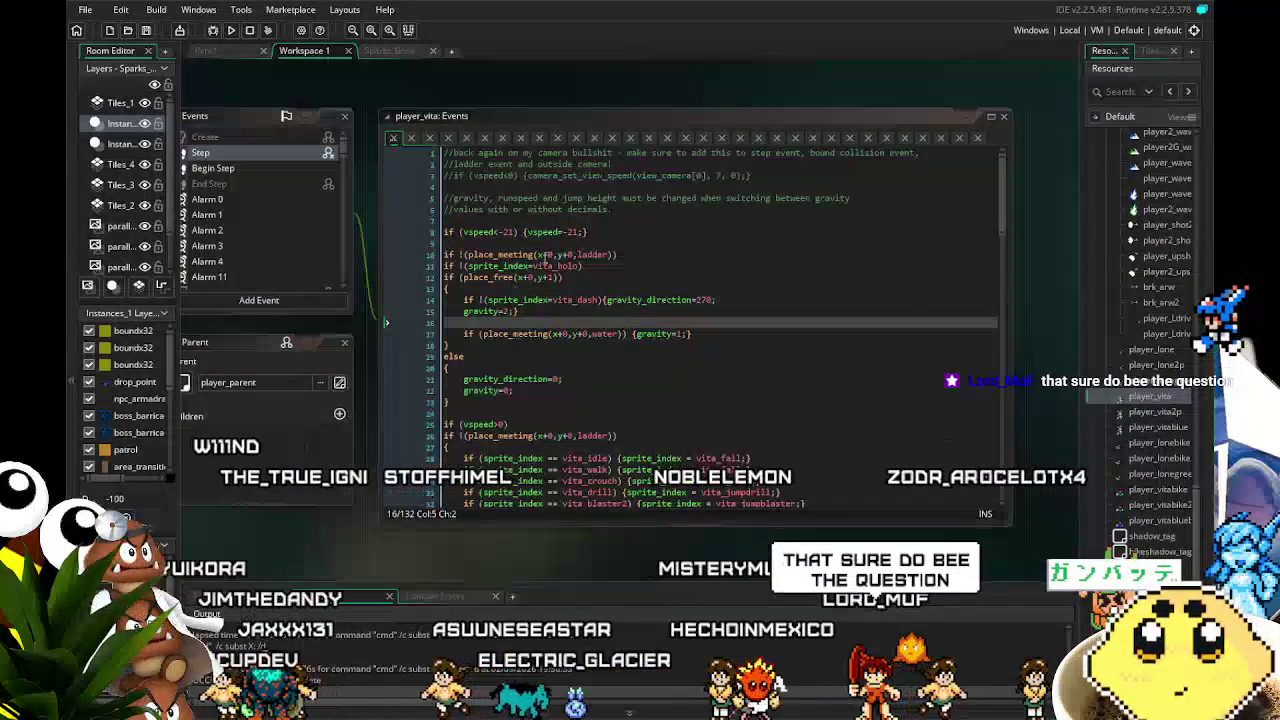
{"action": "left_click", "coordinate": [603, 299]}
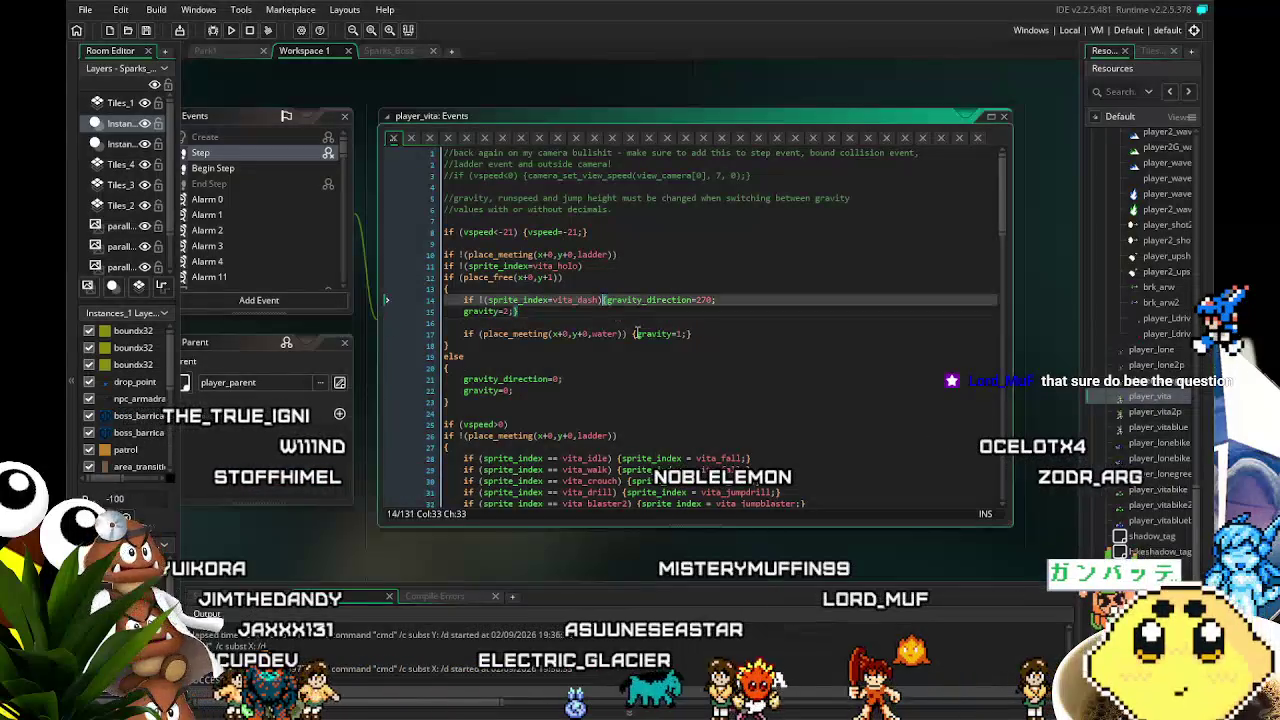
{"action": "key", "text": "Return"}
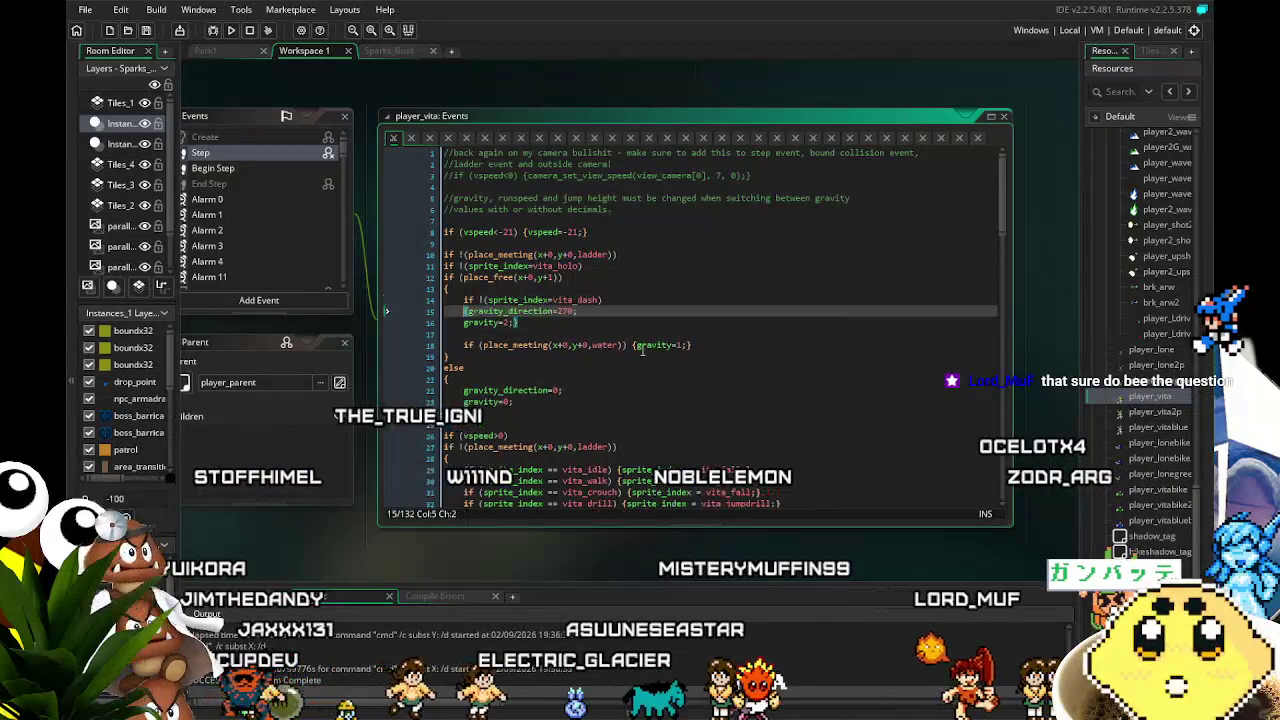
{"action": "key", "text": "ctrl+z"}
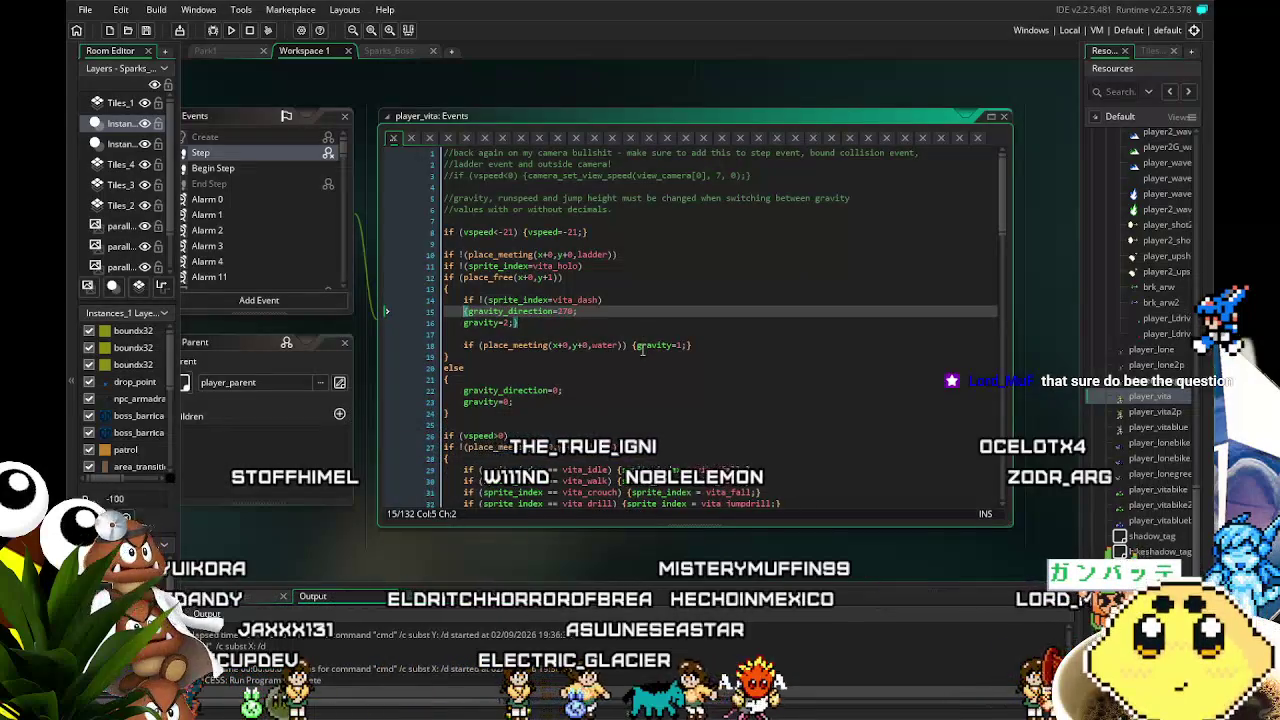
{"action": "left_click", "coordinate": [600, 299]}
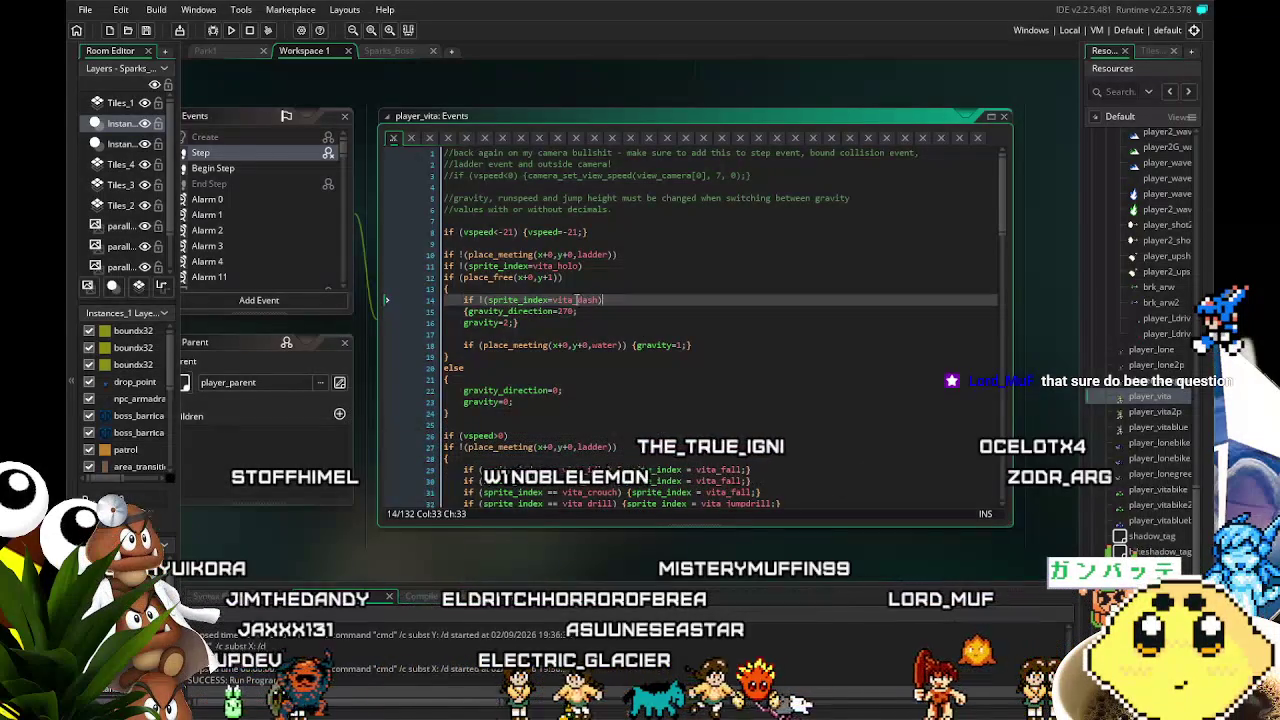
{"action": "left_click", "coordinate": [463, 311]}
{"action": "type", "text": "if !(sprite_index=vita_dash)"}
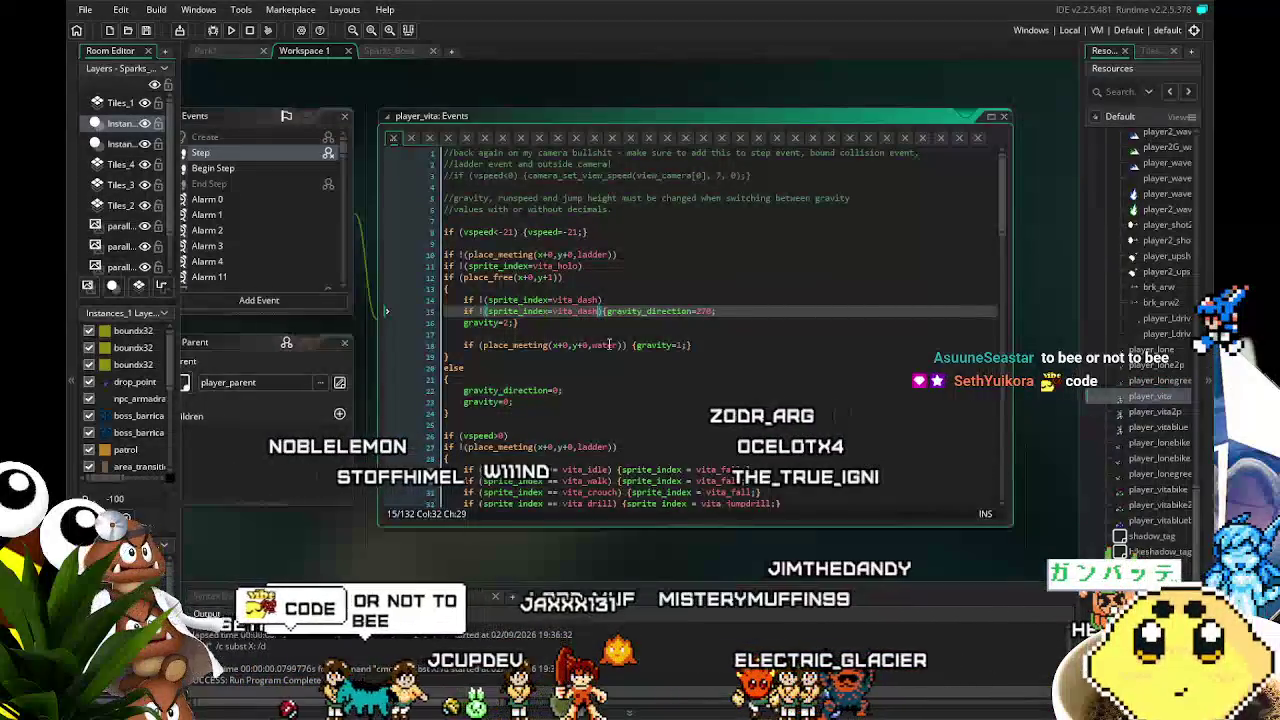
Change the pasted check to Vita_driver_sustain via autocomplete and rebuild the game
{"action": "key", "text": "BackSpace"}
{"action": "key", "text": "BackSpace"}
{"action": "key", "text": "BackSpace"}
{"action": "type", "text": "Vita_Dri"}
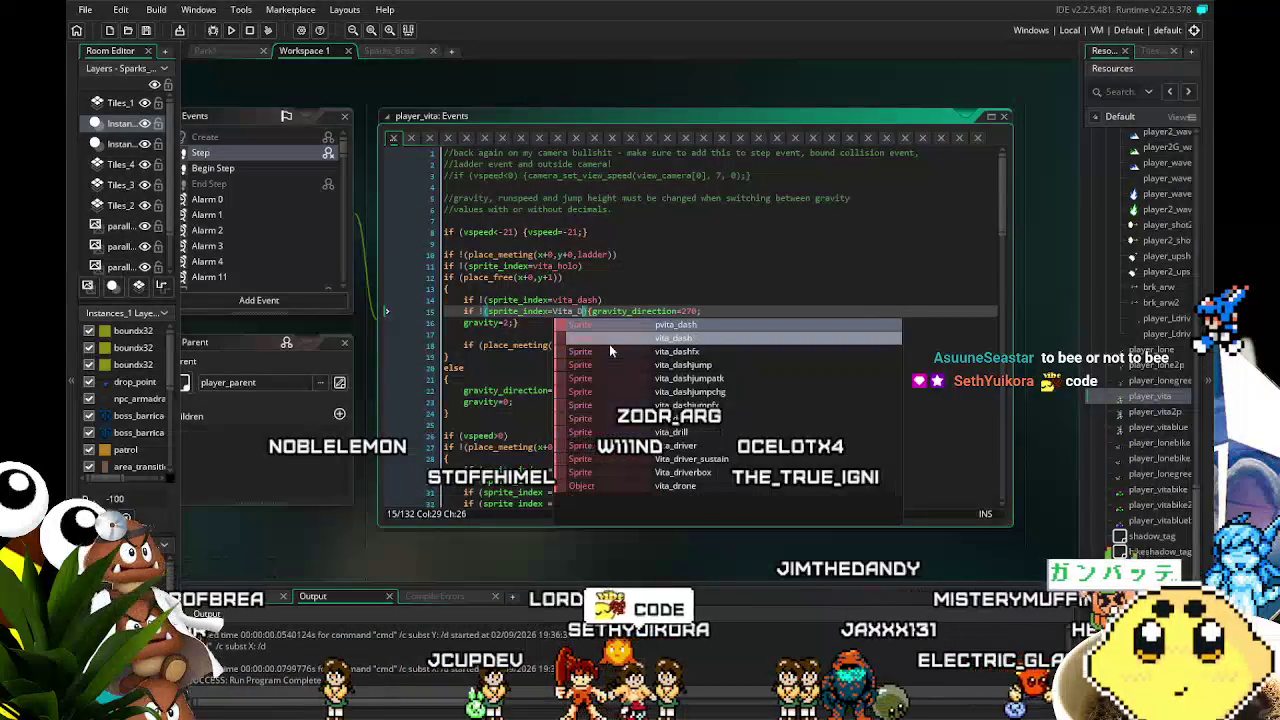
{"action": "key", "text": "Down"}
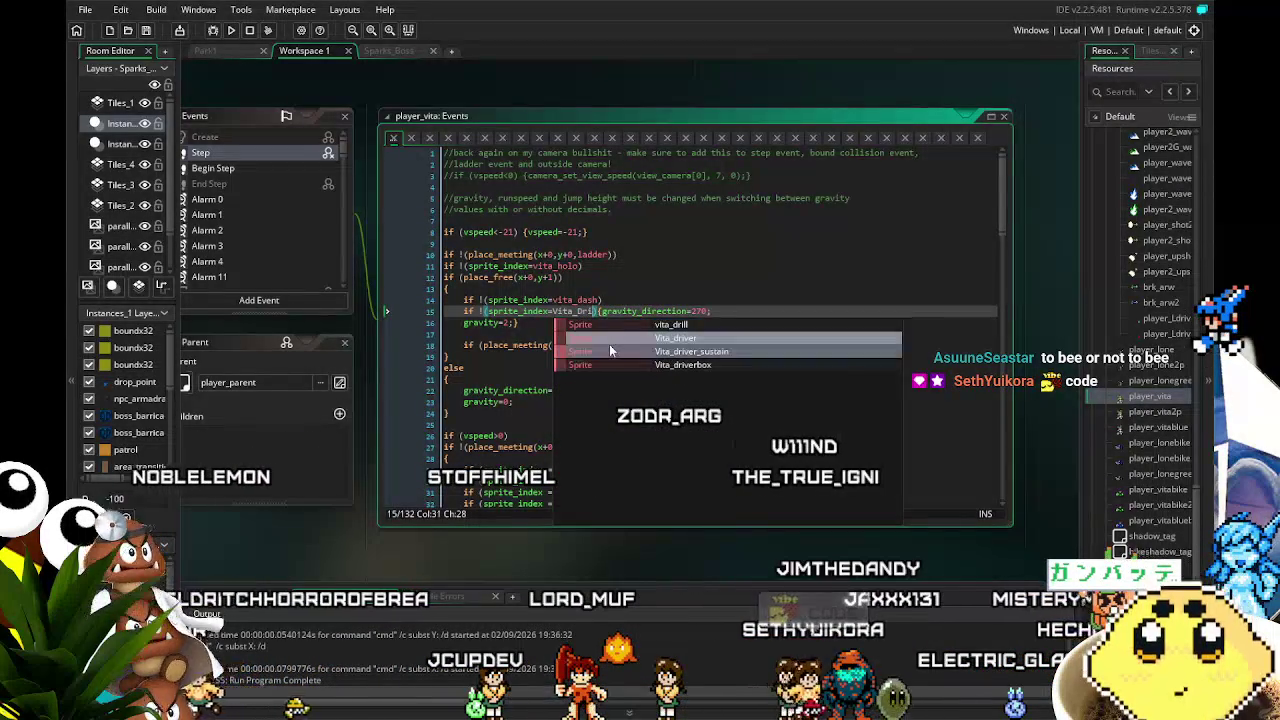
{"action": "key", "text": "Return"}
{"action": "key", "text": "Down"}
{"action": "key", "text": "Down"}
{"action": "key", "text": "Down"}
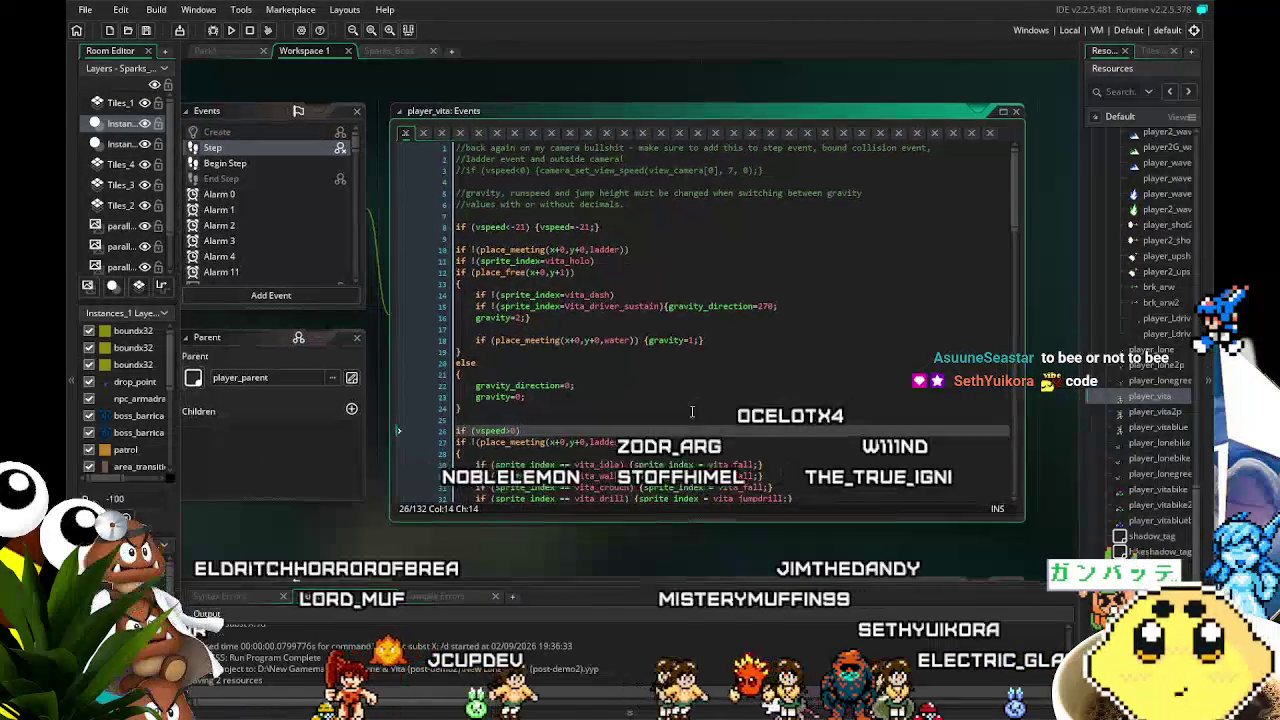
{"action": "left_click", "coordinate": [230, 32]}
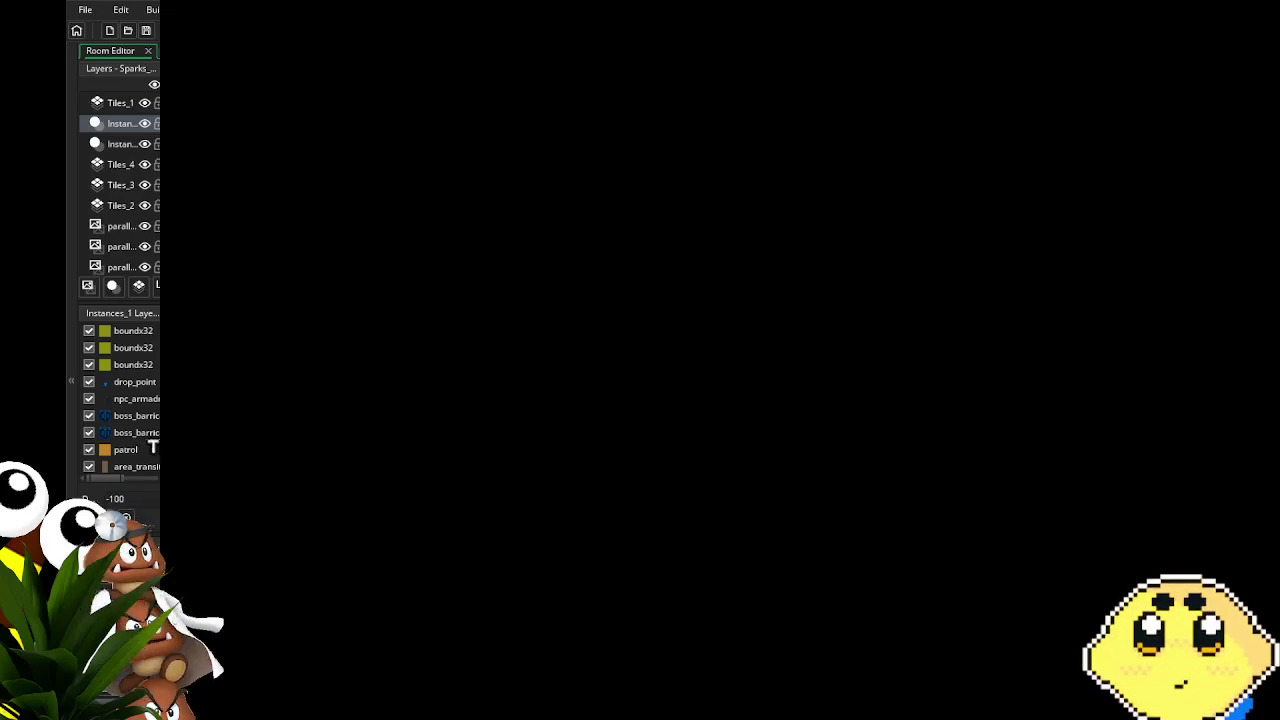
Start the game, switch to Vita and run left, then quit with Escape
{"action": "key", "text": "Return"}
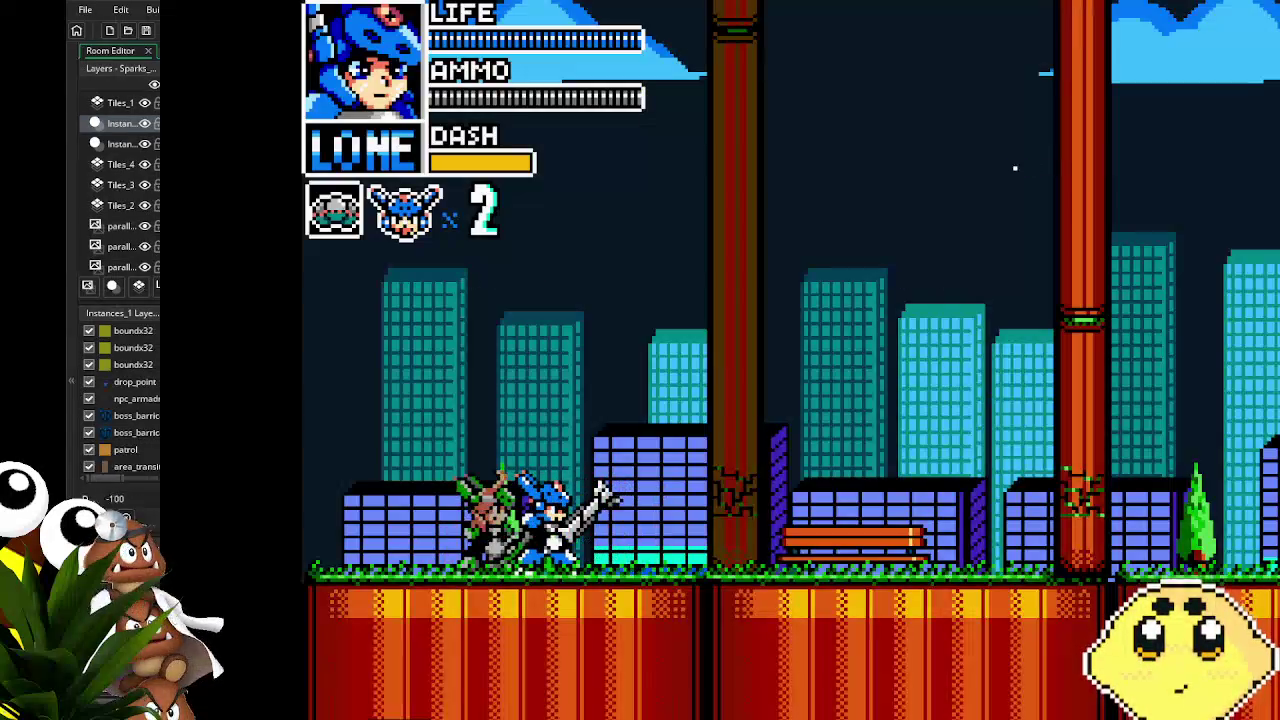
{"action": "key", "text": "shift"}
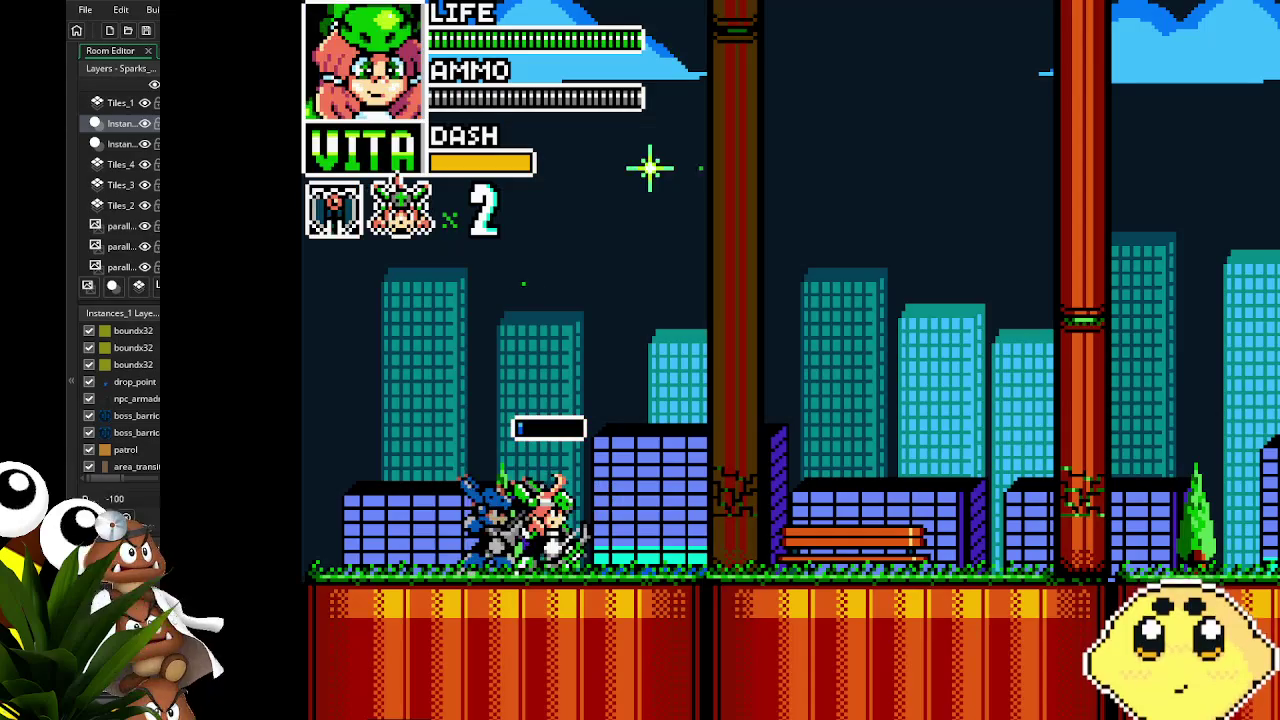
{"action": "key", "text": "Left"}
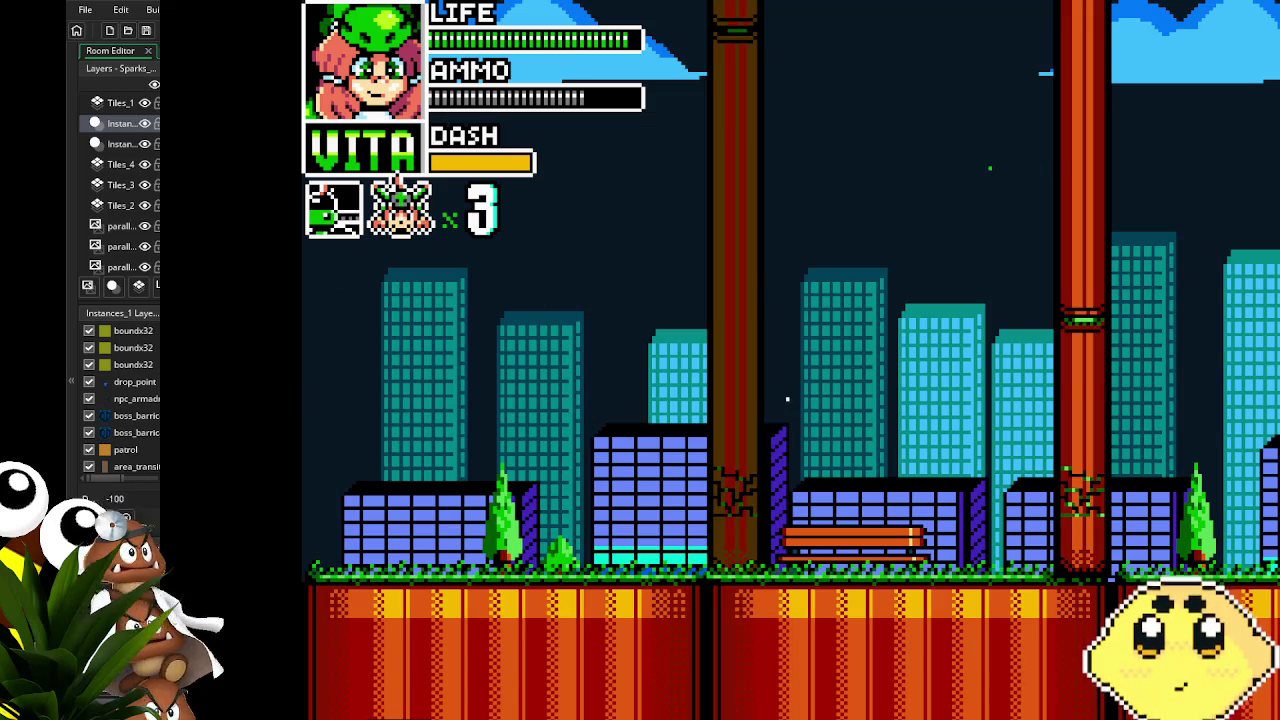
{"action": "key", "text": "Escape"}
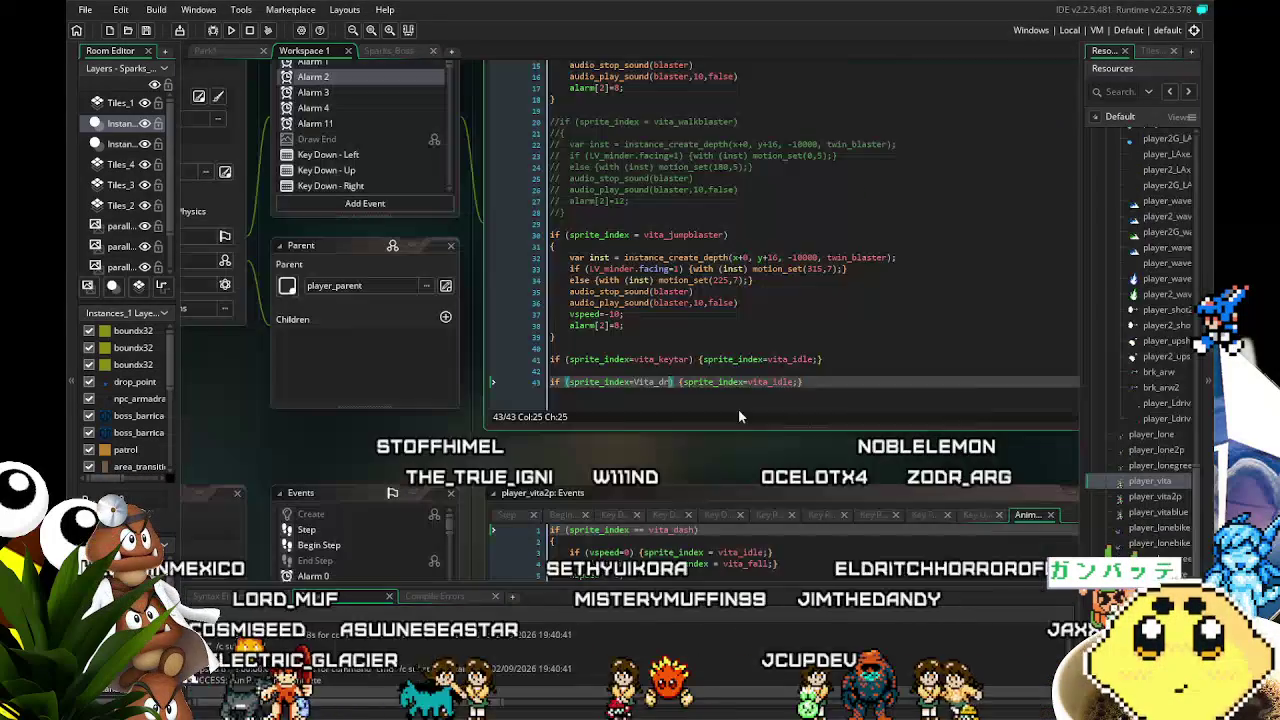
Complete line 43's partial sprite name to Vita_driver_sustain using autocomplete
{"action": "key", "text": "ctrl+space"}
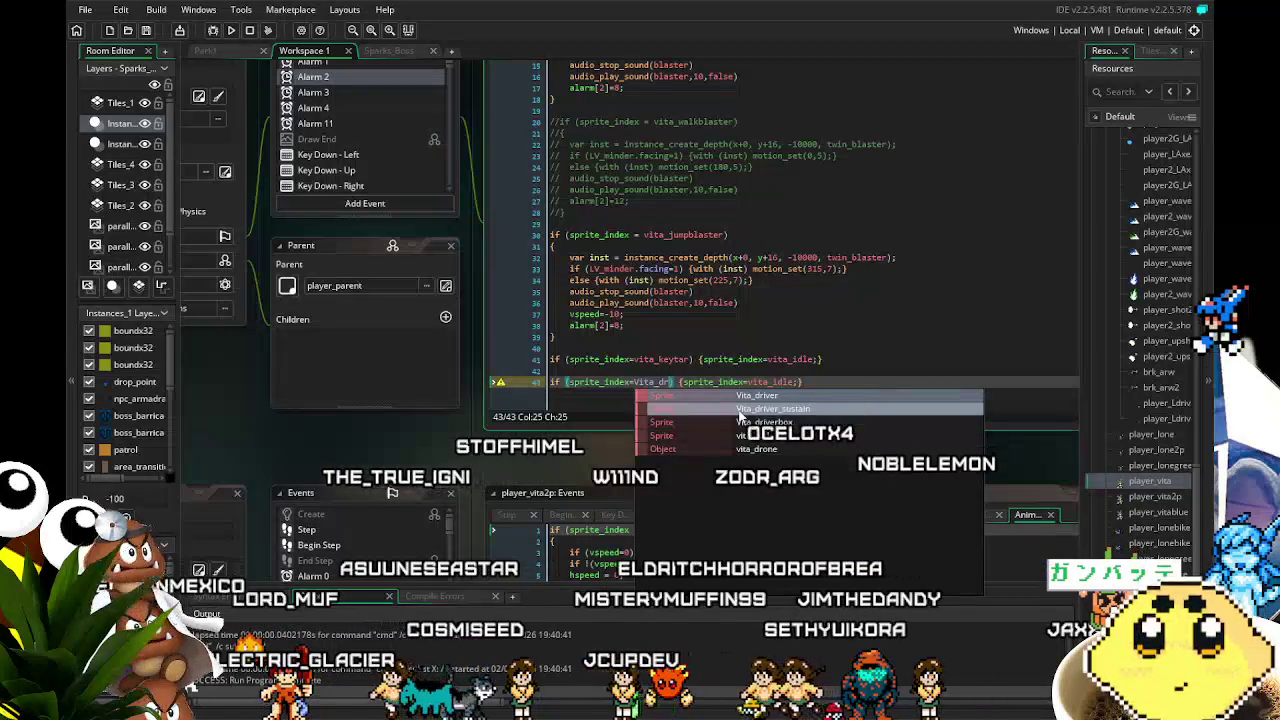
{"action": "left_click", "coordinate": [738, 410]}
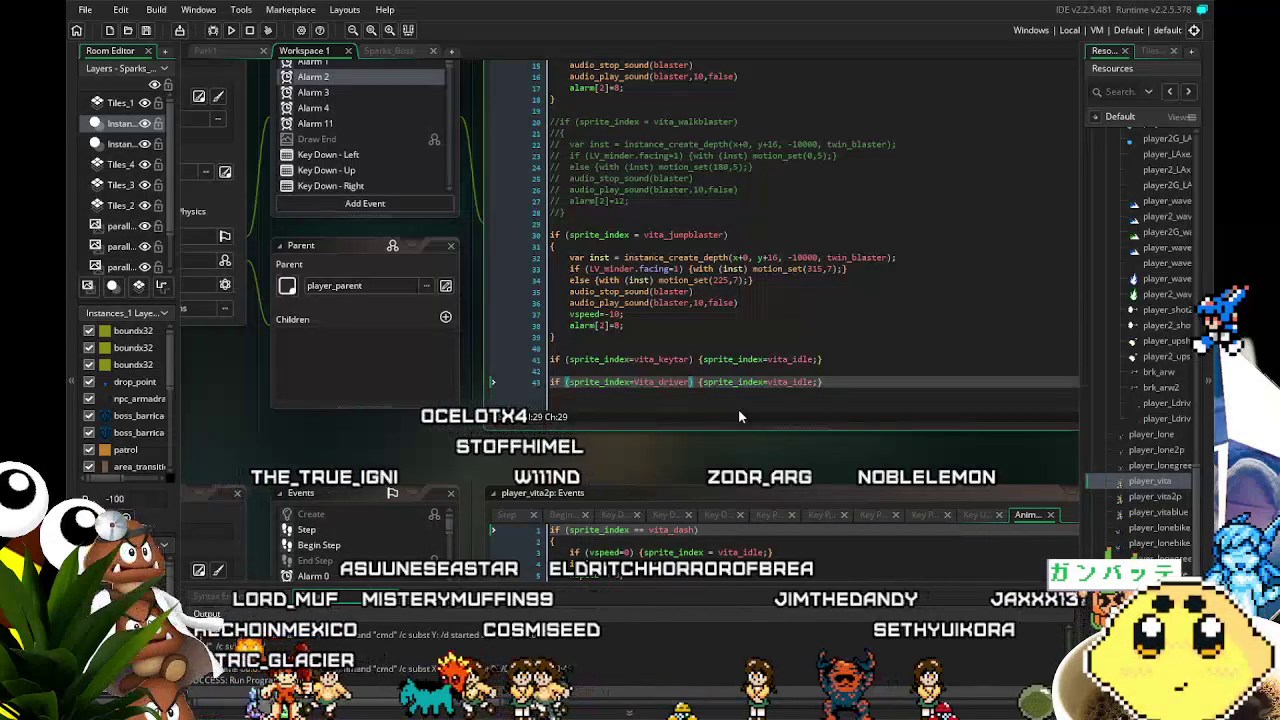
{"action": "type", "text": "_sustain"}
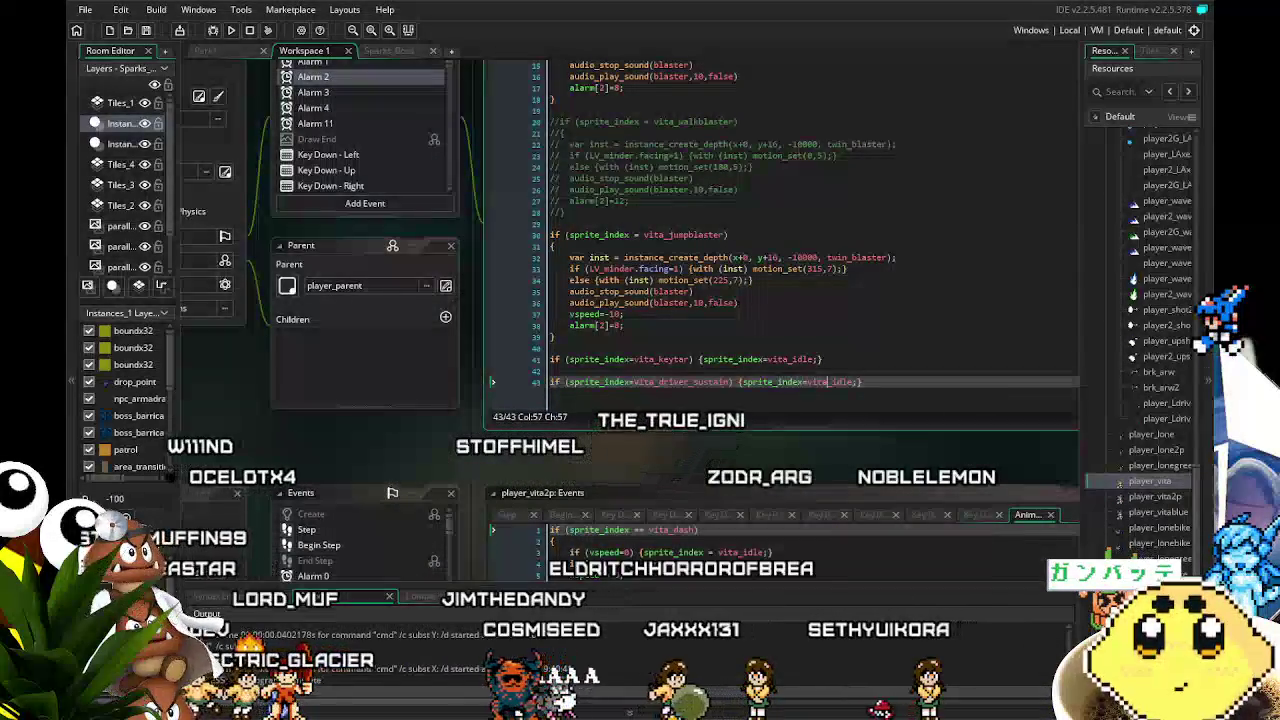
{"action": "left_click", "coordinate": [826, 381]}
{"action": "left_click", "coordinate": [850, 381]}
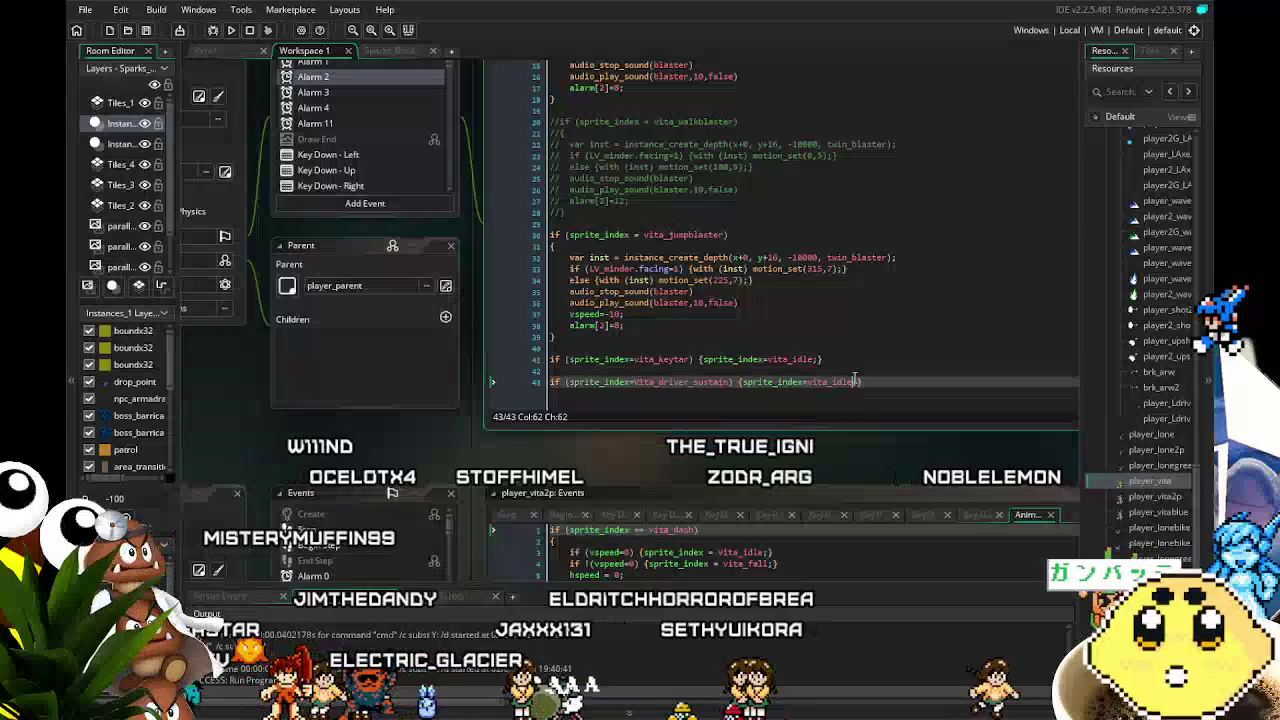
{"action": "left_click_drag", "start_coordinate": [561, 457], "coordinate": [481, 460]}
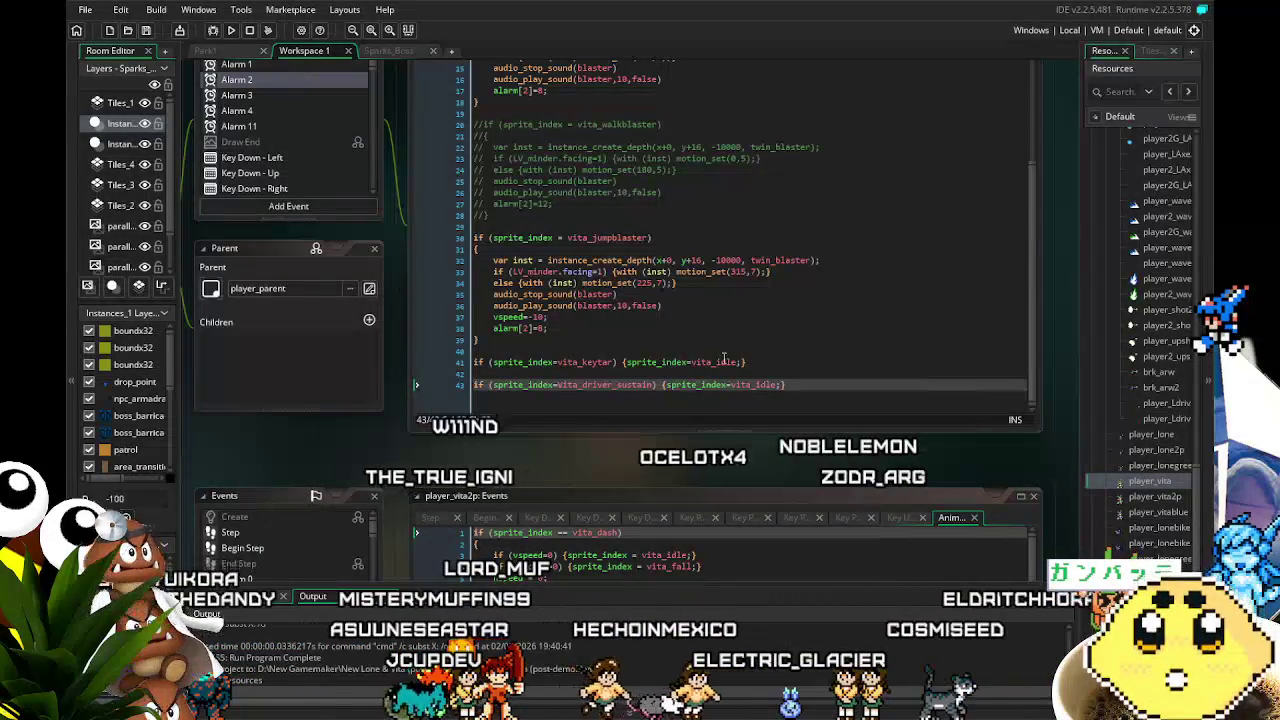
Save the project from the toolbar
{"action": "left_click_drag", "start_coordinate": [563, 463], "coordinate": [539, 467]}
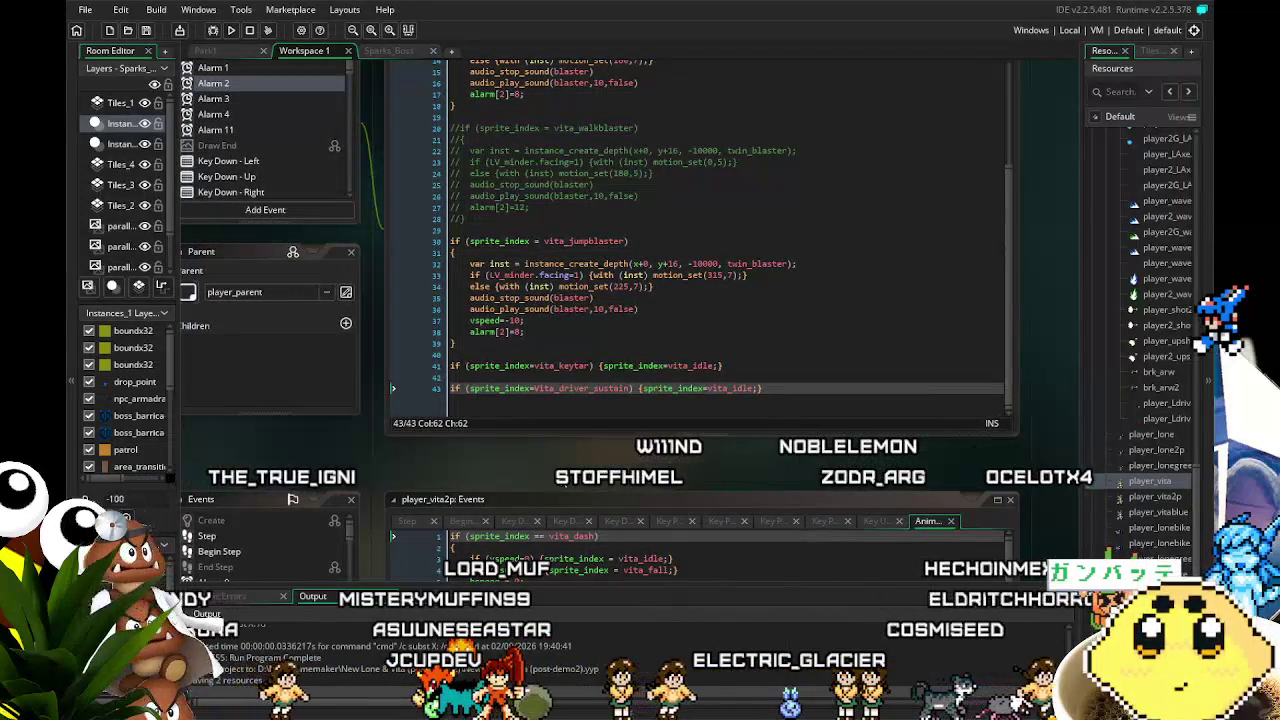
{"action": "left_click_drag", "start_coordinate": [556, 474], "coordinate": [534, 478]}
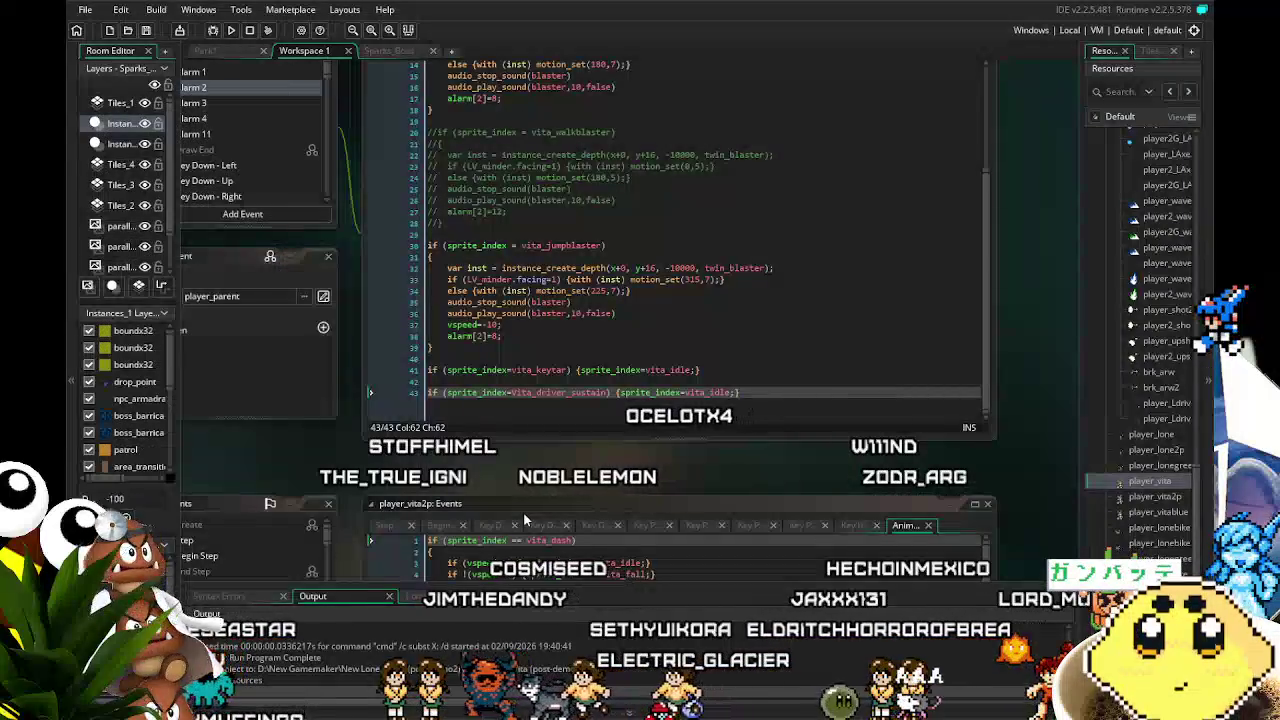
{"action": "left_click_drag", "start_coordinate": [531, 491], "coordinate": [542, 487]}
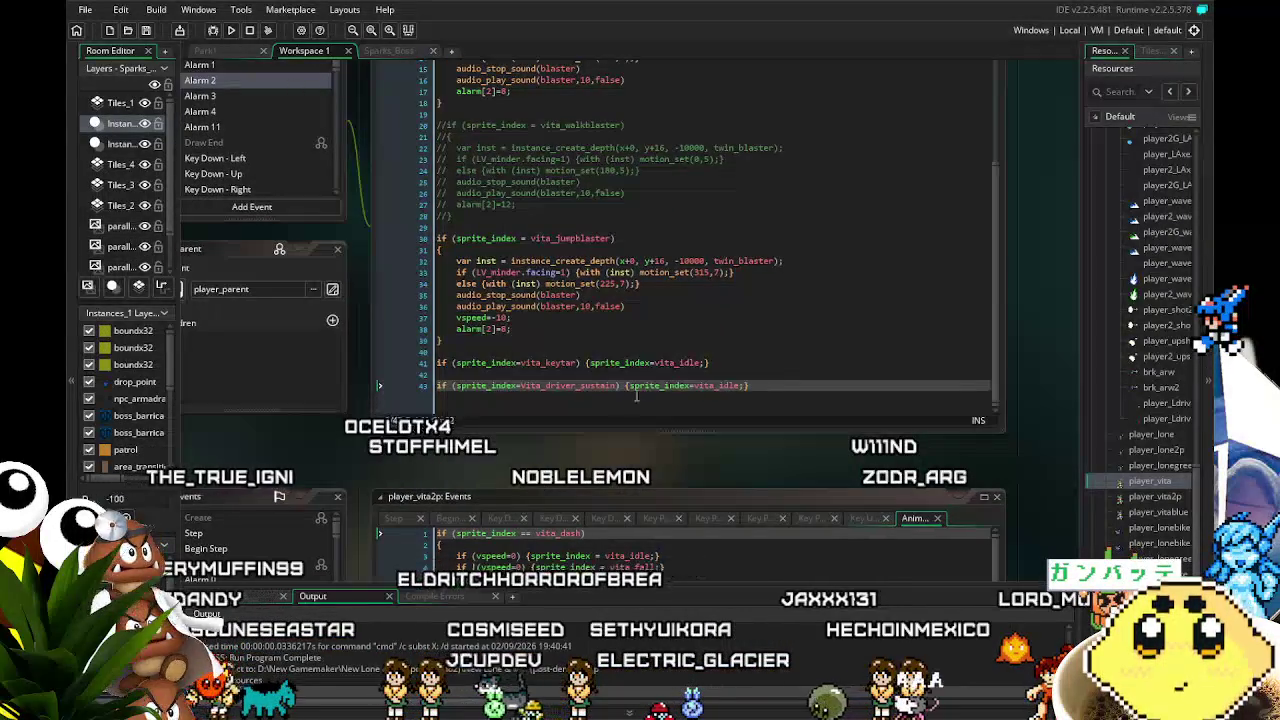
{"action": "left_click", "coordinate": [145, 31]}
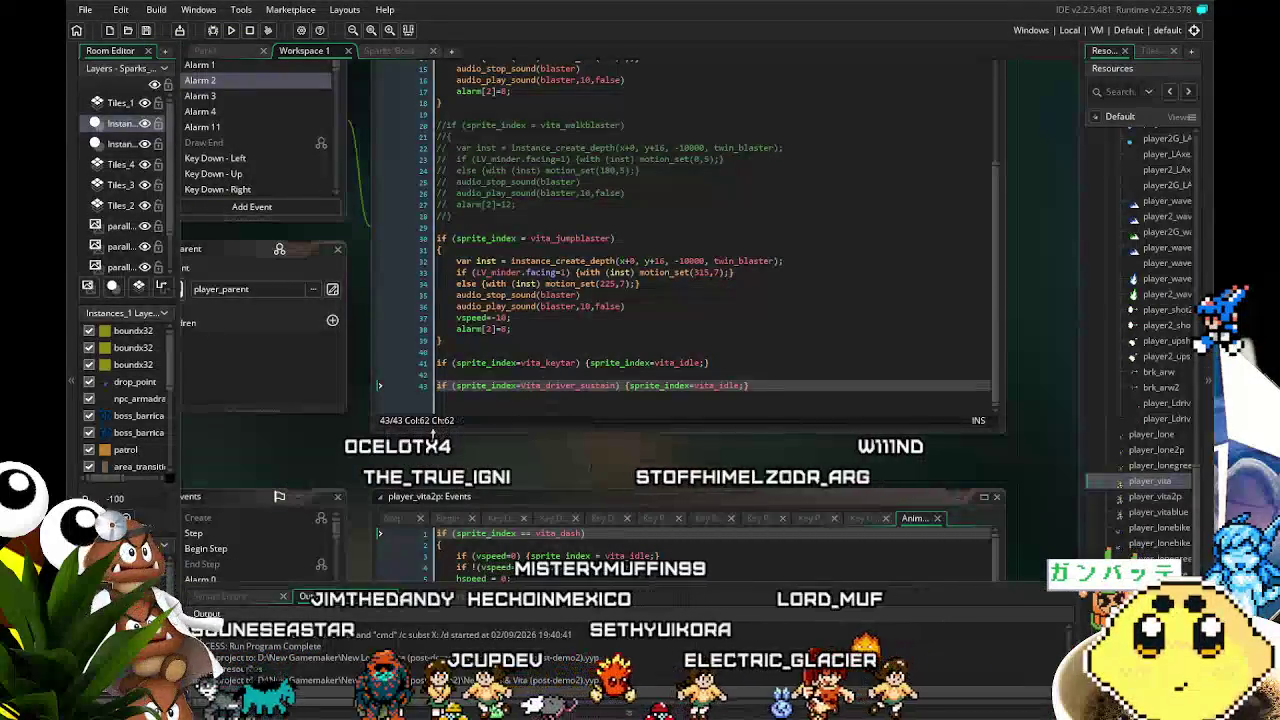
Retype the end of line 43 so it reads {sprite_index=vita_idle;}
{"action": "left_click_drag", "start_coordinate": [225, 426], "coordinate": [292, 429]}
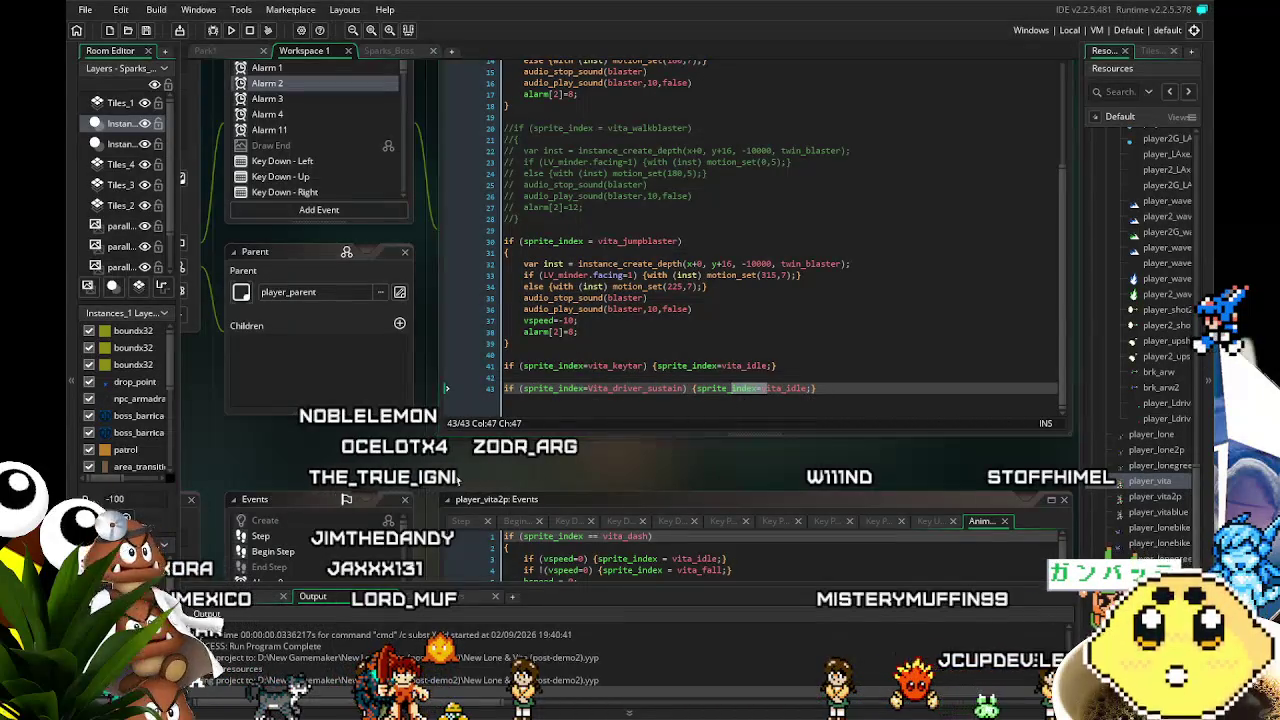
{"action": "left_click_drag", "start_coordinate": [376, 439], "coordinate": [420, 465]}
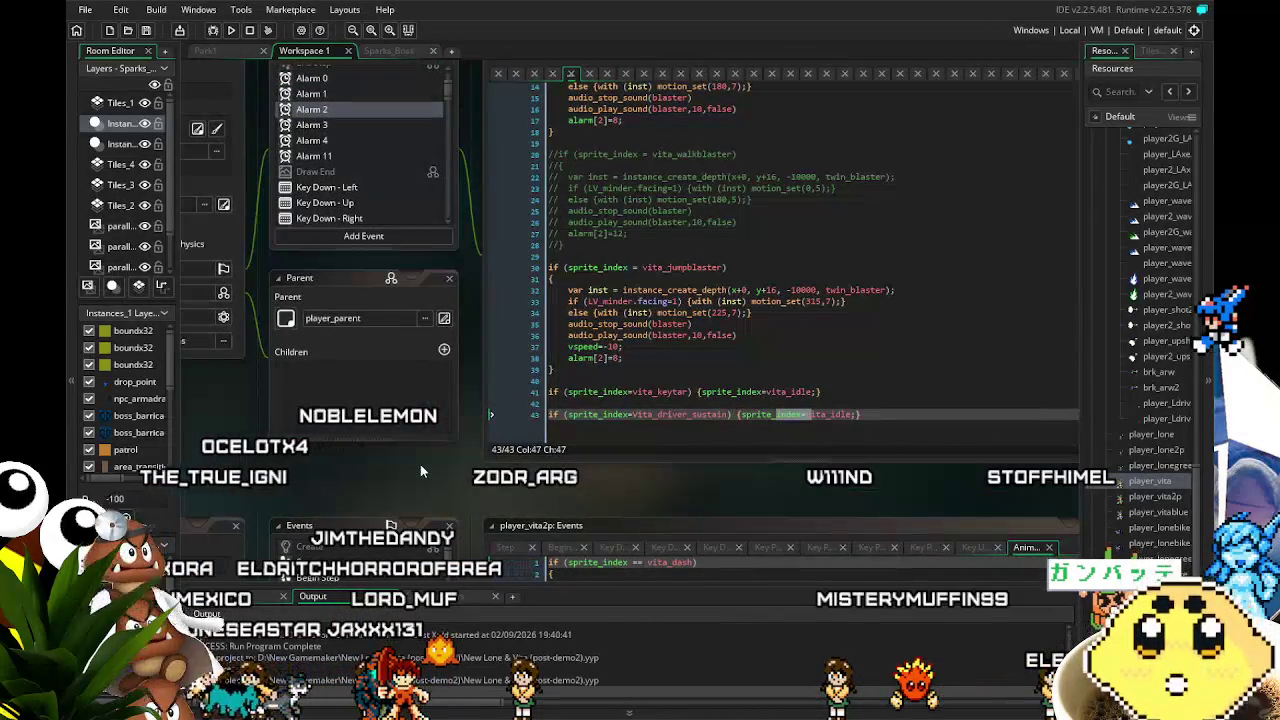
{"action": "left_click_drag", "start_coordinate": [345, 481], "coordinate": [358, 493]}
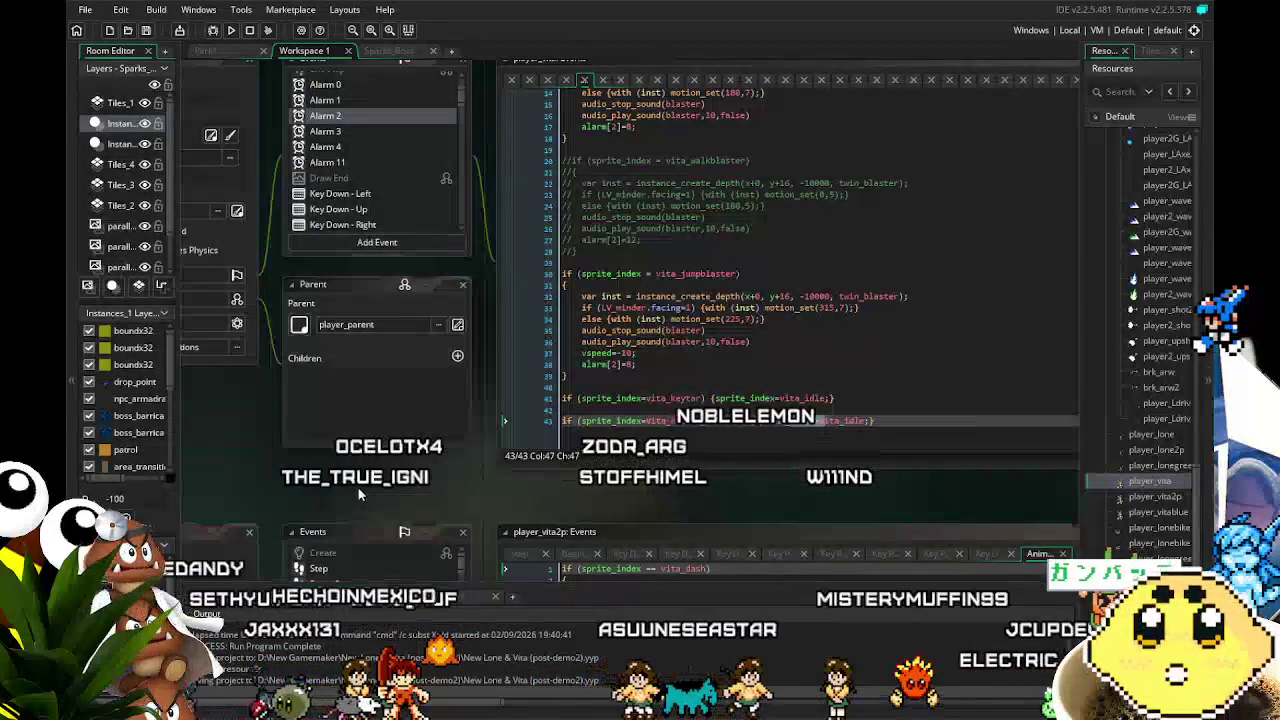
{"action": "type", "text": "index=vita_"}
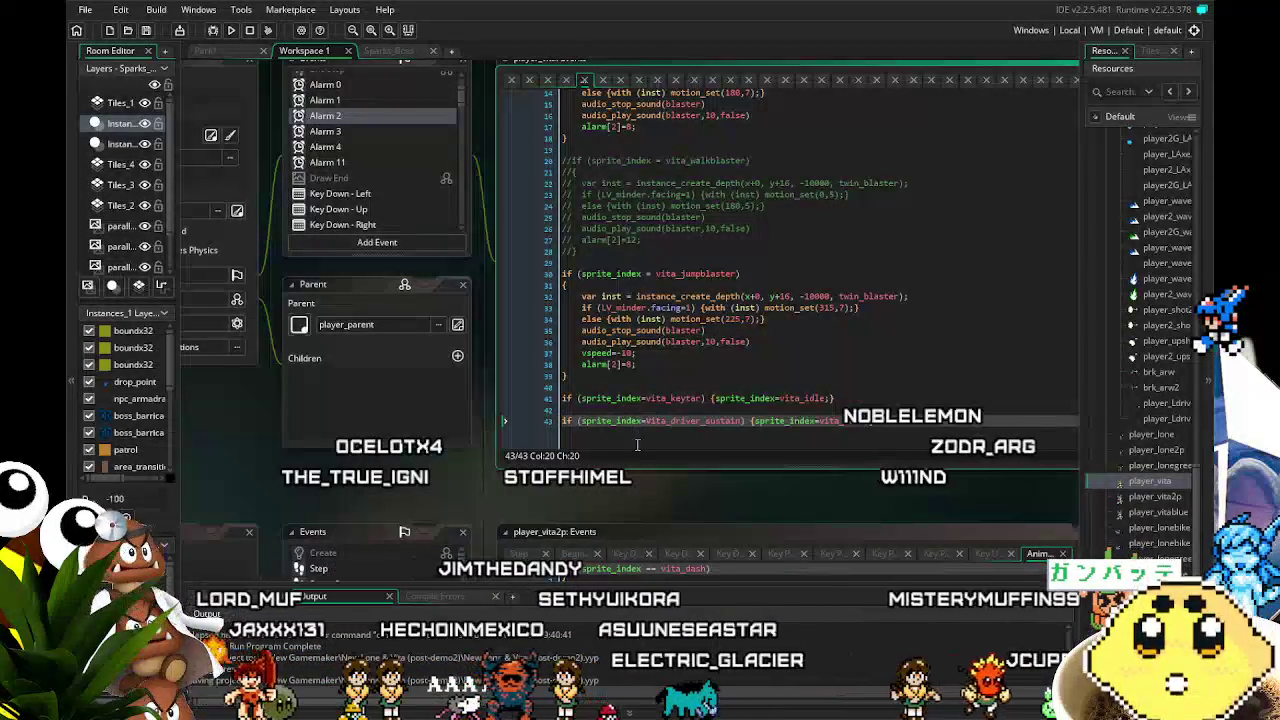
{"action": "type", "text": "idle;}"}
{"action": "left_click_drag", "start_coordinate": [249, 393], "coordinate": [313, 447]}
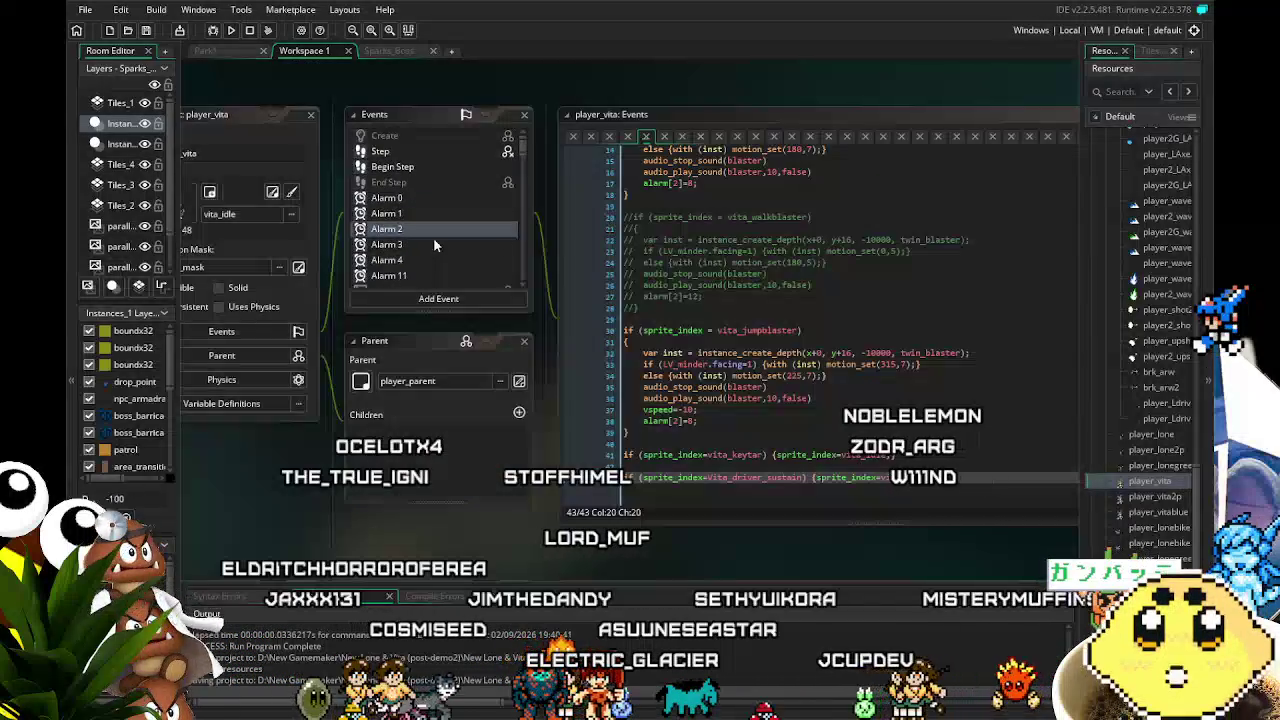
In the Key Press - V event, add alarm[2]=128; below the LV_minder.Apts2-=2 line
{"action": "scroll", "coordinate": [433, 237], "scroll_direction": "down", "scroll_amount": 5}
{"action": "left_click", "coordinate": [418, 251]}
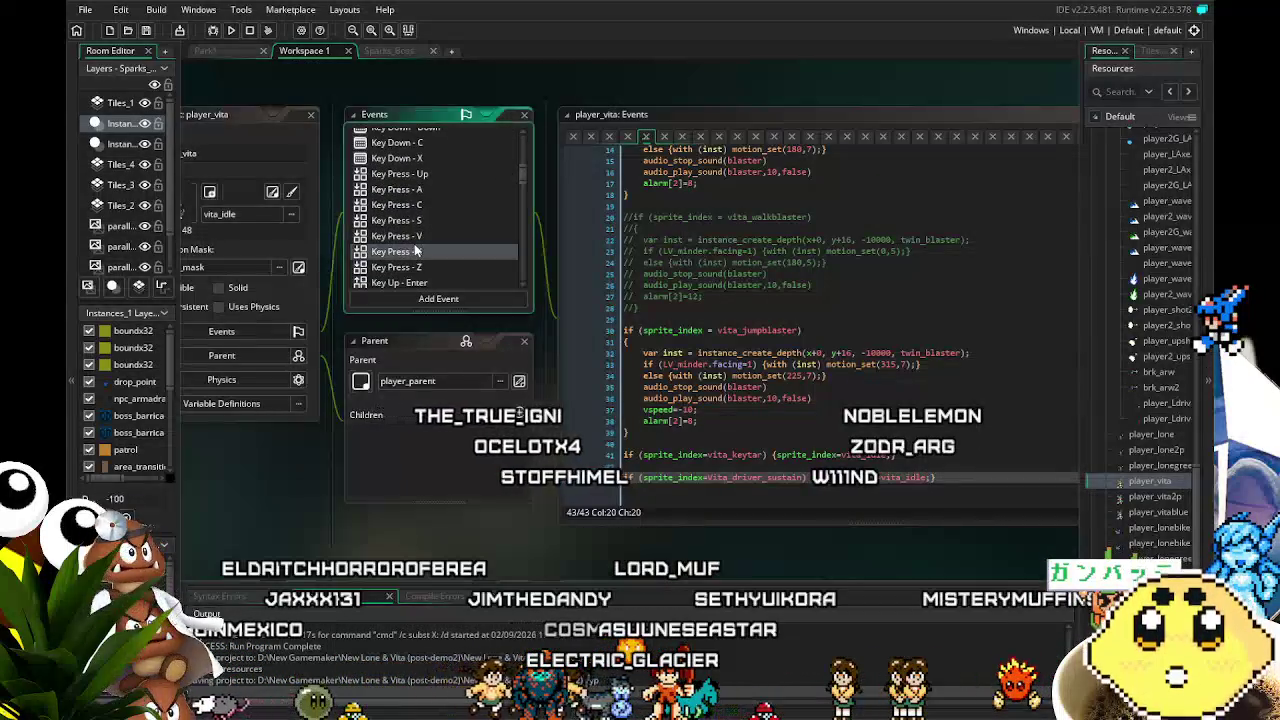
{"action": "left_click", "coordinate": [408, 237]}
{"action": "scroll", "coordinate": [545, 300], "scroll_direction": "right", "scroll_amount": 2}
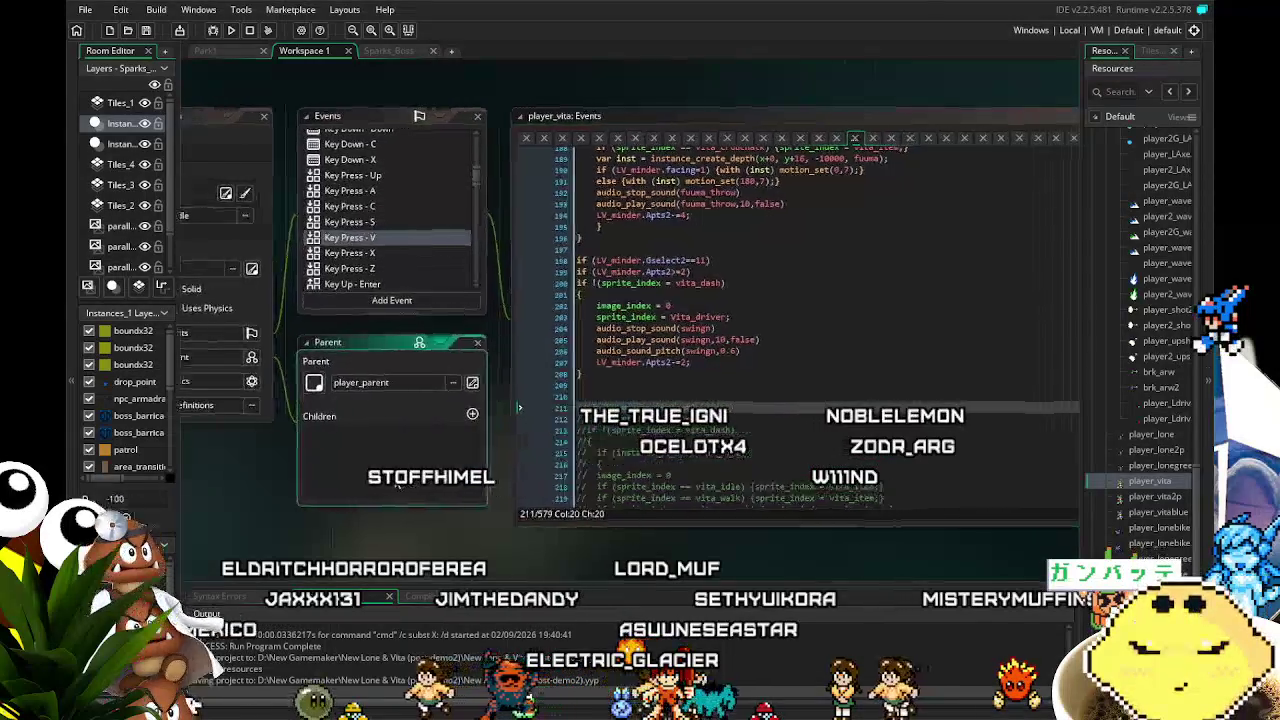
{"action": "left_click", "coordinate": [686, 365]}
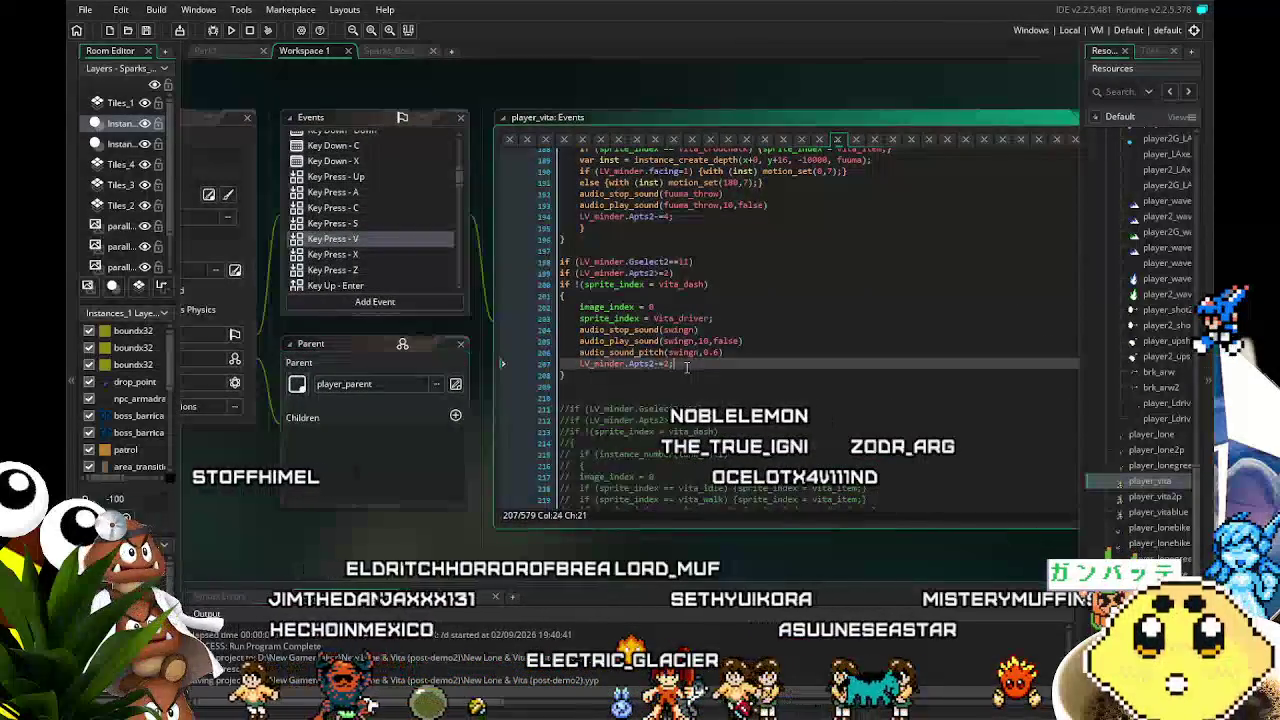
{"action": "key", "text": "Return"}
{"action": "type", "text": "elarm"}
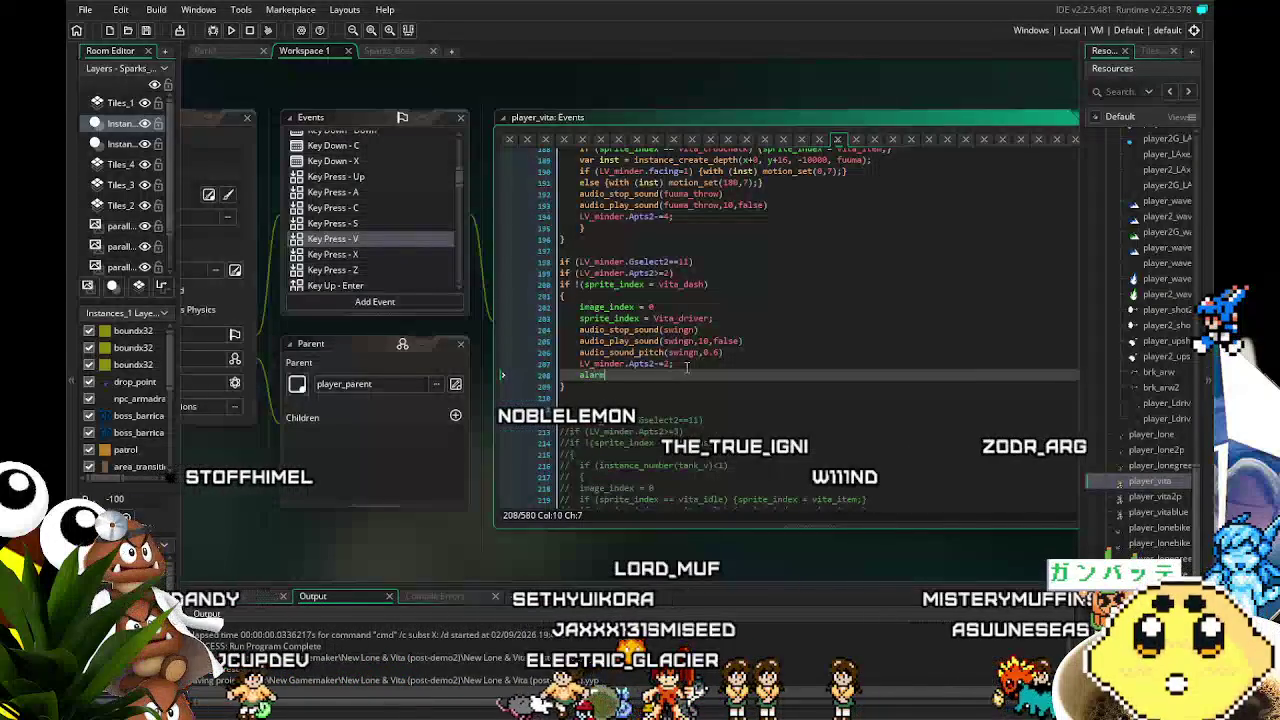
{"action": "type", "text": "[2]="}
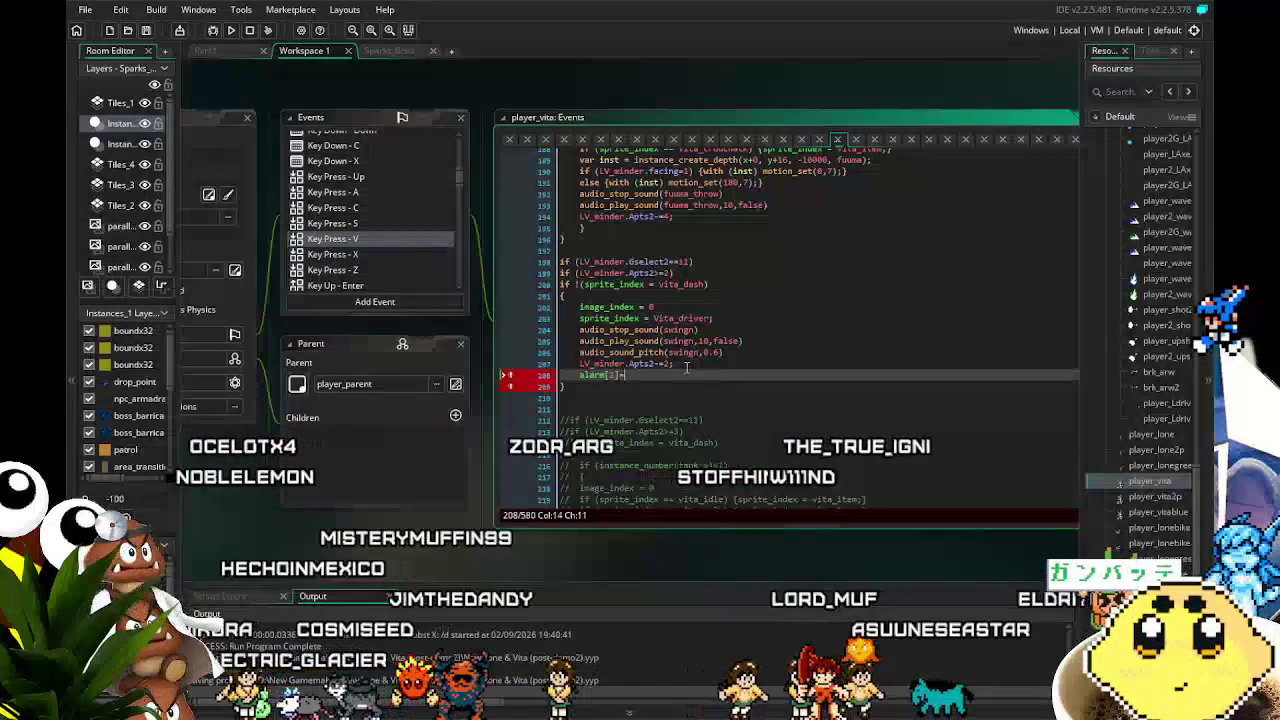
{"action": "type", "text": "30;"}
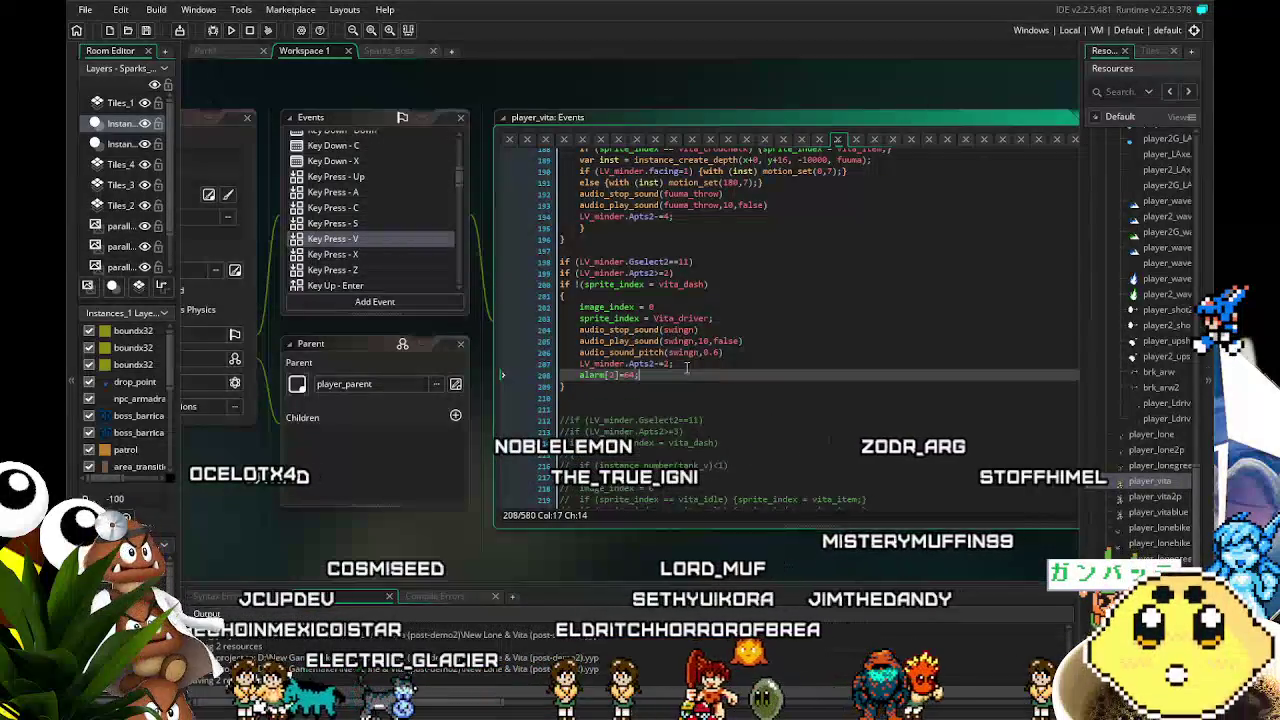
{"action": "key", "text": "BackSpace"}
{"action": "key", "text": "BackSpace"}
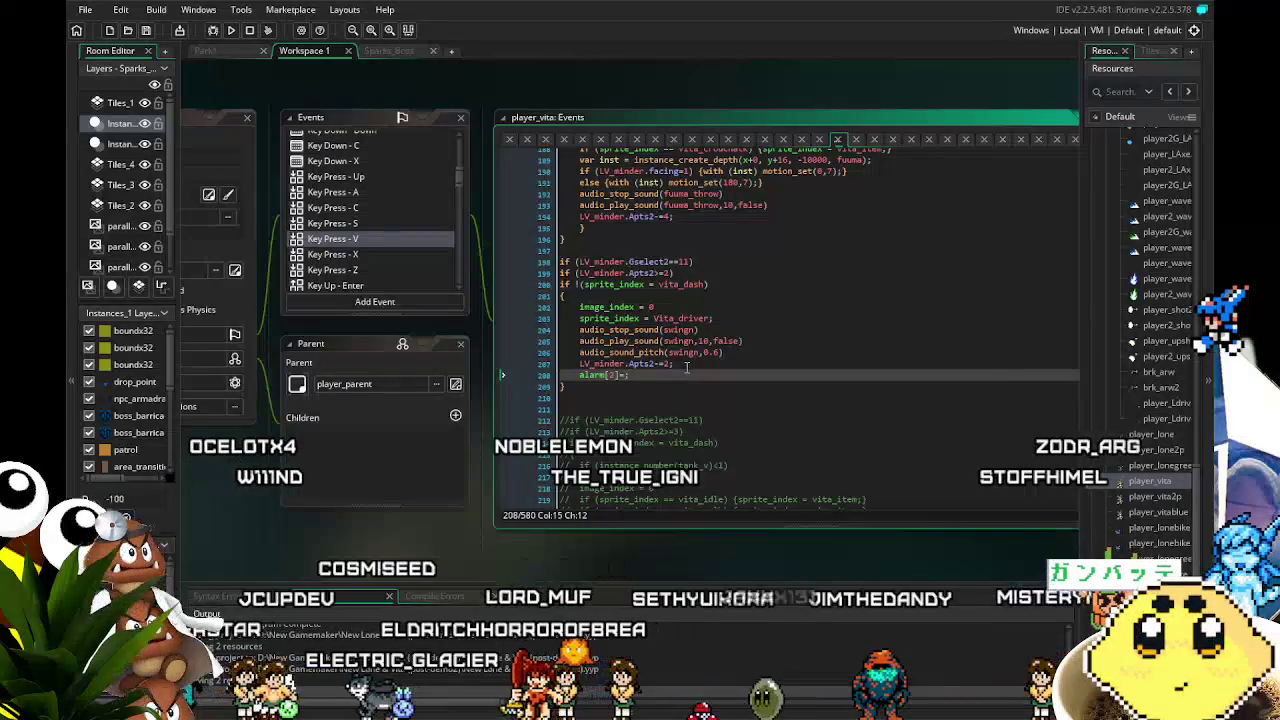
{"action": "type", "text": "128"}
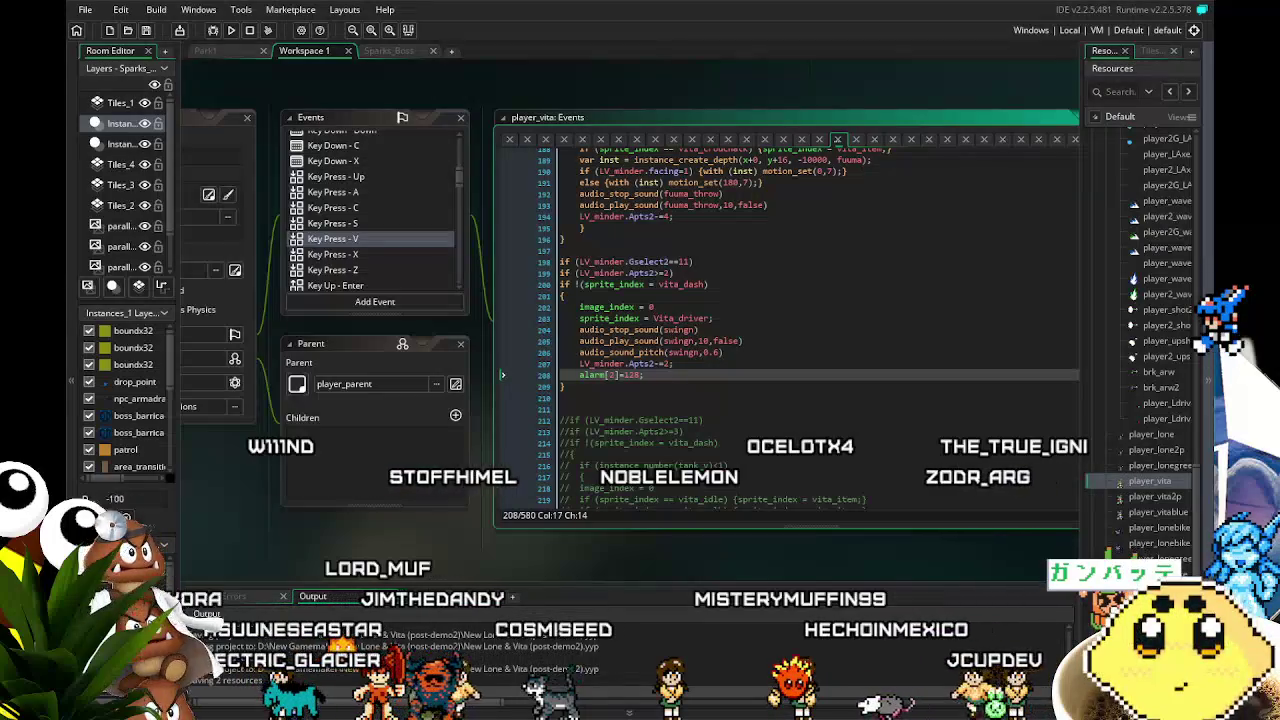
Compile and run the game so the IN THE FUTURE... intro scene plays
{"action": "key", "text": "F5"}
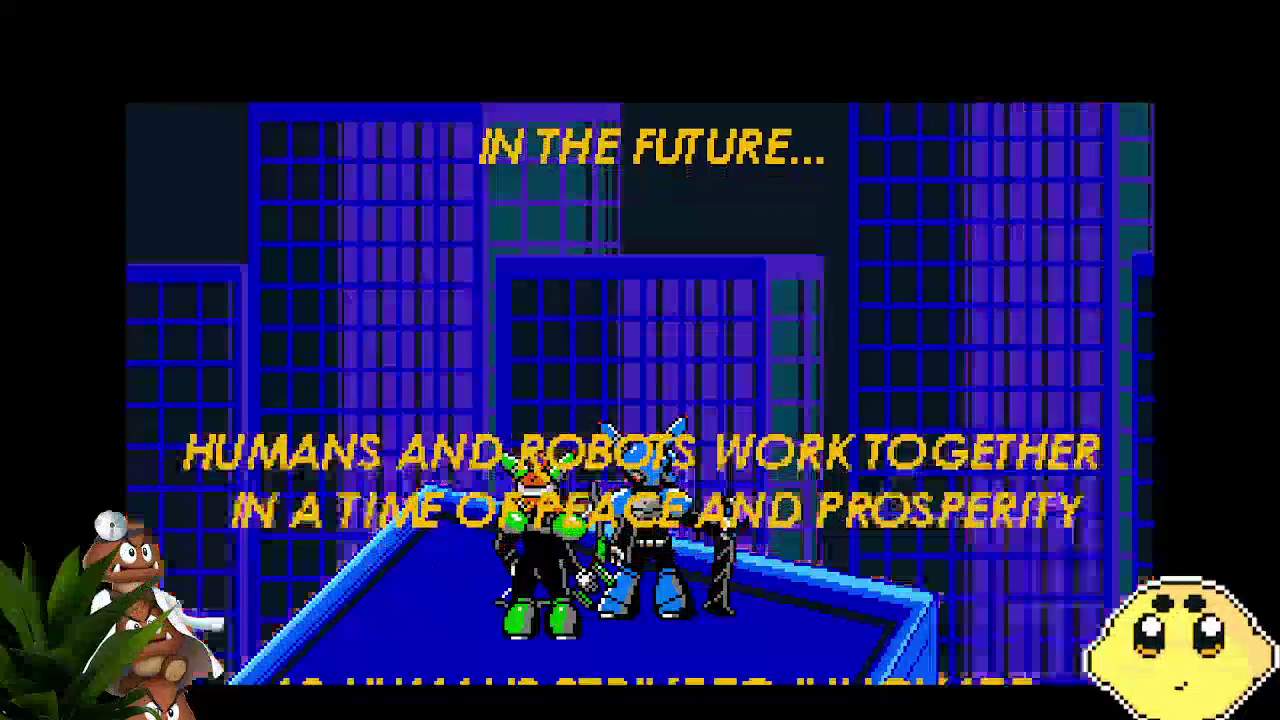
Skip the intro, run and jump through the city stage with Vita, and advance the cutscene dialogue
{"action": "key", "text": "Return"}
{"action": "key", "text": "Return"}
{"action": "key", "text": "Return"}
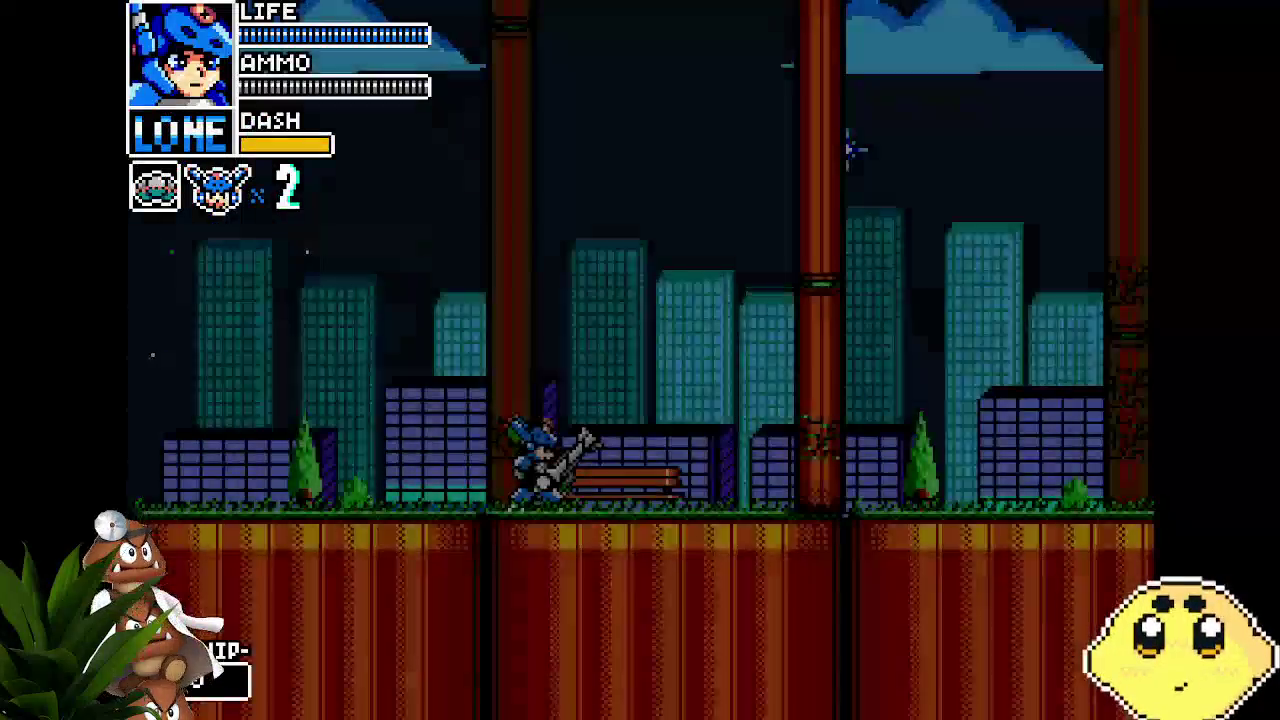
{"action": "key", "text": "Left"}
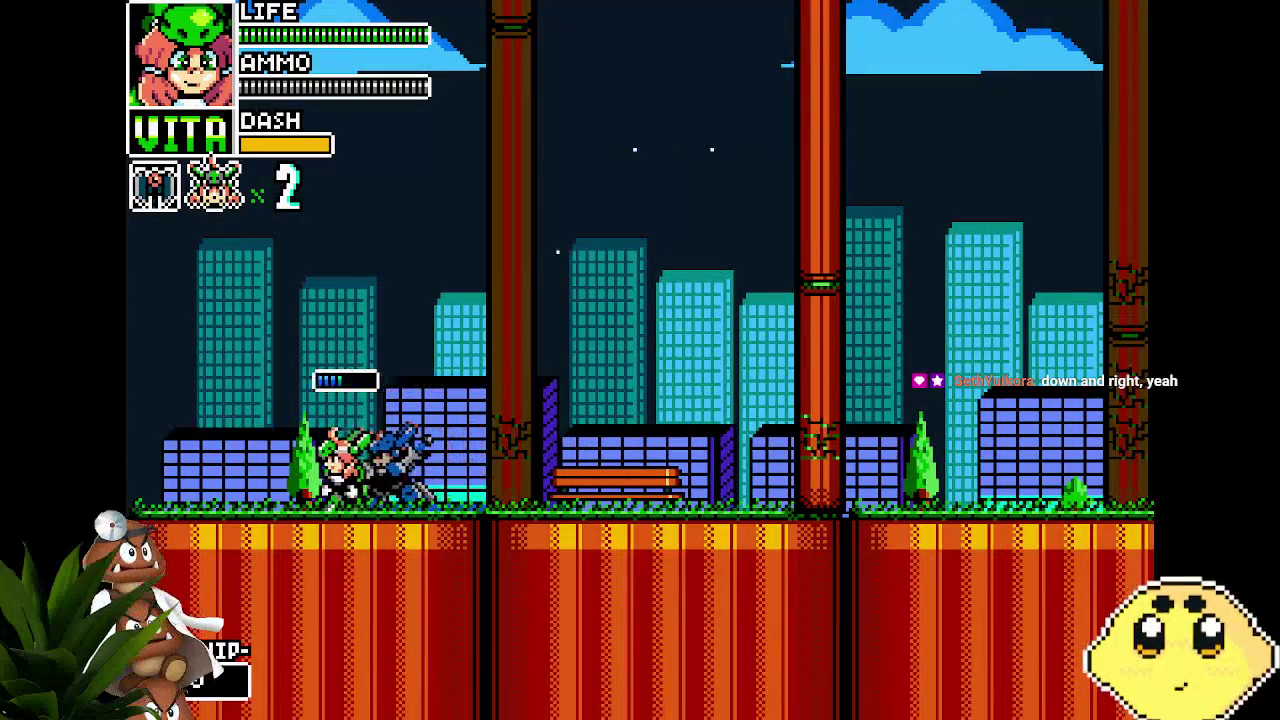
{"action": "key", "text": "Right"}
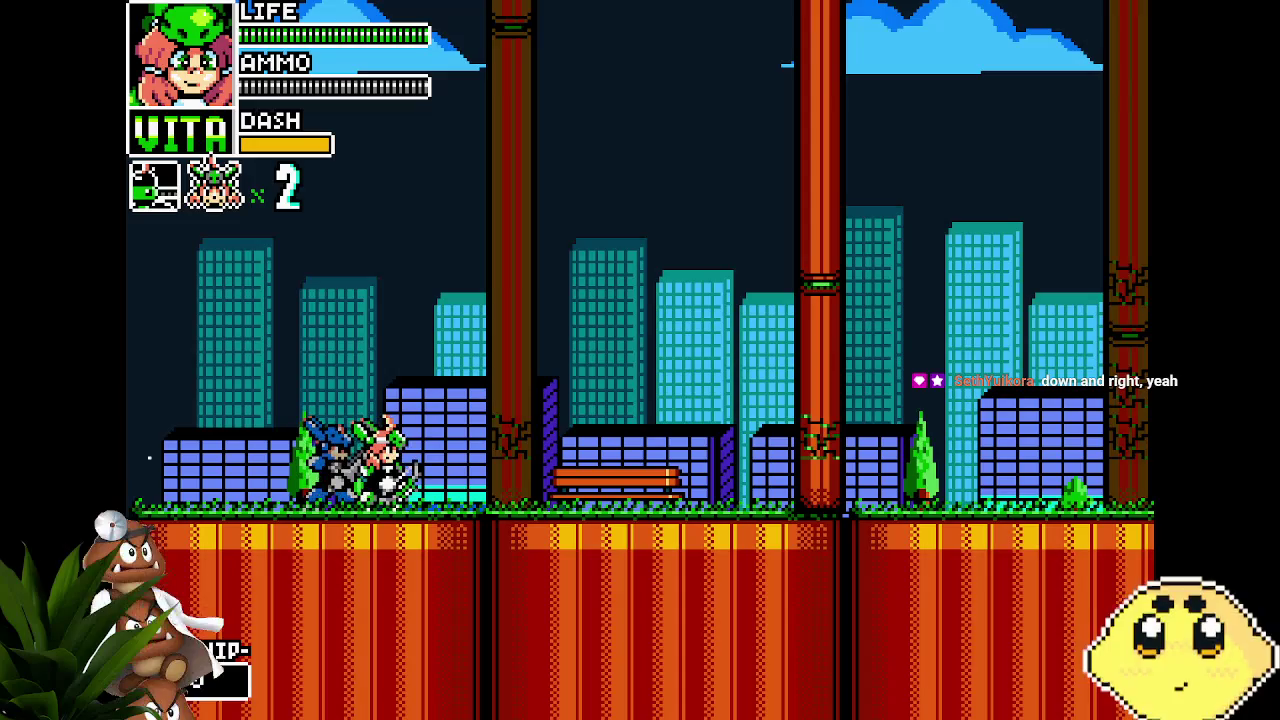
{"action": "key", "text": "Right"}
{"action": "key", "text": "z"}
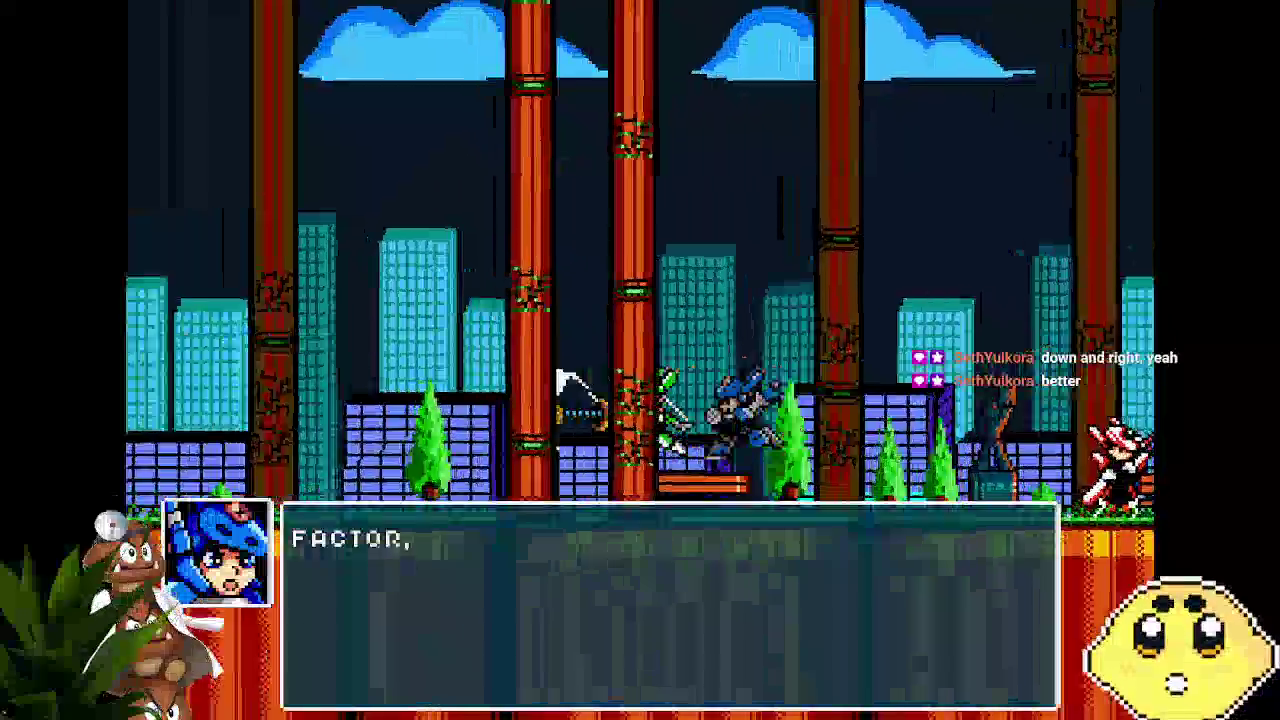
{"action": "key", "text": "z"}
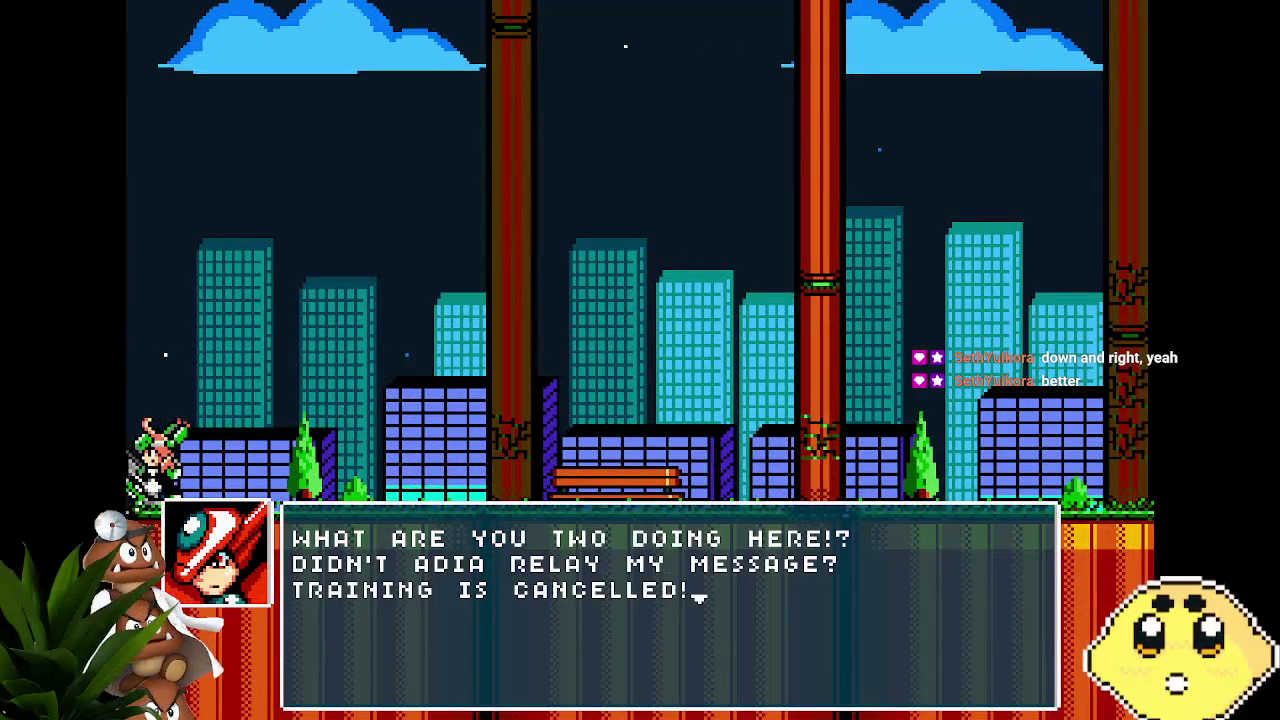
{"action": "key", "text": "z"}
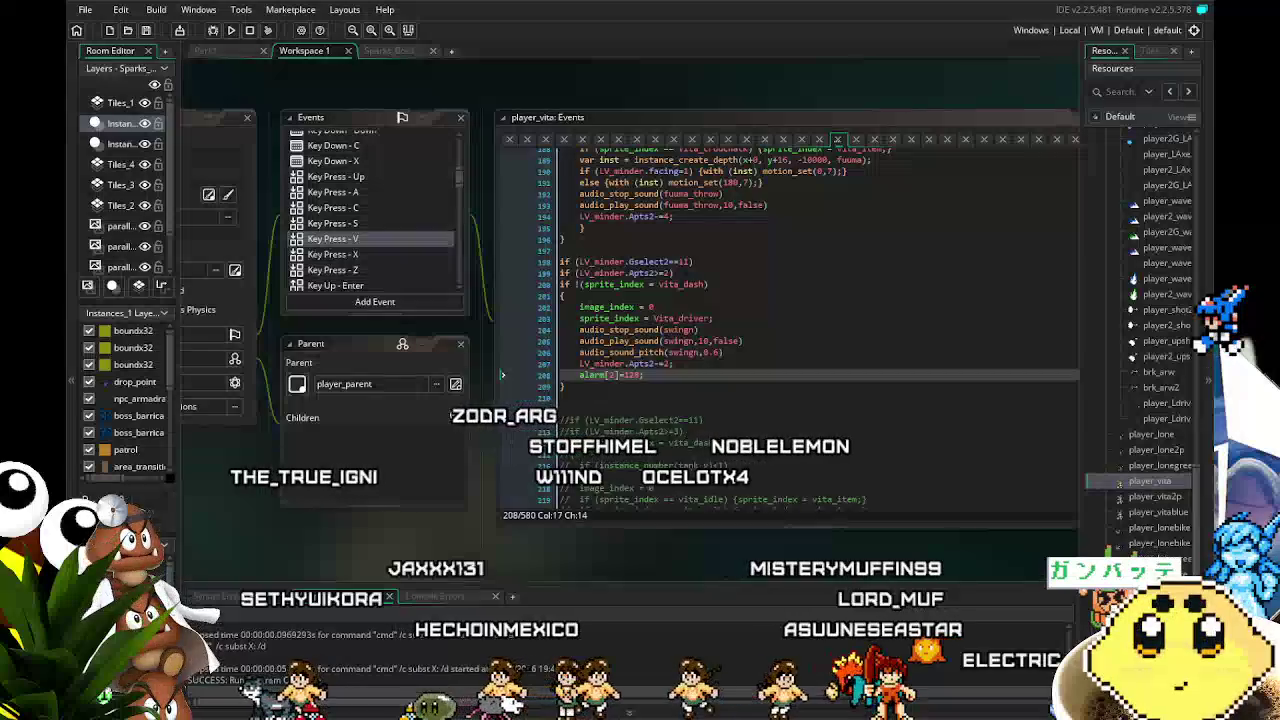
Change the driver alarm[2] from 128 to 32 and save the project
{"action": "mouse_move", "coordinate": [290, 535]}
{"action": "left_mouse_down"}
{"action": "mouse_move", "coordinate": [495, 505]}
{"action": "mouse_move", "coordinate": [386, 494]}
{"action": "mouse_move", "coordinate": [303, 507]}
{"action": "mouse_move", "coordinate": [344, 531]}
{"action": "left_mouse_up"}
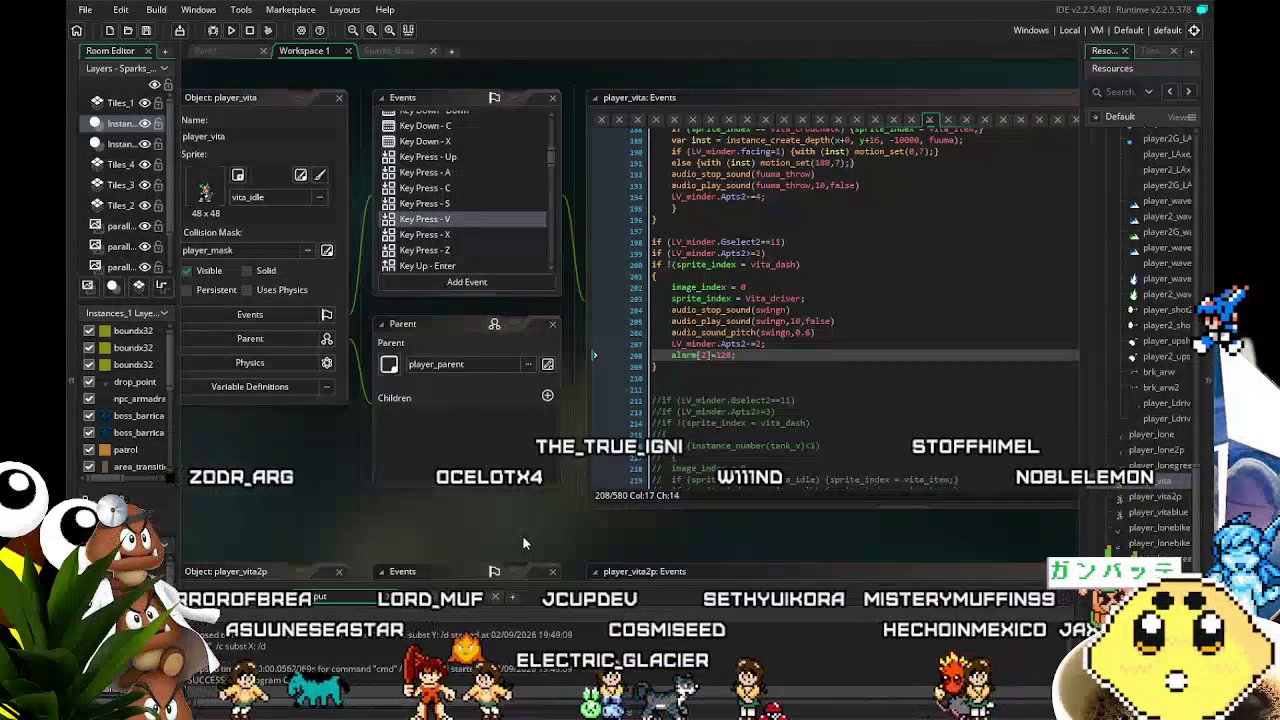
{"action": "left_click", "coordinate": [727, 356]}
{"action": "double_click", "coordinate": [727, 356]}
{"action": "type", "text": "3"}
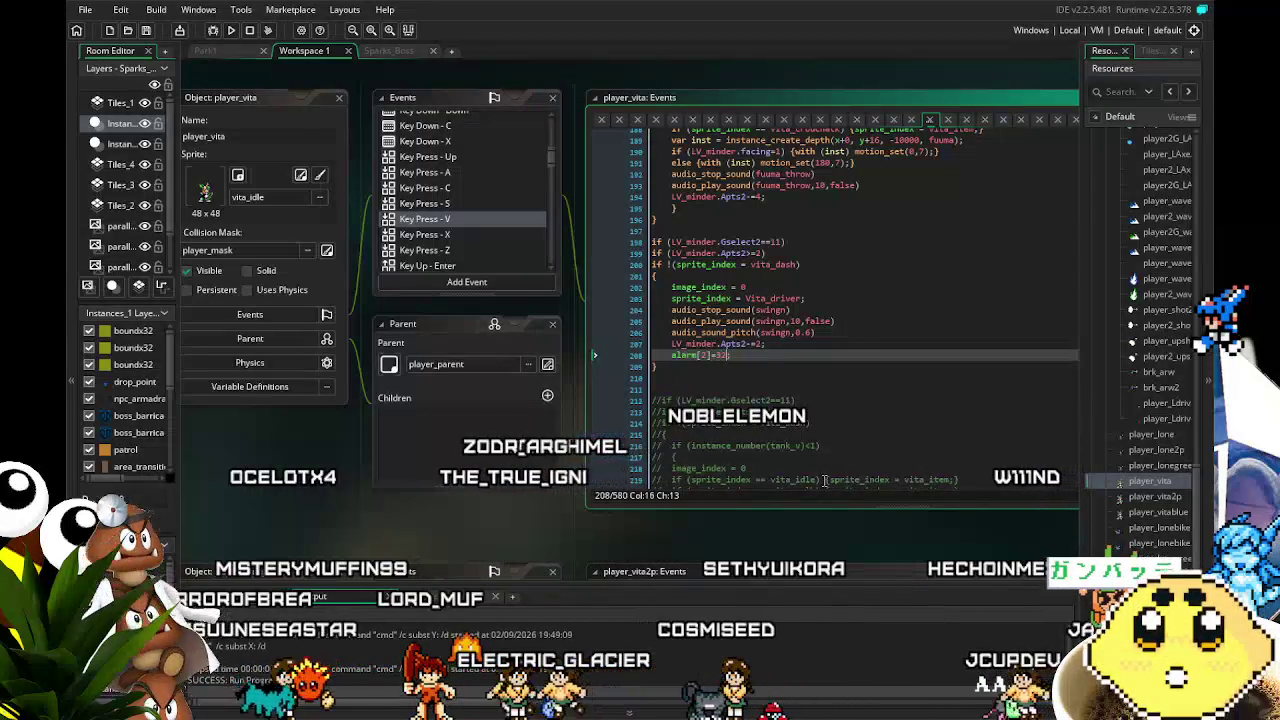
{"action": "left_click", "coordinate": [143, 33]}
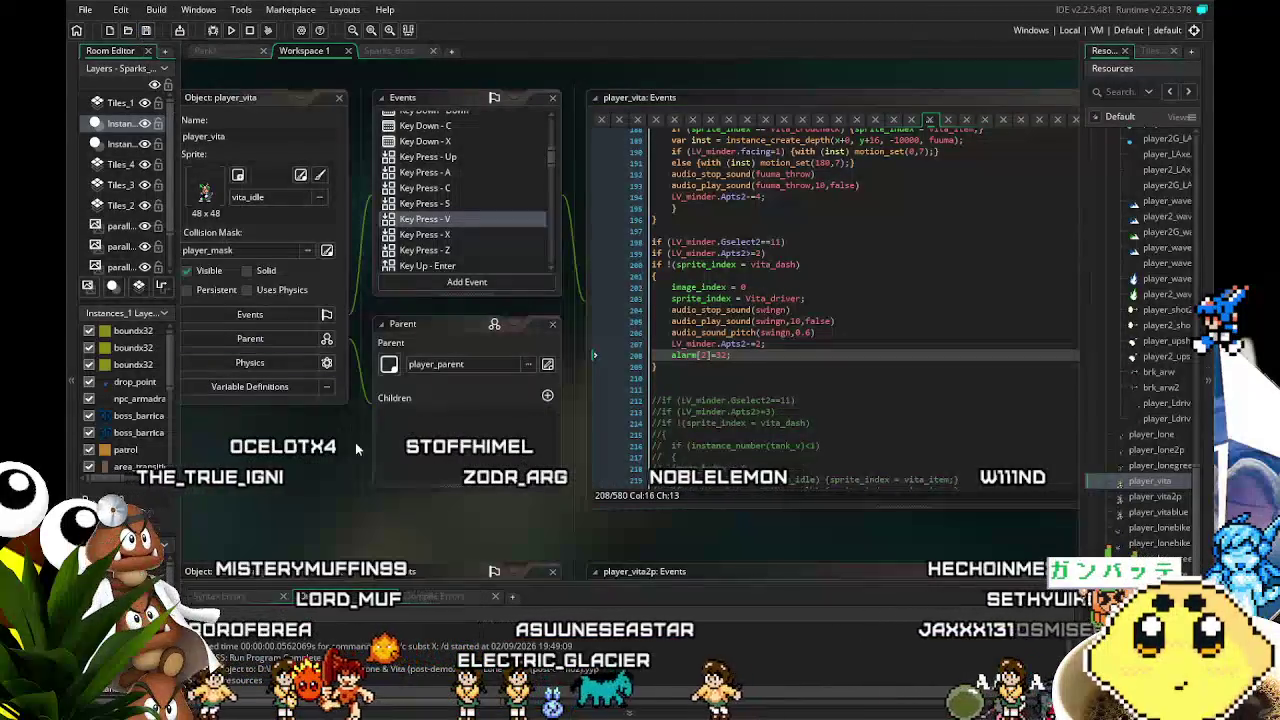
Open player_vita's Key Down - Left event code
{"action": "mouse_move", "coordinate": [335, 516]}
{"action": "left_mouse_down"}
{"action": "mouse_move", "coordinate": [307, 509]}
{"action": "mouse_move", "coordinate": [344, 507]}
{"action": "left_mouse_up"}
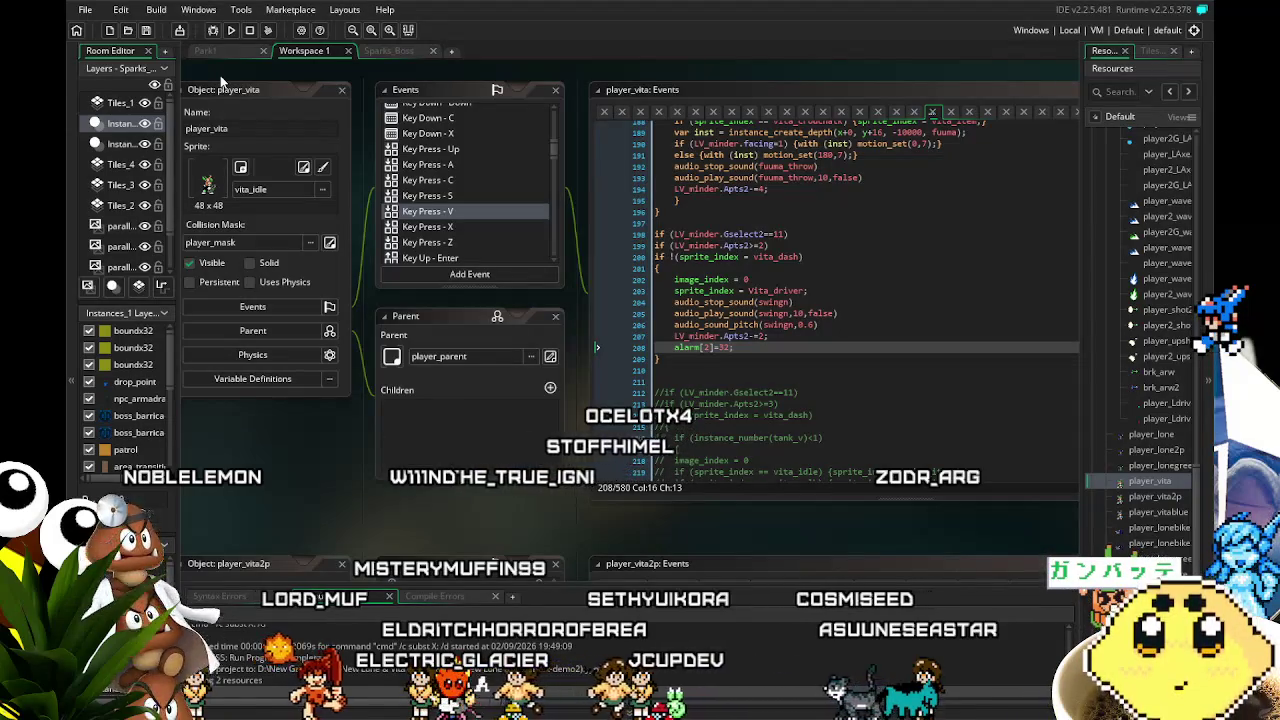
{"action": "scroll", "coordinate": [421, 200], "scroll_direction": "up", "scroll_amount": 5}
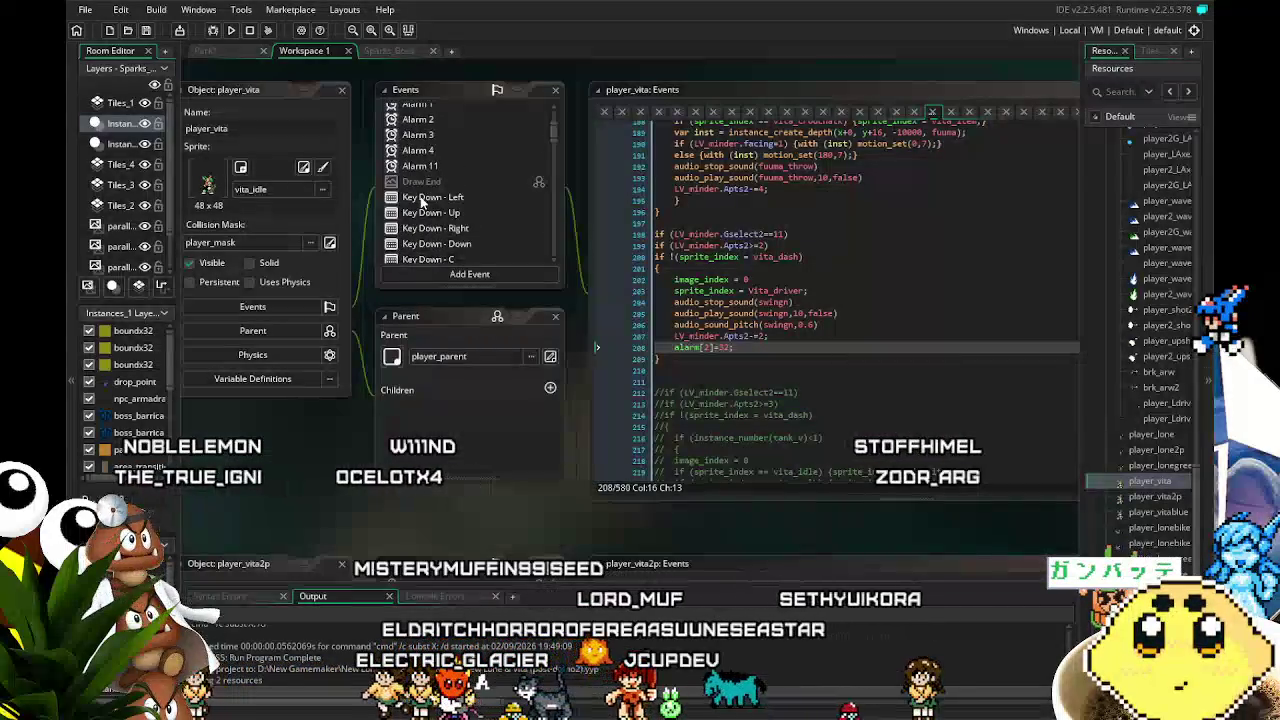
{"action": "left_click", "coordinate": [423, 197]}
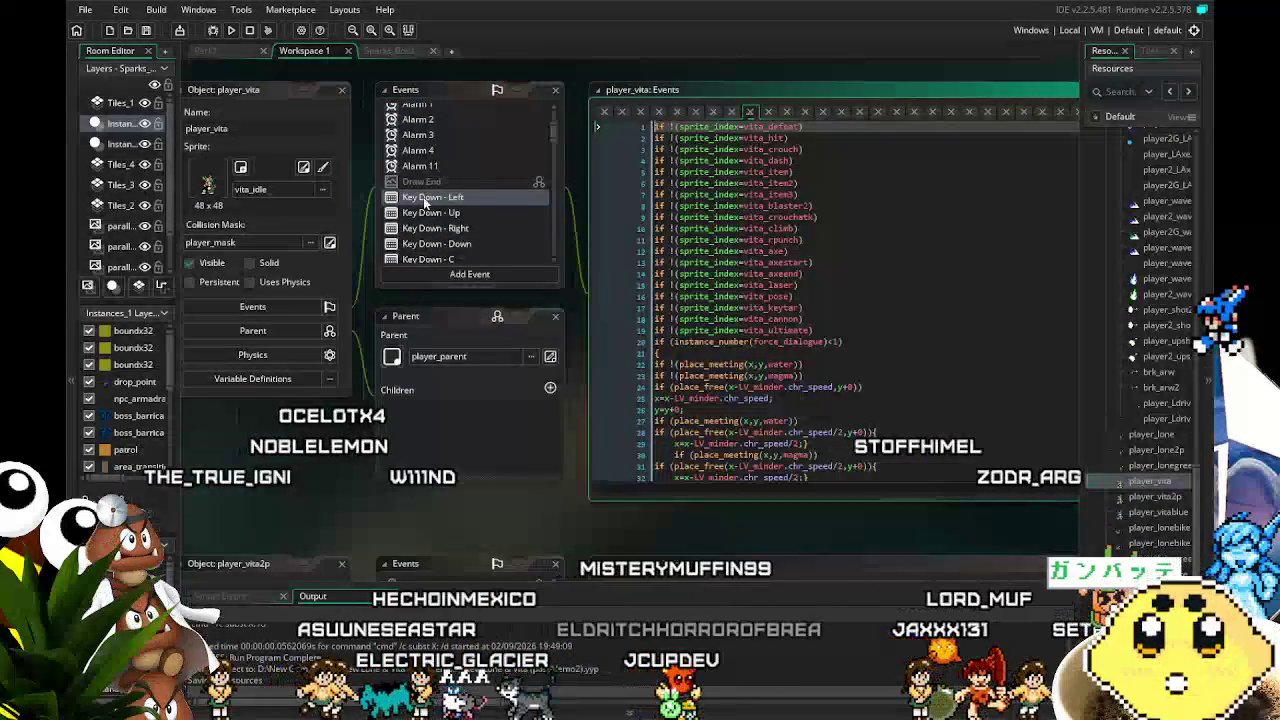
{"action": "scroll", "coordinate": [423, 197], "scroll_direction": "down", "scroll_amount": 3}
{"action": "scroll", "coordinate": [741, 290], "scroll_direction": "down", "scroll_amount": 3}
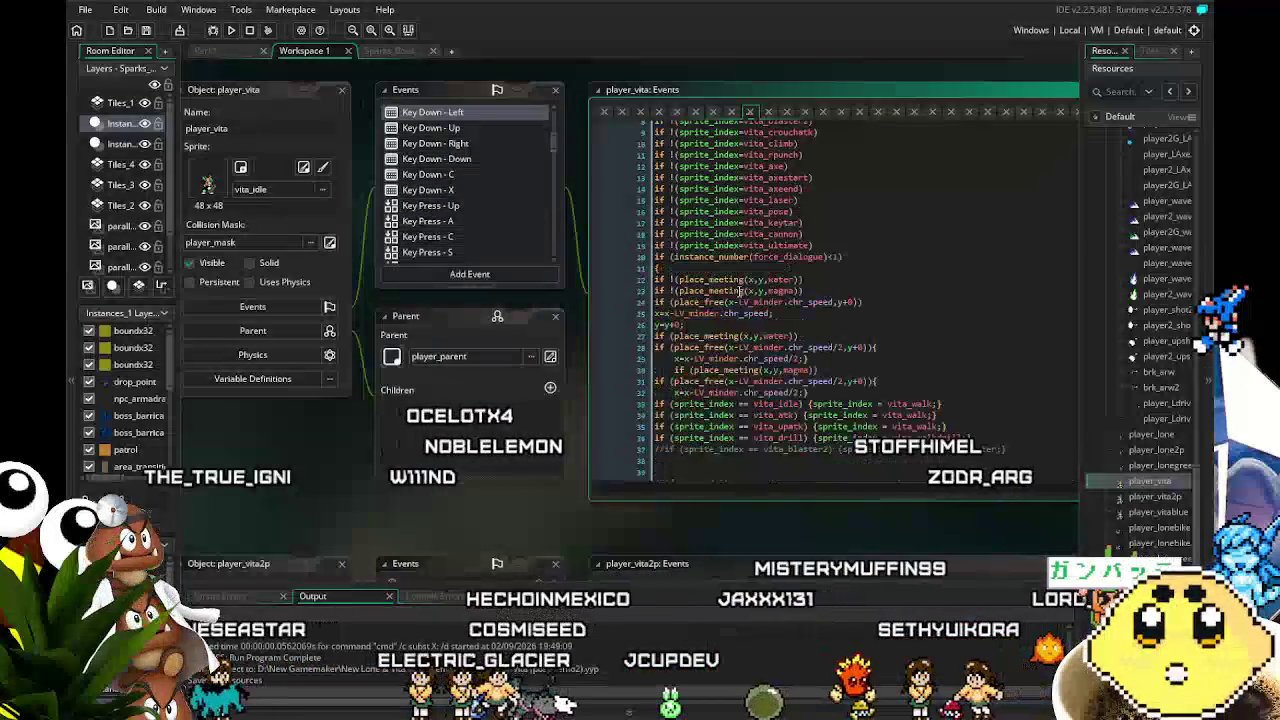
{"action": "scroll", "coordinate": [741, 290], "scroll_direction": "down", "scroll_amount": 3}
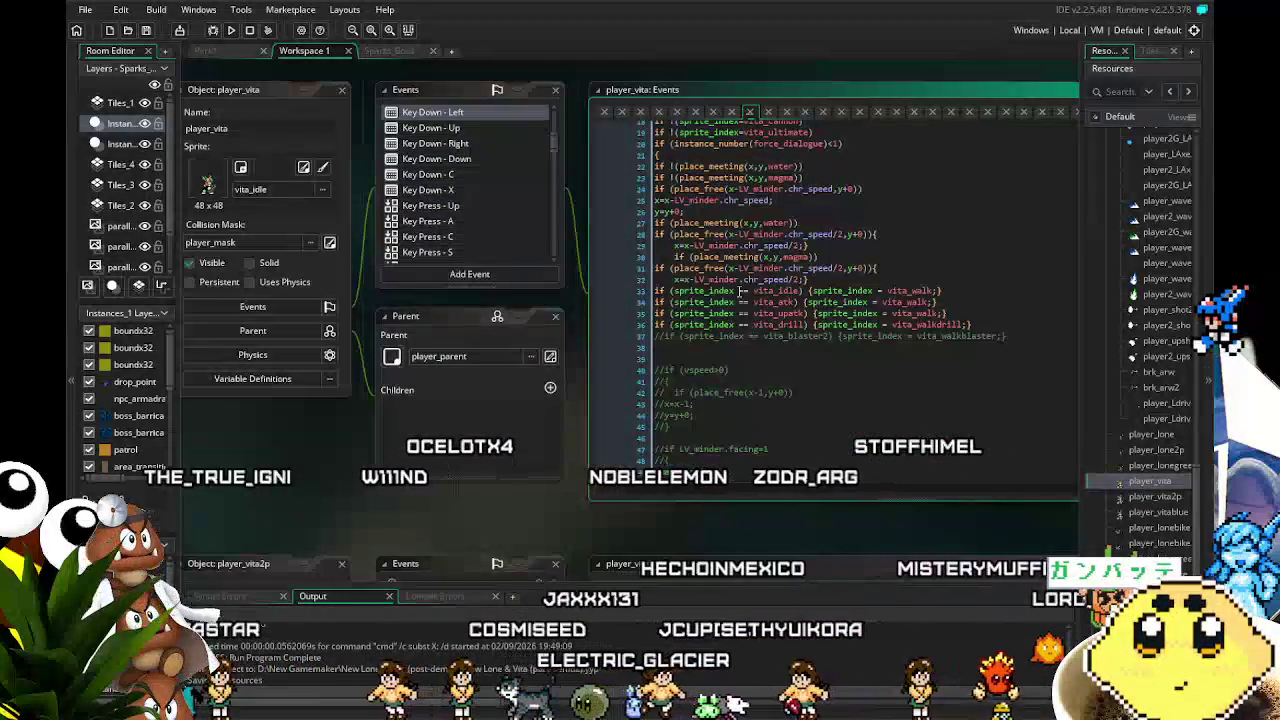
{"action": "scroll", "coordinate": [741, 290], "scroll_direction": "down", "scroll_amount": 3}
{"action": "scroll", "coordinate": [740, 291], "scroll_direction": "down", "scroll_amount": 5}
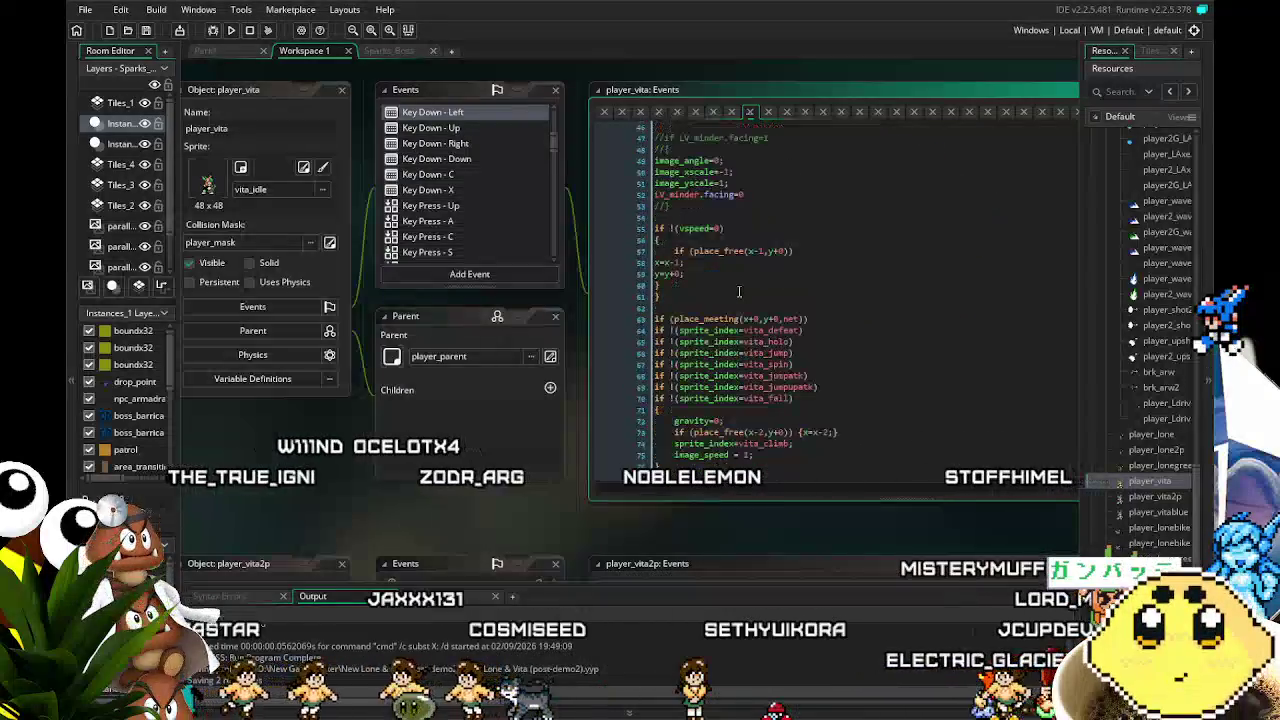
{"action": "scroll", "coordinate": [740, 291], "scroll_direction": "down", "scroll_amount": 1}
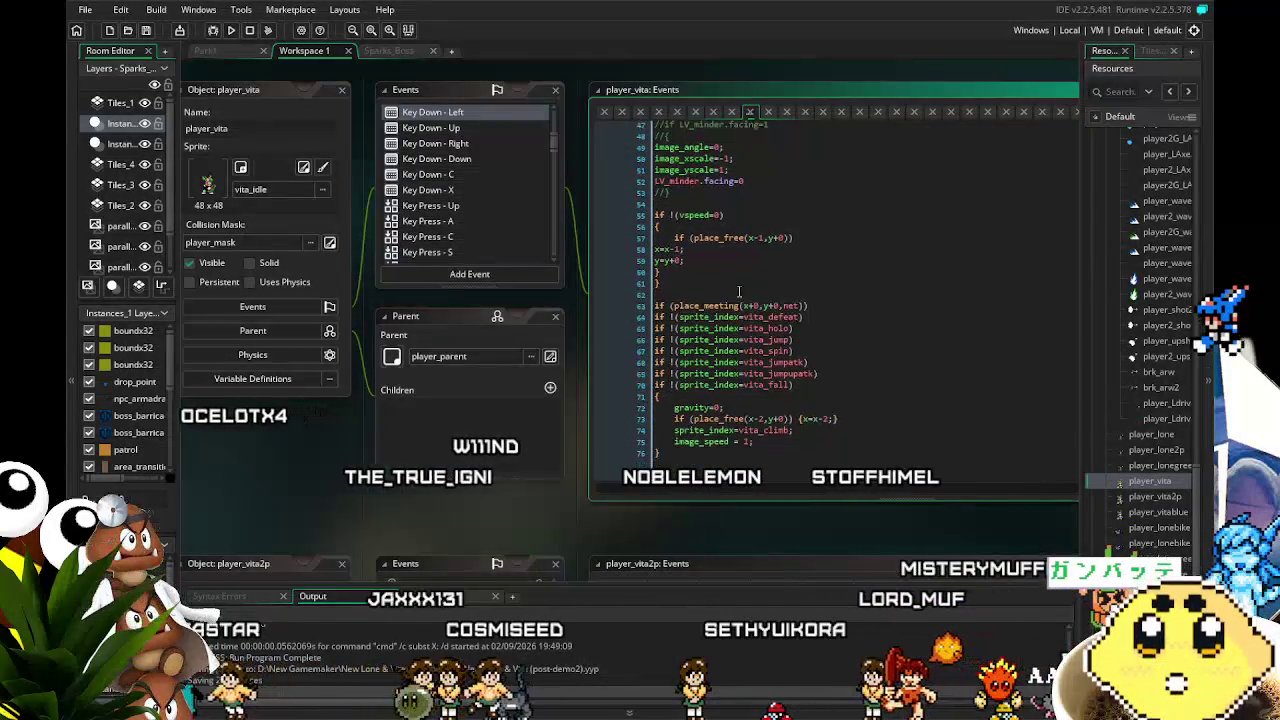
{"action": "scroll", "coordinate": [740, 291], "scroll_direction": "up", "scroll_amount": 2}
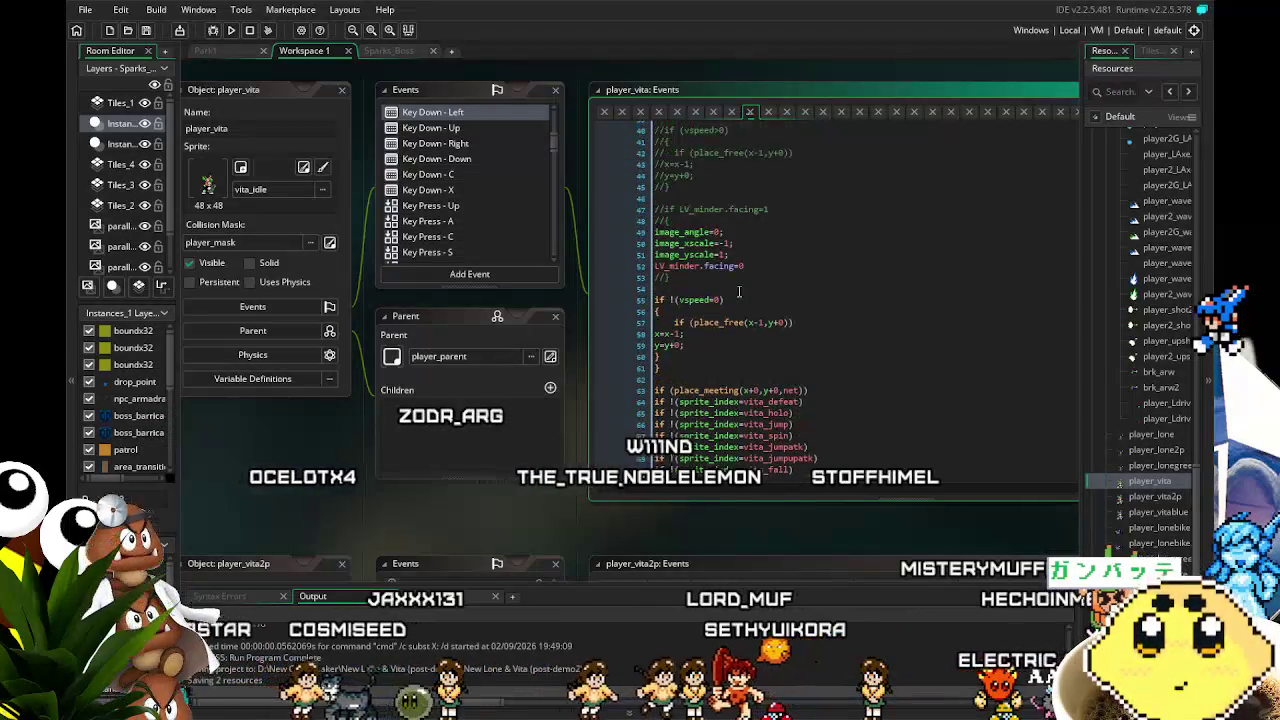
{"action": "scroll", "coordinate": [740, 291], "scroll_direction": "up", "scroll_amount": 3}
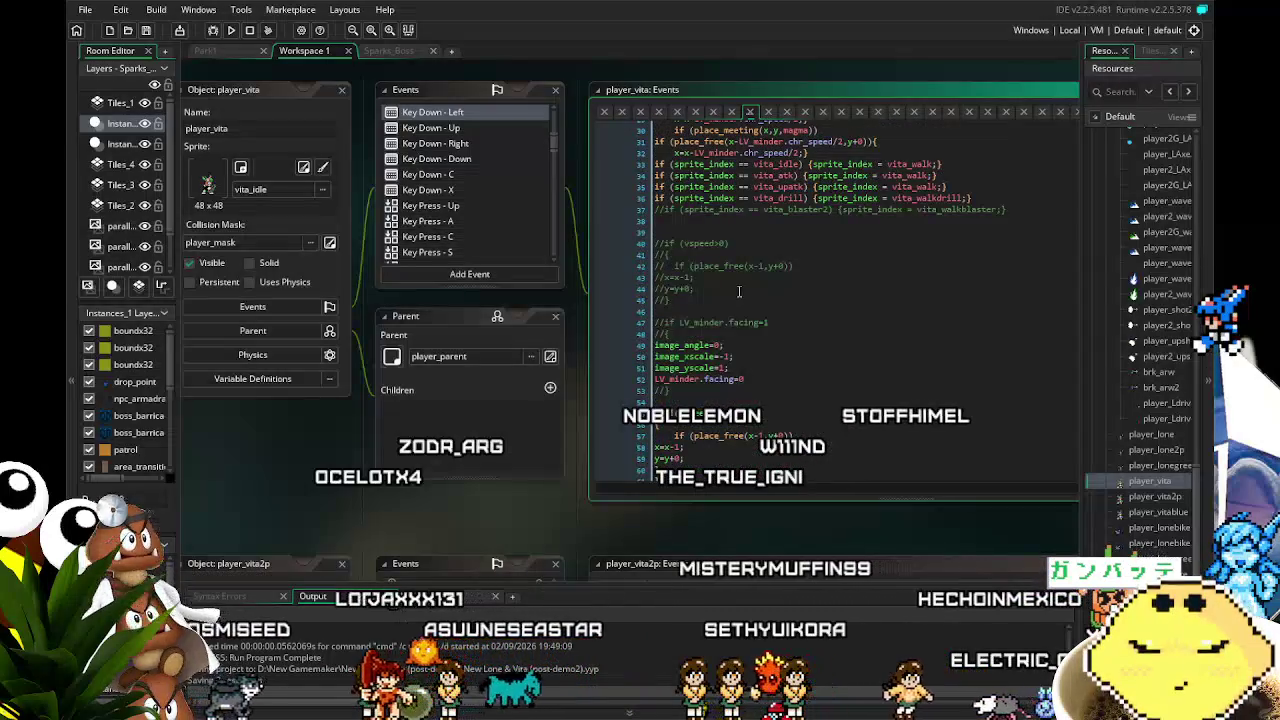
{"action": "scroll", "coordinate": [740, 291], "scroll_direction": "down", "scroll_amount": 5}
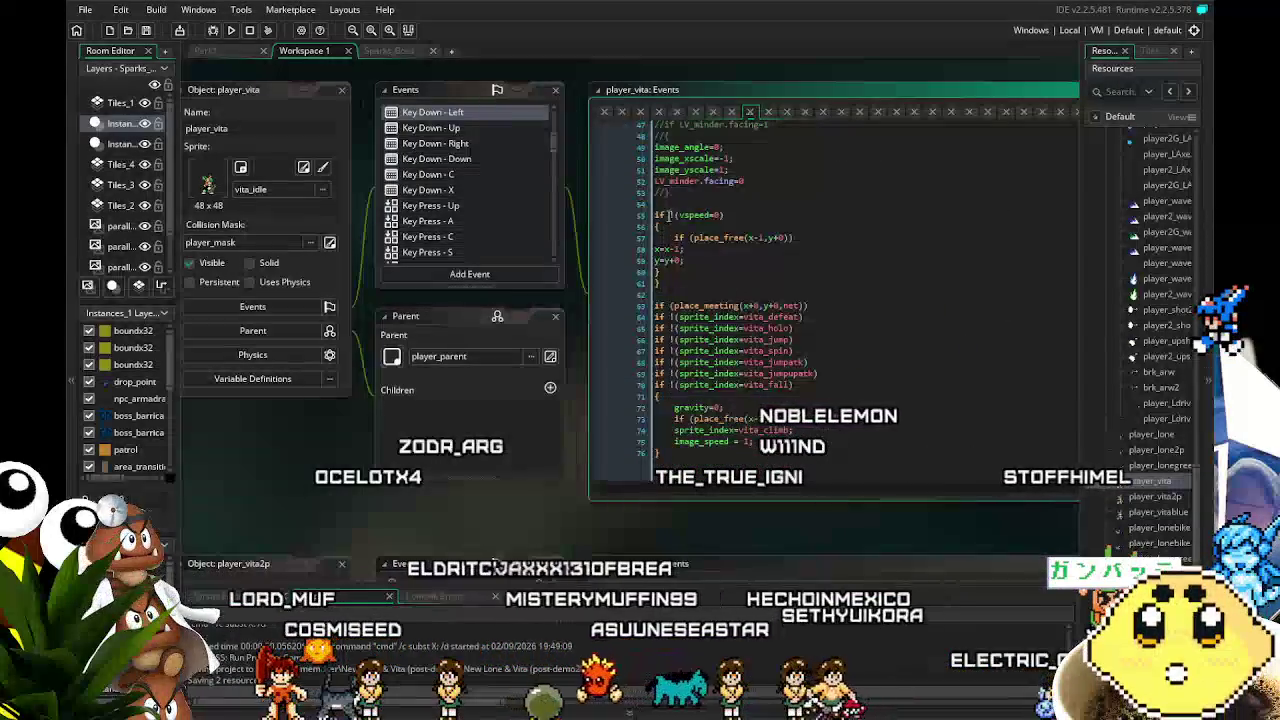
Wrap the facing-reset block in an if (!sprite_index=Vita_driver){ … } condition
{"action": "left_click", "coordinate": [655, 181]}
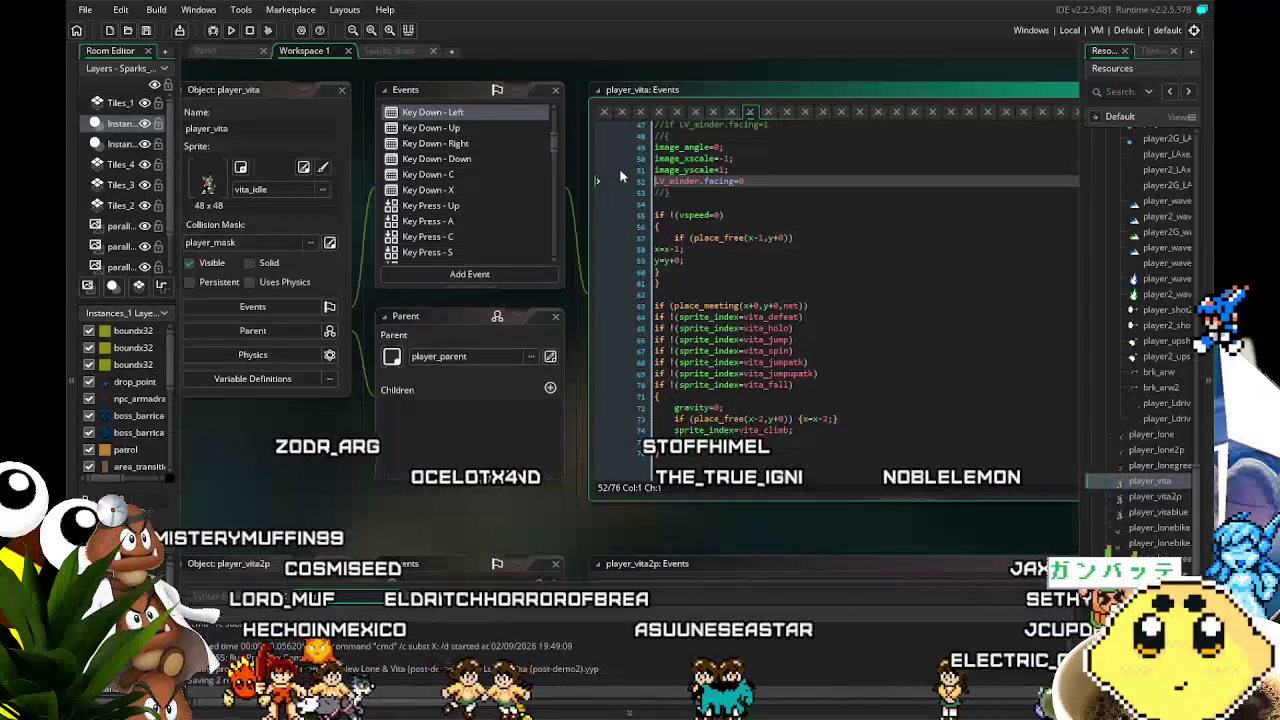
{"action": "left_click", "coordinate": [686, 137]}
{"action": "key", "text": "Return"}
{"action": "type", "text": "if"}
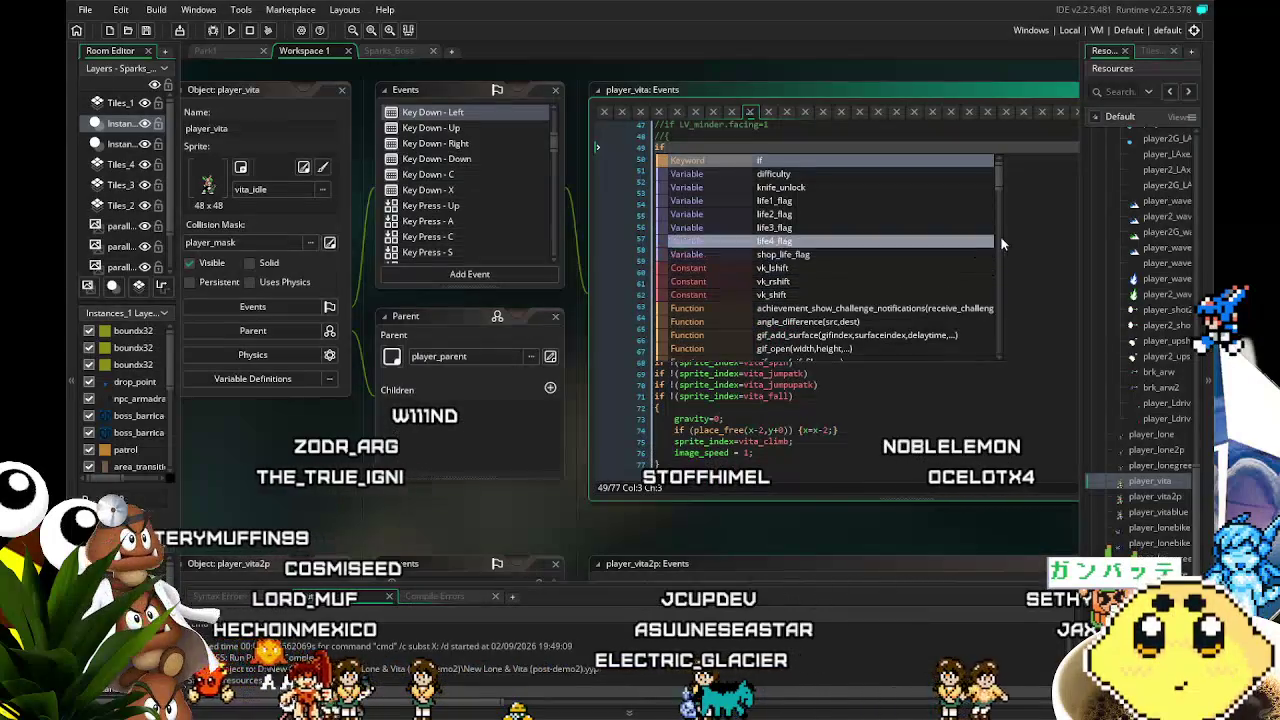
{"action": "key", "text": "Escape"}
{"action": "scroll", "coordinate": [800, 300], "scroll_direction": "up", "scroll_amount": 4}
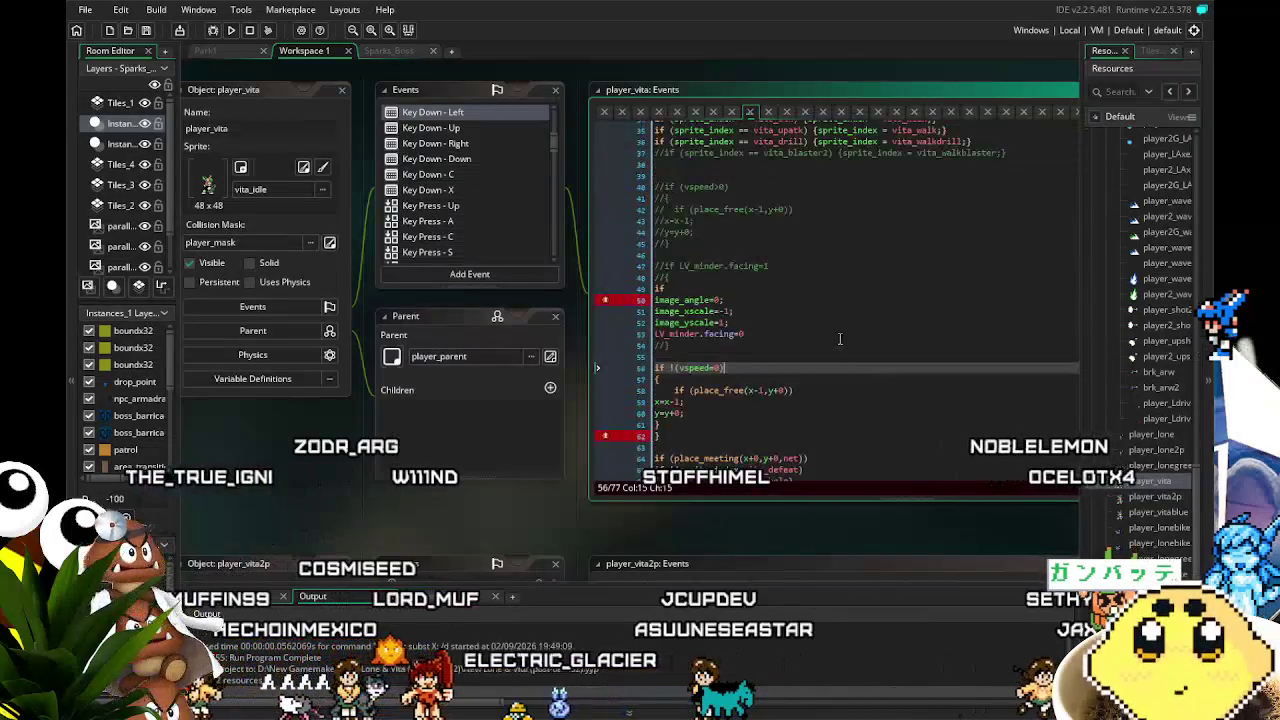
{"action": "left_click", "coordinate": [718, 297]}
{"action": "left_click", "coordinate": [706, 288]}
{"action": "type", "text": "(sprite_ind"}
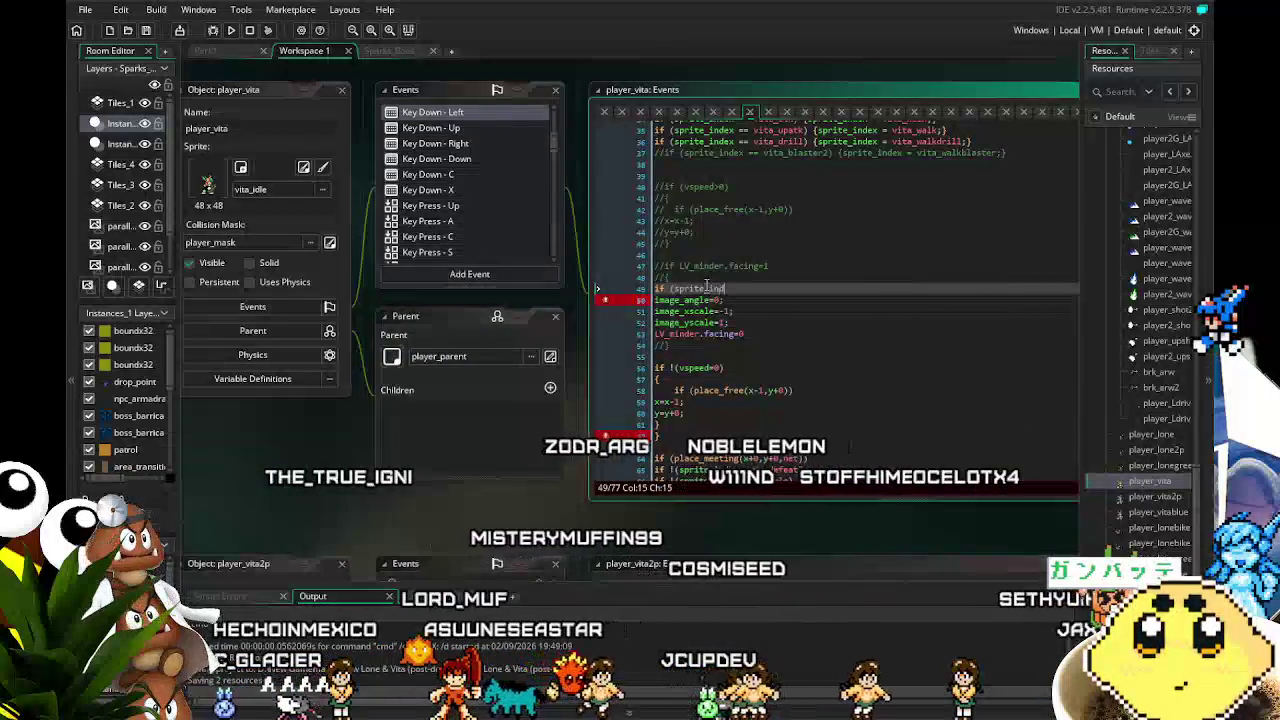
{"action": "type", "text": "ex"}
{"action": "left_click", "coordinate": [675, 288]}
{"action": "type", "text": "!"}
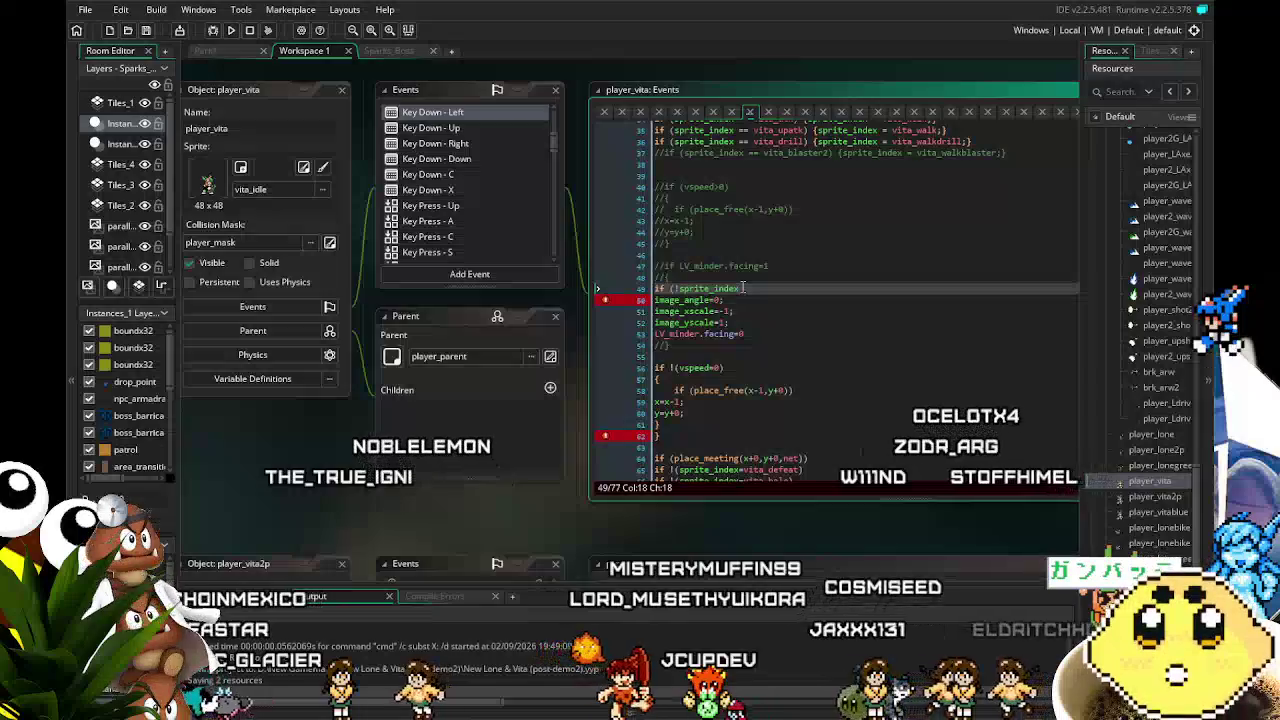
{"action": "left_click", "coordinate": [742, 288]}
{"action": "type", "text": "=="}
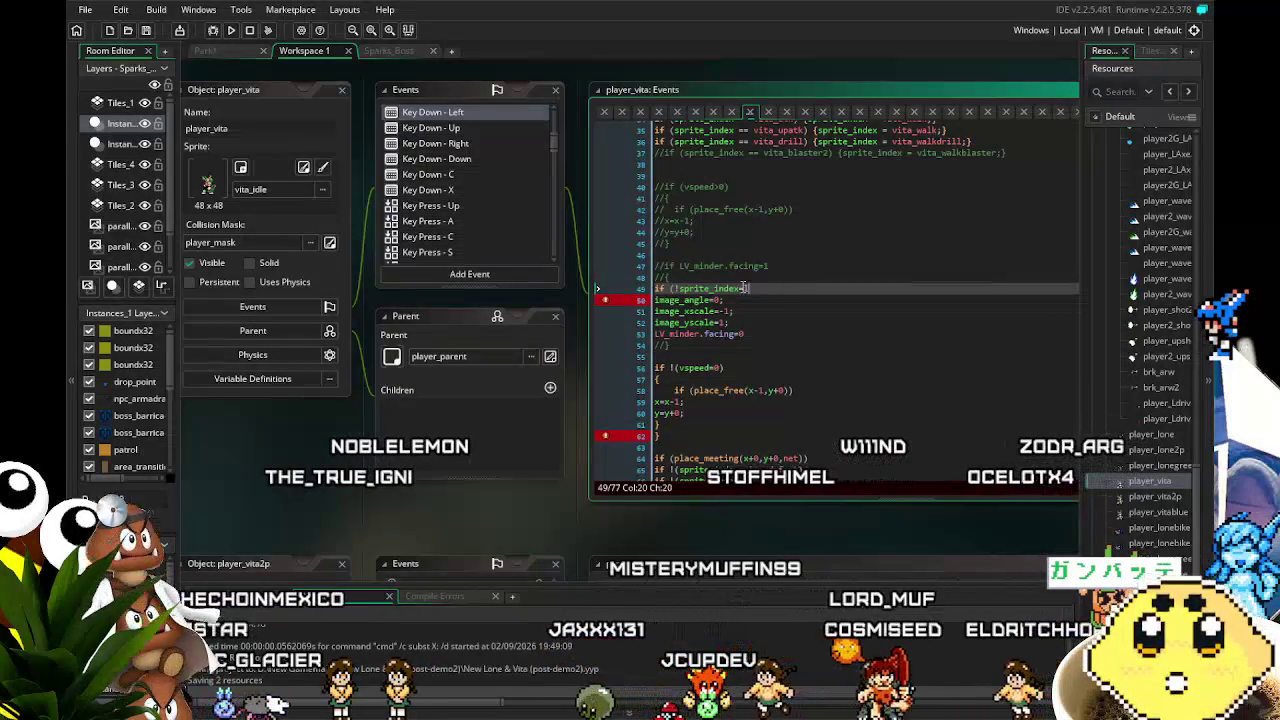
{"action": "key", "text": "BackSpace"}
{"action": "type", "text": "vita_driver"}
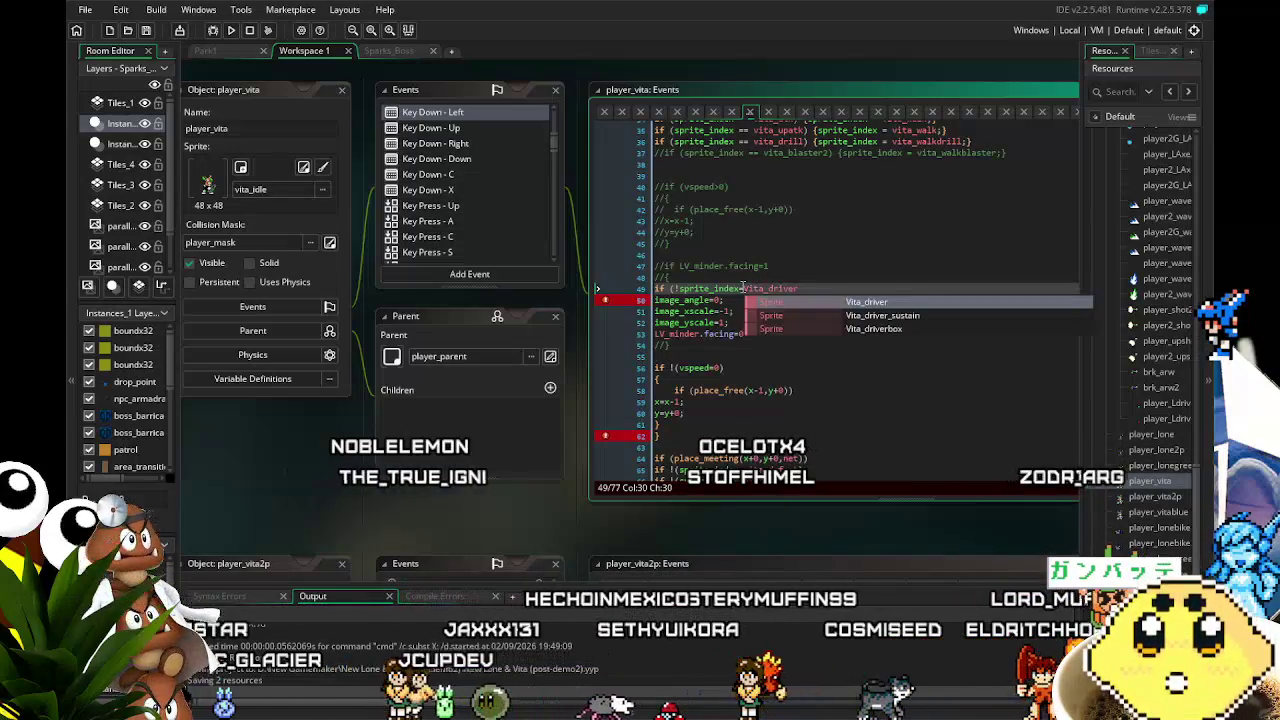
{"action": "type", "text": ")"}
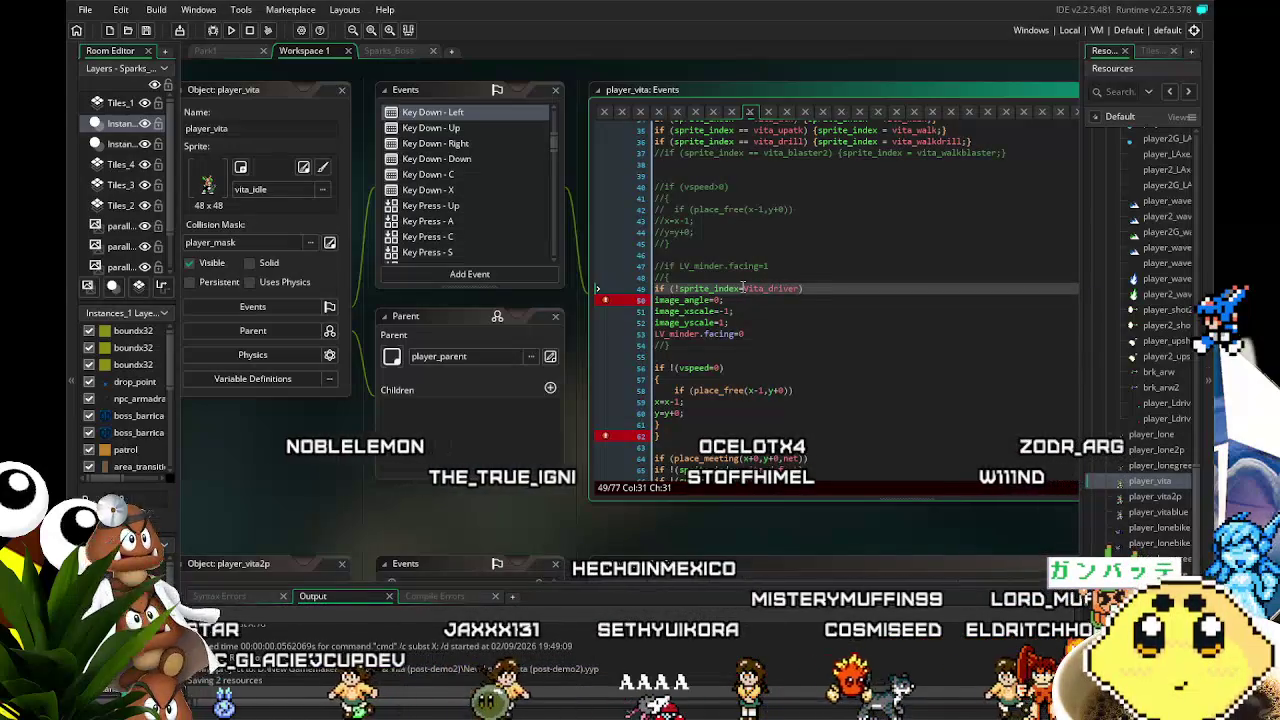
{"action": "type", "text": "{"}
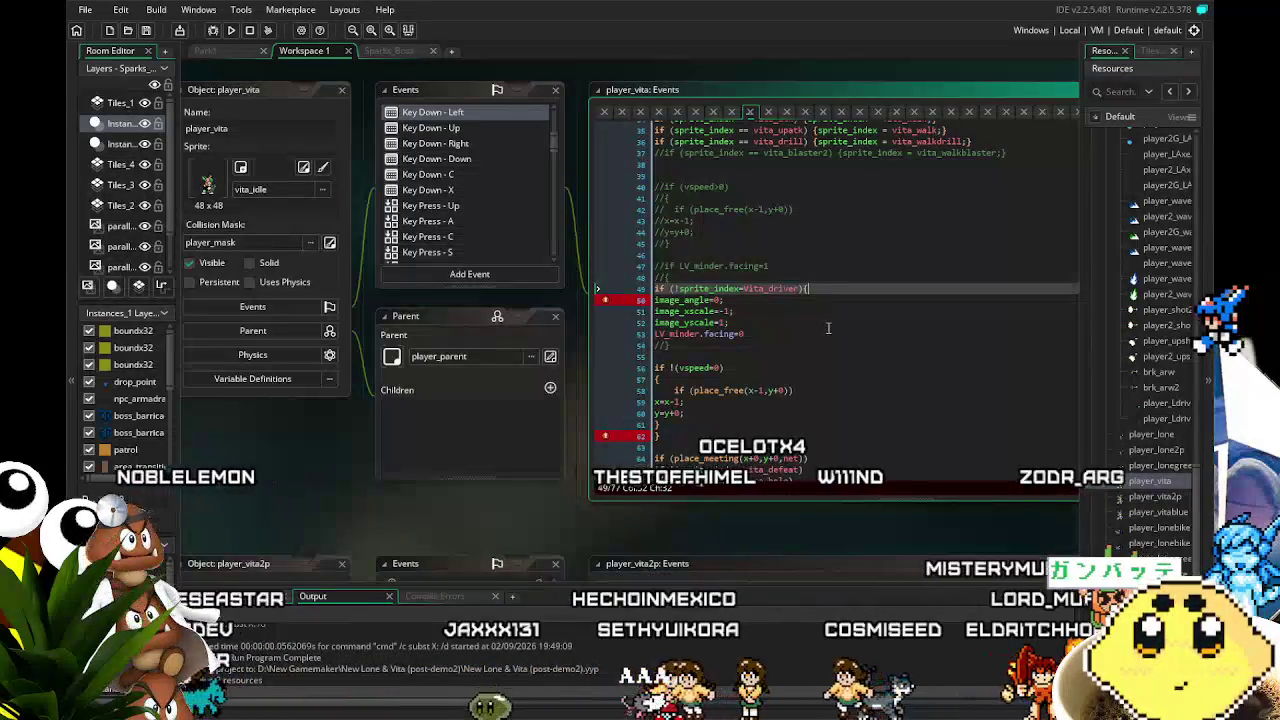
{"action": "left_click", "coordinate": [828, 330]}
{"action": "type", "text": "}"}
Add a second if (!sprite_index=Vita_driver_sustain){ check and copy both condition lines
{"action": "left_click_drag", "start_coordinate": [801, 289], "coordinate": [655, 289]}
{"action": "key", "text": "ctrl+c"}
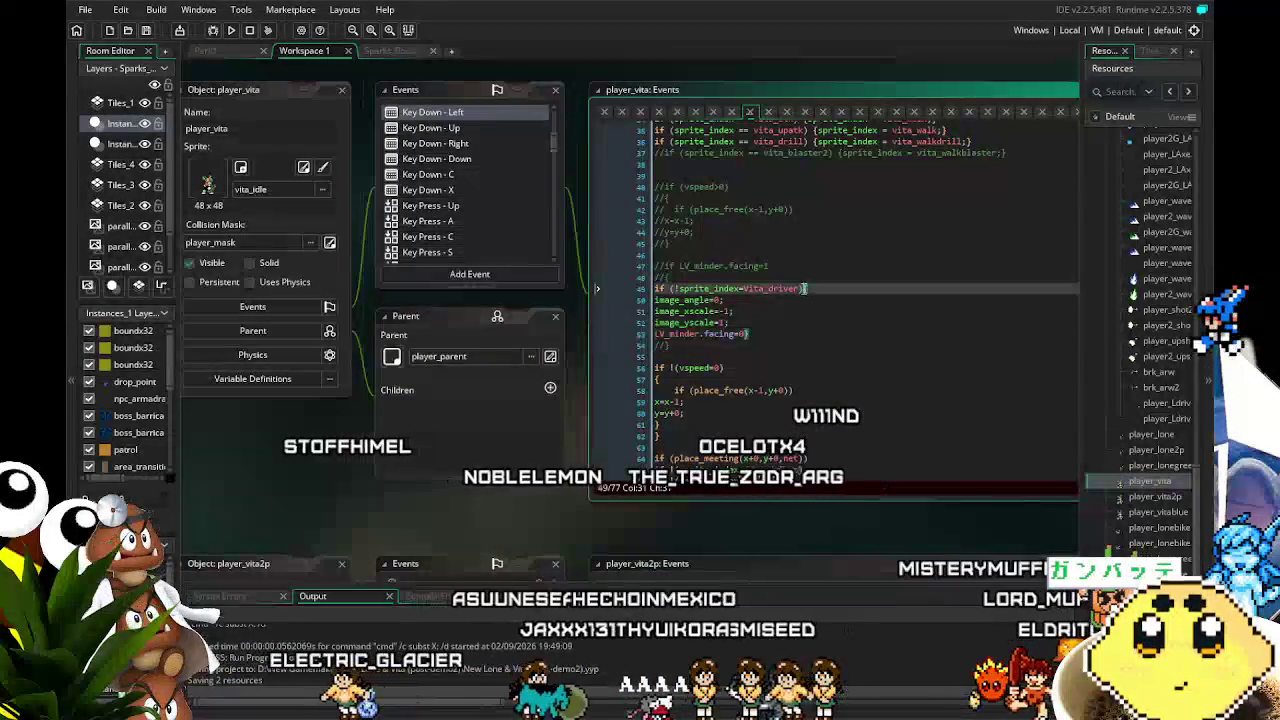
{"action": "left_click", "coordinate": [802, 289]}
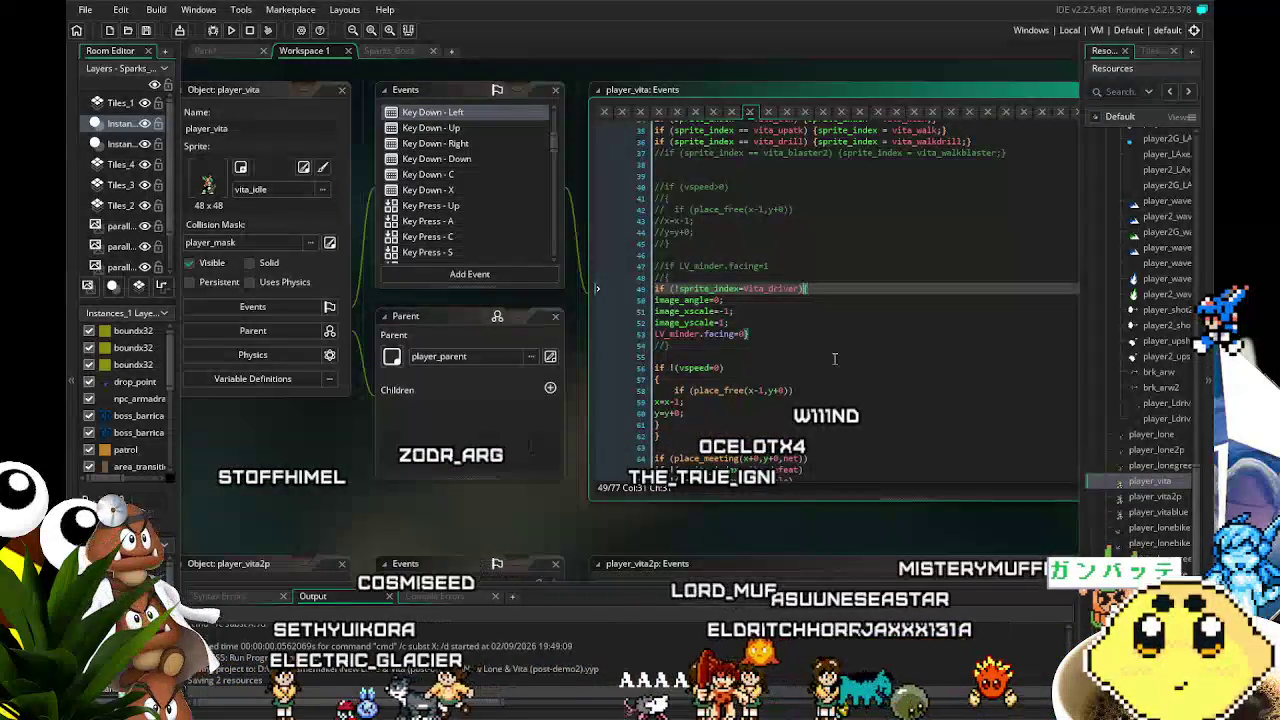
{"action": "key", "text": "Return"}
{"action": "key", "text": "ctrl+v"}
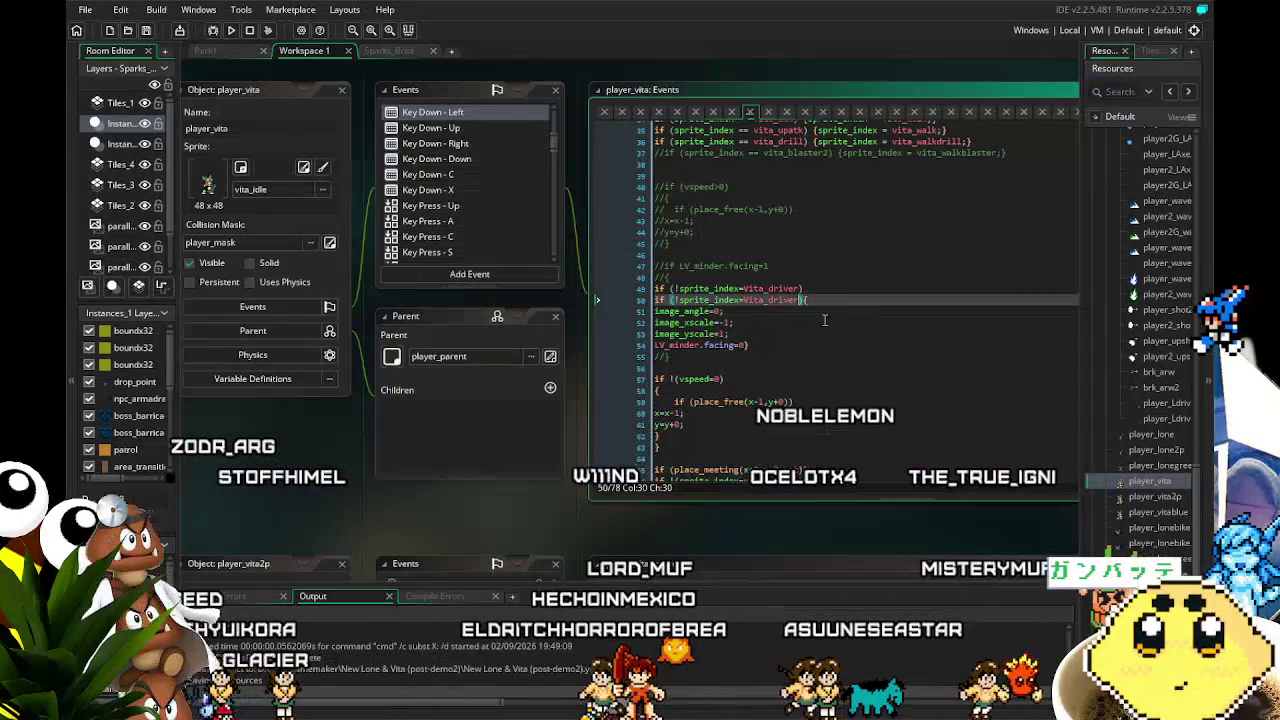
{"action": "key", "text": "BackSpace"}
{"action": "type", "text": "_sust"}
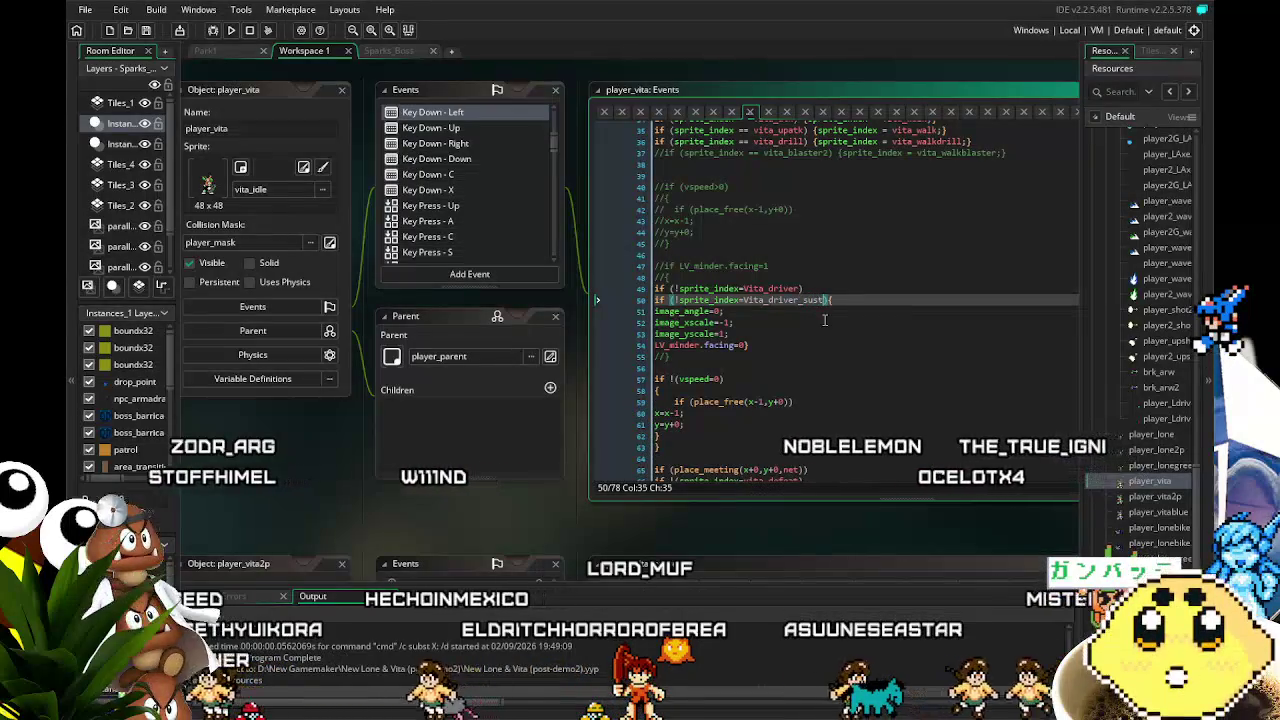
{"action": "left_click", "coordinate": [848, 313]}
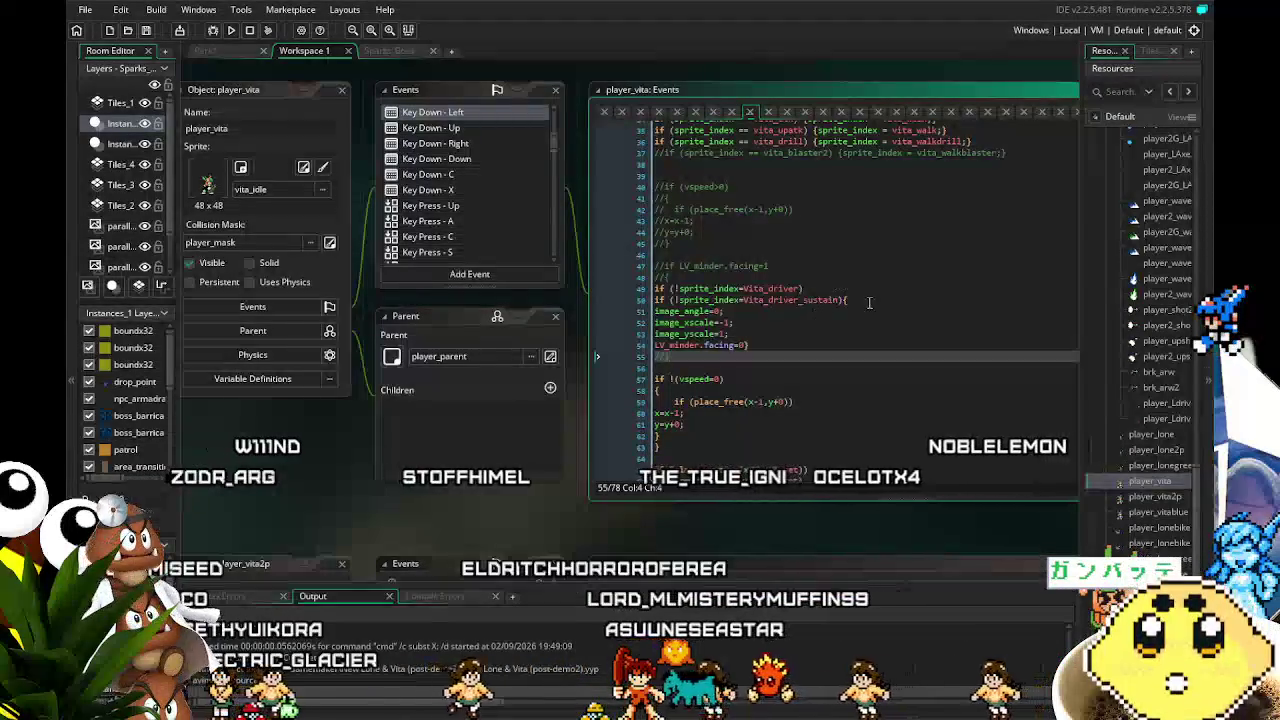
{"action": "left_click_drag", "start_coordinate": [846, 300], "coordinate": [636, 291]}
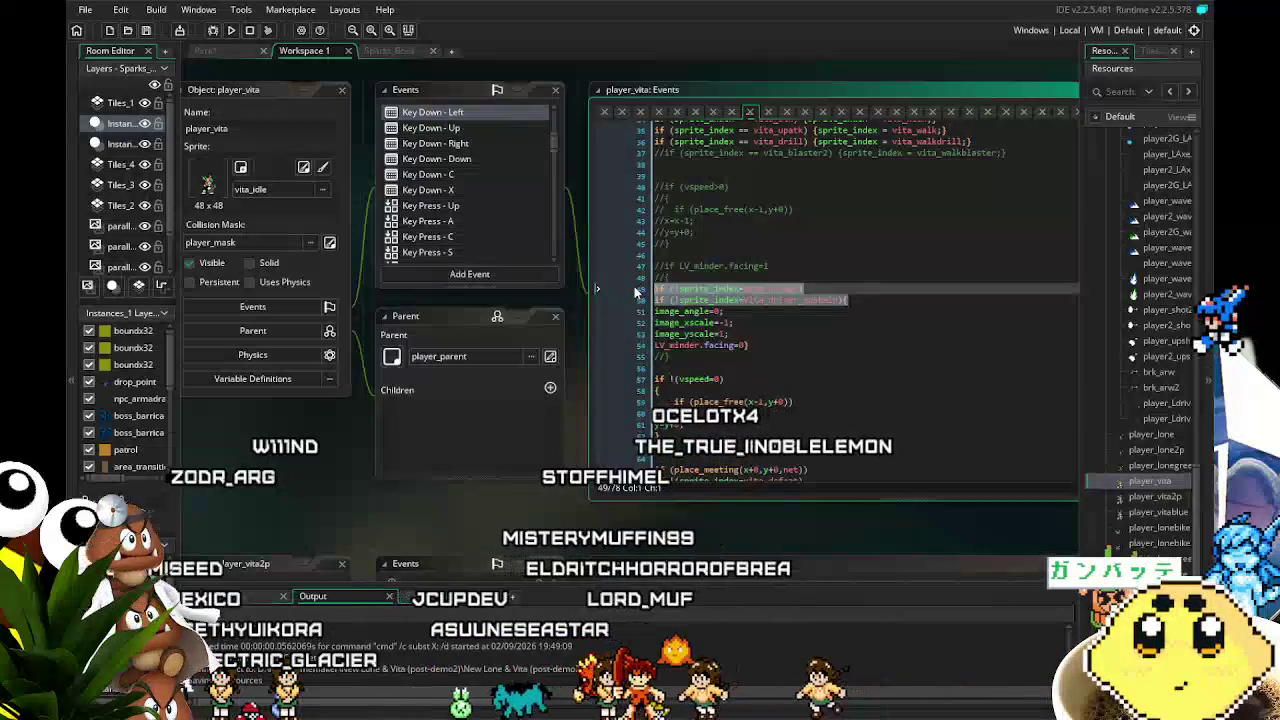
Paste both sprite checks into Key Down - Right, add the missing semicolon on line 53, and run the game
{"action": "left_click", "coordinate": [447, 150]}
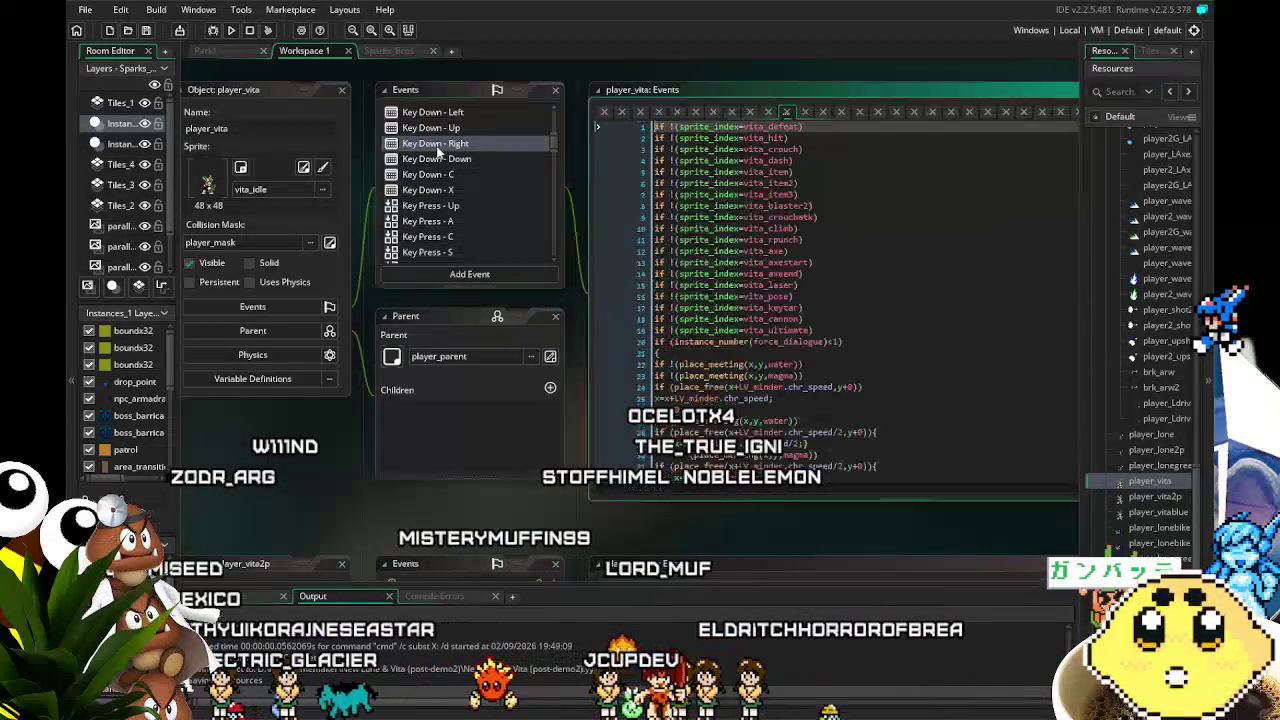
{"action": "scroll", "coordinate": [764, 313], "scroll_direction": "down", "scroll_amount": 8}
{"action": "scroll", "coordinate": [764, 313], "scroll_direction": "down", "scroll_amount": 5}
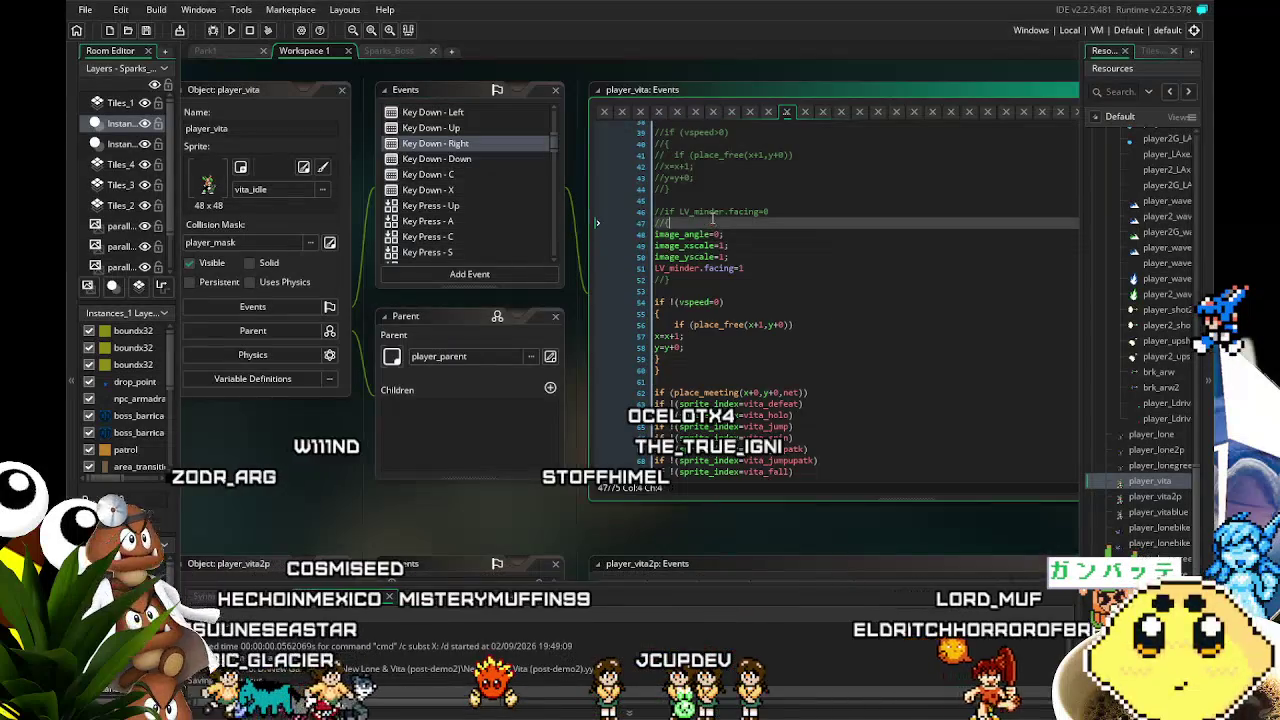
{"action": "key", "text": "ctrl+v"}
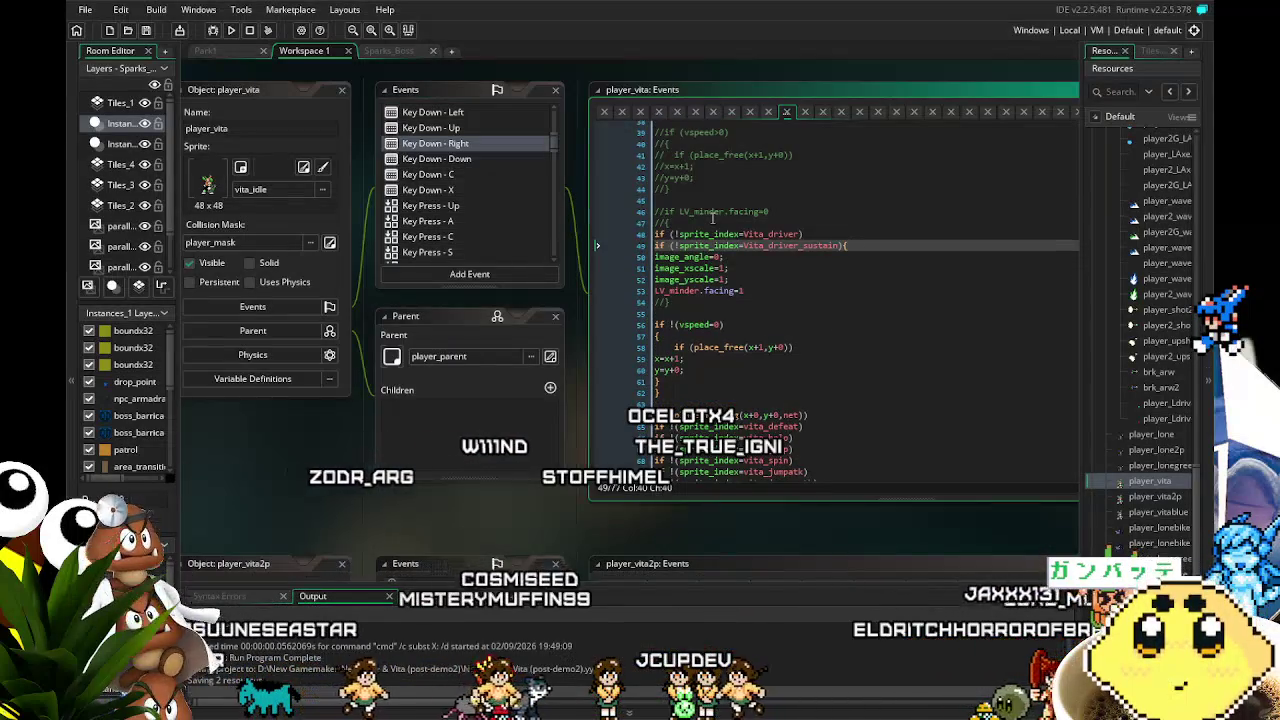
{"action": "left_click", "coordinate": [785, 291]}
{"action": "type", "text": ";"}
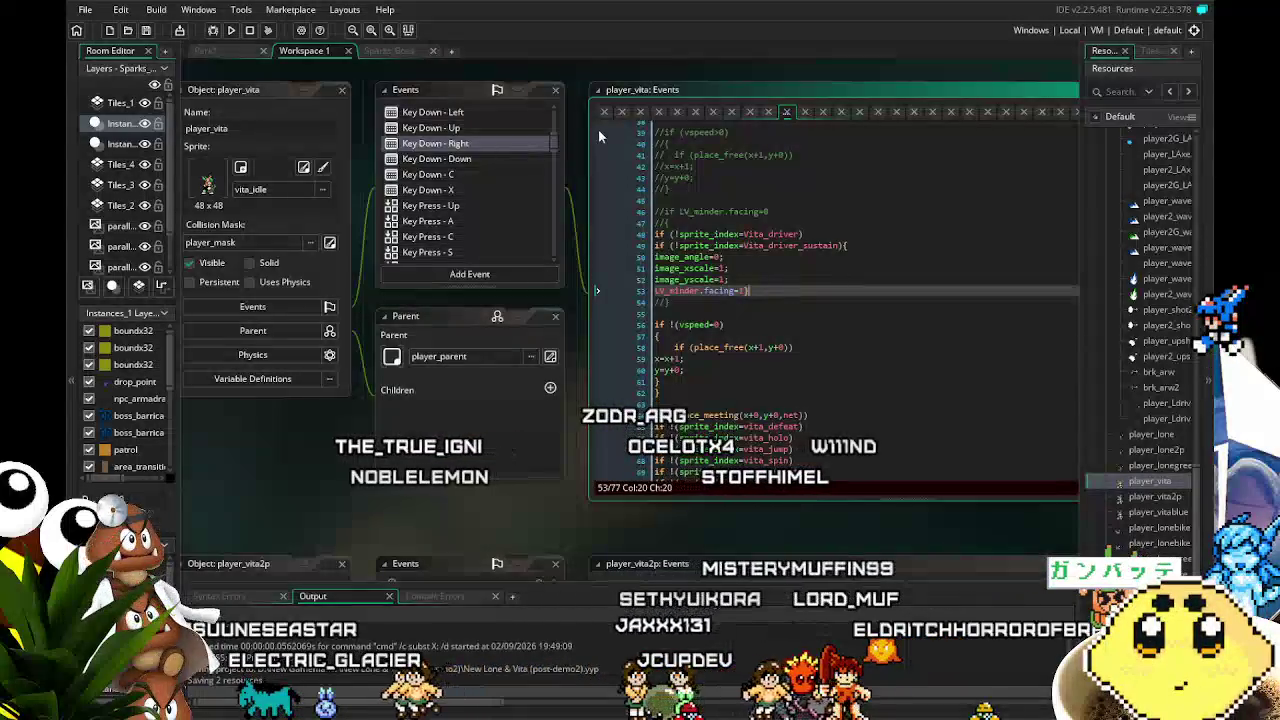
{"action": "left_click", "coordinate": [455, 113]}
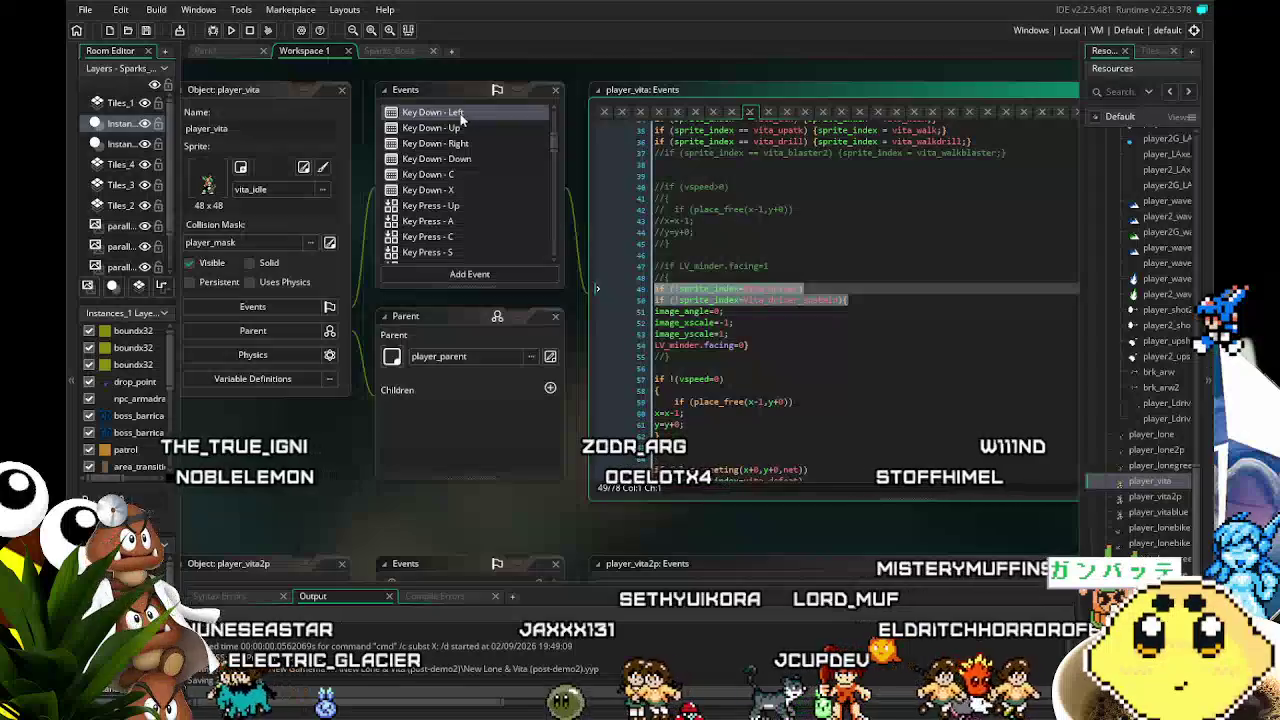
{"action": "left_click", "coordinate": [232, 31]}
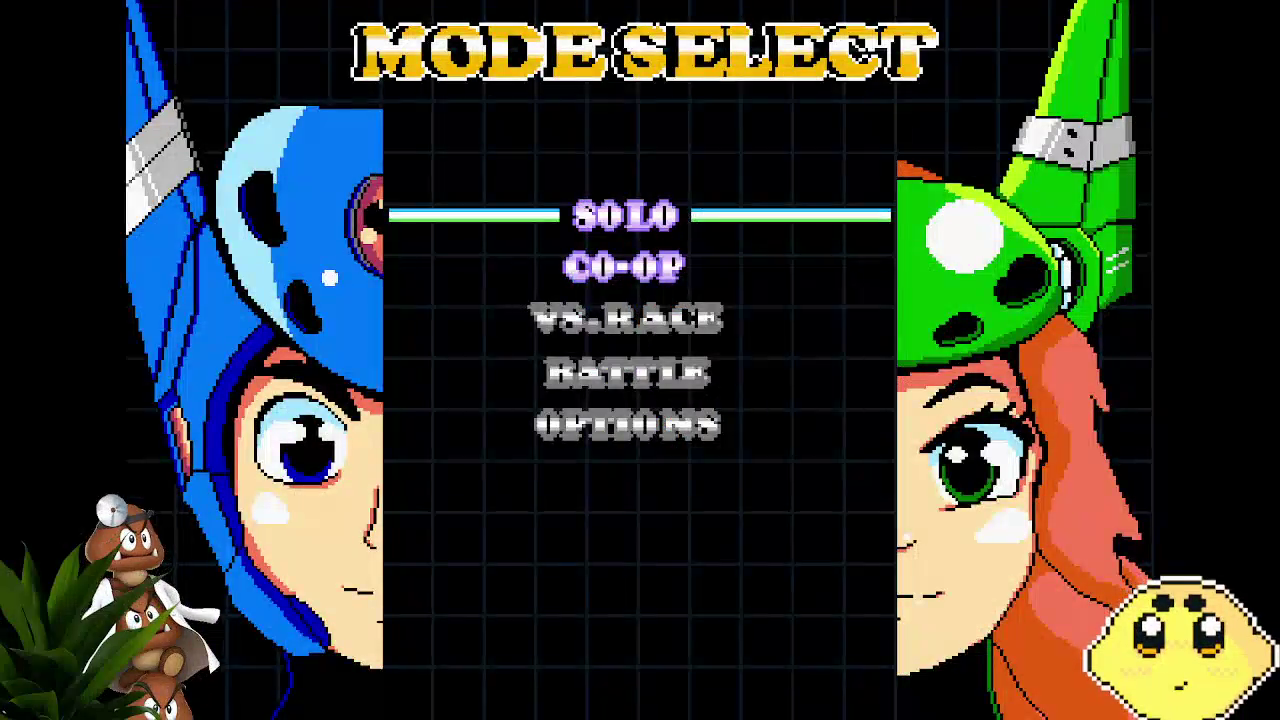
Start a solo game, then restart the stage from Mode Select
{"action": "key", "text": "Return"}
{"action": "key", "text": "Right"}
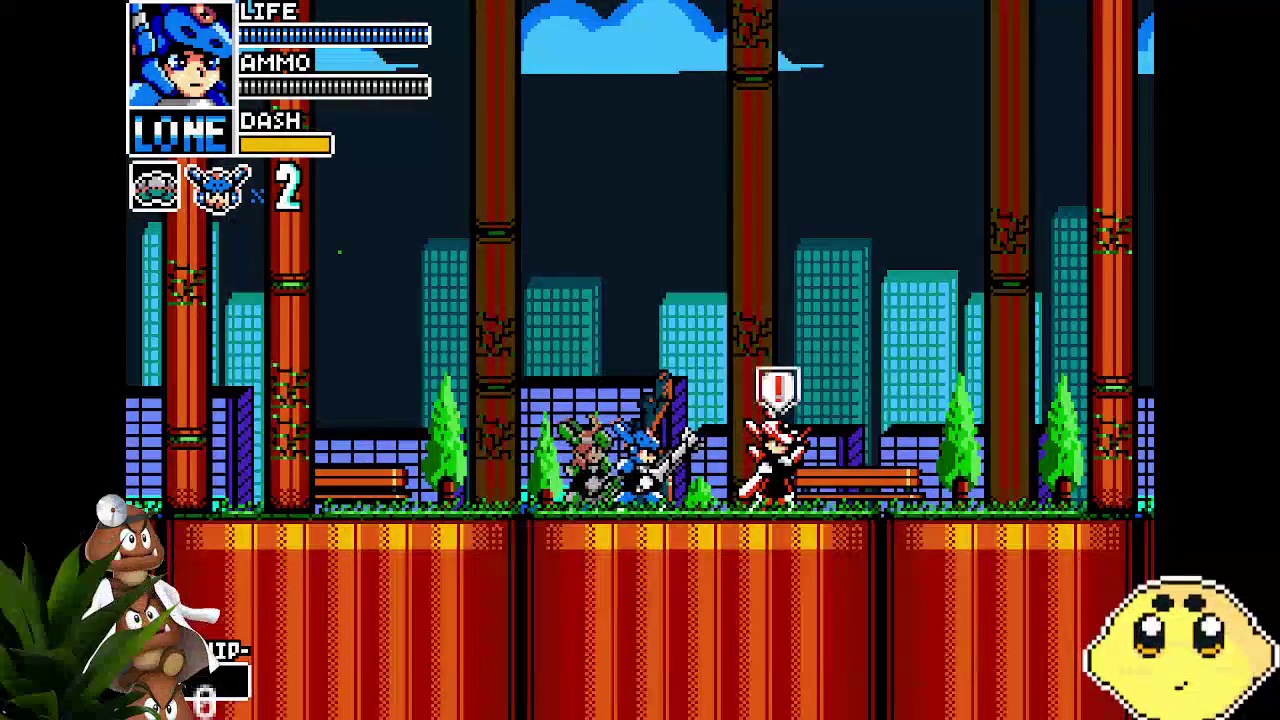
{"action": "key", "text": "Return"}
{"action": "key", "text": "Left"}
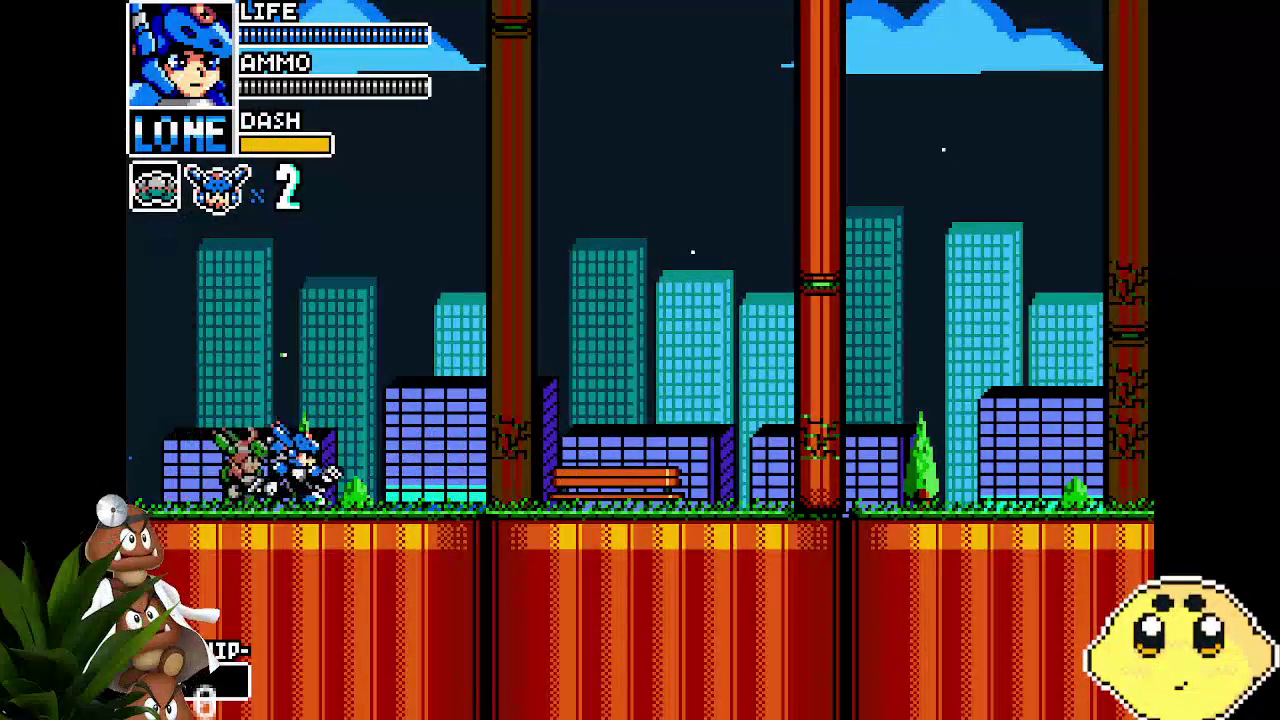
Switch to Vita, run her both ways past the blue enemy, dash and jump, then quit the game
{"action": "key", "text": "a"}
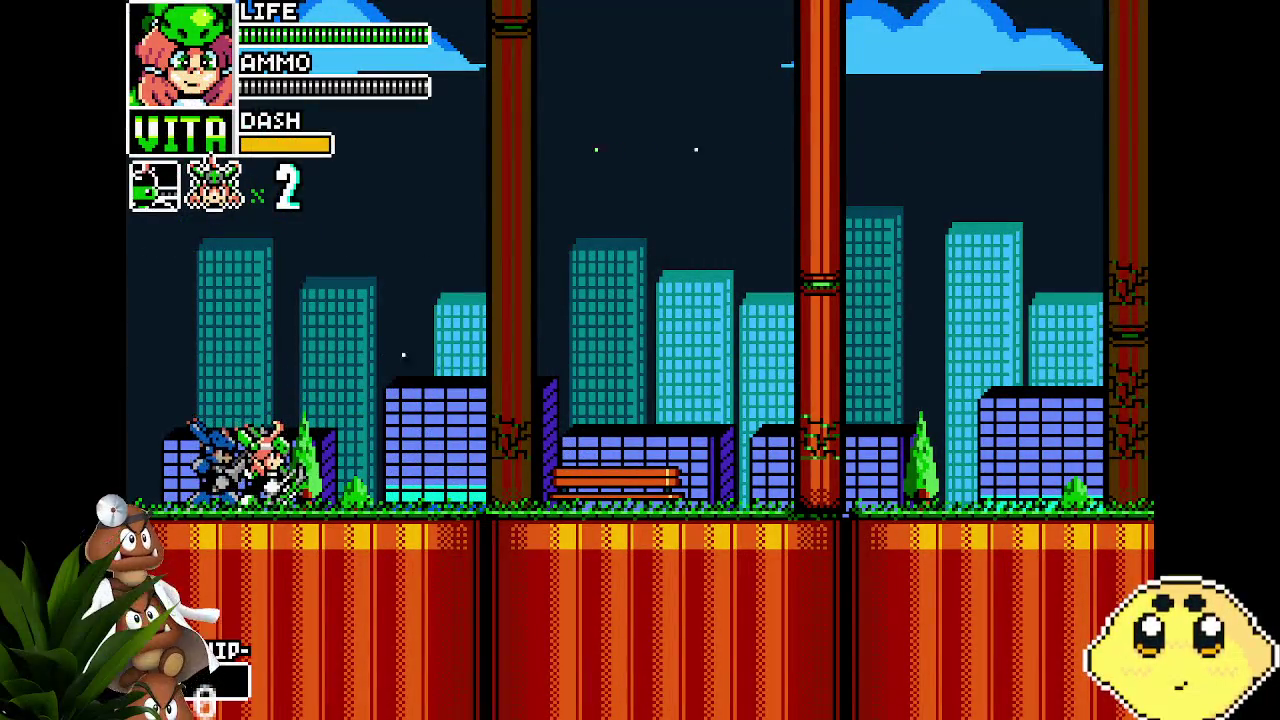
{"action": "key", "text": "Right"}
{"action": "key", "text": "Left"}
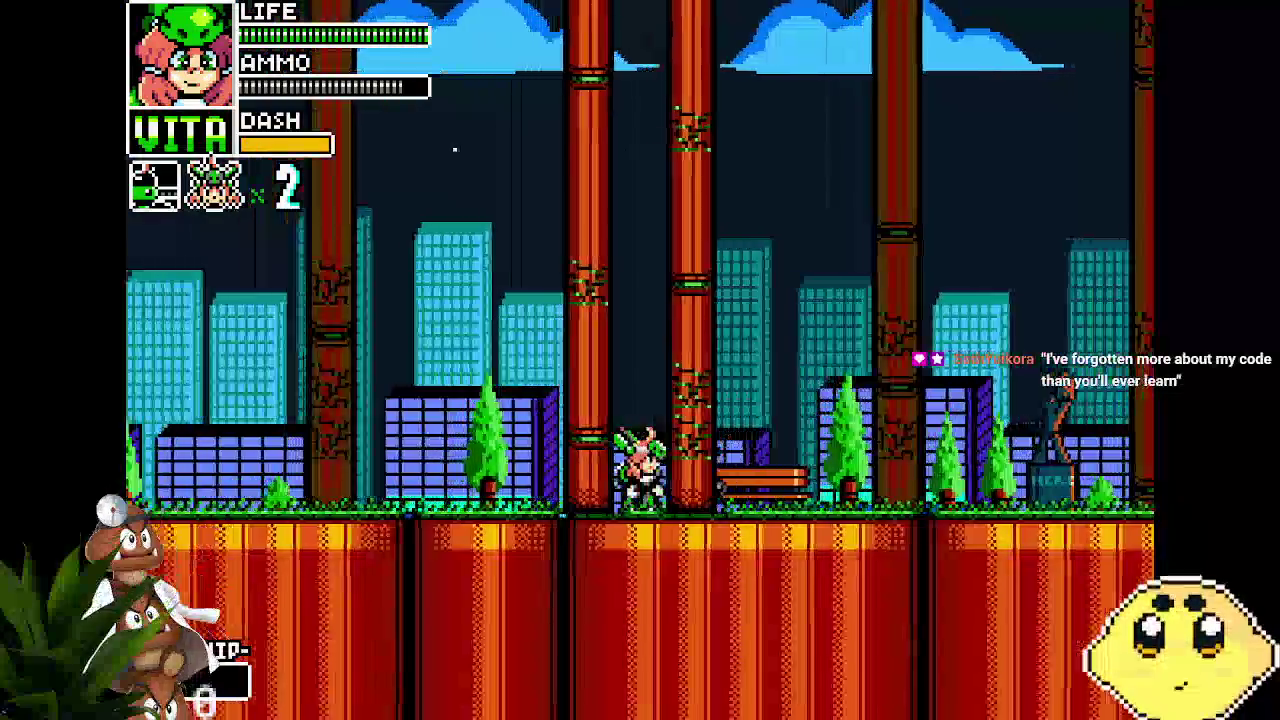
{"action": "key", "text": "Left"}
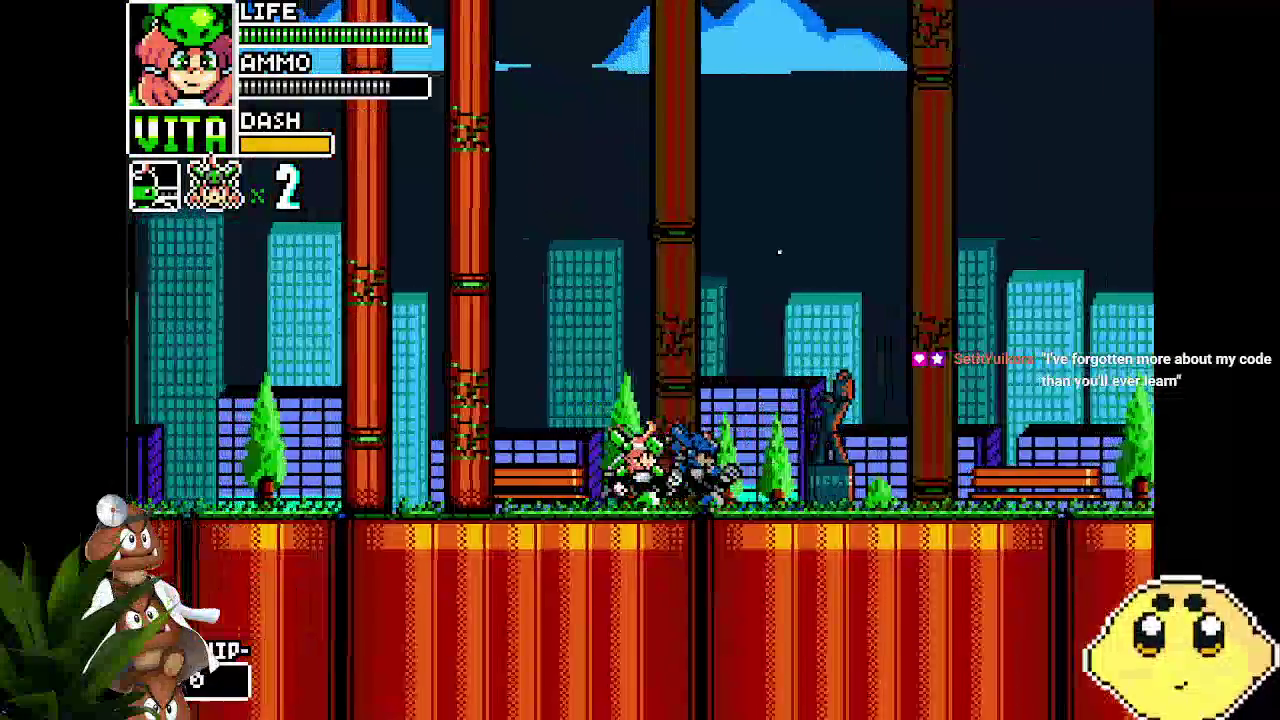
{"action": "key", "text": "Left"}
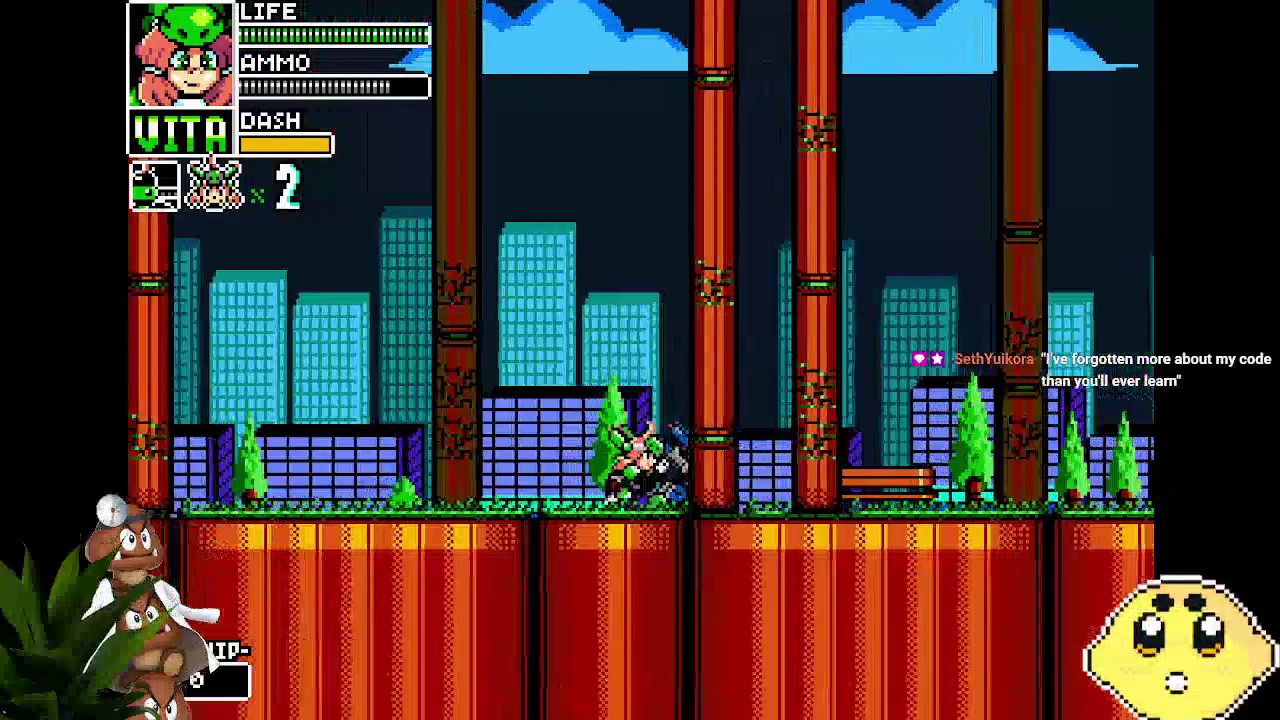
{"action": "key", "text": "Left"}
{"action": "key", "text": "Right"}
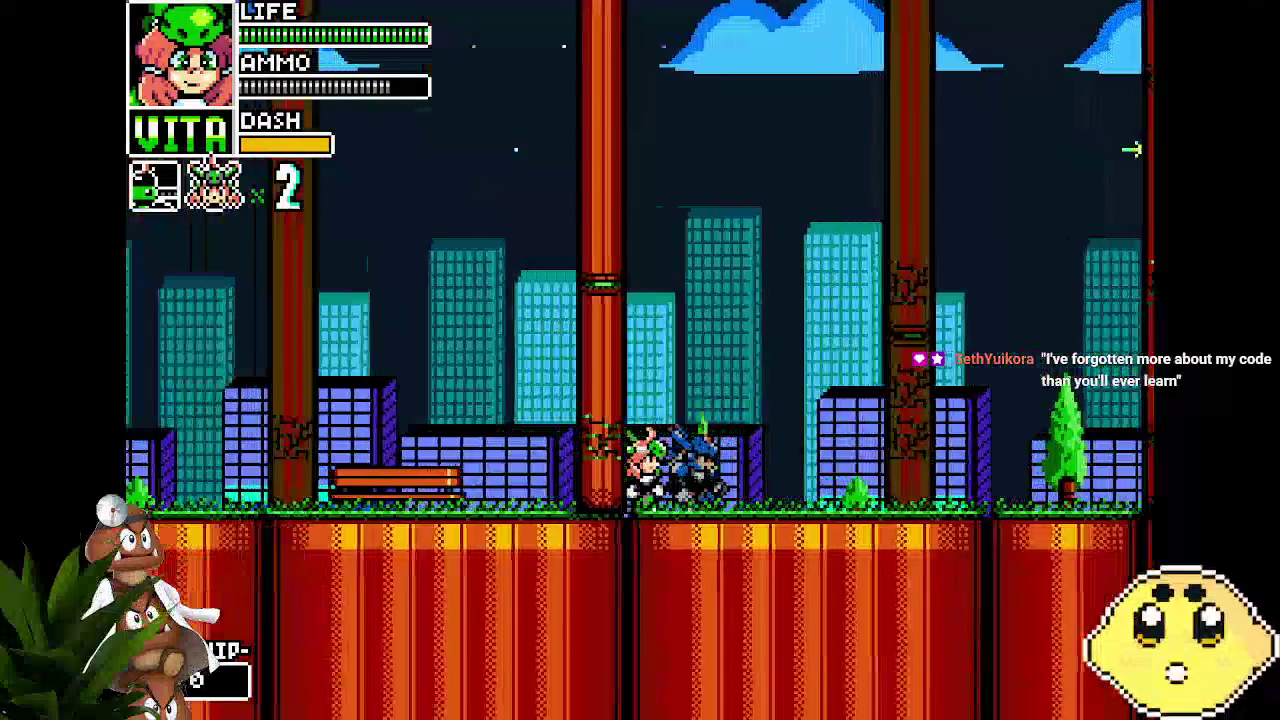
{"action": "key", "text": "Right"}
{"action": "key", "text": "space"}
{"action": "key", "text": "Left"}
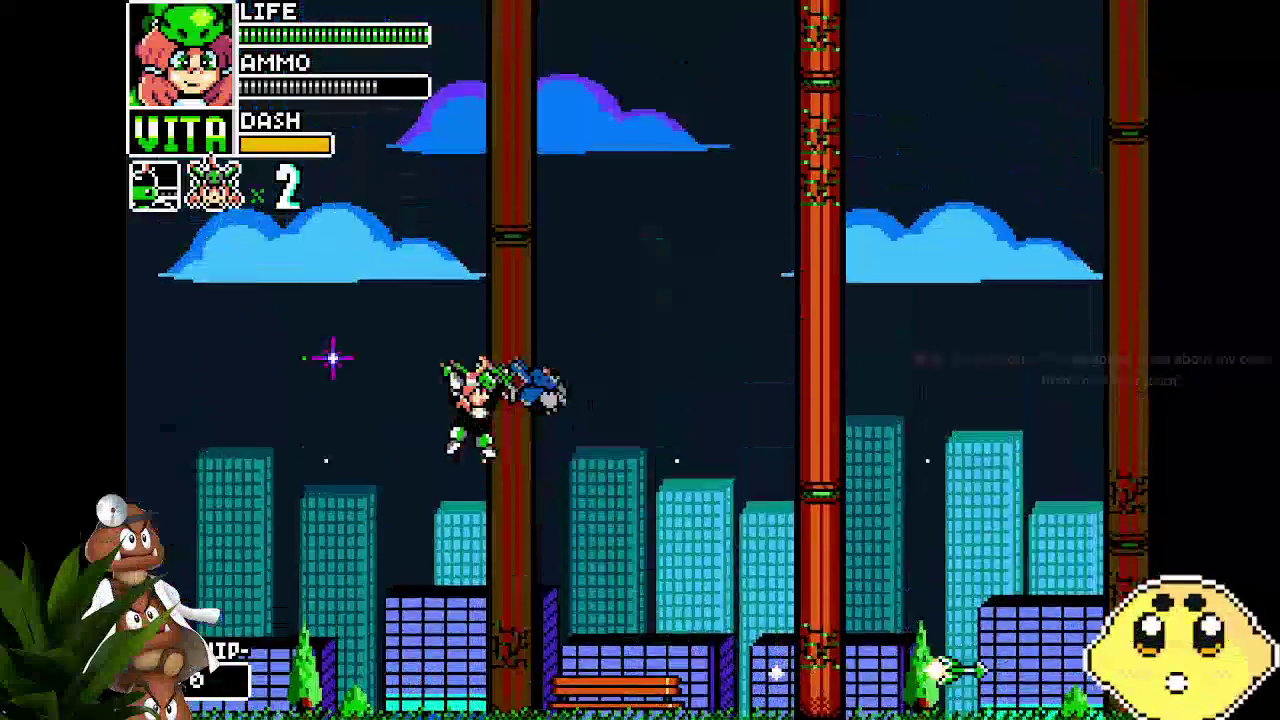
{"action": "key", "text": "space"}
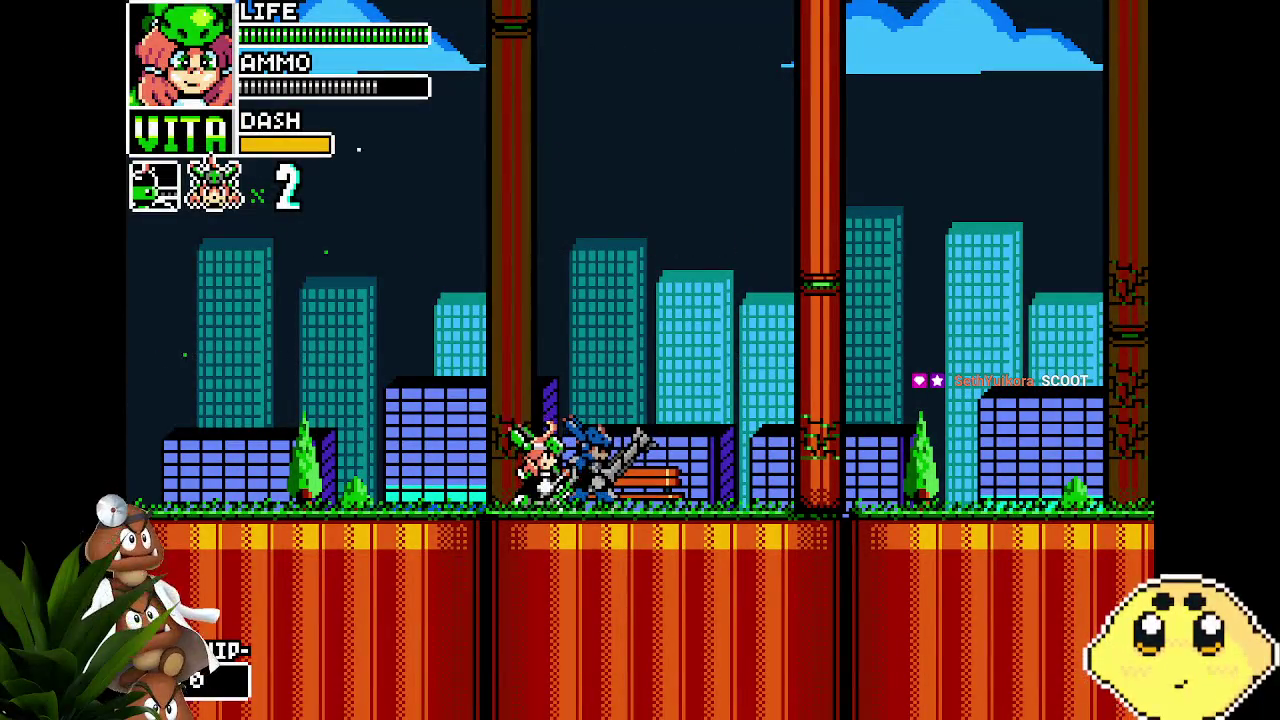
{"action": "key", "text": "Escape"}
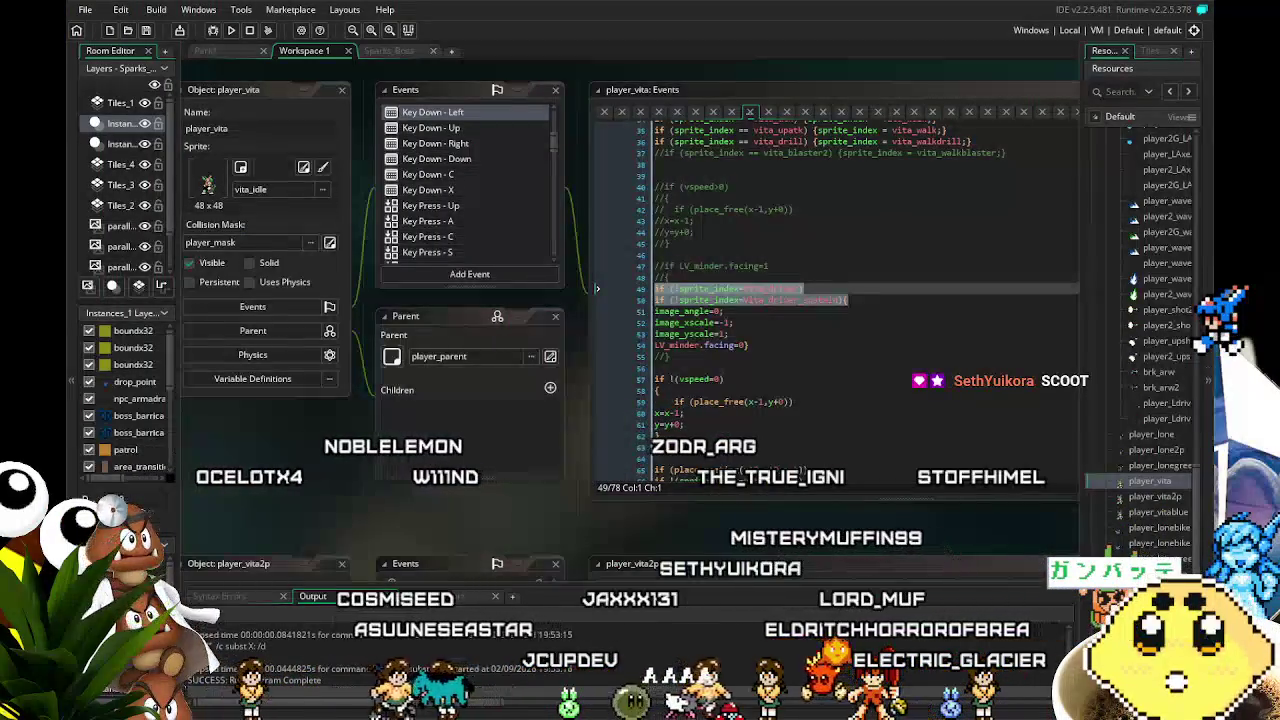
Delete the two sprite-check lines and the stray bracket from Key Down - Left
{"action": "left_click", "coordinate": [848, 300]}
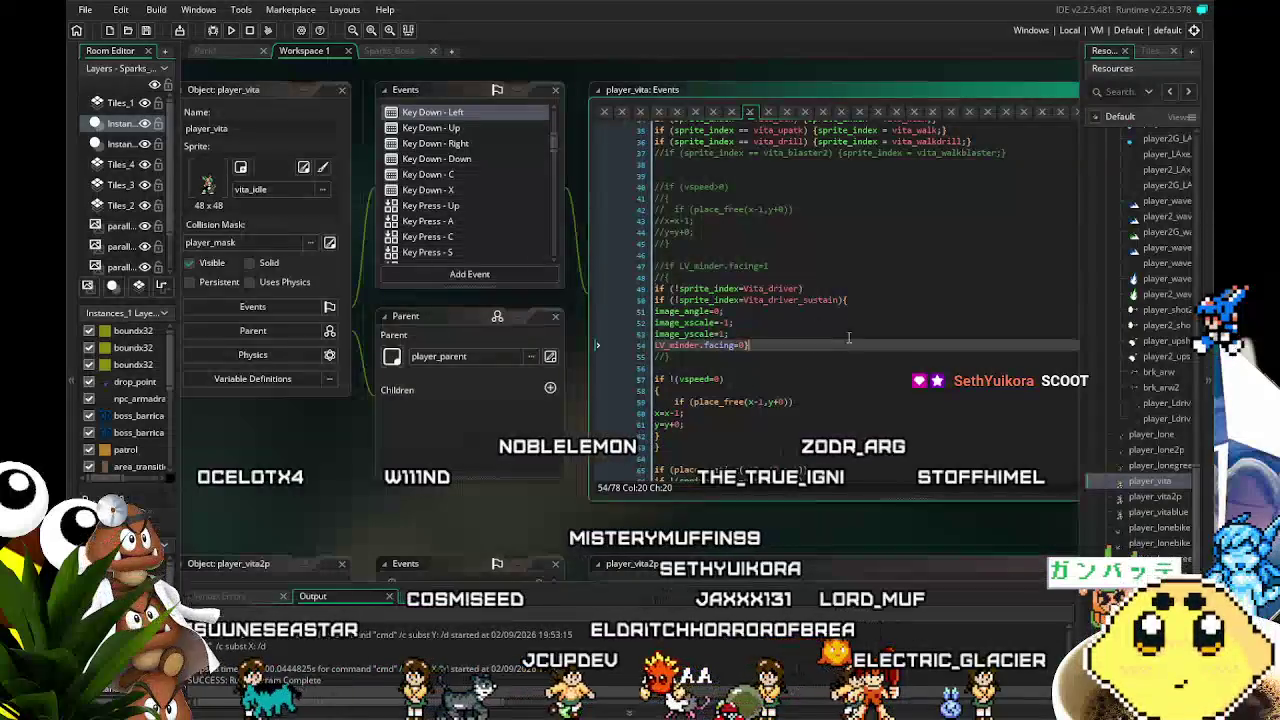
{"action": "left_click_drag", "start_coordinate": [848, 300], "coordinate": [718, 300]}
{"action": "left_click", "coordinate": [627, 286], "text": "shift"}
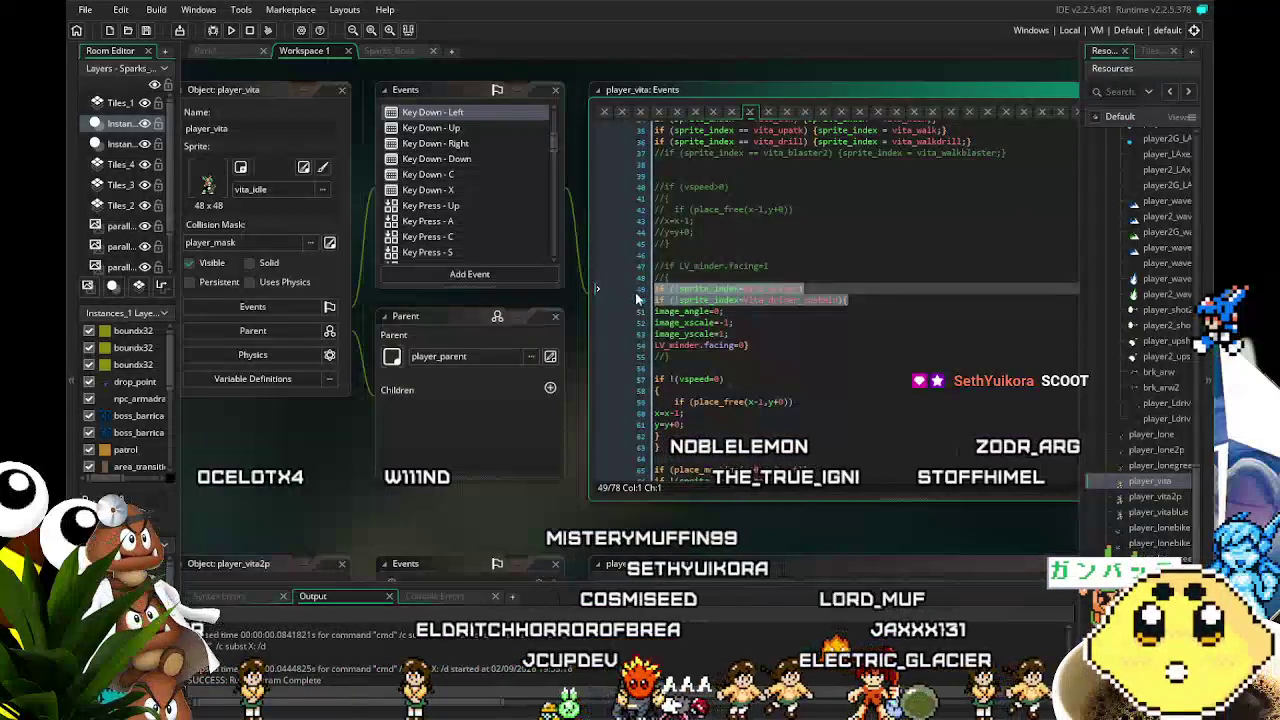
{"action": "key", "text": "BackSpace"}
{"action": "key", "text": "BackSpace"}
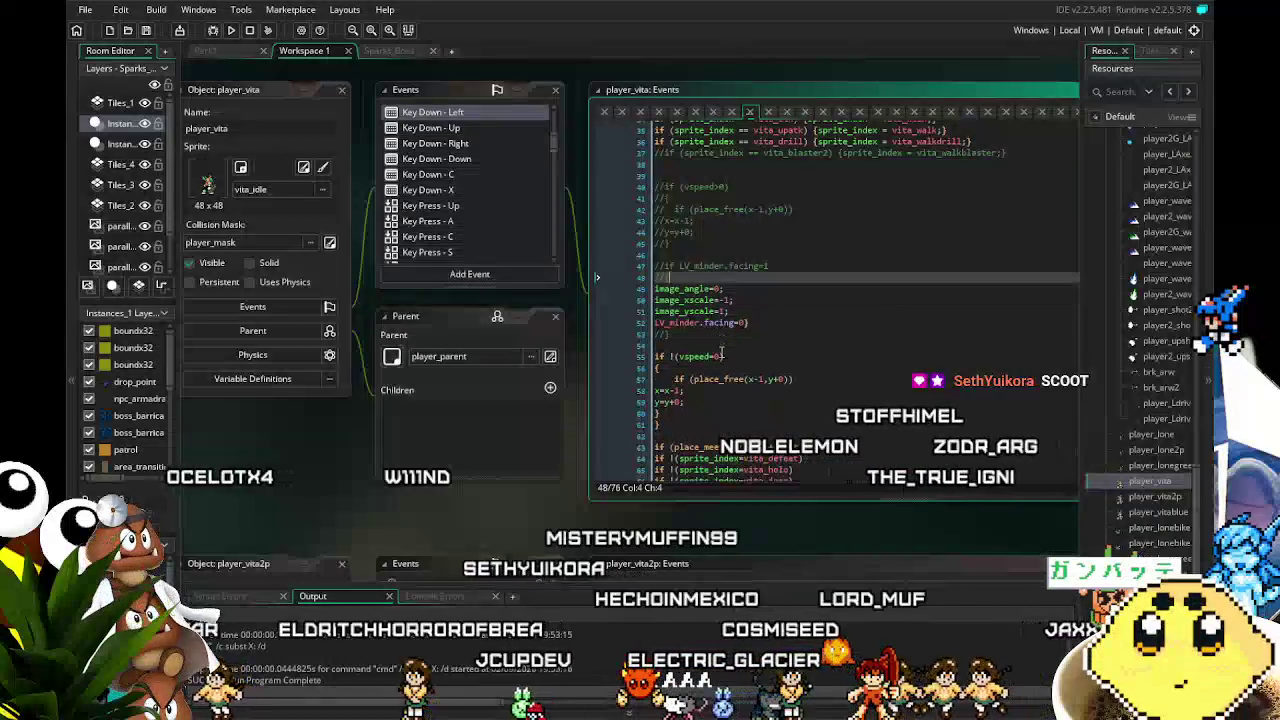
{"action": "left_click", "coordinate": [775, 329]}
{"action": "left_click", "coordinate": [758, 322]}
{"action": "key", "text": "BackSpace"}
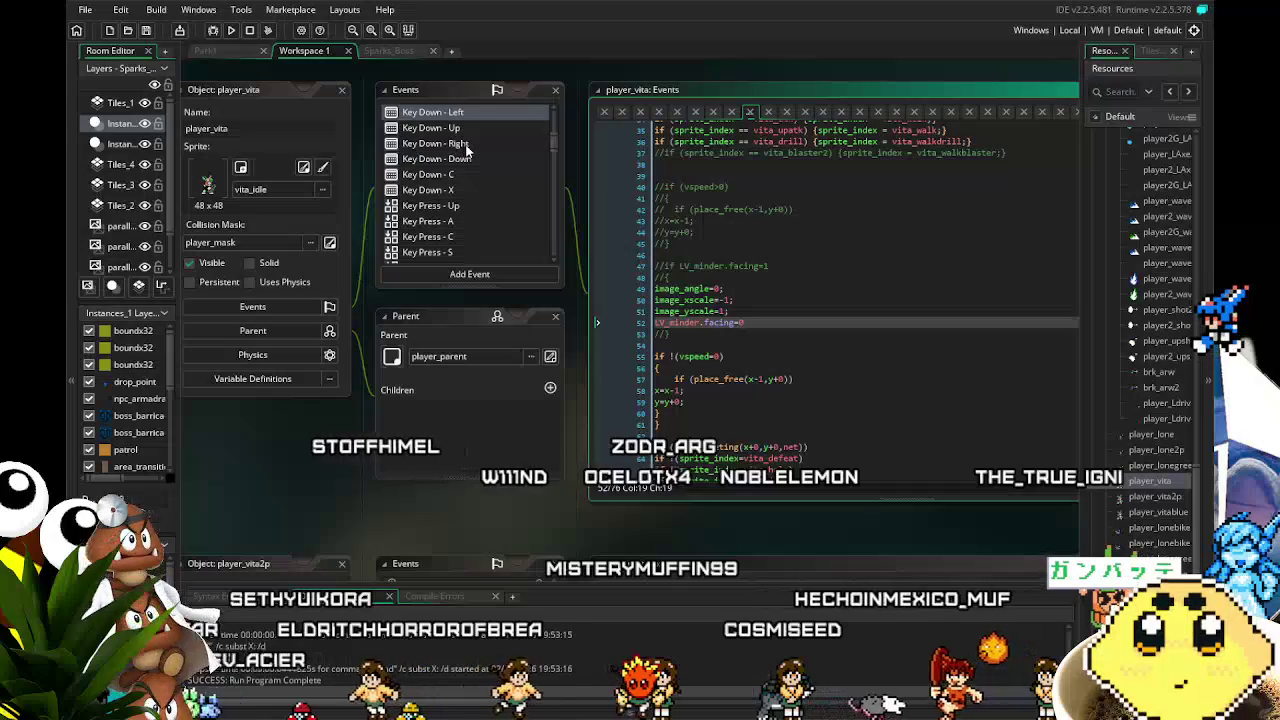
Delete the sprite-check lines from Key Down - Right and change x=x+1 to x=x+2
{"action": "left_click", "coordinate": [460, 145]}
{"action": "left_click_drag", "start_coordinate": [654, 234], "coordinate": [850, 246]}
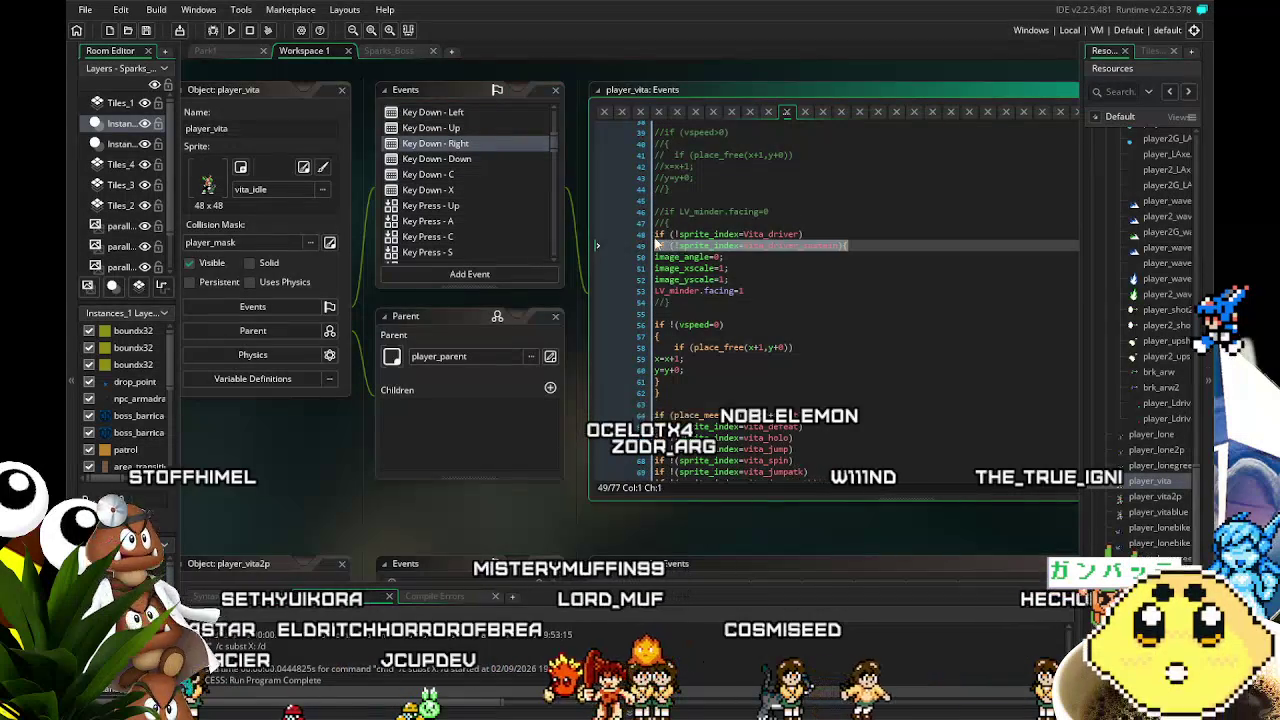
{"action": "key", "text": "BackSpace"}
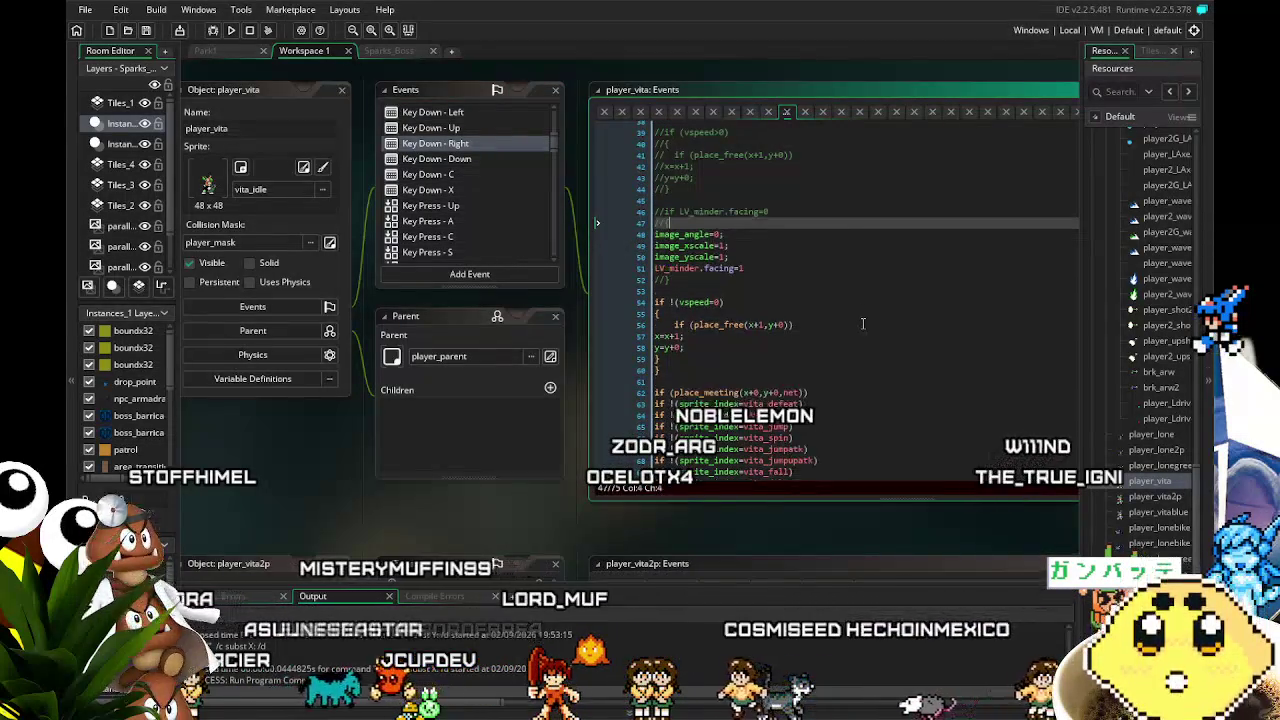
{"action": "key", "text": "BackSpace"}
{"action": "left_click", "coordinate": [851, 334]}
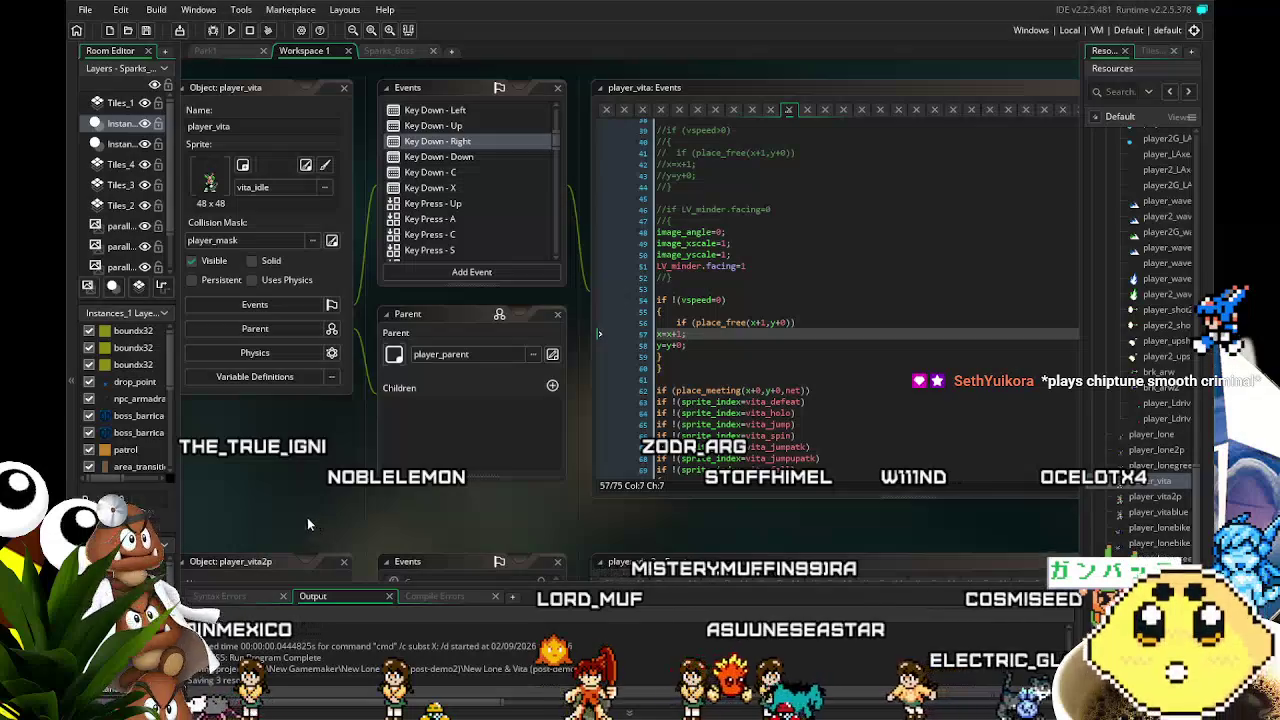
{"action": "left_click_drag", "start_coordinate": [307, 516], "coordinate": [332, 517]}
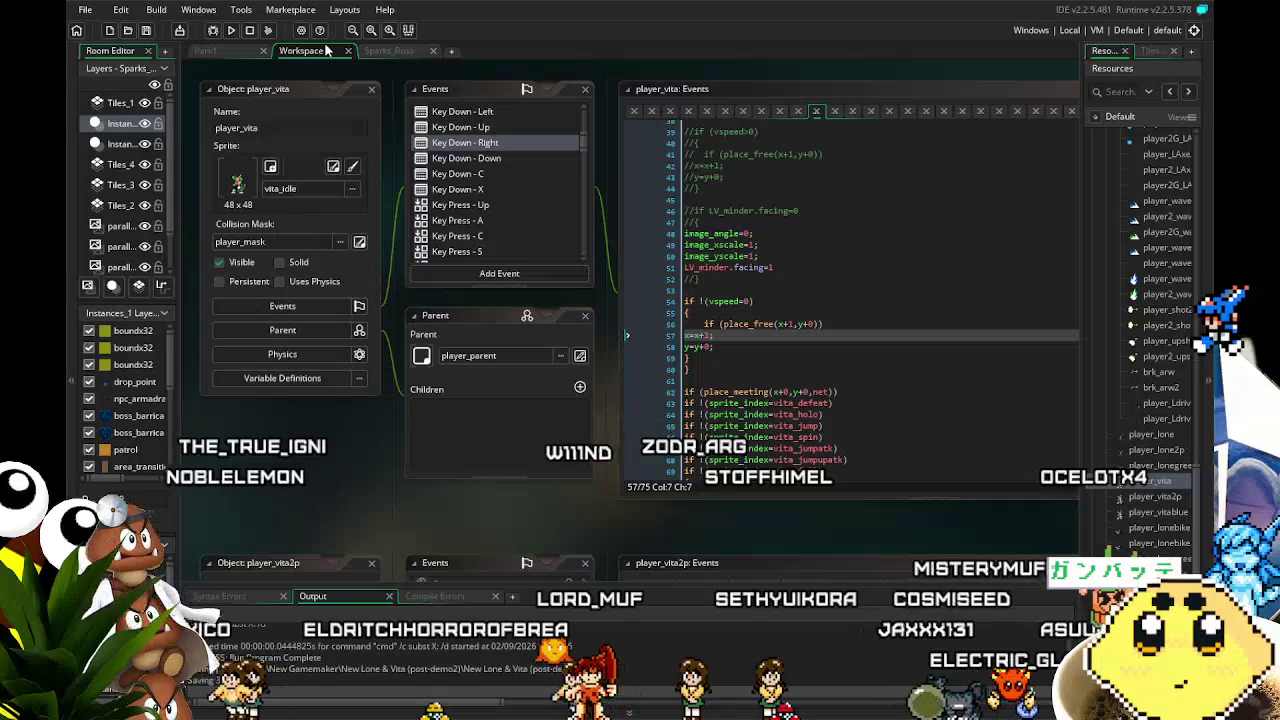
{"action": "left_click", "coordinate": [476, 116]}
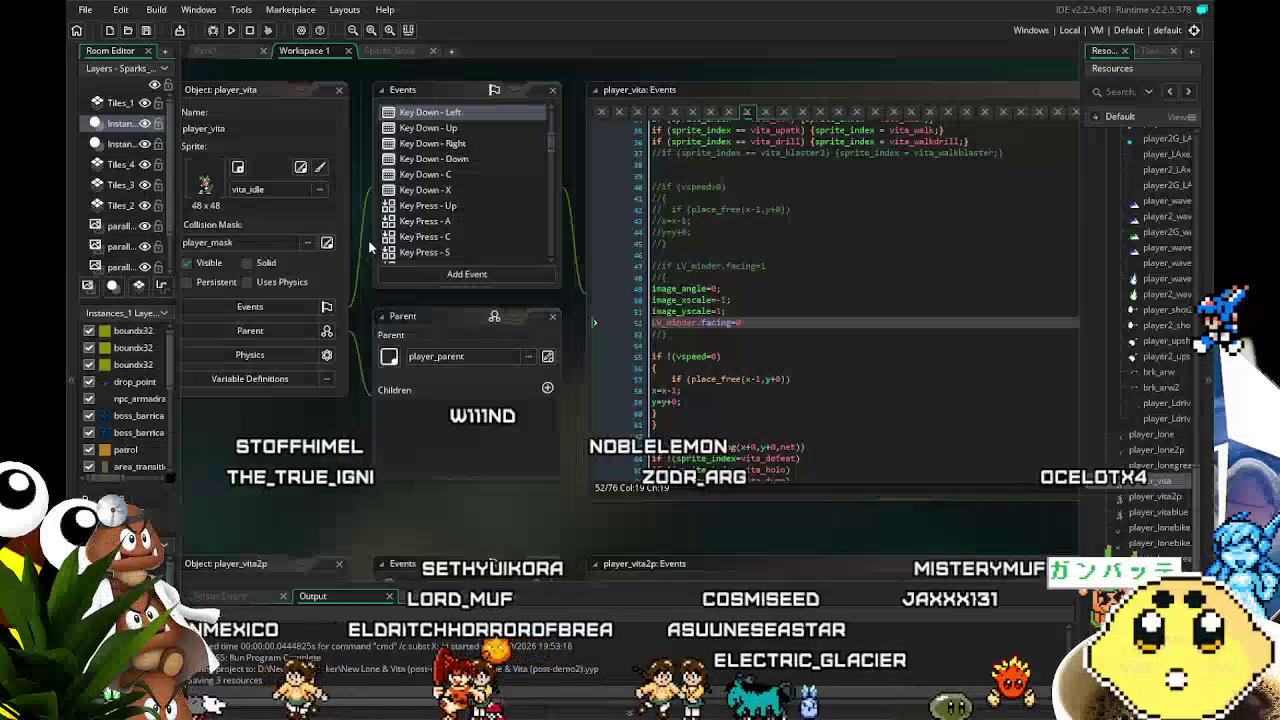
Duplicate the vita_axe check below vita_punch and rename the copy to Vita_driver
{"action": "scroll", "coordinate": [465, 190], "scroll_direction": "up", "scroll_amount": 1}
{"action": "scroll", "coordinate": [746, 322], "scroll_direction": "up", "scroll_amount": 4}
{"action": "scroll", "coordinate": [746, 322], "scroll_direction": "up", "scroll_amount": 7}
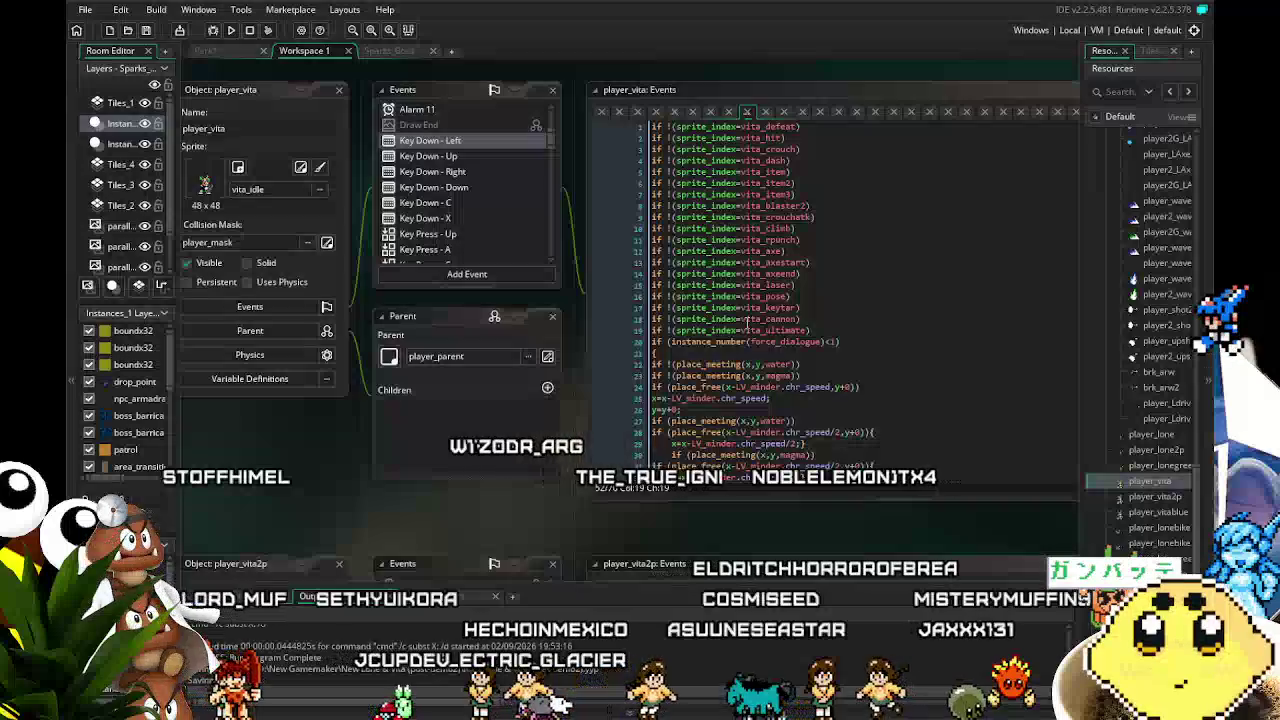
{"action": "left_click_drag", "start_coordinate": [828, 251], "coordinate": [652, 251]}
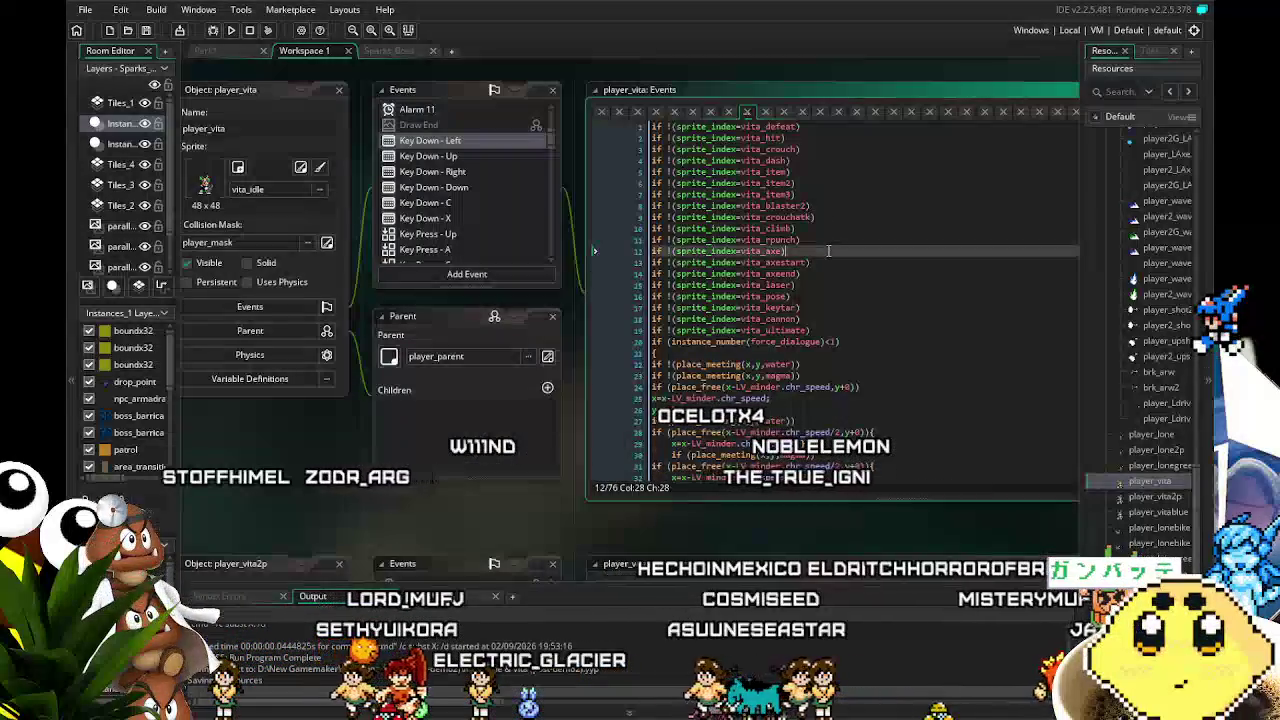
{"action": "left_click", "coordinate": [821, 241]}
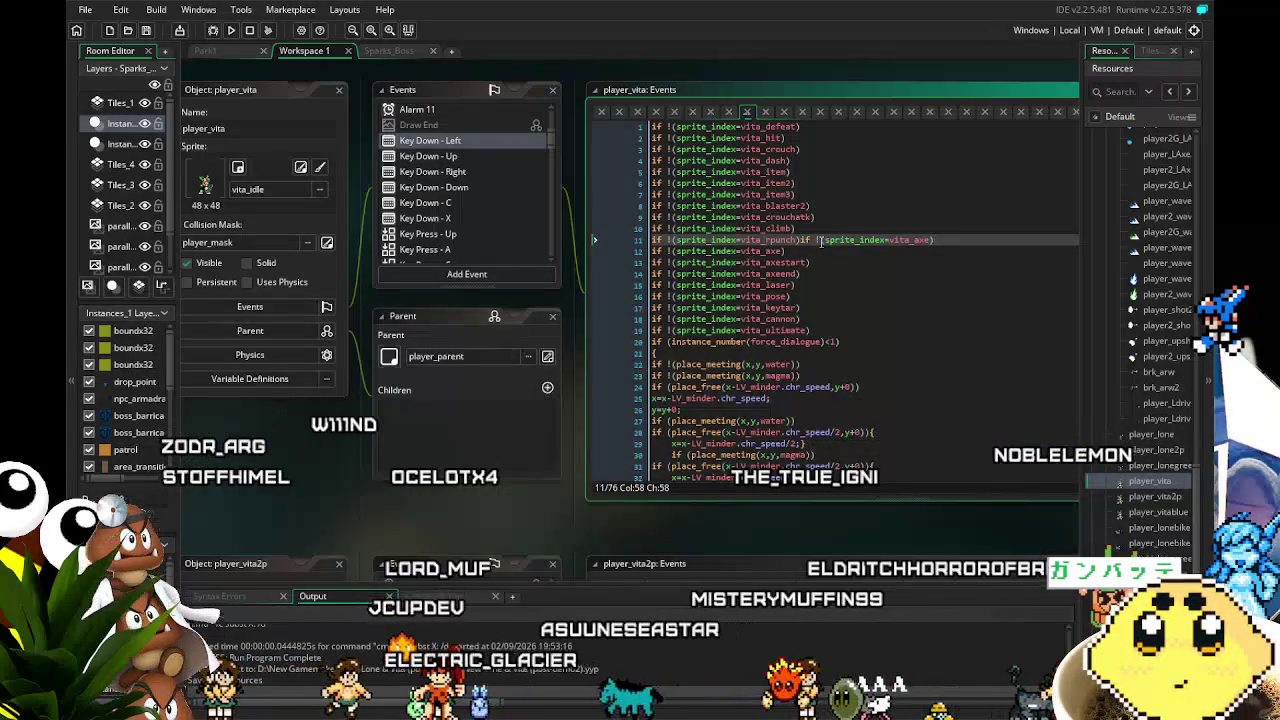
{"action": "key", "text": "Return"}
{"action": "key", "text": "ctrl+d"}
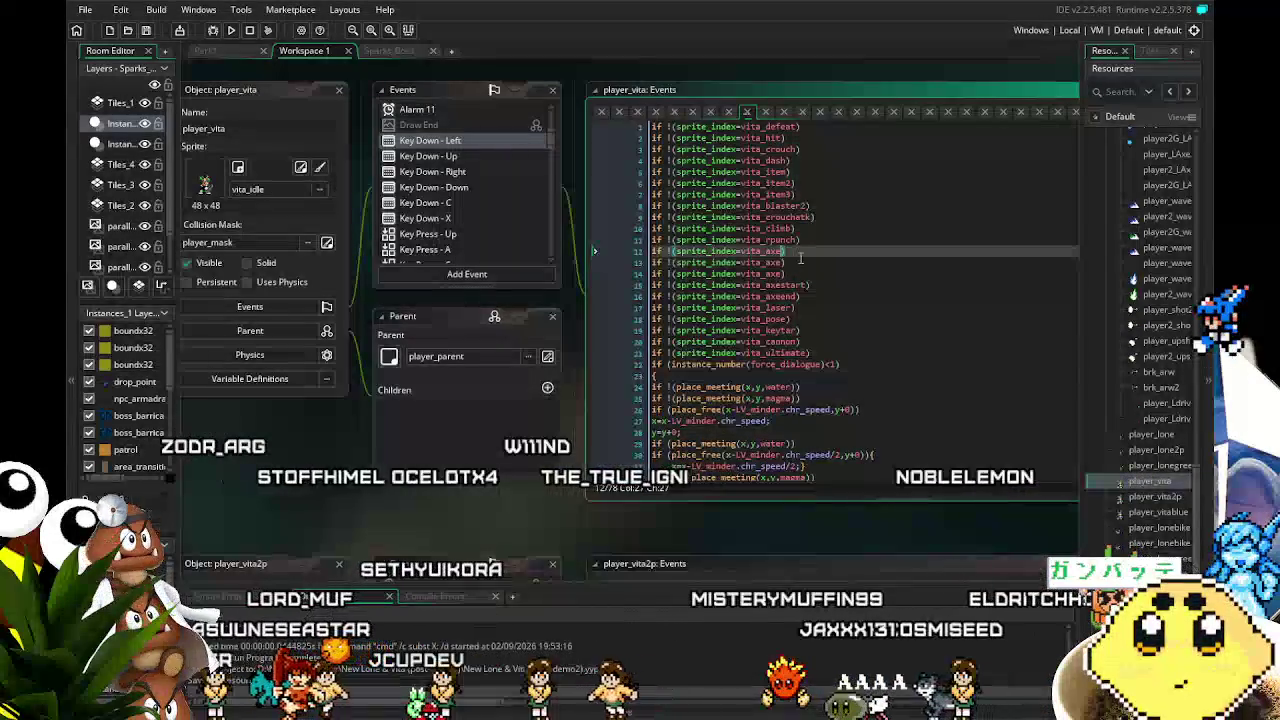
{"action": "key", "text": "BackSpace"}
{"action": "key", "text": "BackSpace"}
{"action": "key", "text": "BackSpace"}
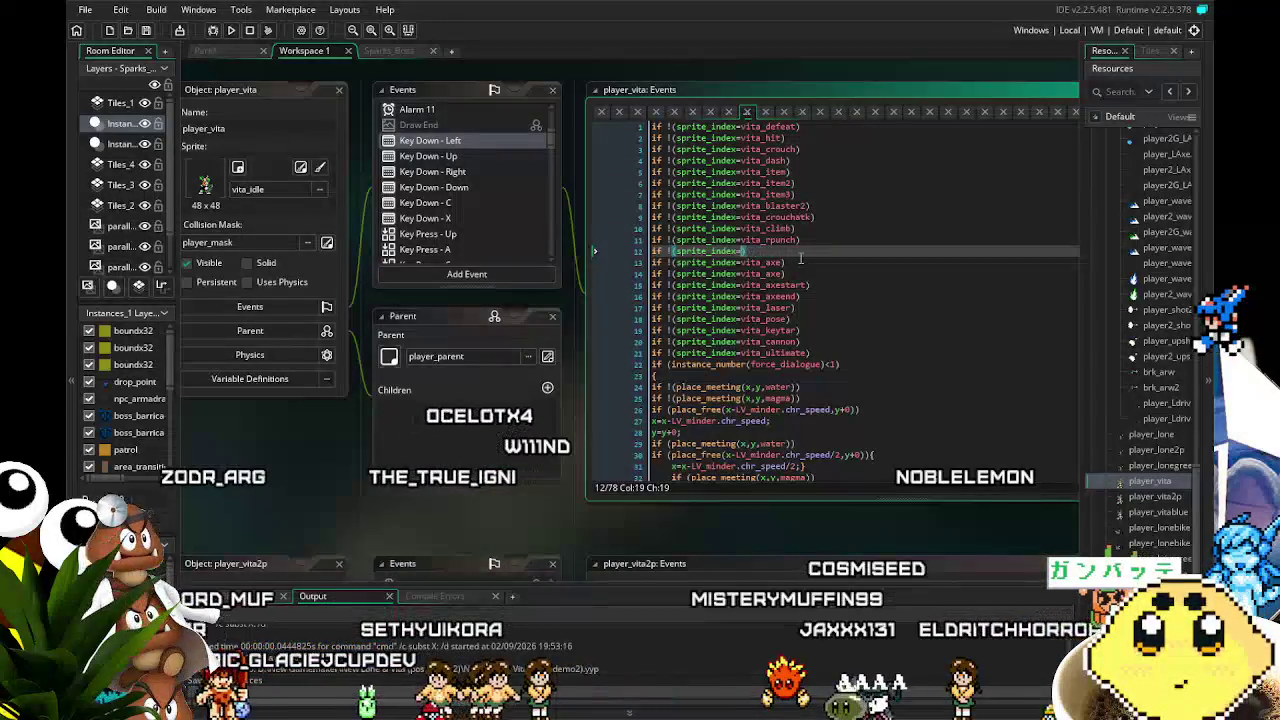
{"action": "type", "text": "vi"}
{"action": "key", "text": "BackSpace"}
{"action": "key", "text": "BackSpace"}
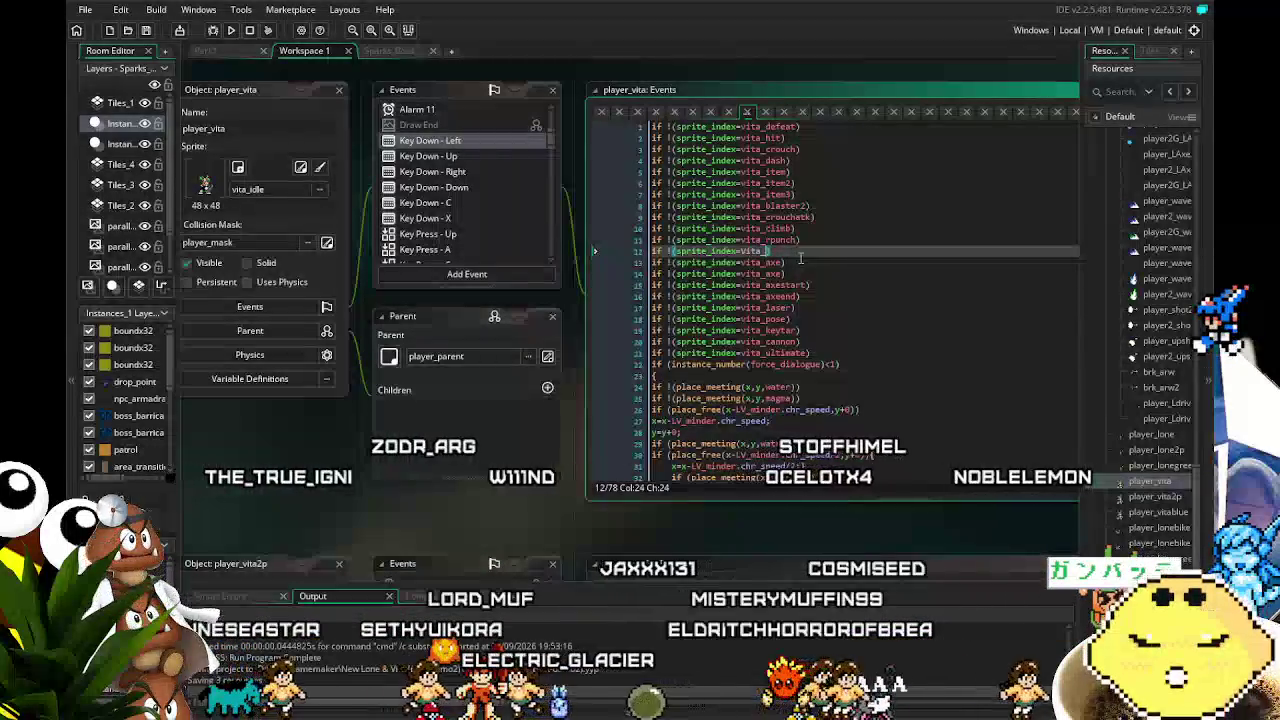
{"action": "type", "text": "Vita_driver"}
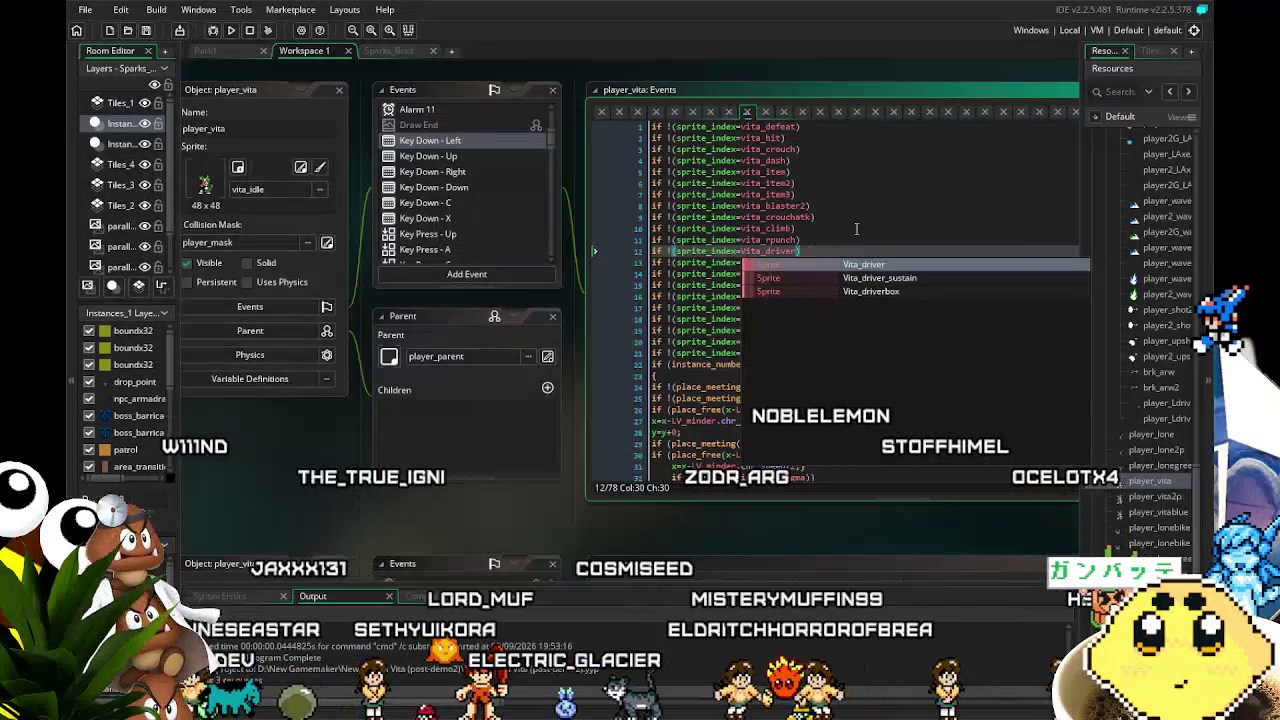
Turn the next copy into a Vita_driver_sustain check and copy both driver check lines
{"action": "left_click", "coordinate": [642, 256]}
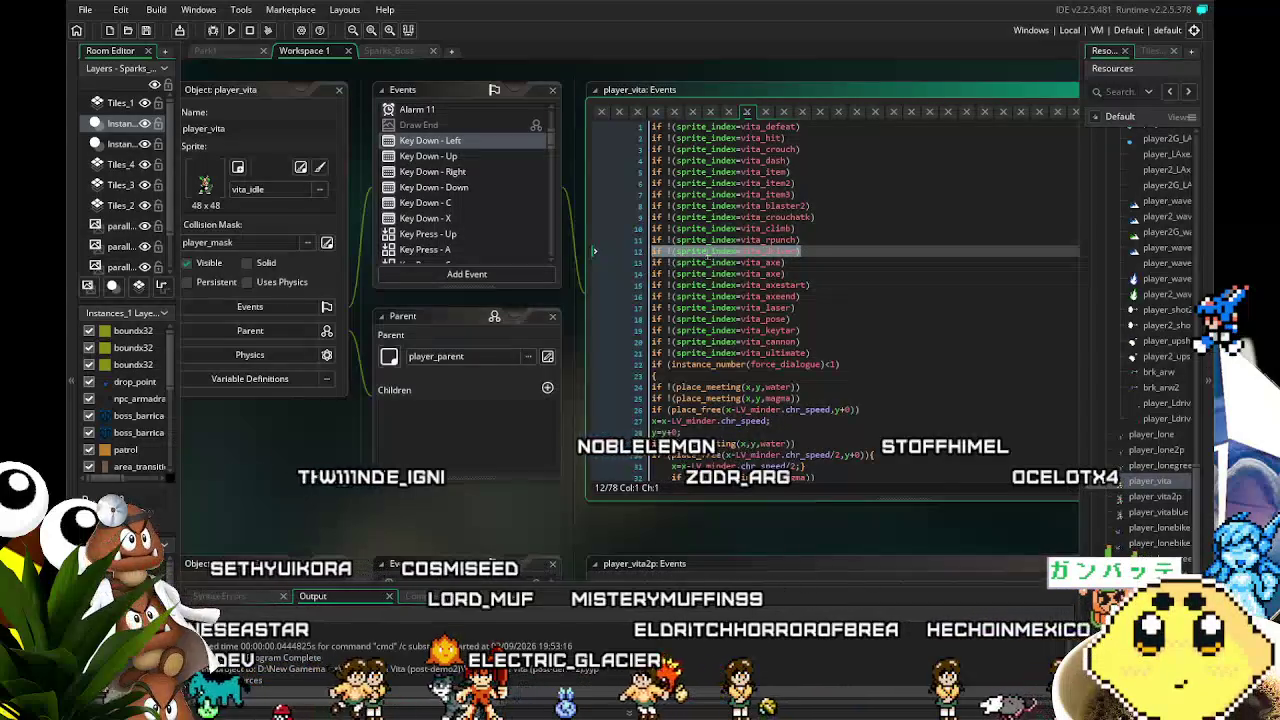
{"action": "left_click", "coordinate": [788, 262]}
{"action": "double_click", "coordinate": [775, 262]}
{"action": "type", "text": "driver"}
{"action": "left_click", "coordinate": [818, 262]}
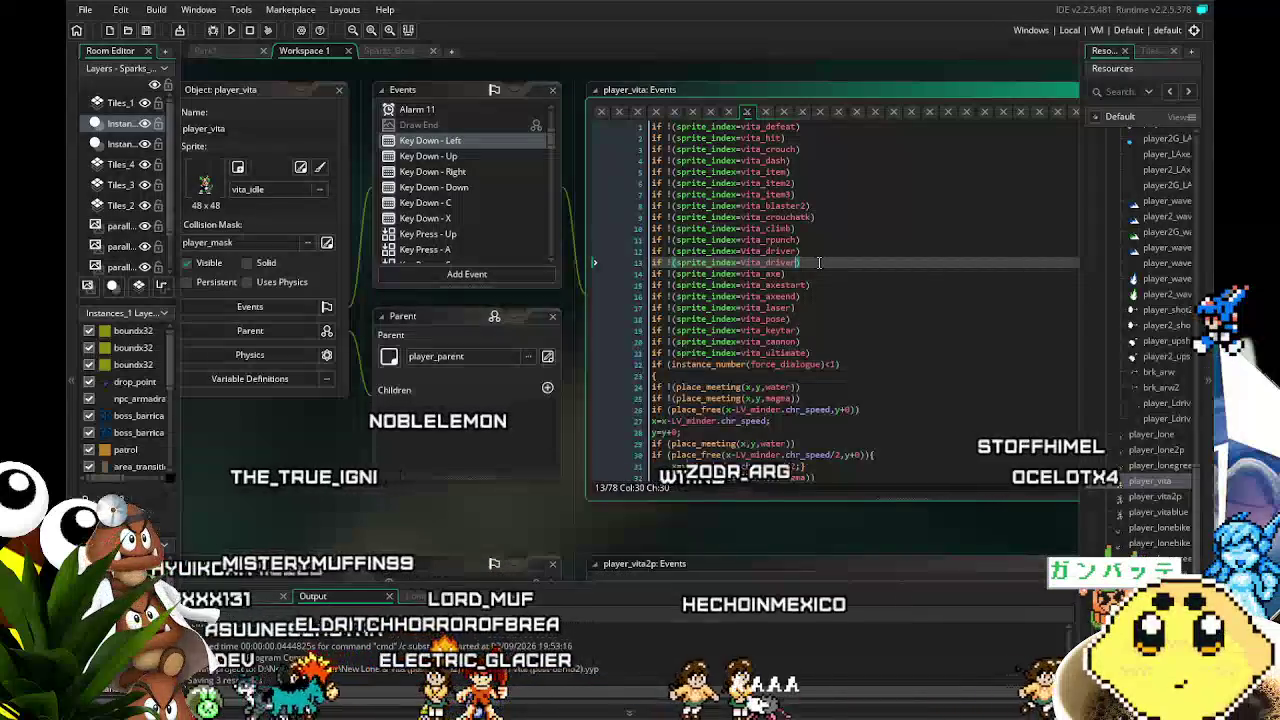
{"action": "key", "text": "BackSpace"}
{"action": "type", "text": "_su"}
{"action": "key", "text": "Return"}
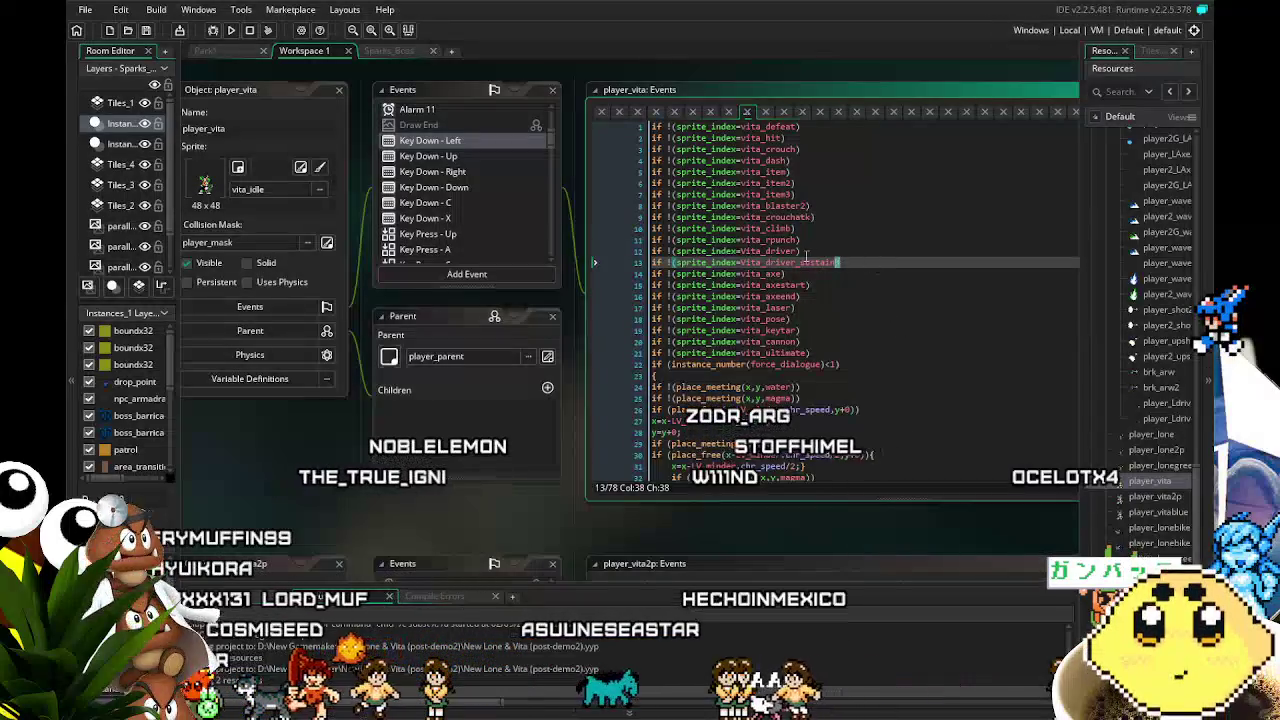
{"action": "left_click", "coordinate": [661, 249], "text": "shift"}
{"action": "left_click", "coordinate": [433, 171]}
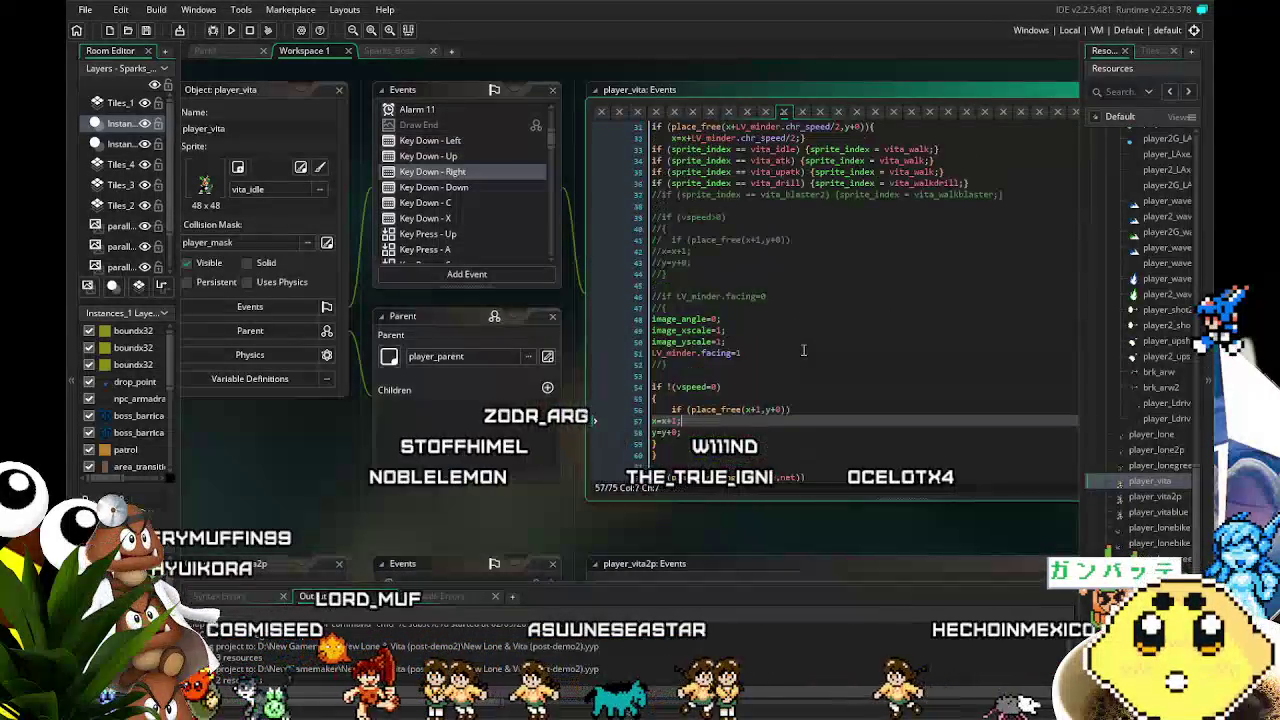
Paste the Vita_driver and Vita_driver_sustain checks after Key Down - Right's vita_punch line, then open Begin Step
{"action": "scroll", "coordinate": [802, 350], "scroll_direction": "up", "scroll_amount": 3}
{"action": "scroll", "coordinate": [802, 350], "scroll_direction": "up", "scroll_amount": 5}
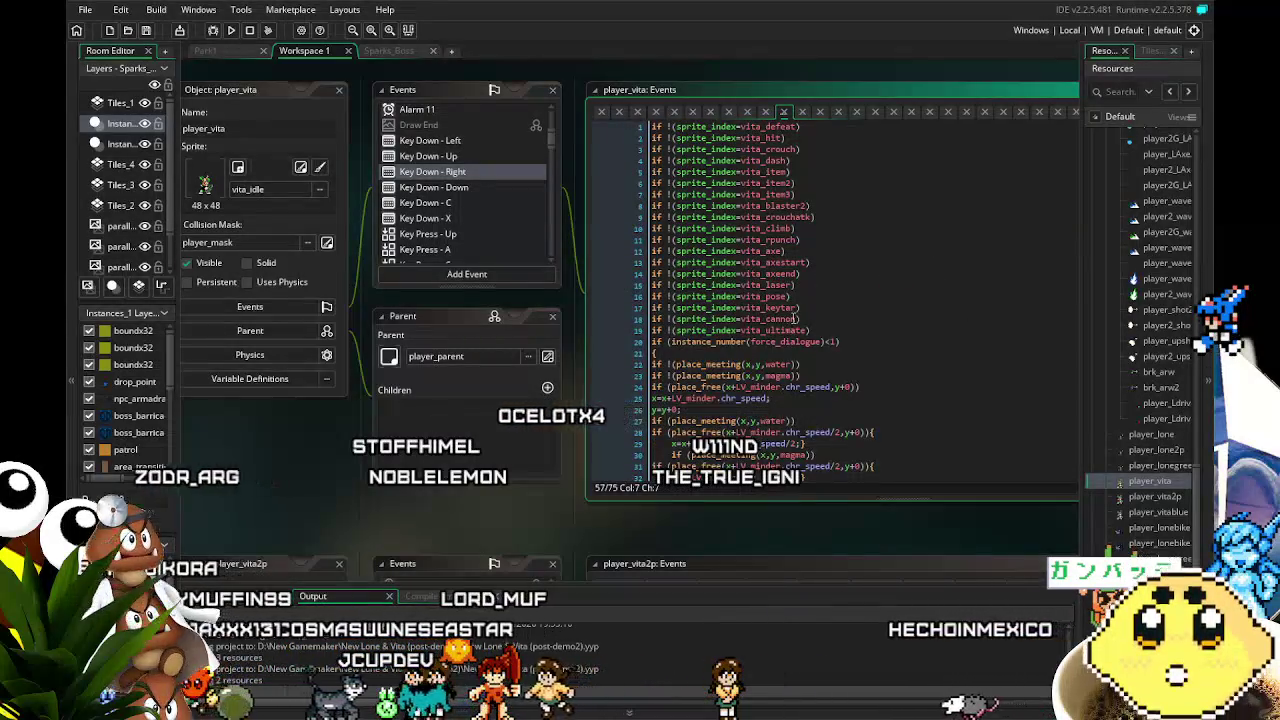
{"action": "left_click", "coordinate": [812, 239]}
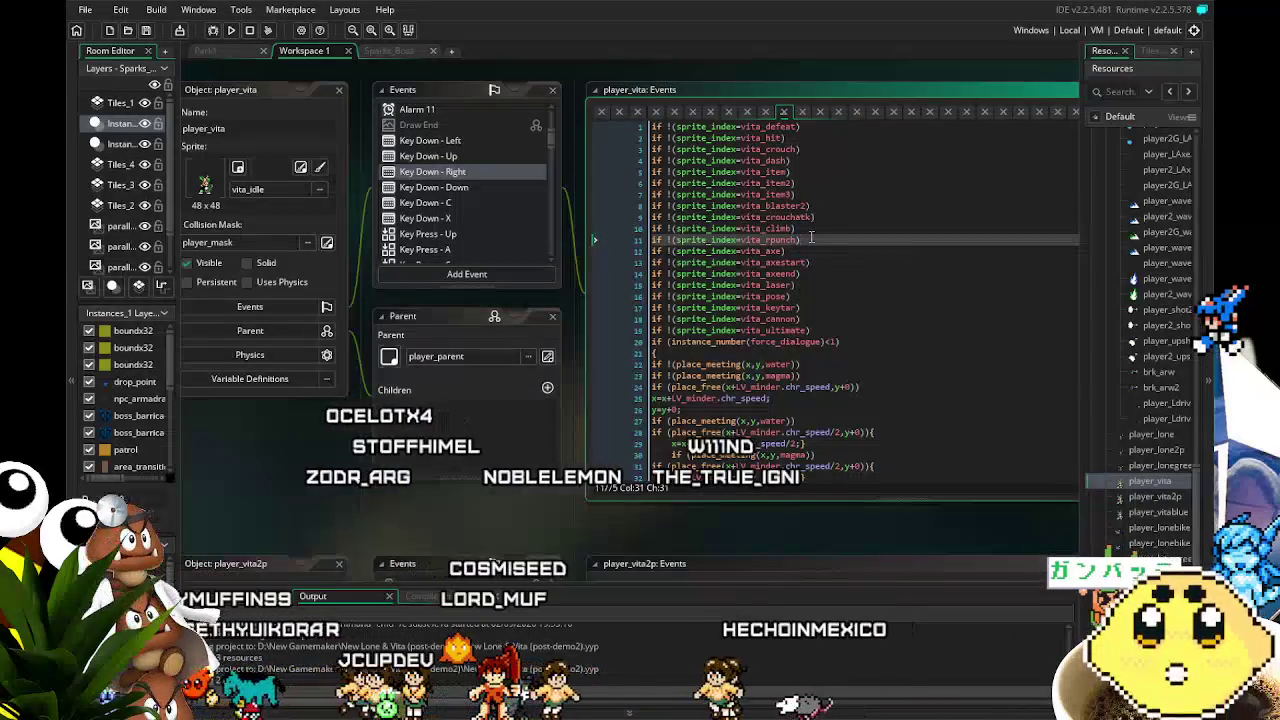
{"action": "type", "text": "if !(sprite_index=vita_driver) if !(sprite_index=vita_driver_sustain)"}
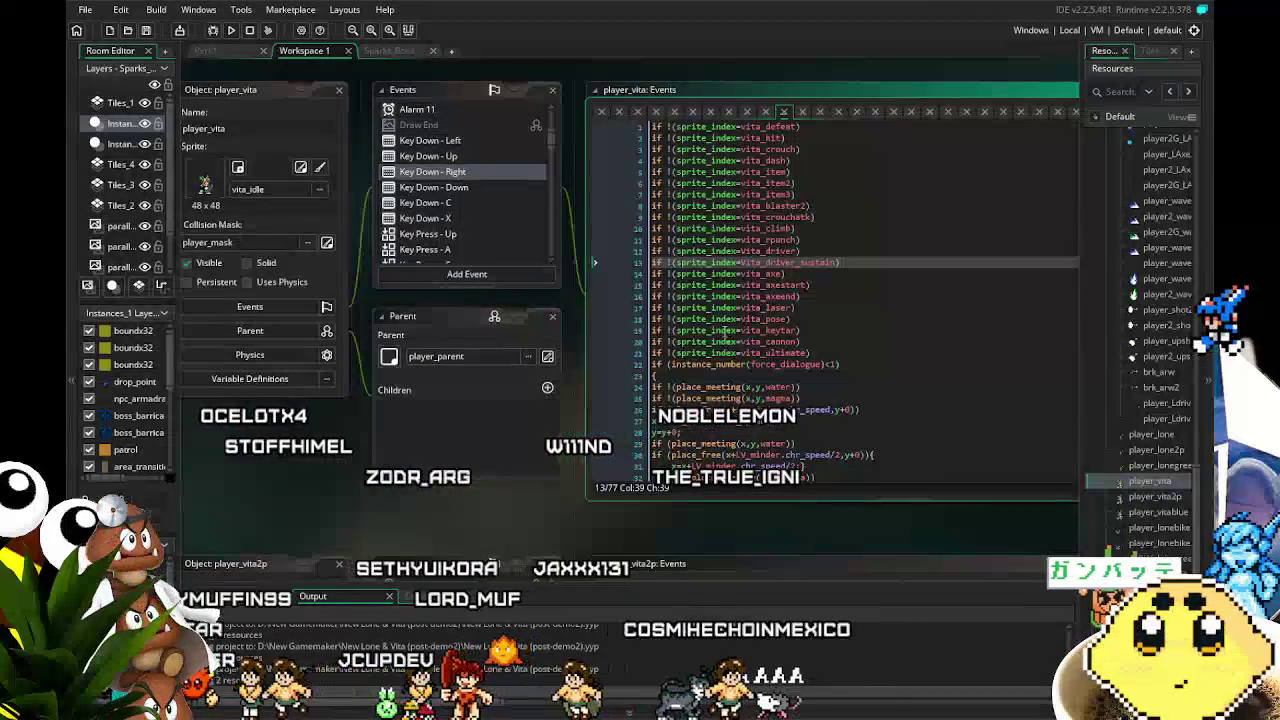
{"action": "scroll", "coordinate": [450, 210], "scroll_direction": "up", "scroll_amount": 5}
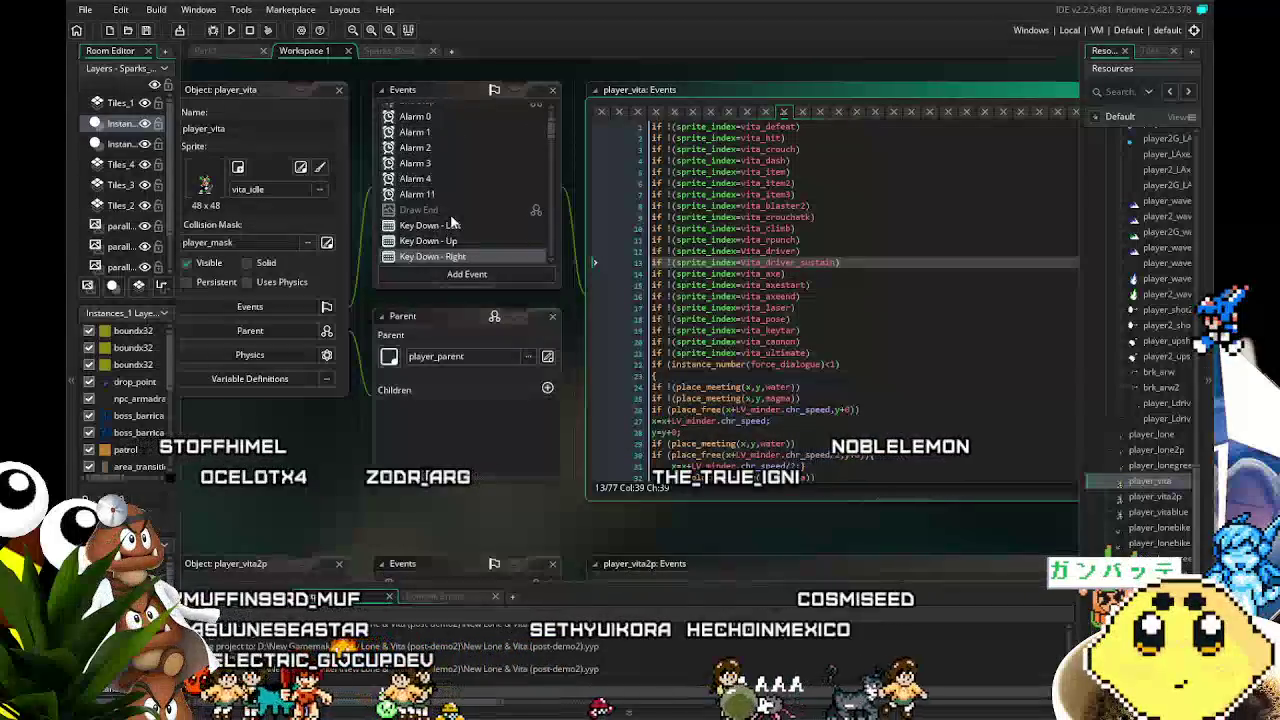
{"action": "left_click", "coordinate": [430, 143]}
Change the Vita_driver_sustain left and right moves from 8 to 12
{"action": "left_click_drag", "start_coordinate": [410, 474], "coordinate": [260, 476]}
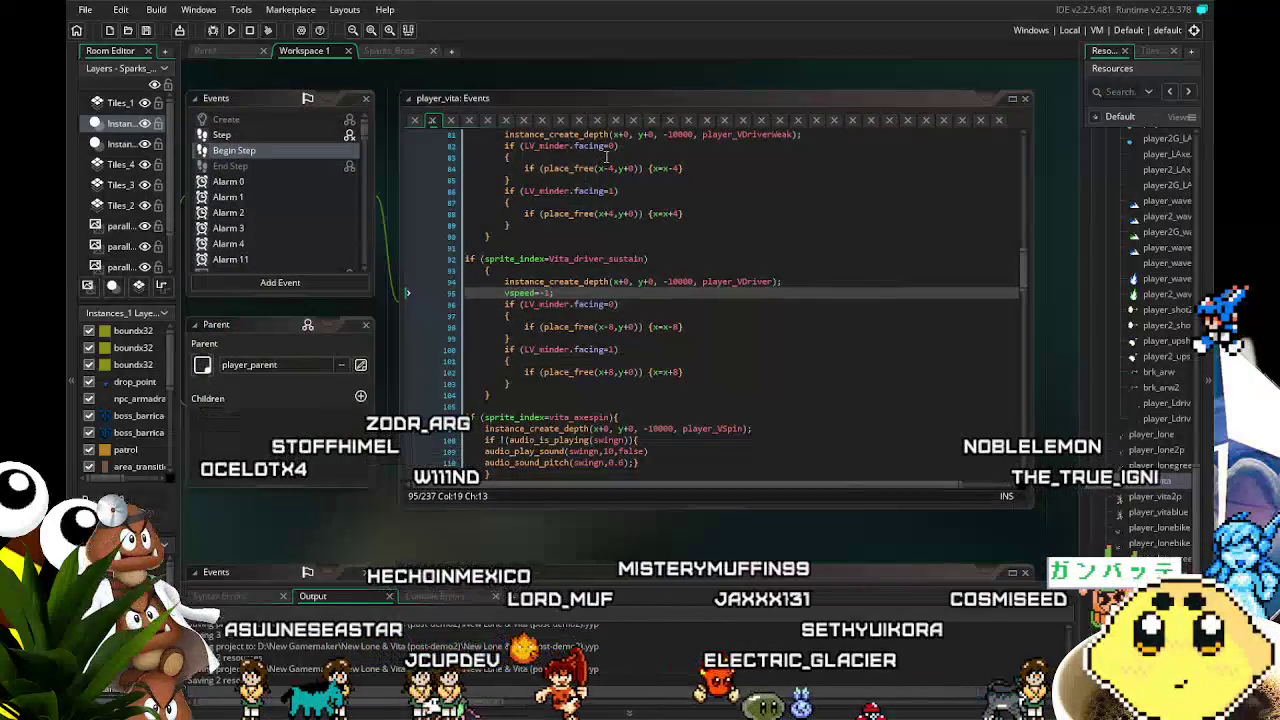
{"action": "scroll", "coordinate": [677, 229], "scroll_direction": "up", "scroll_amount": 2}
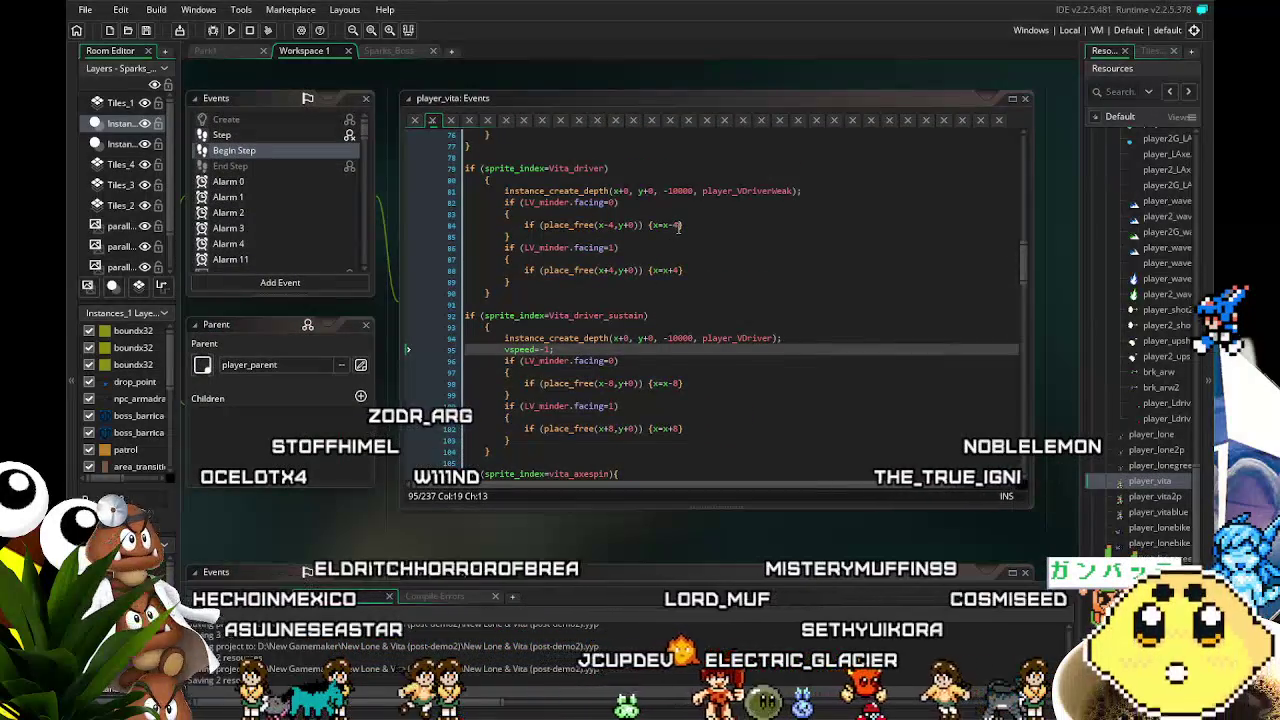
{"action": "left_click", "coordinate": [679, 226]}
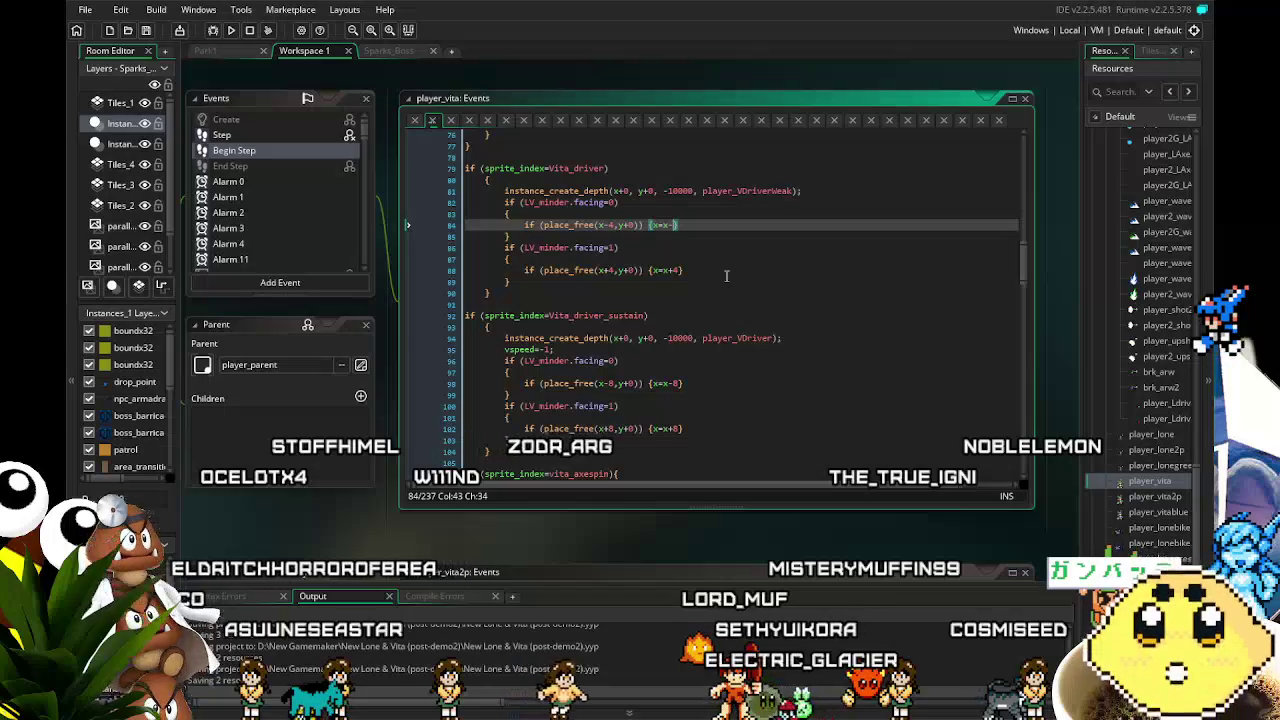
{"action": "key", "text": "Down"}
{"action": "key", "text": "Down"}
{"action": "key", "text": "Down"}
{"action": "left_click", "coordinate": [727, 274]}
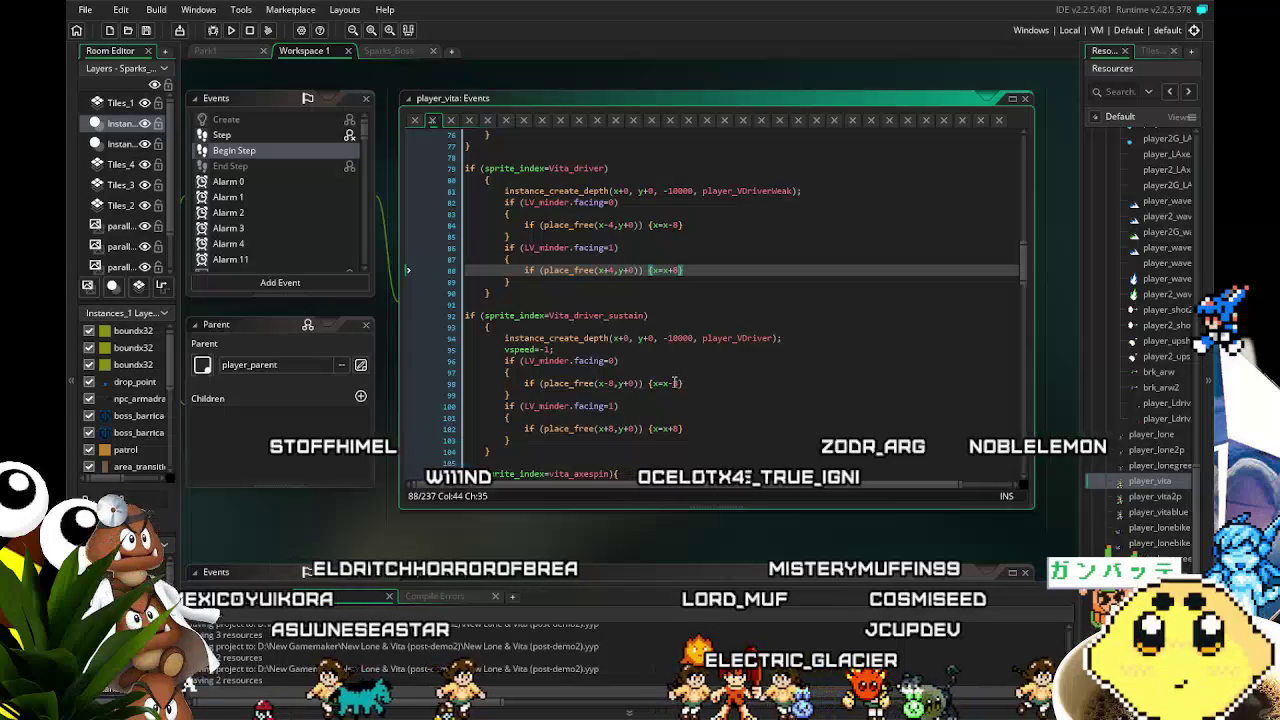
{"action": "left_click", "coordinate": [712, 384]}
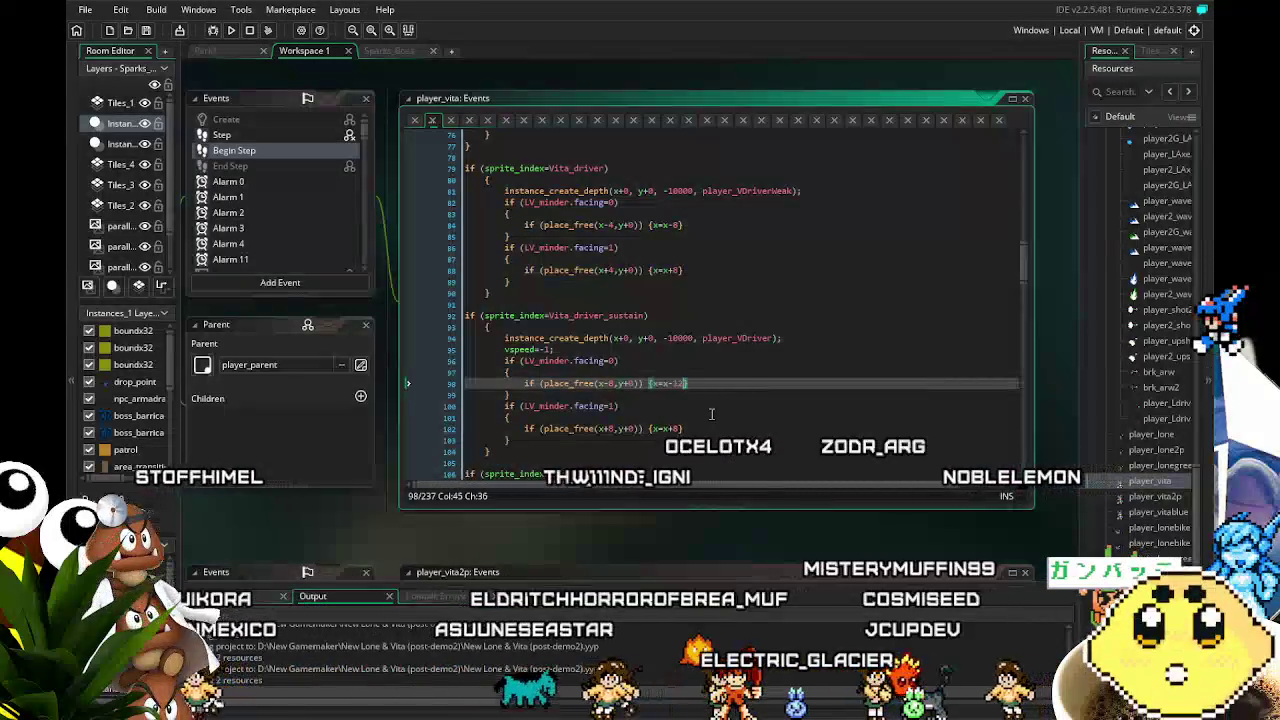
{"action": "key", "text": "Left"}
{"action": "key", "text": "BackSpace"}
{"action": "type", "text": "12"}
{"action": "key", "text": "Down"}
{"action": "key", "text": "Down"}
{"action": "key", "text": "Down"}
{"action": "key", "text": "Left"}
{"action": "key", "text": "BackSpace"}
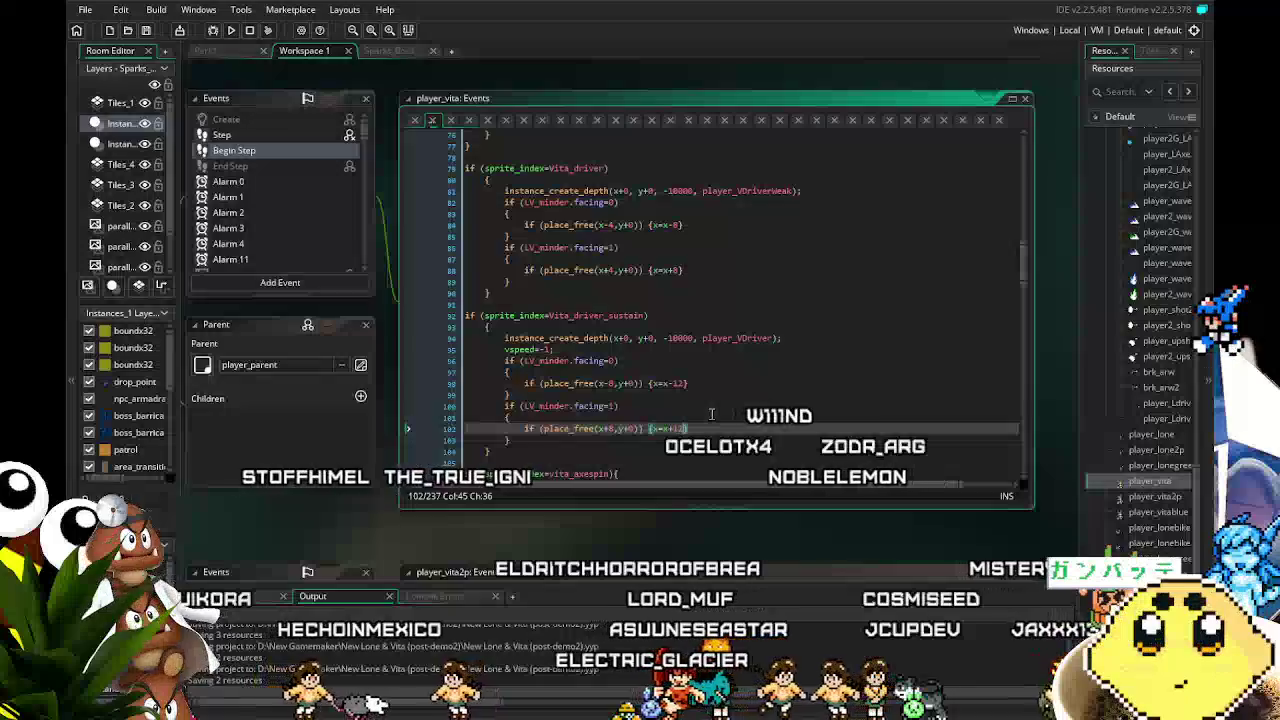
{"action": "type", "text": "12"}
Set the sustain place_free checks to x±12 and the Vita_driver right check to x+8
{"action": "left_click", "coordinate": [614, 428]}
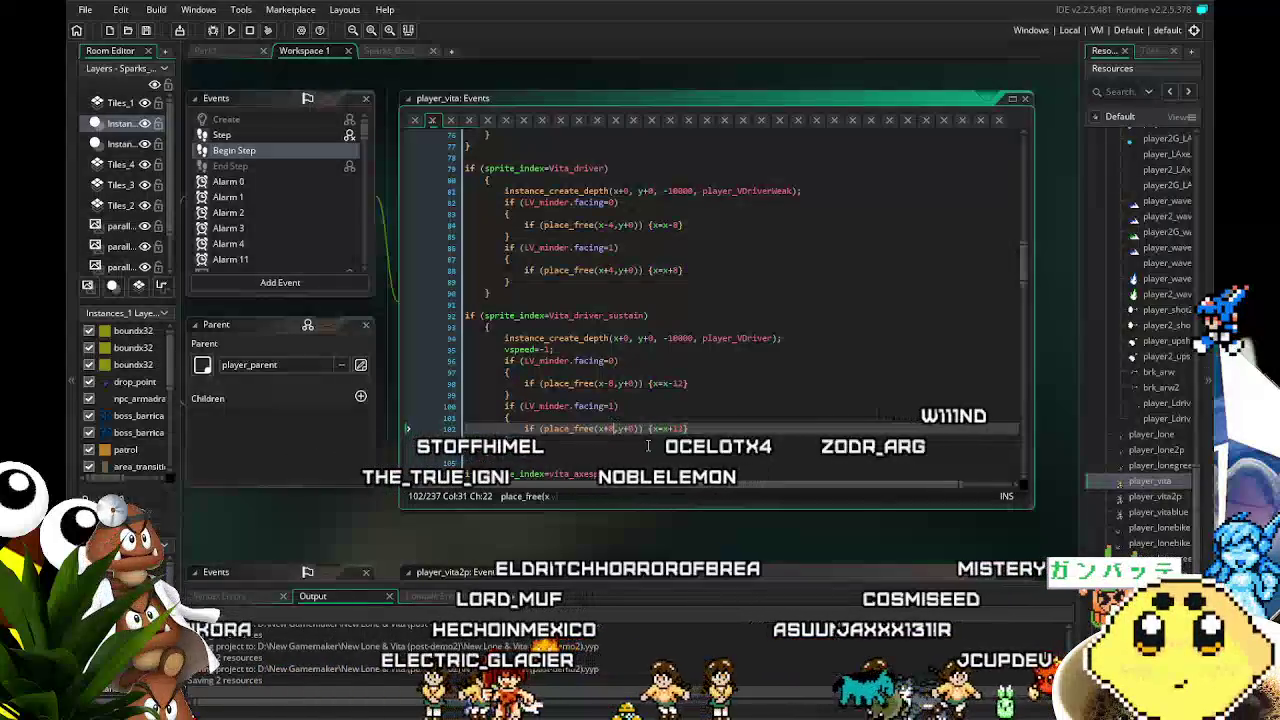
{"action": "key", "text": "BackSpace"}
{"action": "type", "text": "12"}
{"action": "key", "text": "Up"}
{"action": "key", "text": "Up"}
{"action": "key", "text": "Up"}
{"action": "left_click", "coordinate": [609, 383]}
{"action": "key", "text": "BackSpace"}
{"action": "type", "text": "12"}
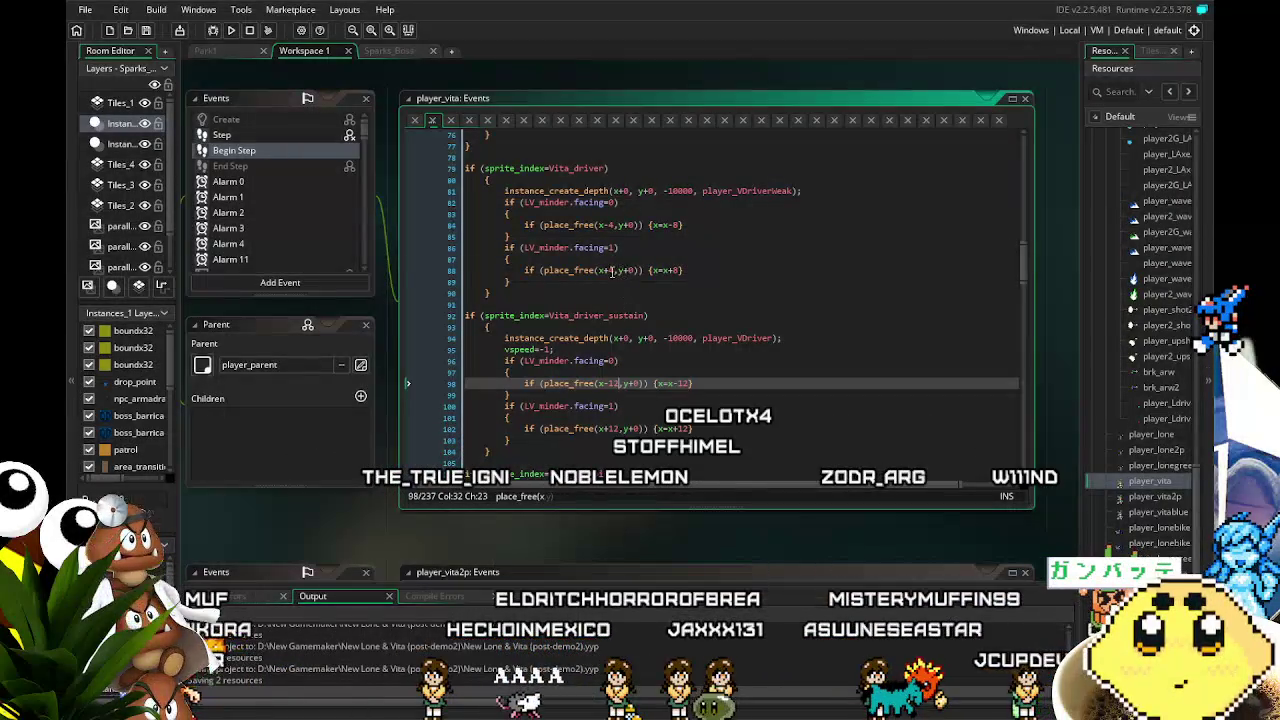
{"action": "left_click", "coordinate": [613, 270]}
{"action": "type", "text": "8"}
{"action": "key", "text": "Up"}
{"action": "key", "text": "Up"}
{"action": "key", "text": "Up"}
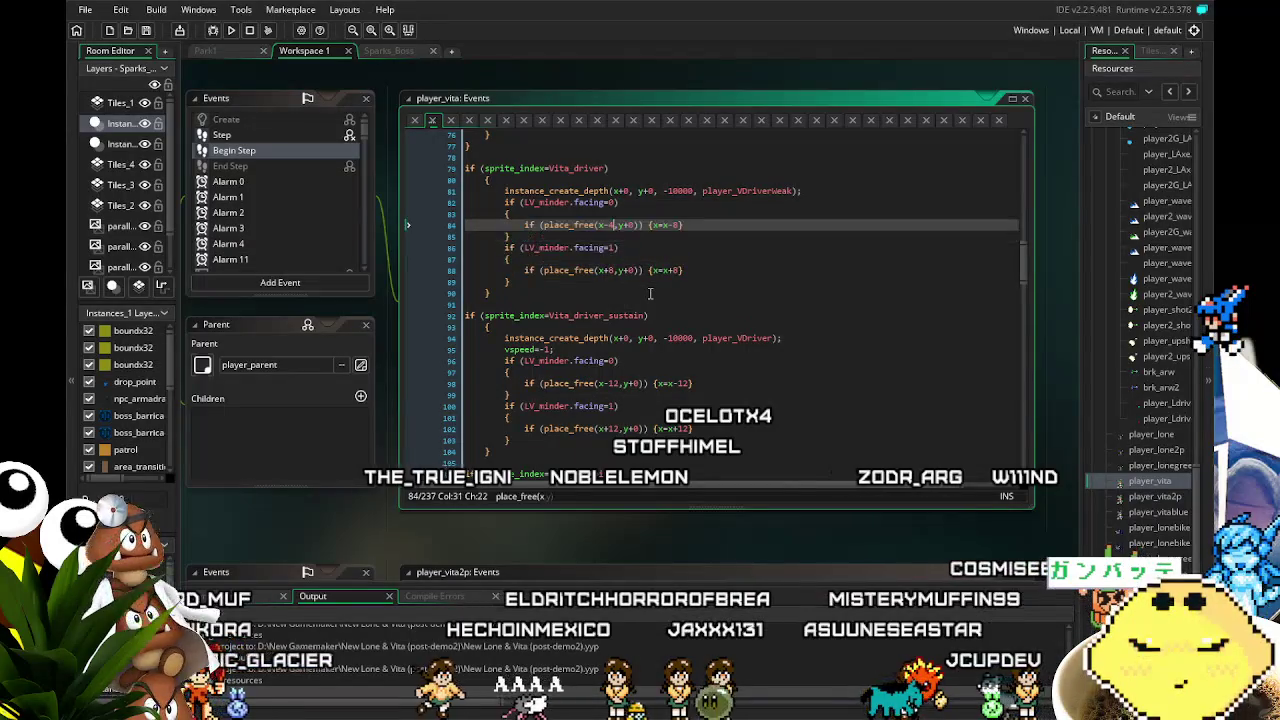
{"action": "left_click", "coordinate": [713, 347]}
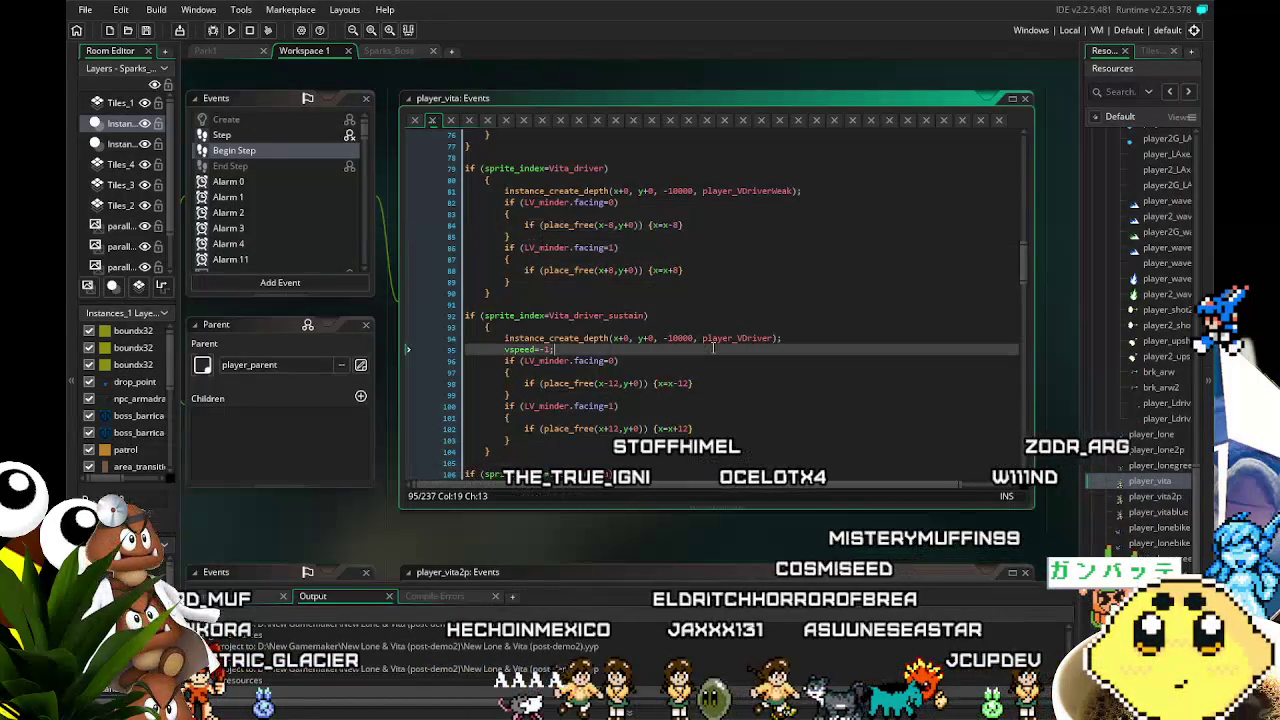
{"action": "left_click_drag", "start_coordinate": [360, 455], "coordinate": [417, 427]}
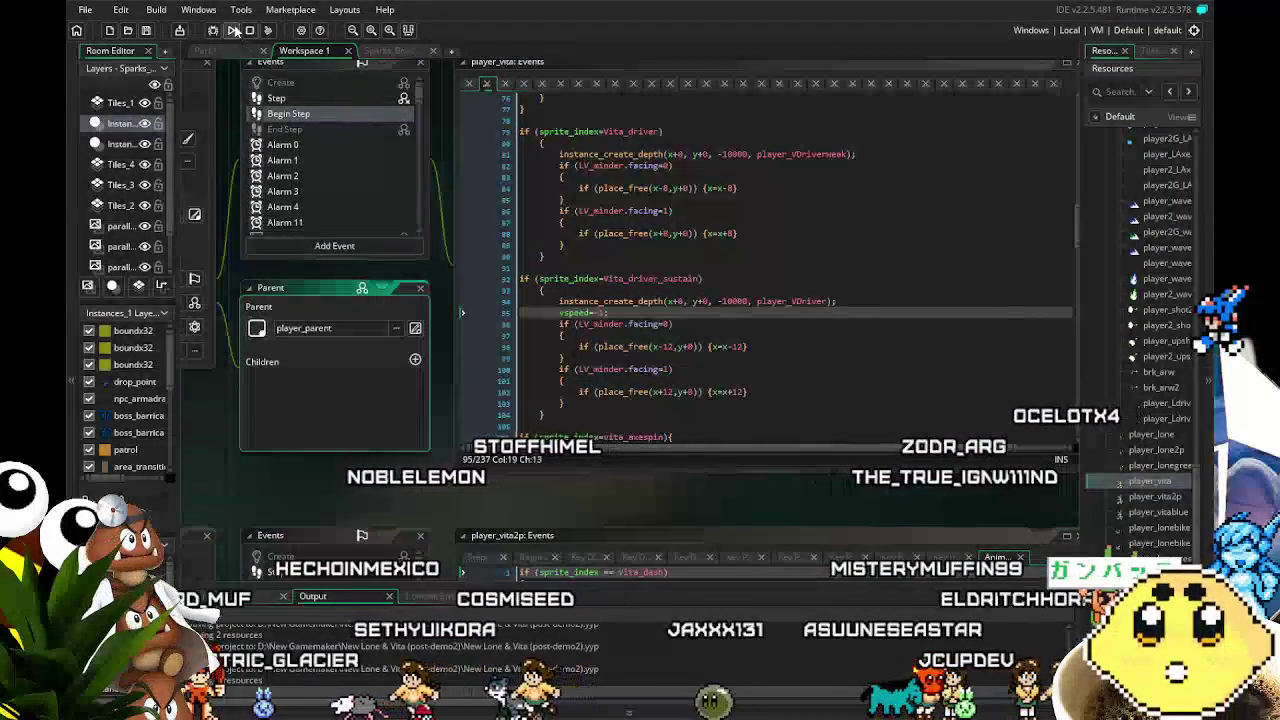
Rebuild with F5 and dash the player right in the city stage
{"action": "key", "text": "F5"}
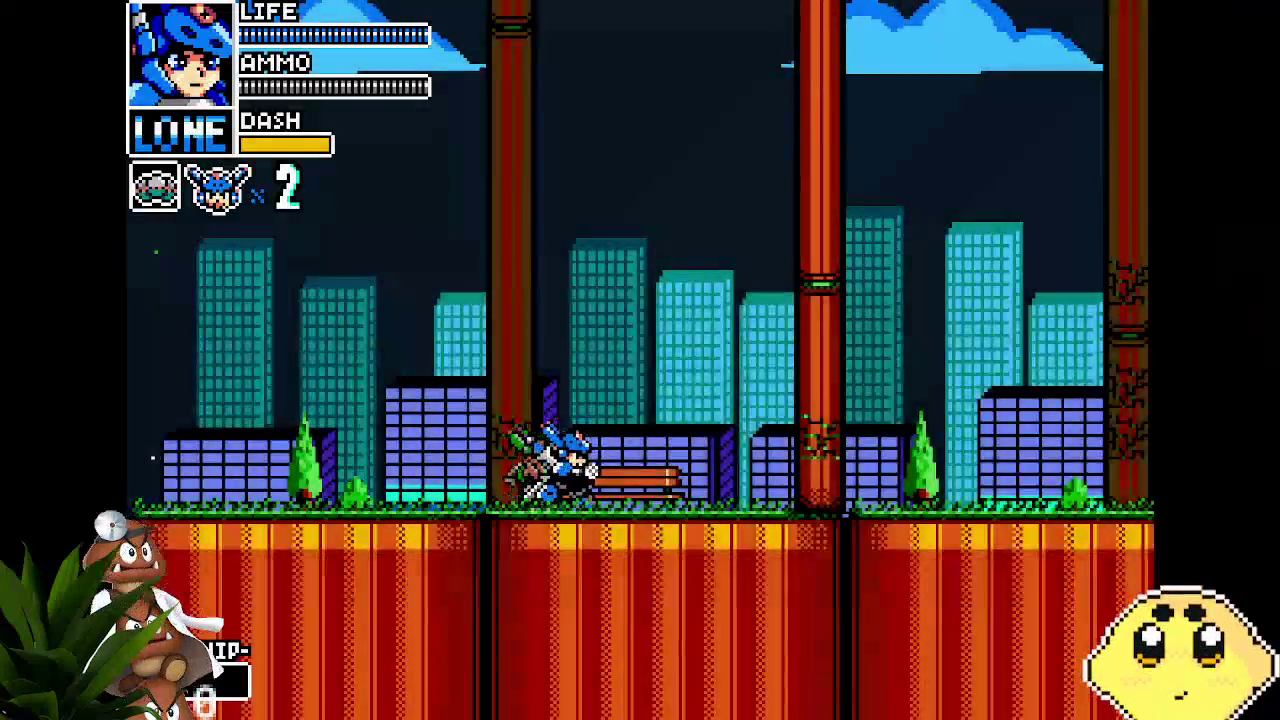
{"action": "key", "text": "Right"}
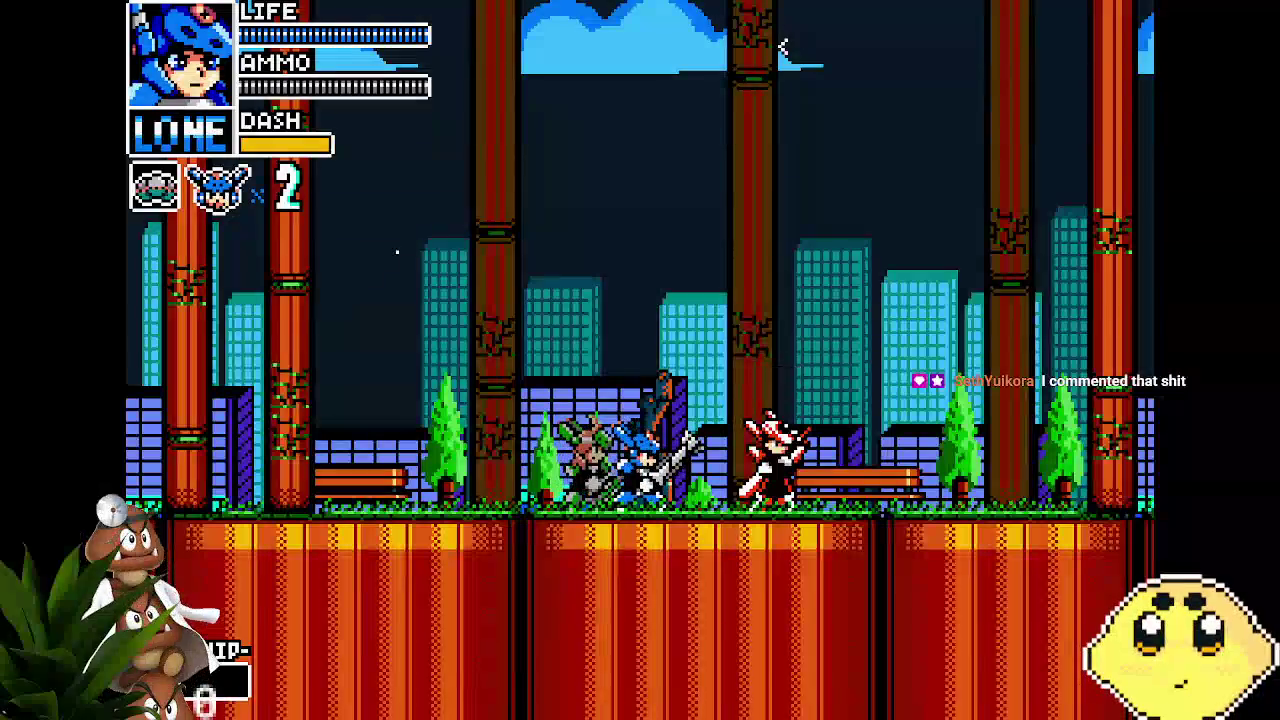
As Vita, run left and right, slashing and dashing past the first enemy
{"action": "key", "text": "Left"}
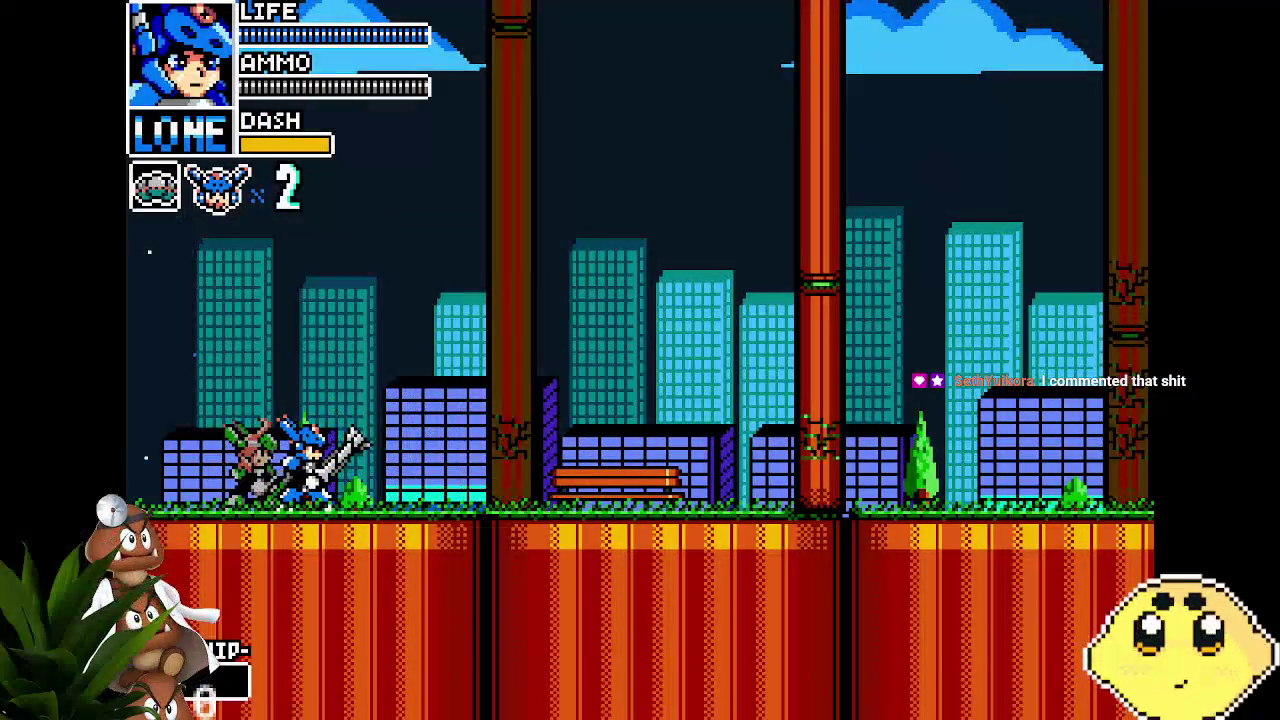
{"action": "key", "text": "Right"}
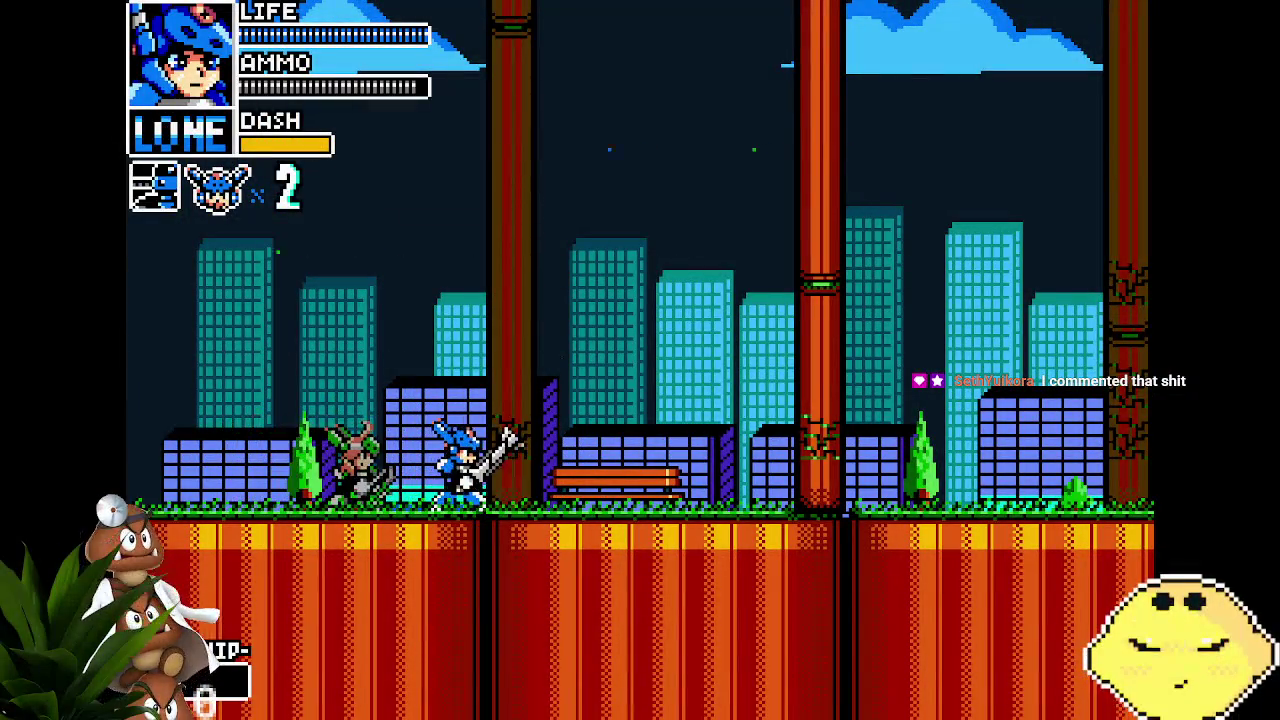
{"action": "key", "text": "c"}
{"action": "key", "text": "Right"}
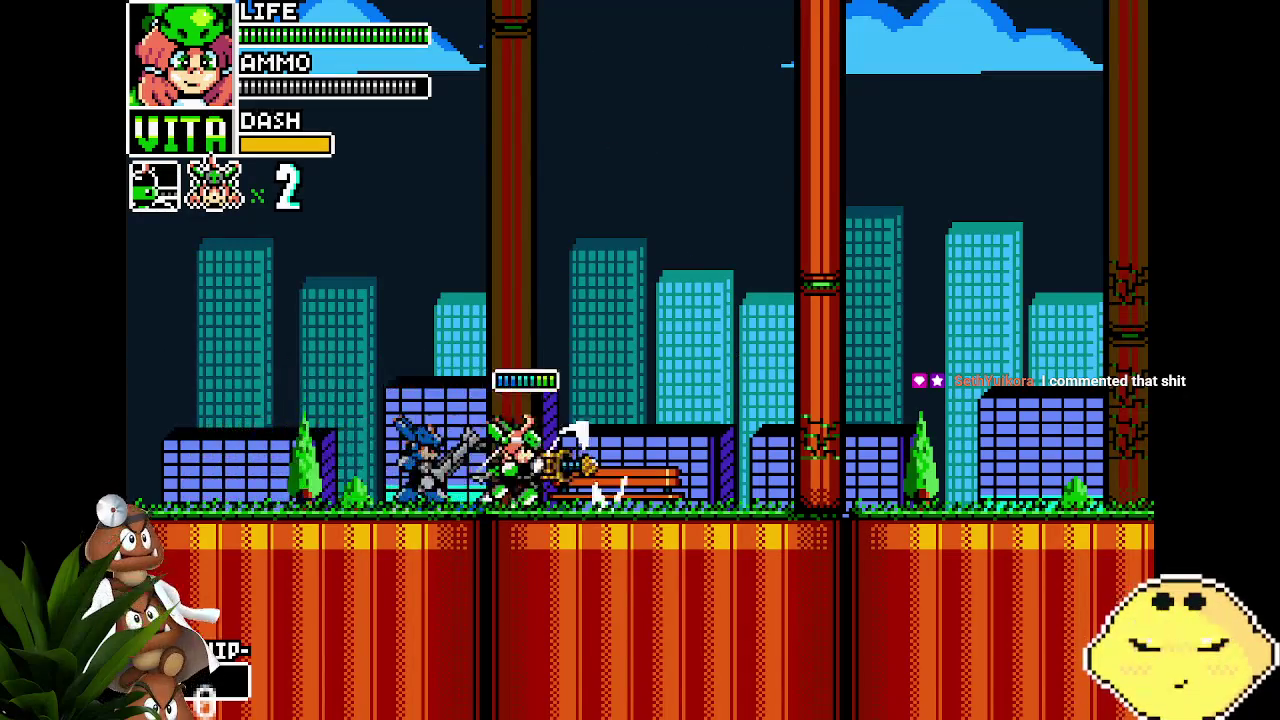
{"action": "key", "text": "Left"}
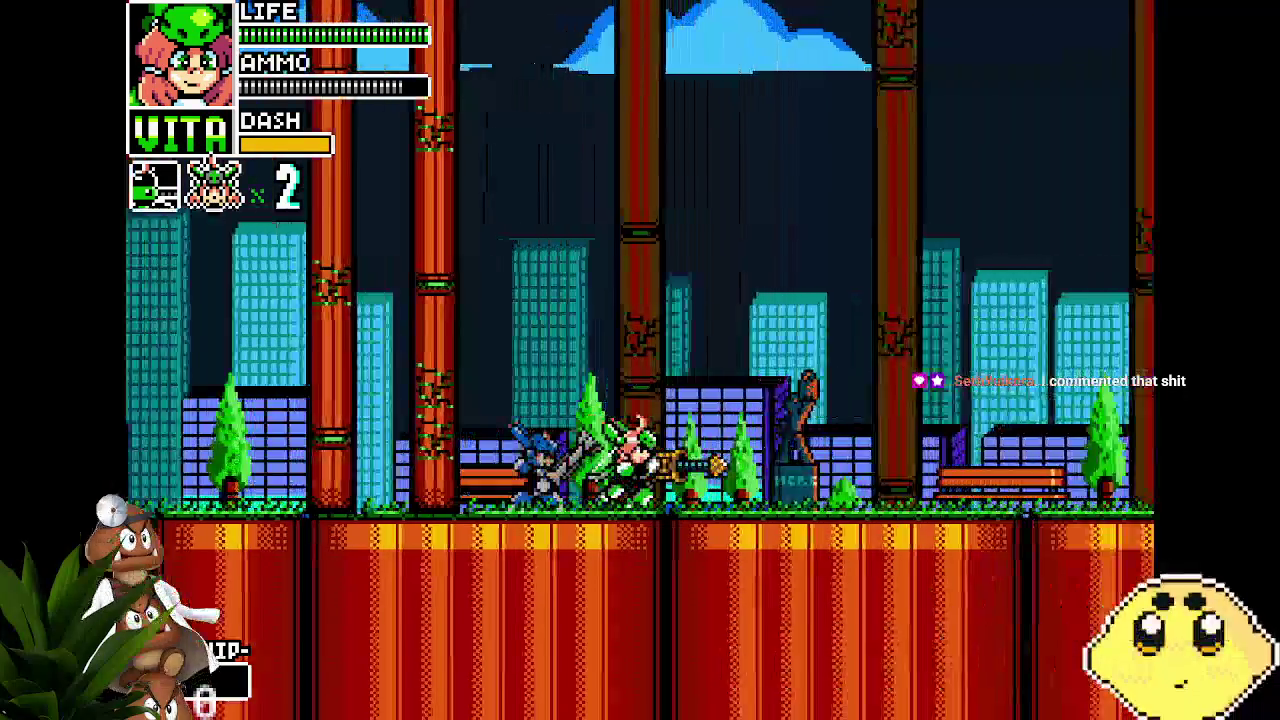
{"action": "key", "text": "Left"}
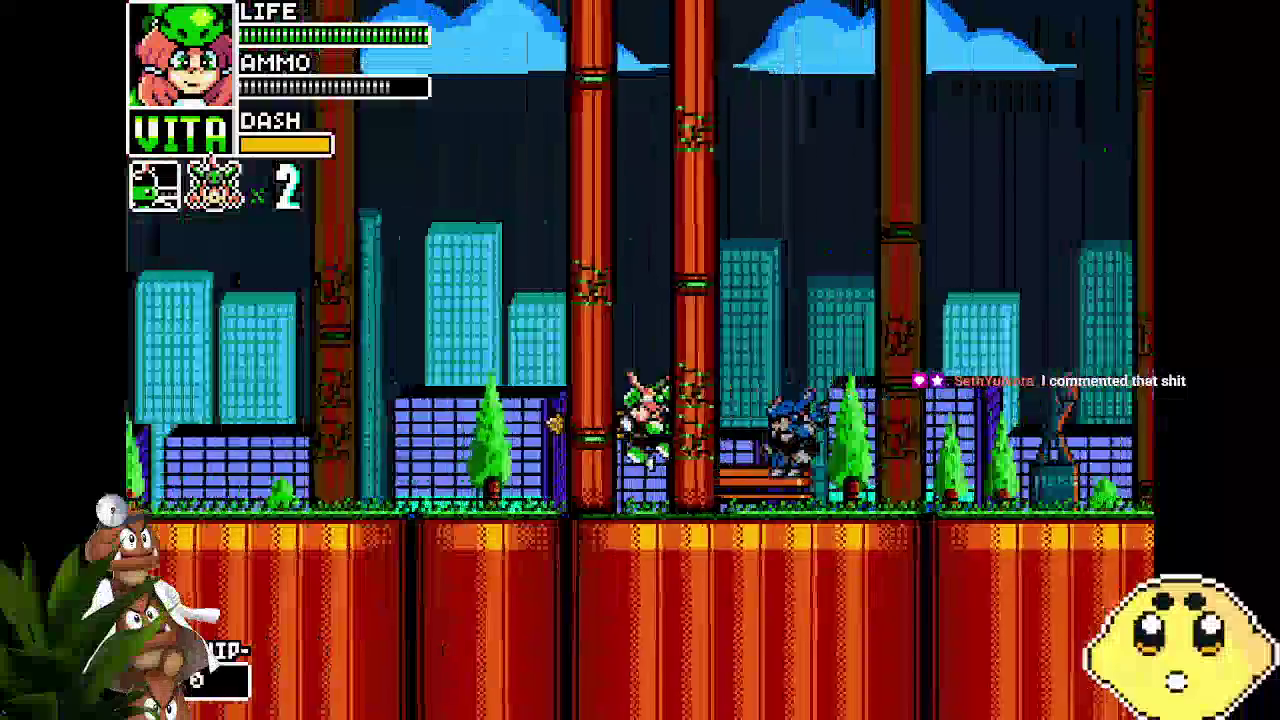
{"action": "key", "text": "Left"}
{"action": "key", "text": "x"}
{"action": "key", "text": "Right"}
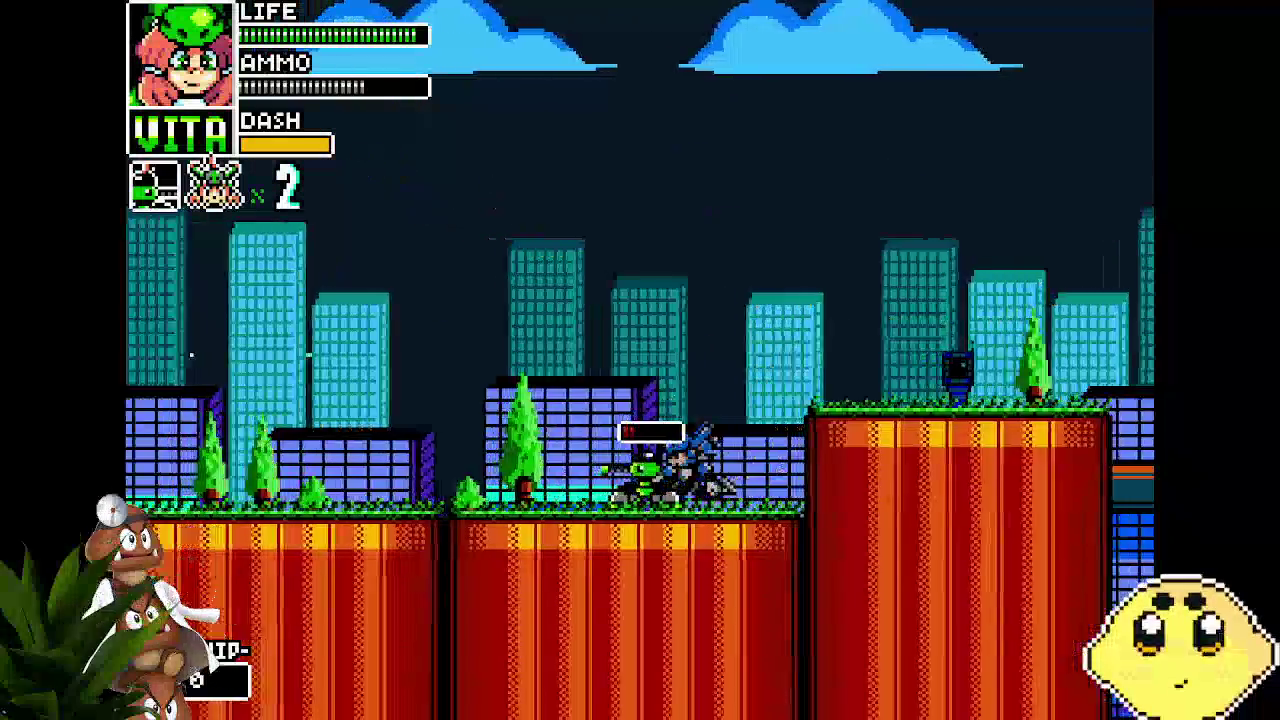
{"action": "key", "text": "x"}
{"action": "key", "text": "Left"}
{"action": "key", "text": "c"}
{"action": "key", "text": "Right"}
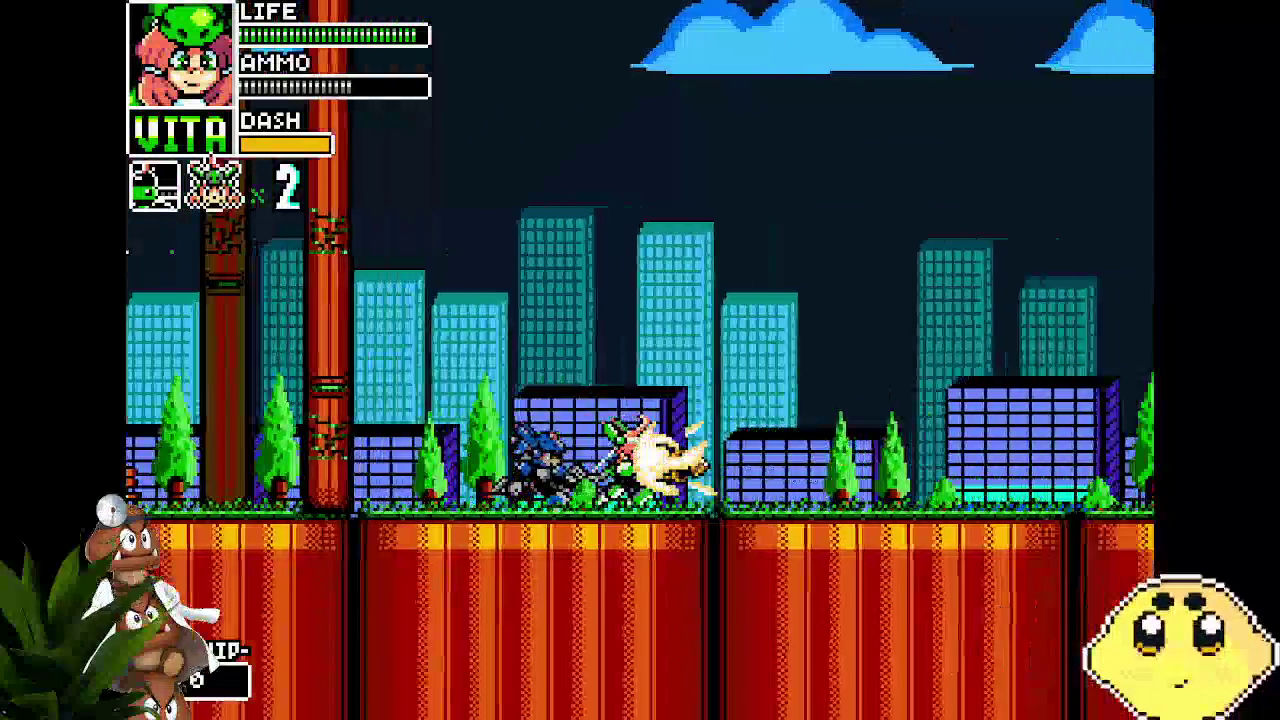
{"action": "key", "text": "Left"}
{"action": "key", "text": "Left"}
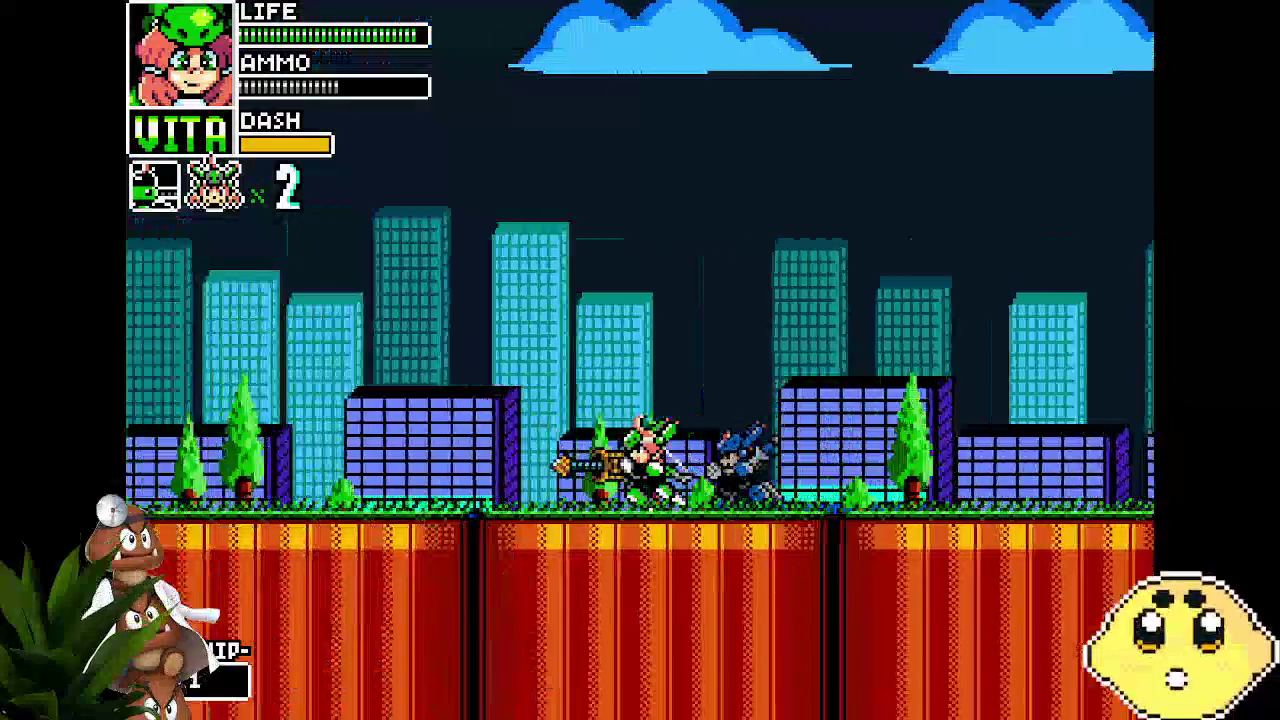
{"action": "key", "text": "Right"}
Climb the green ladder, destroy the platform enemy, and jump right across the pillars
{"action": "key", "text": "Up"}
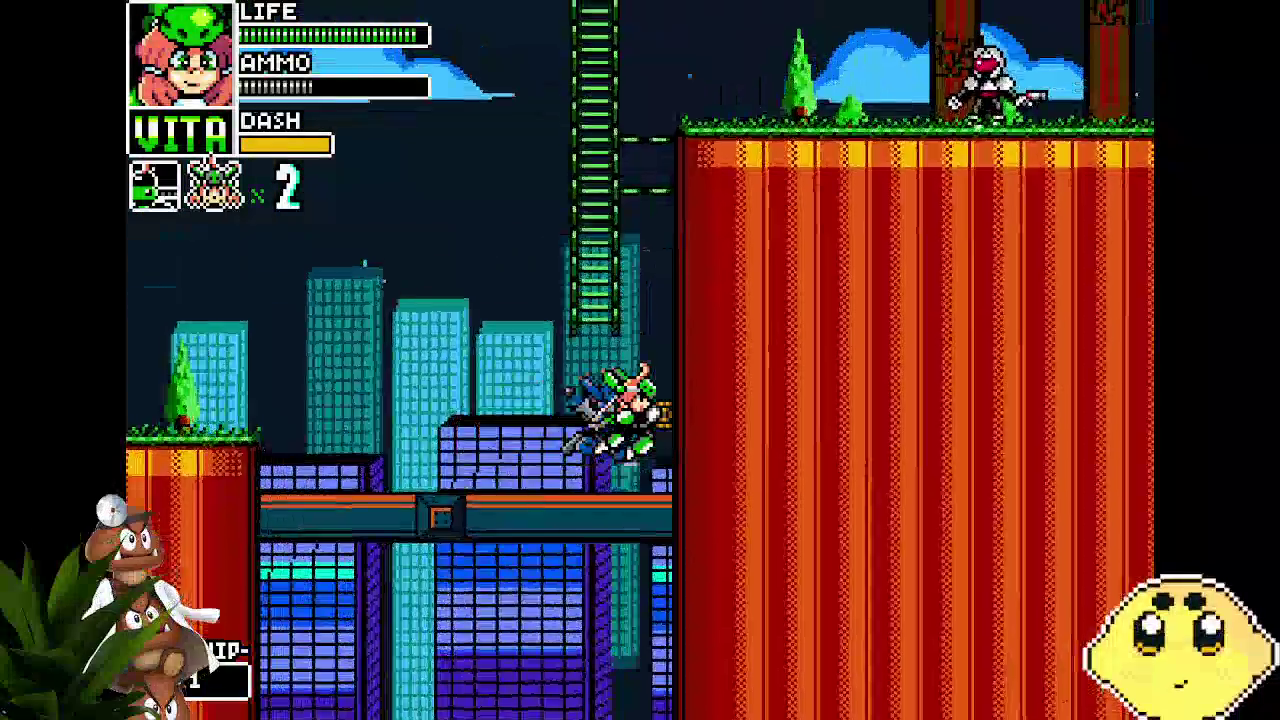
{"action": "key", "text": "Right"}
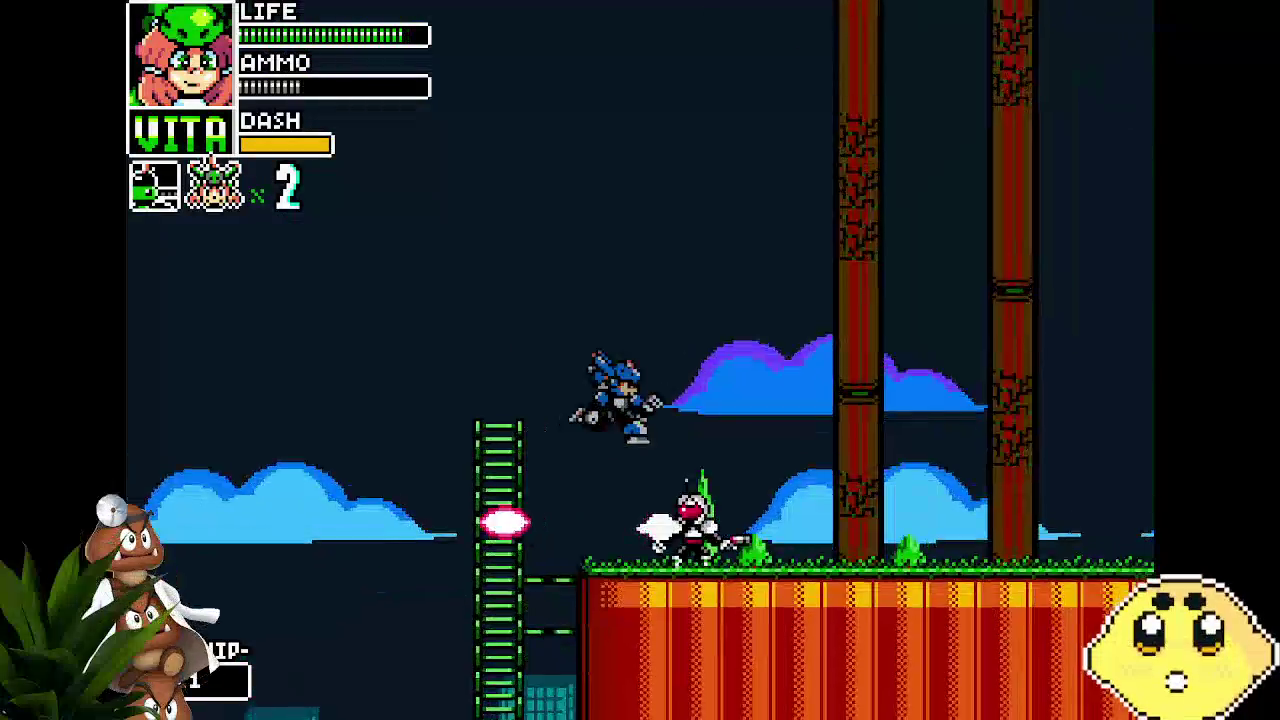
{"action": "key", "text": "Left"}
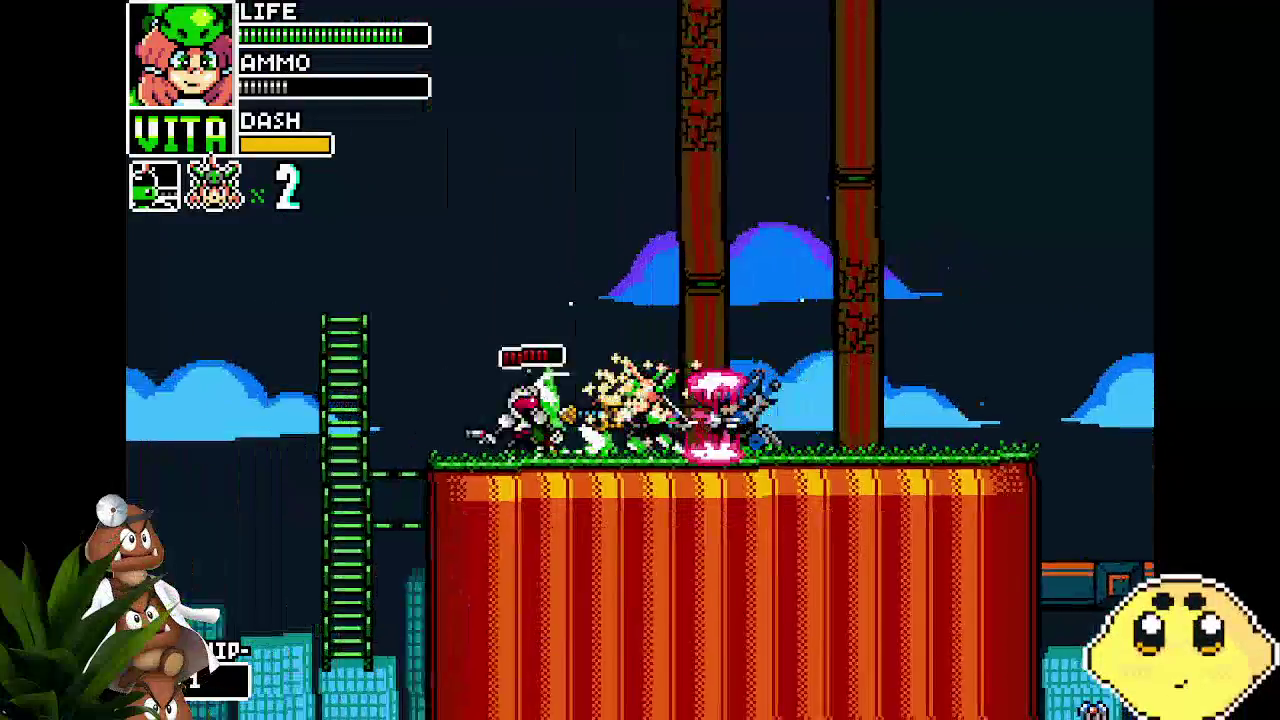
{"action": "key", "text": "Right"}
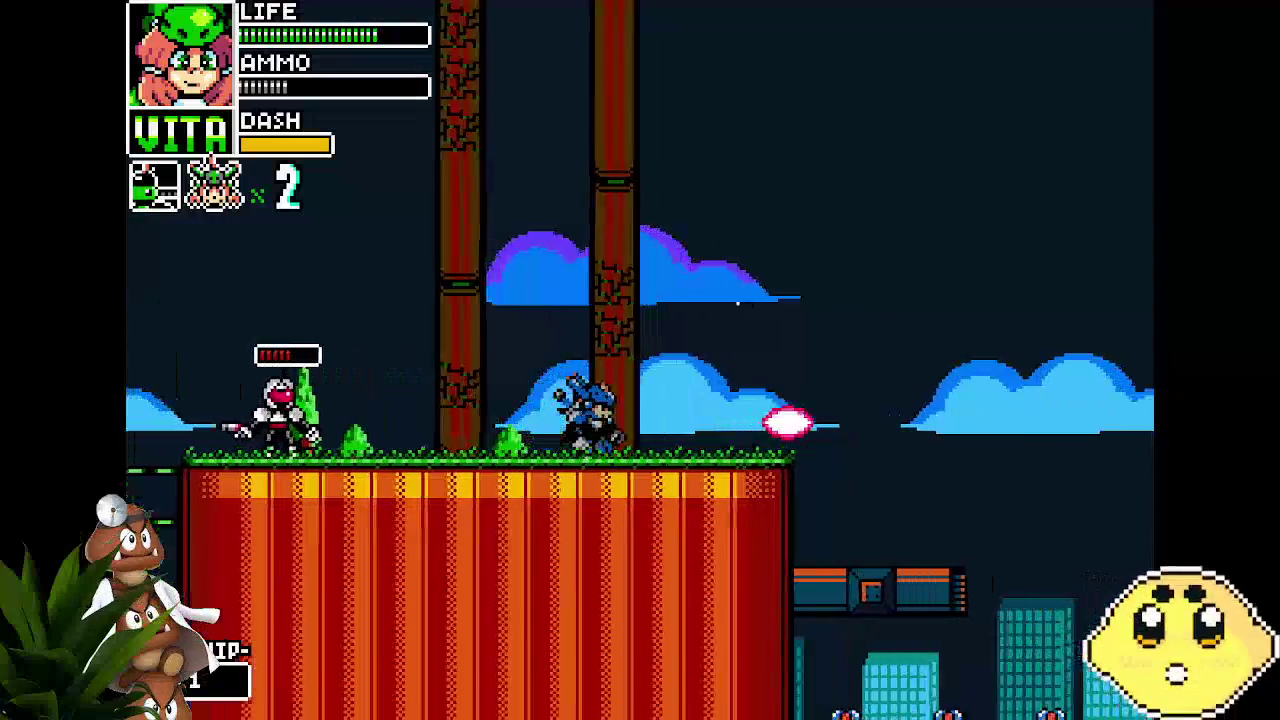
{"action": "key", "text": "Left"}
{"action": "key", "text": "Right"}
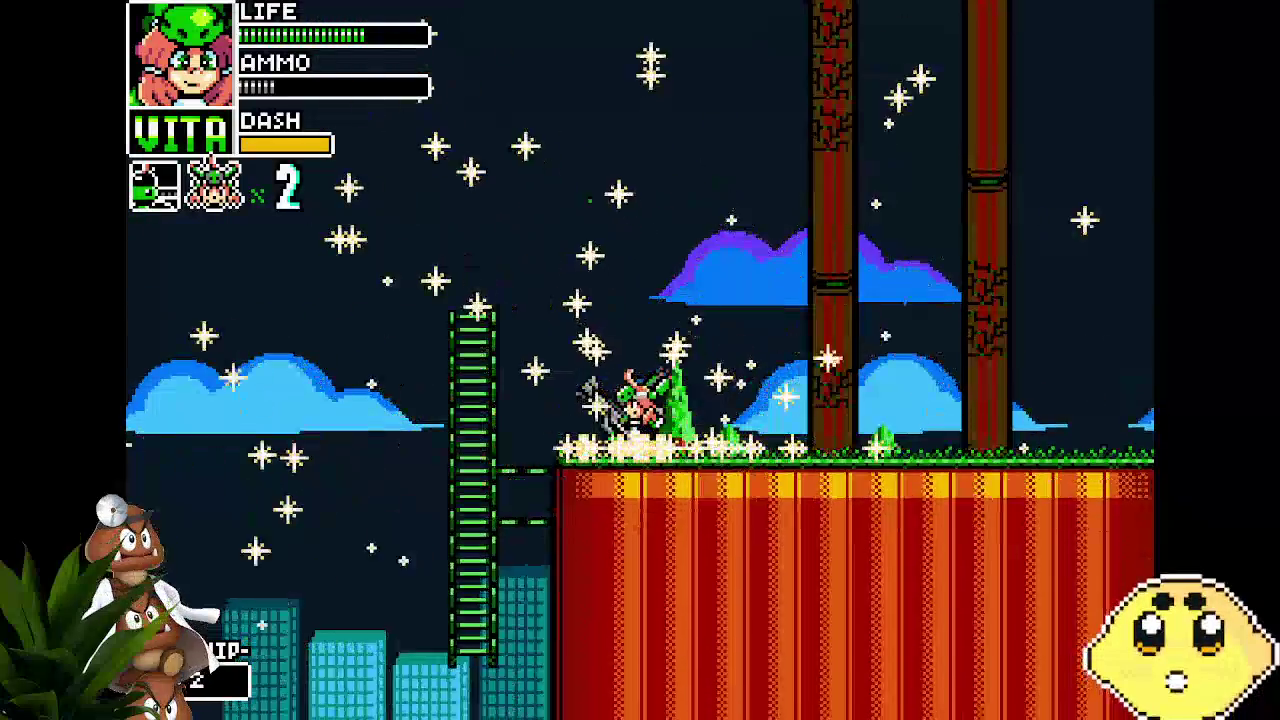
{"action": "key", "text": "Right"}
{"action": "key", "text": "Right"}
{"action": "key", "text": "Up"}
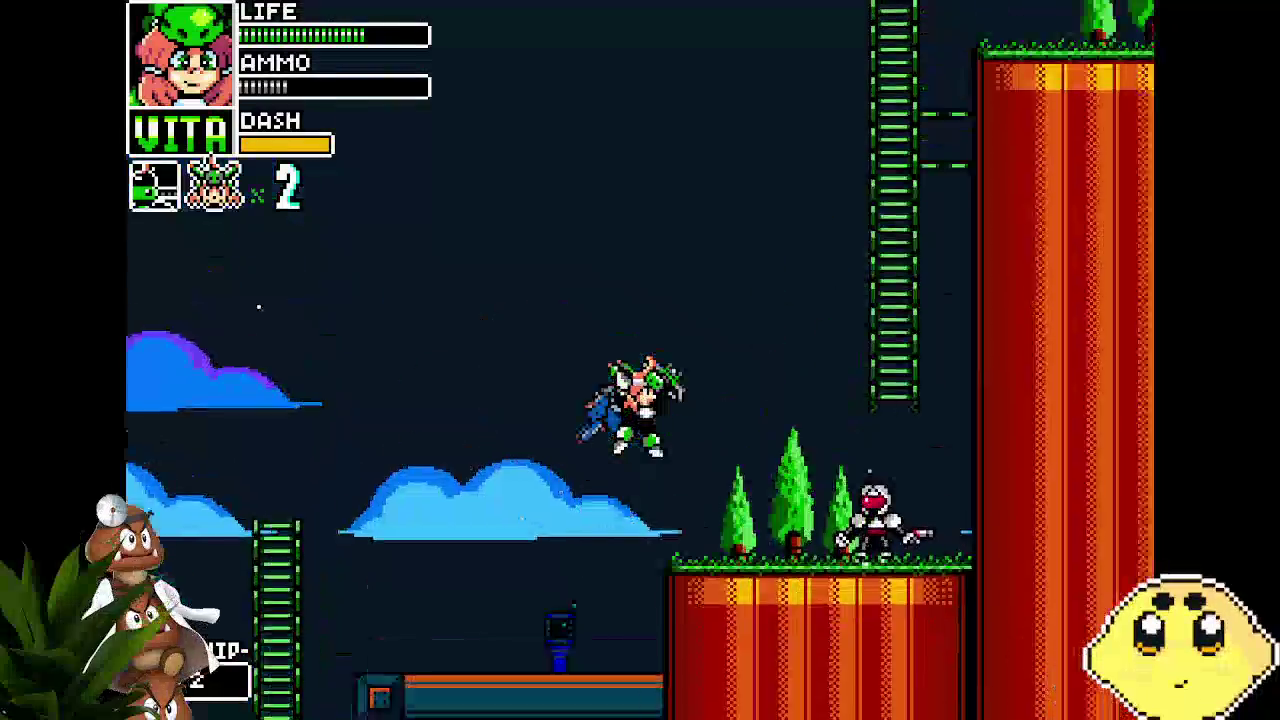
{"action": "key", "text": "Right"}
{"action": "key", "text": "Right"}
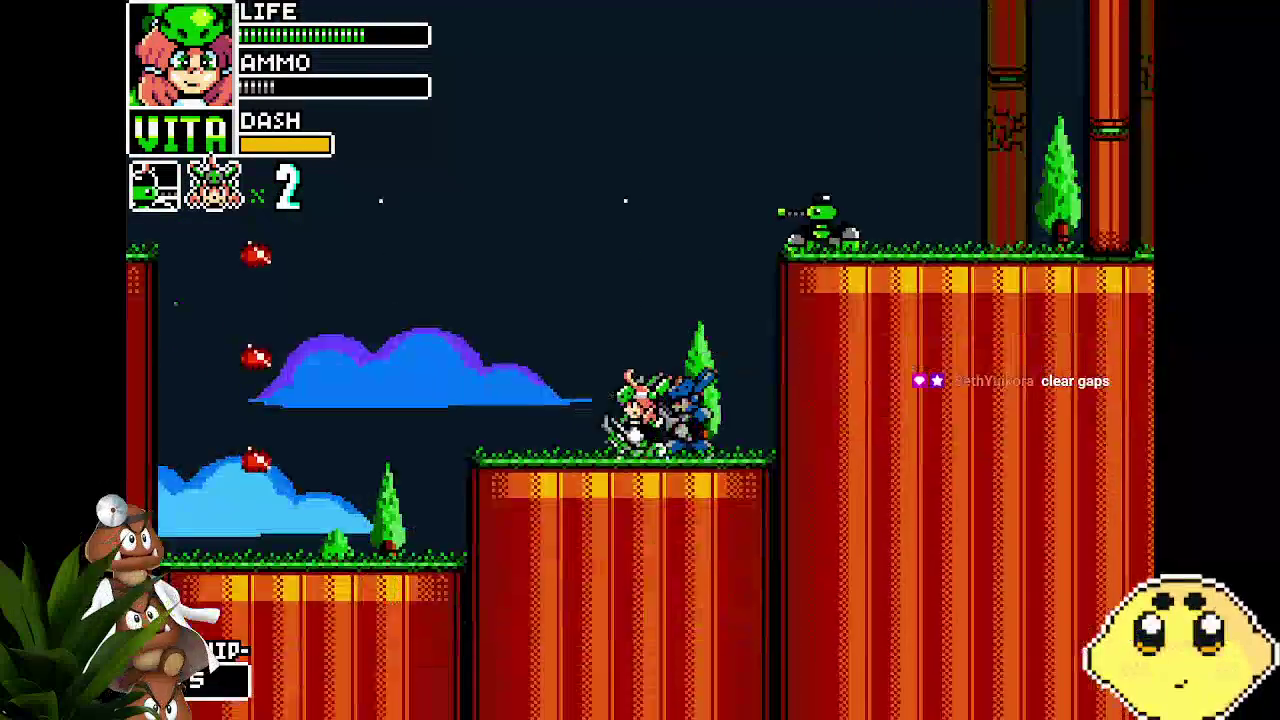
{"action": "key", "text": "z"}
{"action": "key", "text": "Right"}
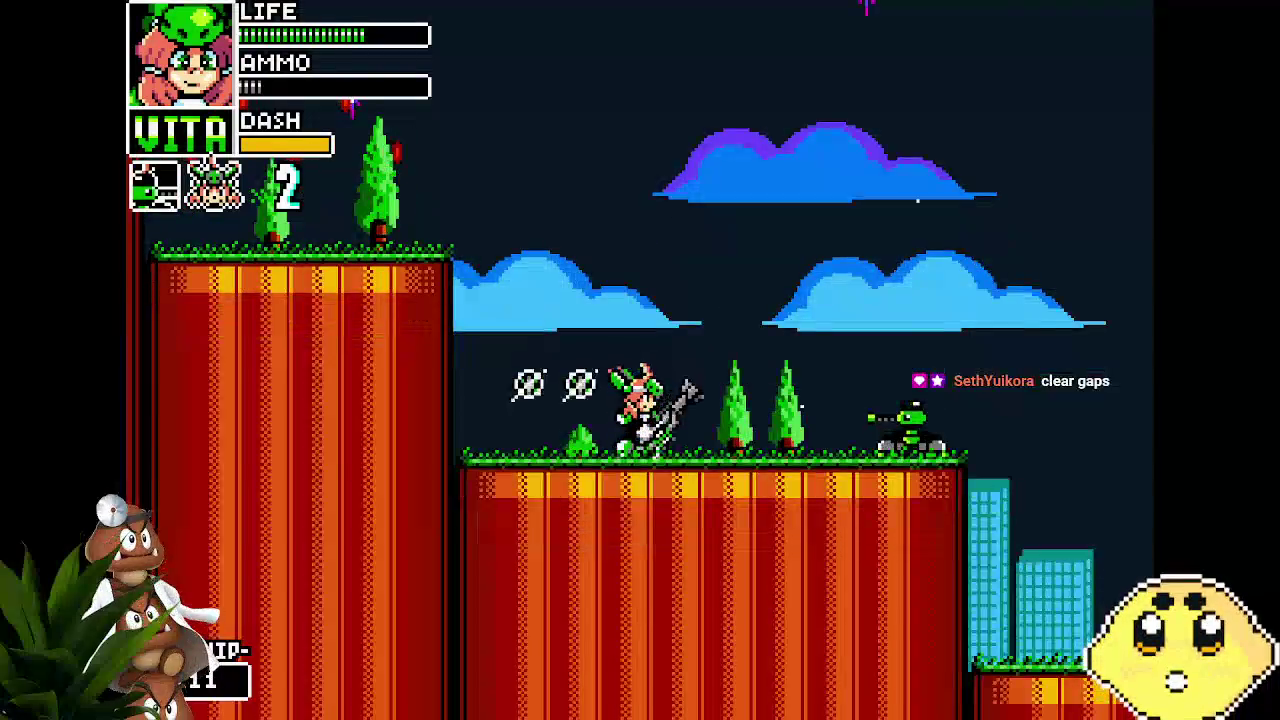
{"action": "key", "text": "z"}
{"action": "key", "text": "Right"}
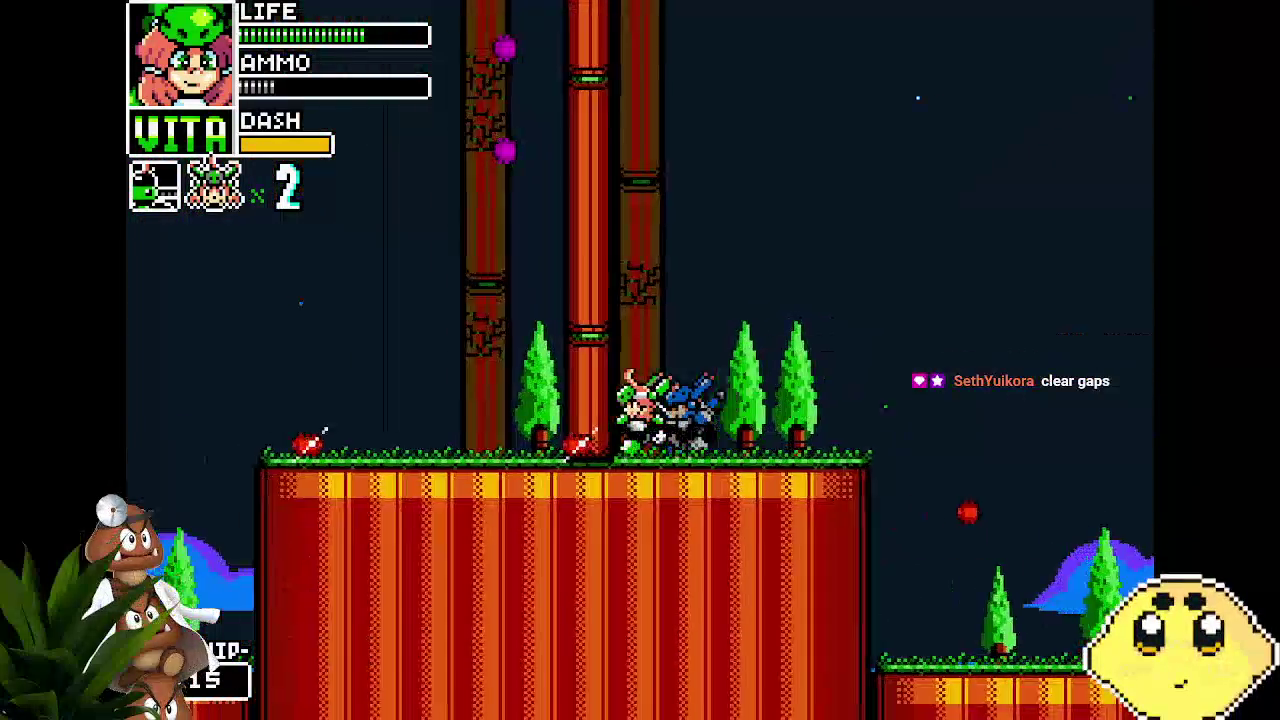
Fight through the city section with lance thrusts and shots, running past the pillars
{"action": "key", "text": "Right"}
{"action": "key", "text": "x"}
{"action": "key", "text": "Right"}
{"action": "key", "text": "x"}
{"action": "key", "text": "Right"}
{"action": "key", "text": "Right"}
{"action": "key", "text": "z"}
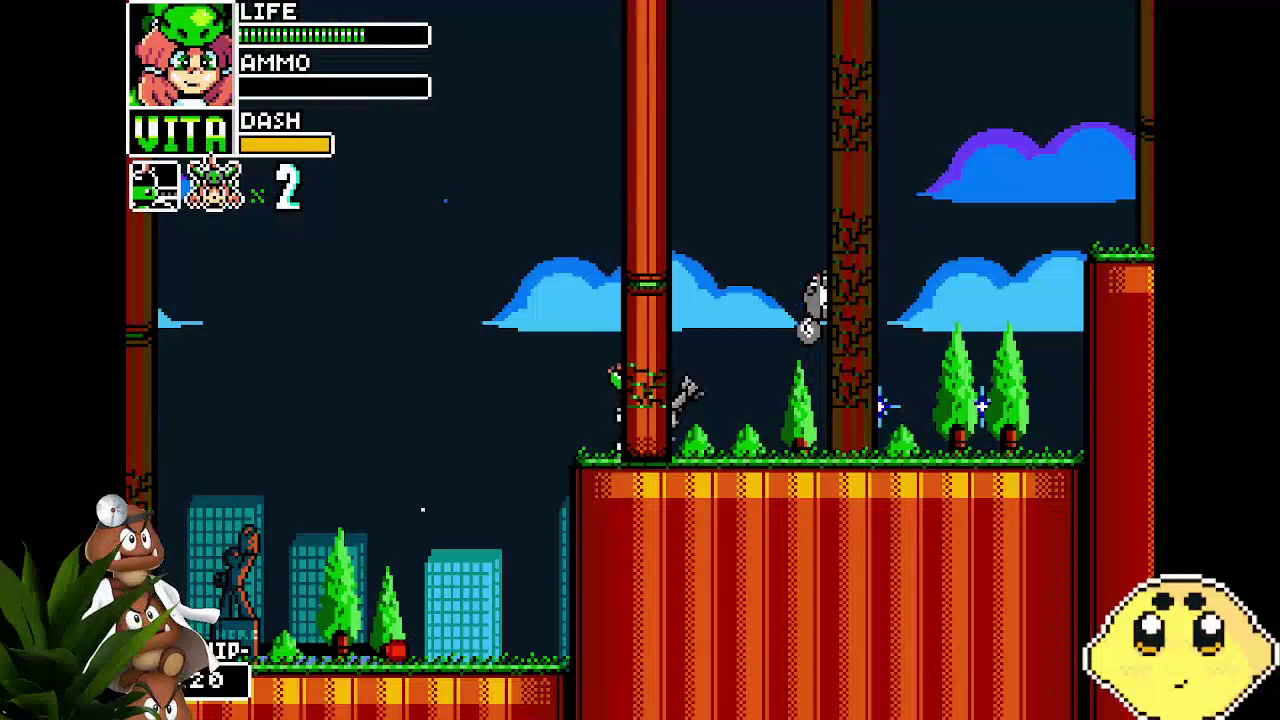
{"action": "key", "text": "x"}
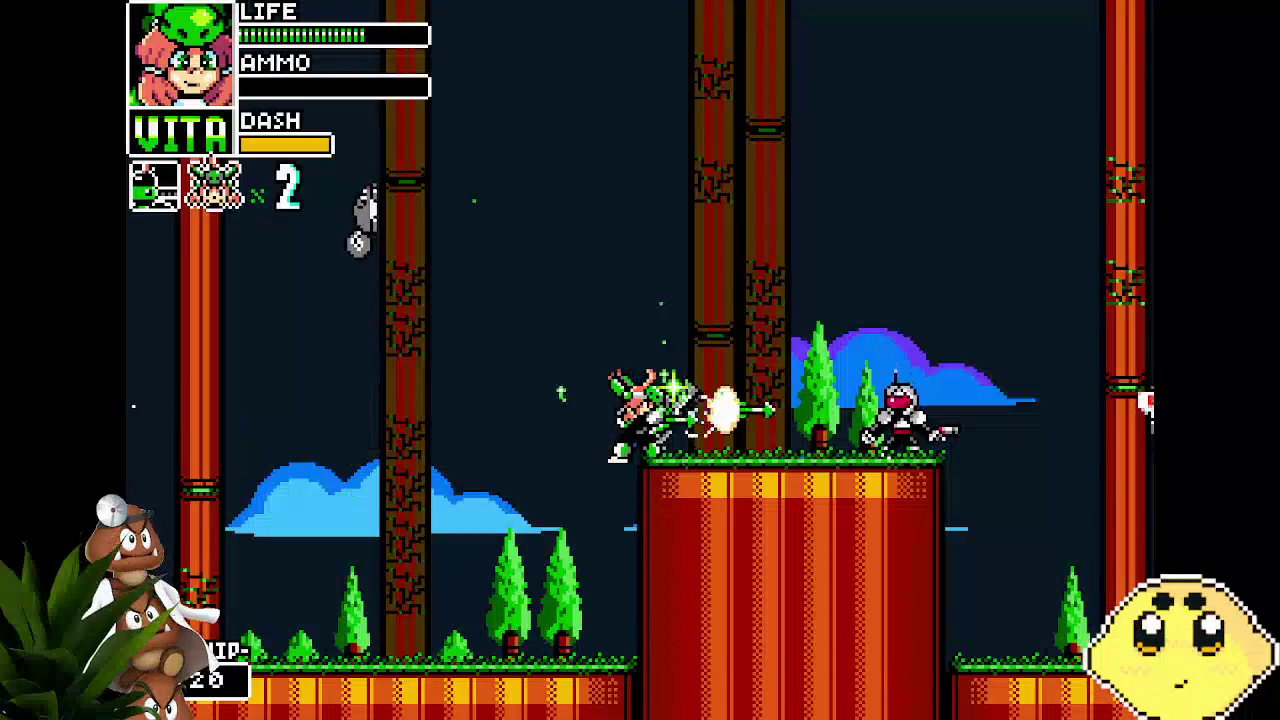
{"action": "key", "text": "Right"}
{"action": "key", "text": "x"}
{"action": "key", "text": "Right"}
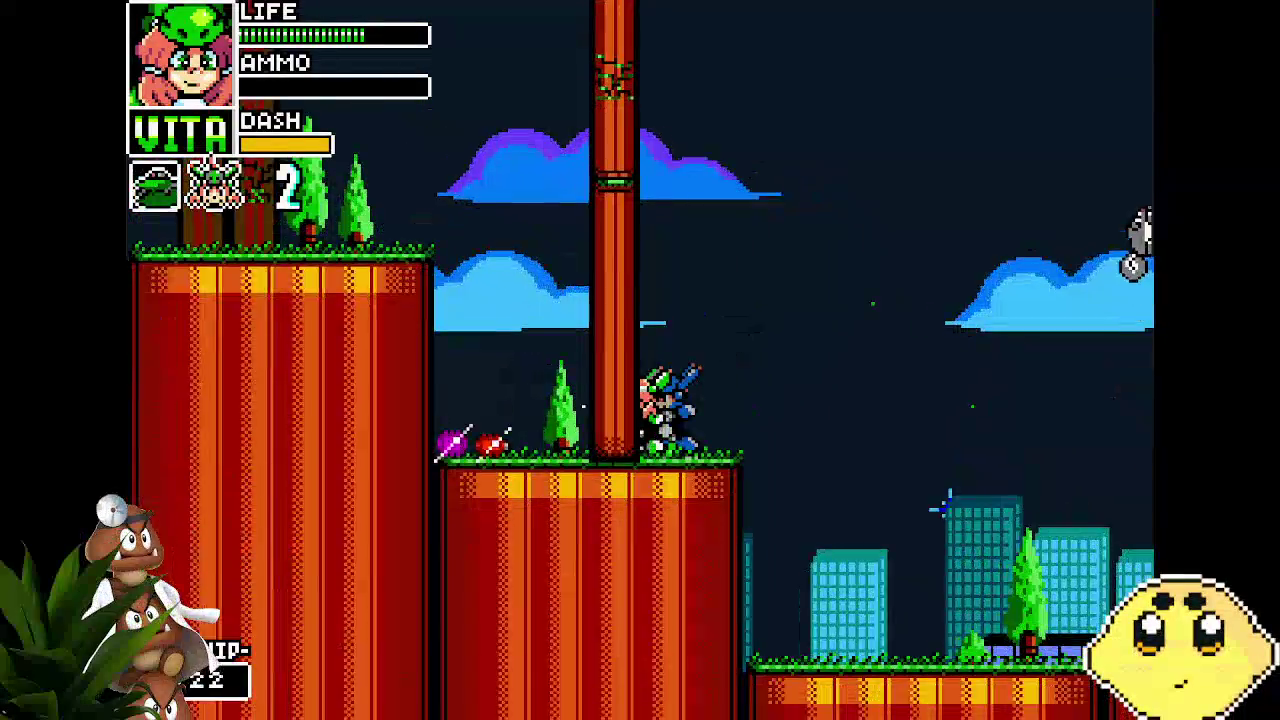
{"action": "key", "text": "Left"}
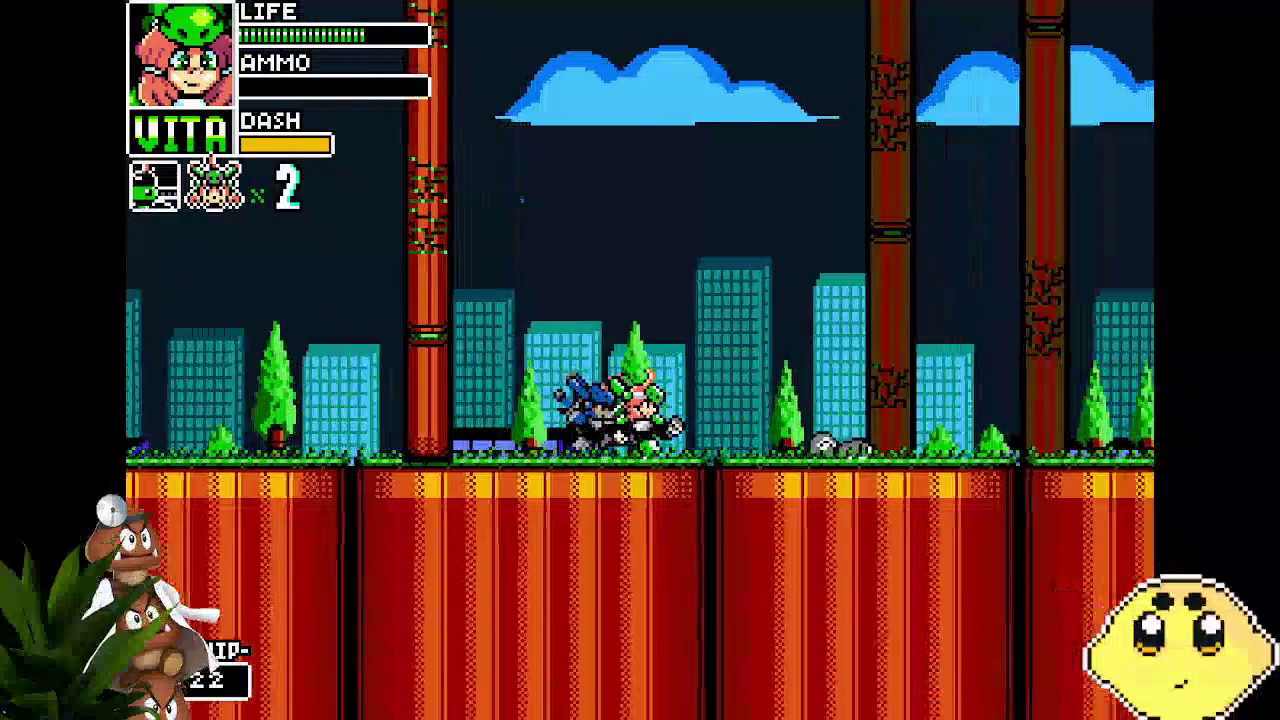
{"action": "key", "text": "Left"}
{"action": "key", "text": "Left"}
{"action": "key", "text": "Right"}
{"action": "key", "text": "Left"}
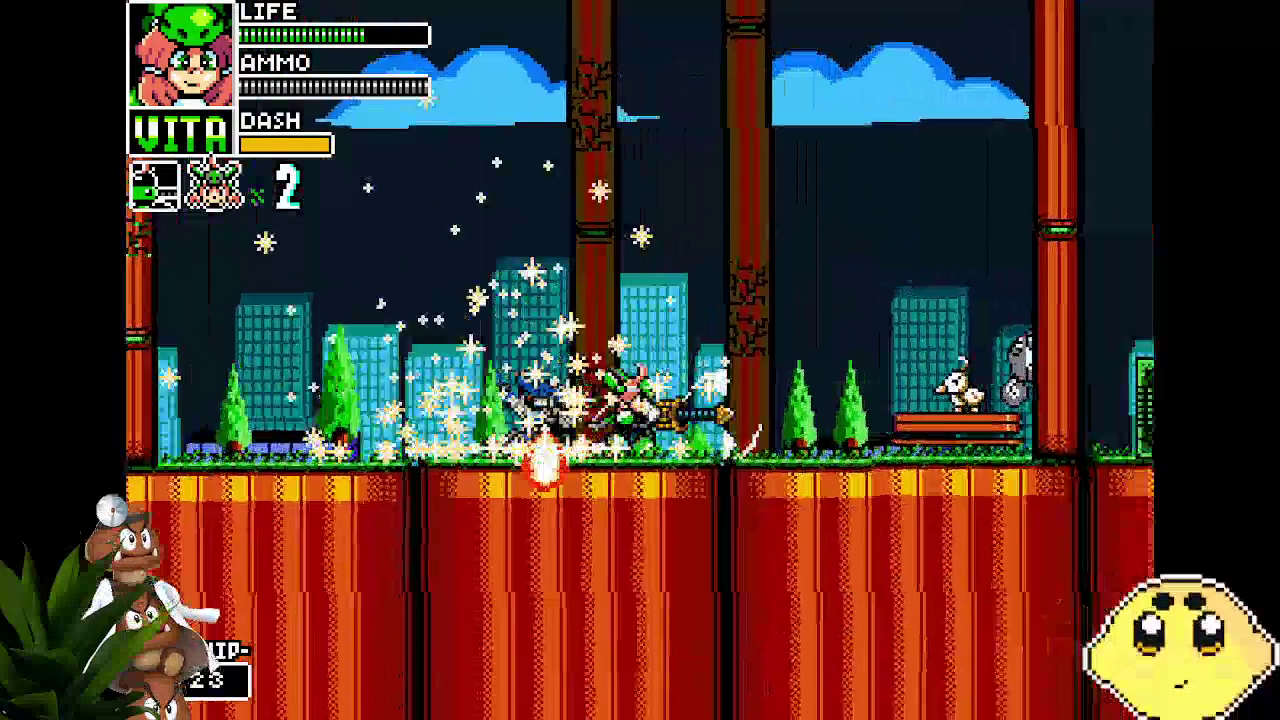
{"action": "key", "text": "Right"}
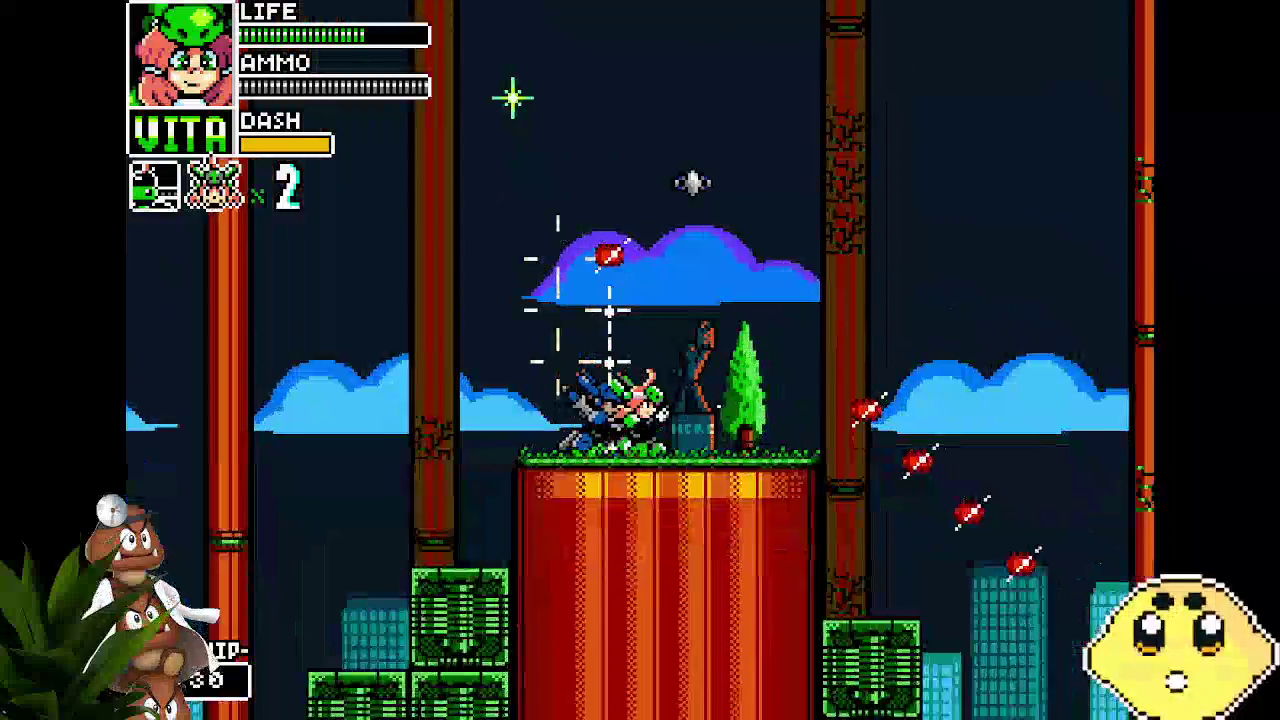
Climb the cliff and ladder, fight the statue room's armored enemy, then exit with Escape
{"action": "key", "text": "Right"}
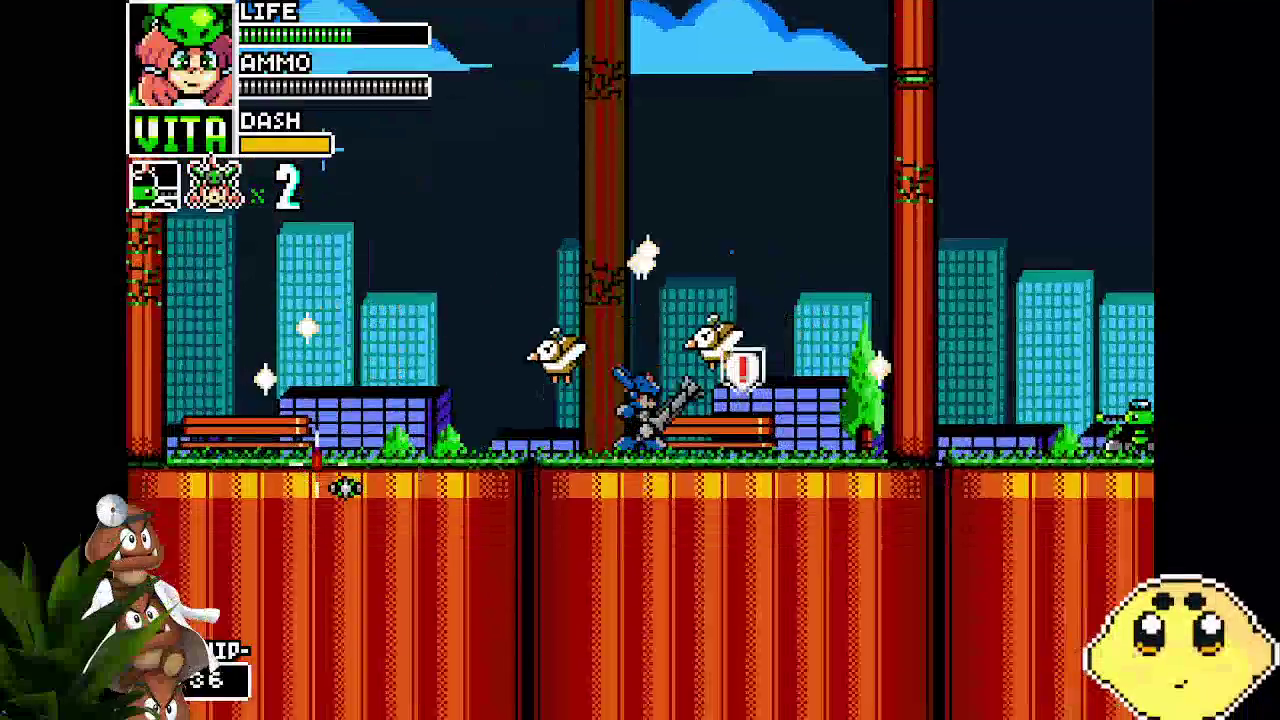
{"action": "key", "text": "Right"}
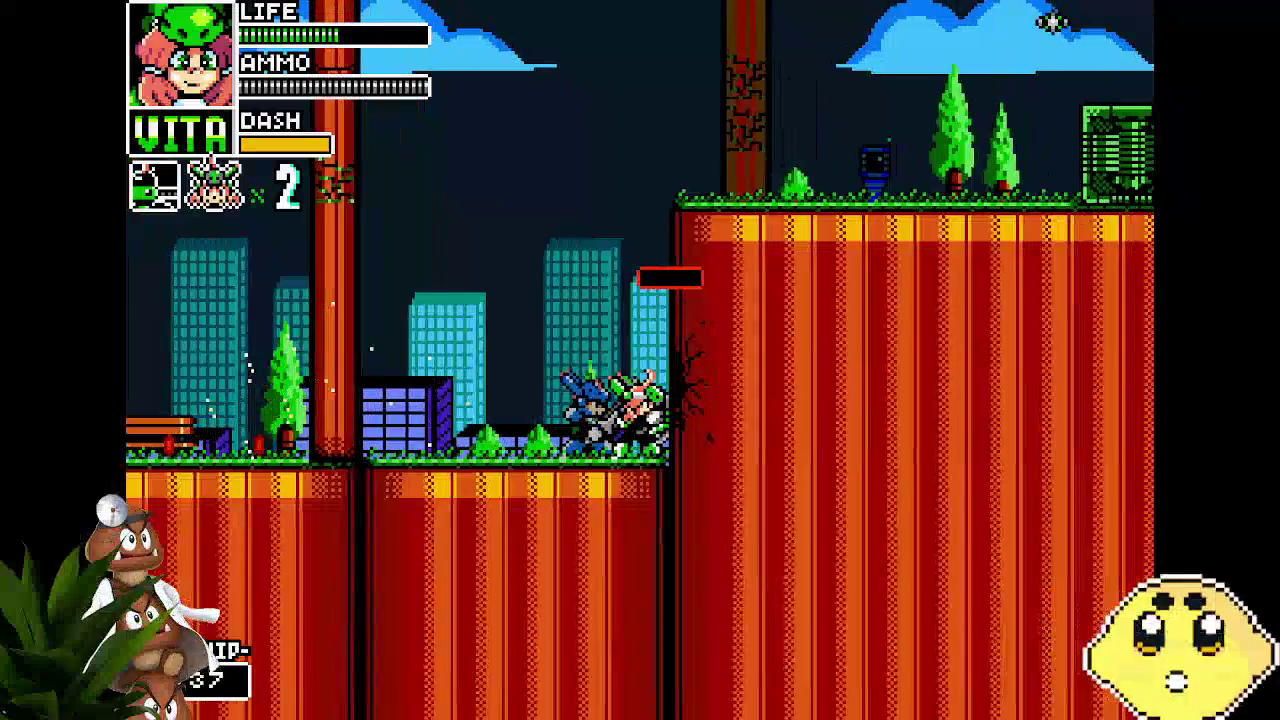
{"action": "key", "text": "Right"}
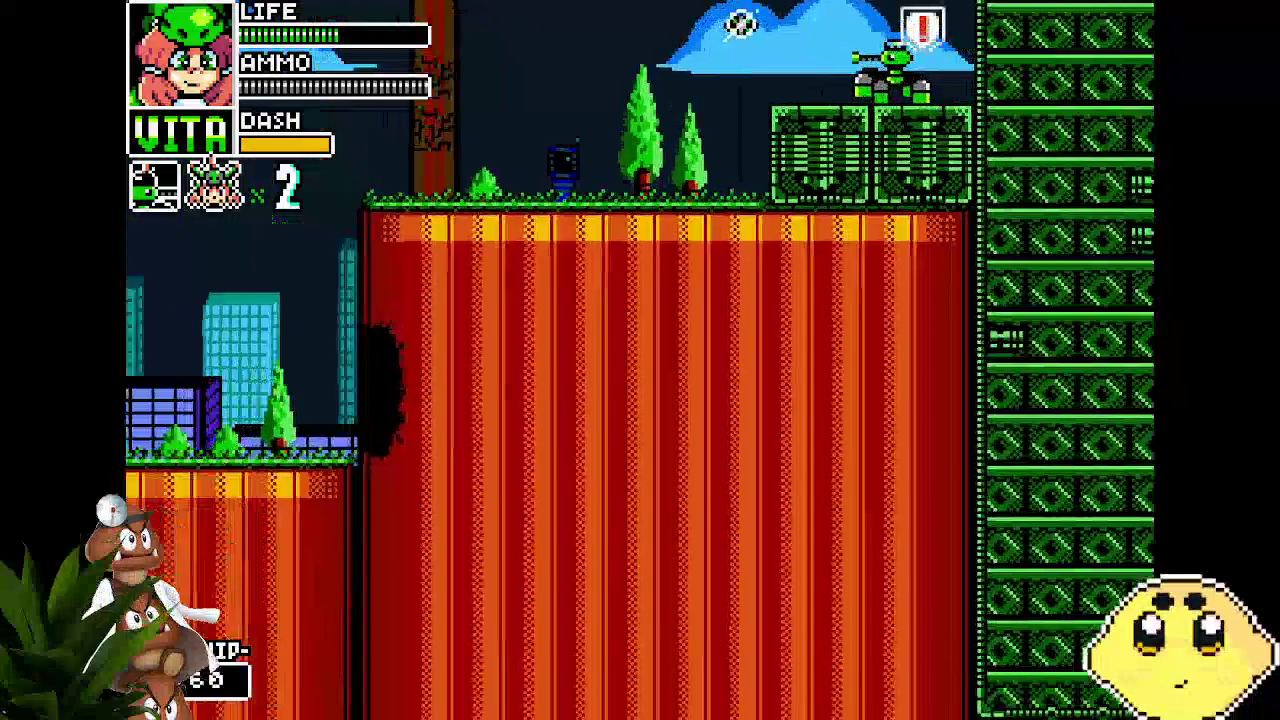
{"action": "key", "text": "Right"}
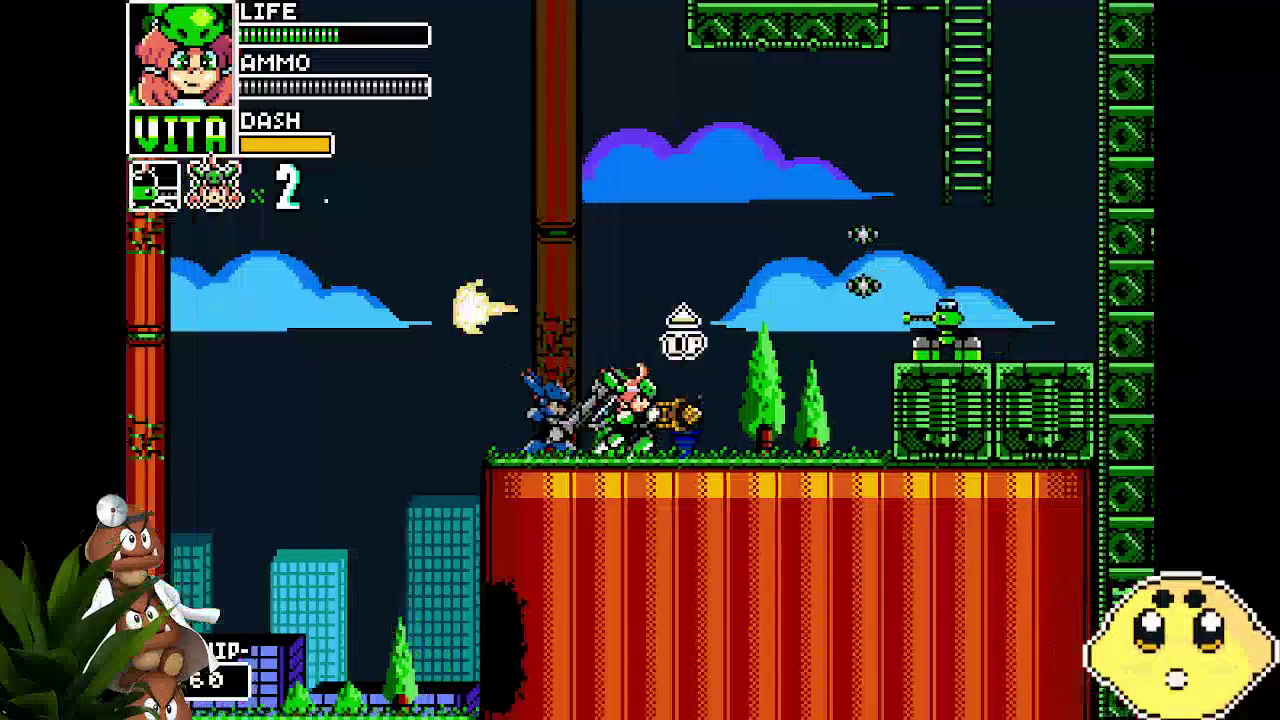
{"action": "key", "text": "z"}
{"action": "key", "text": "Up"}
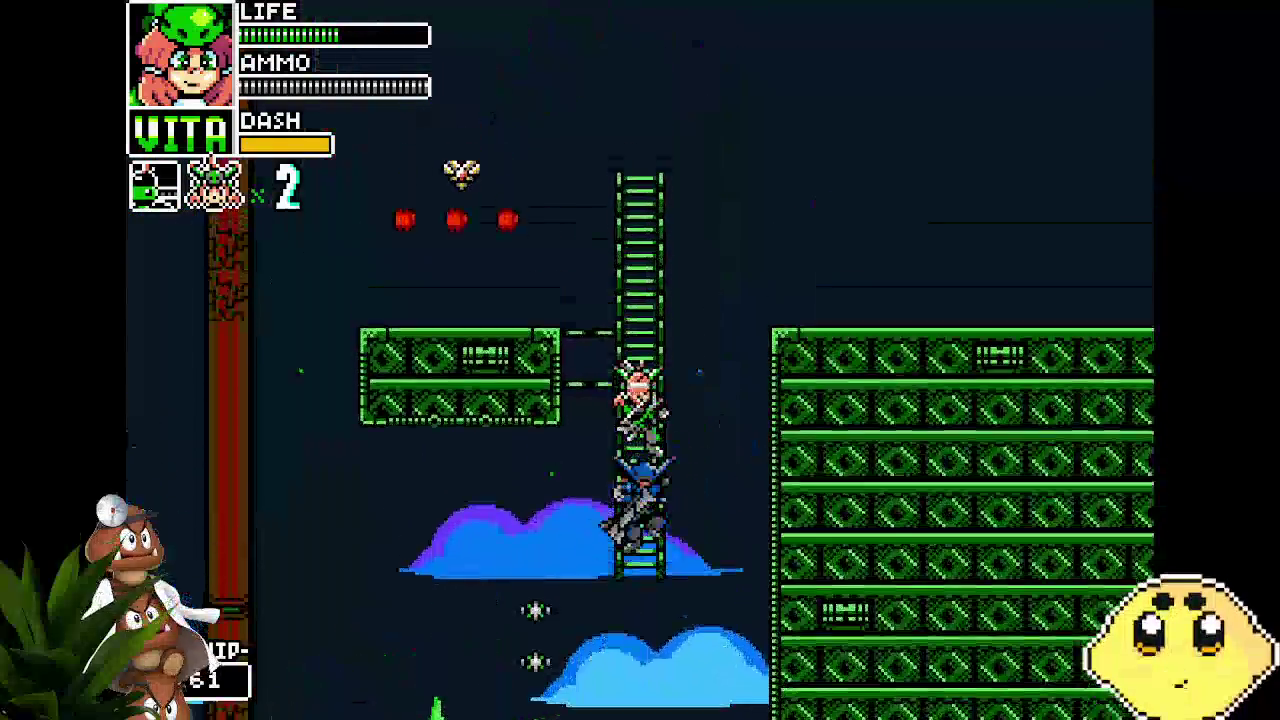
{"action": "key", "text": "Right"}
{"action": "key", "text": "Right"}
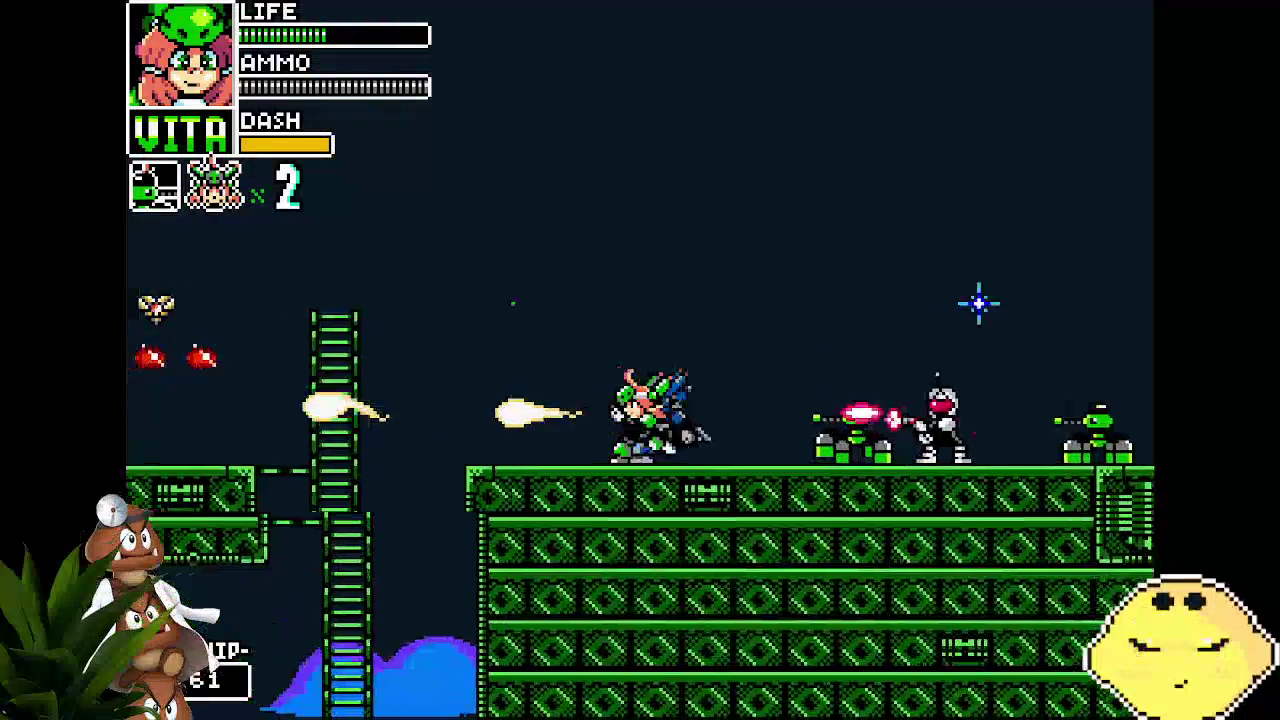
{"action": "key", "text": "Right"}
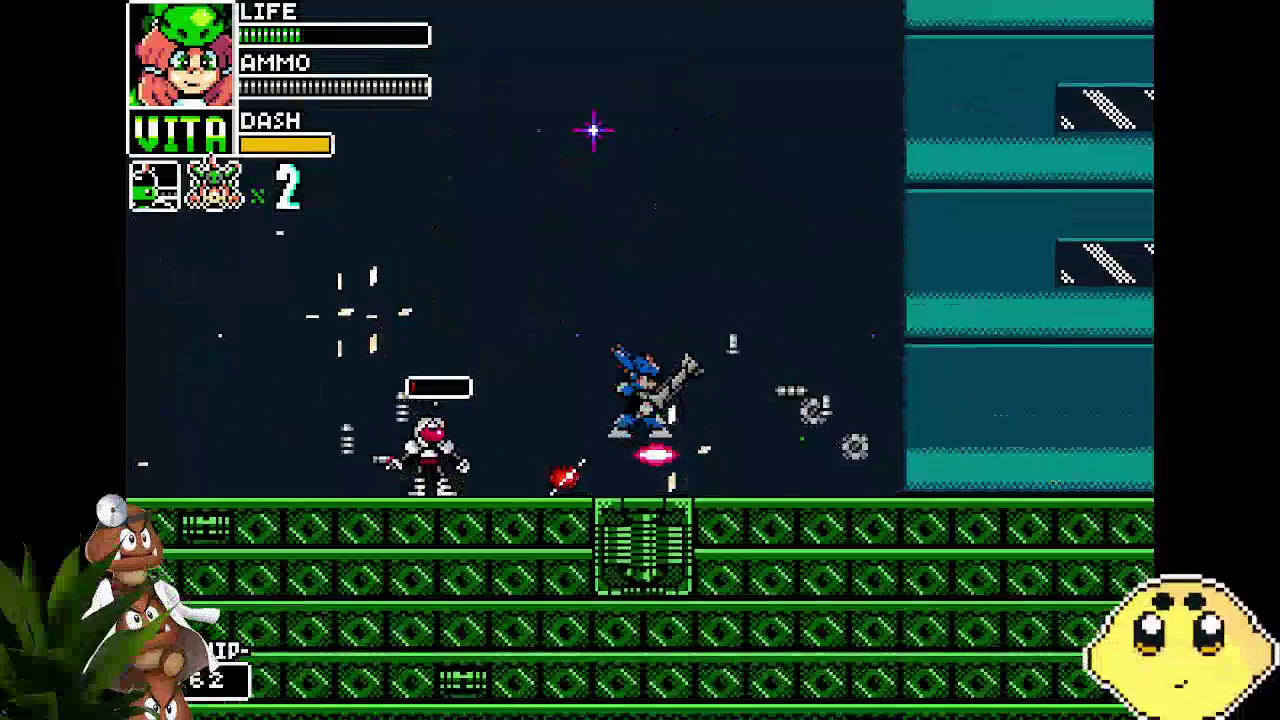
{"action": "key", "text": "Left"}
{"action": "key", "text": "Left"}
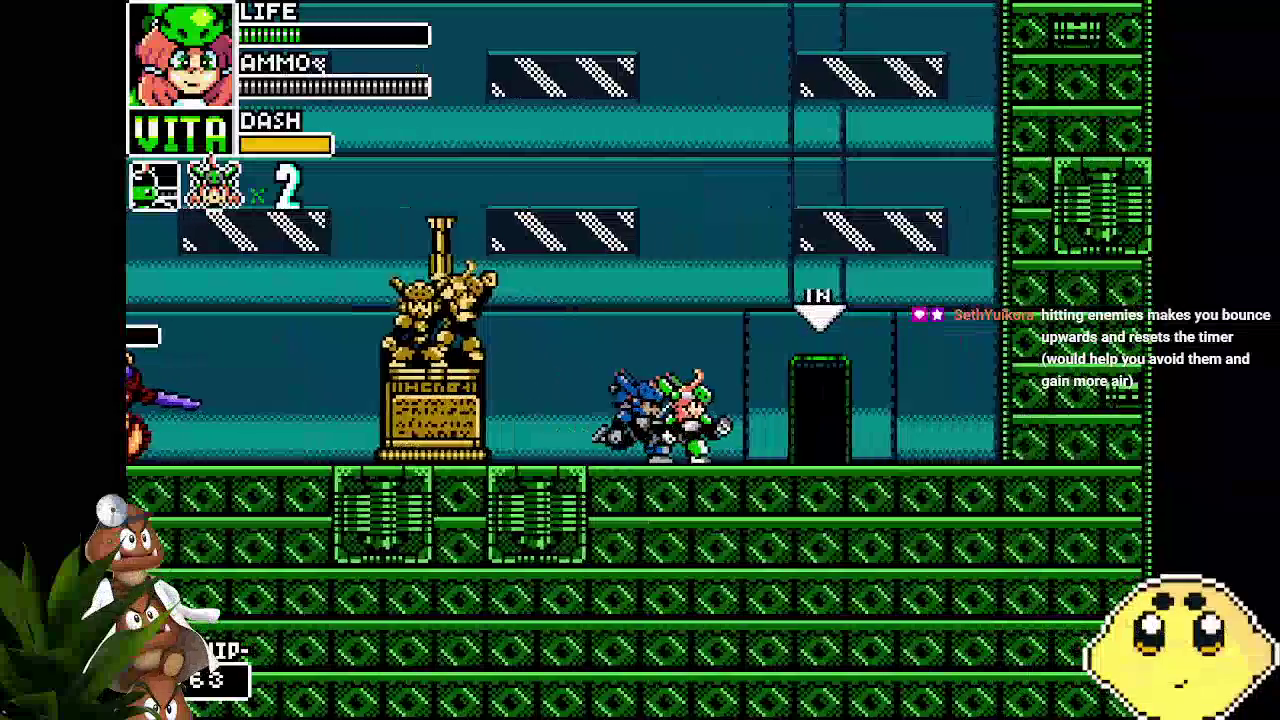
{"action": "key", "text": "Left"}
{"action": "key", "text": "Right"}
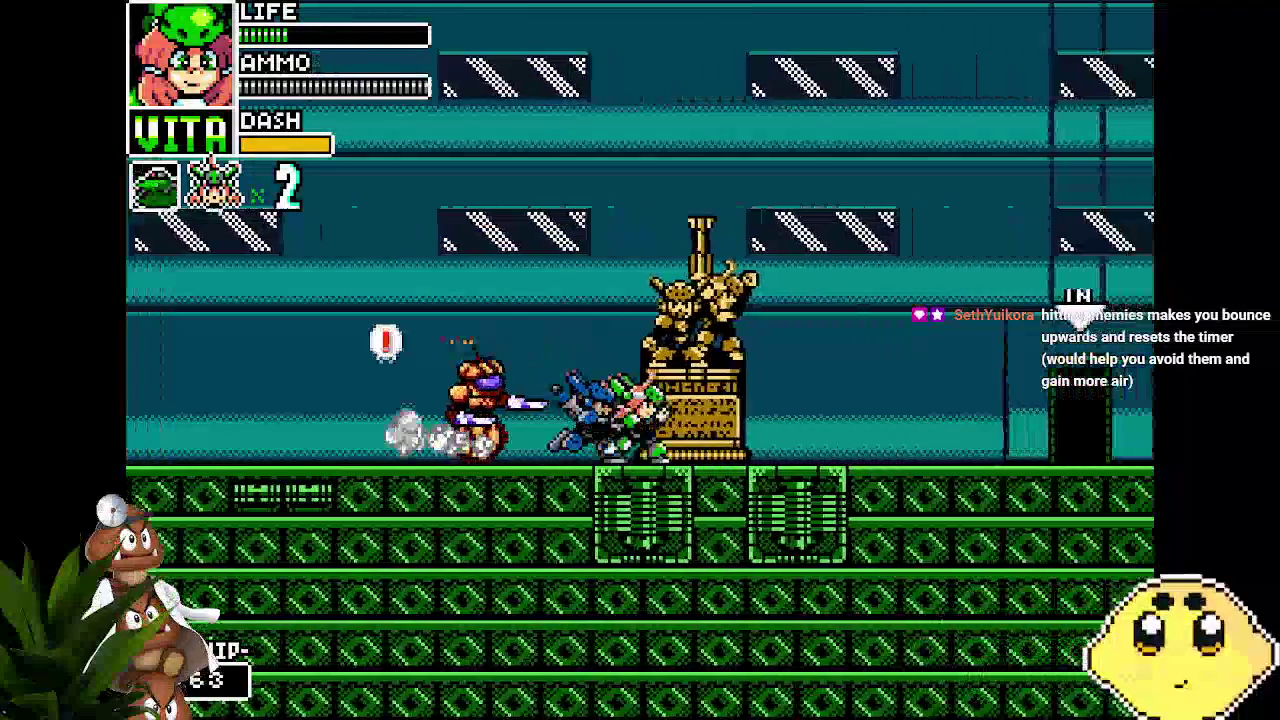
{"action": "key", "text": "Right"}
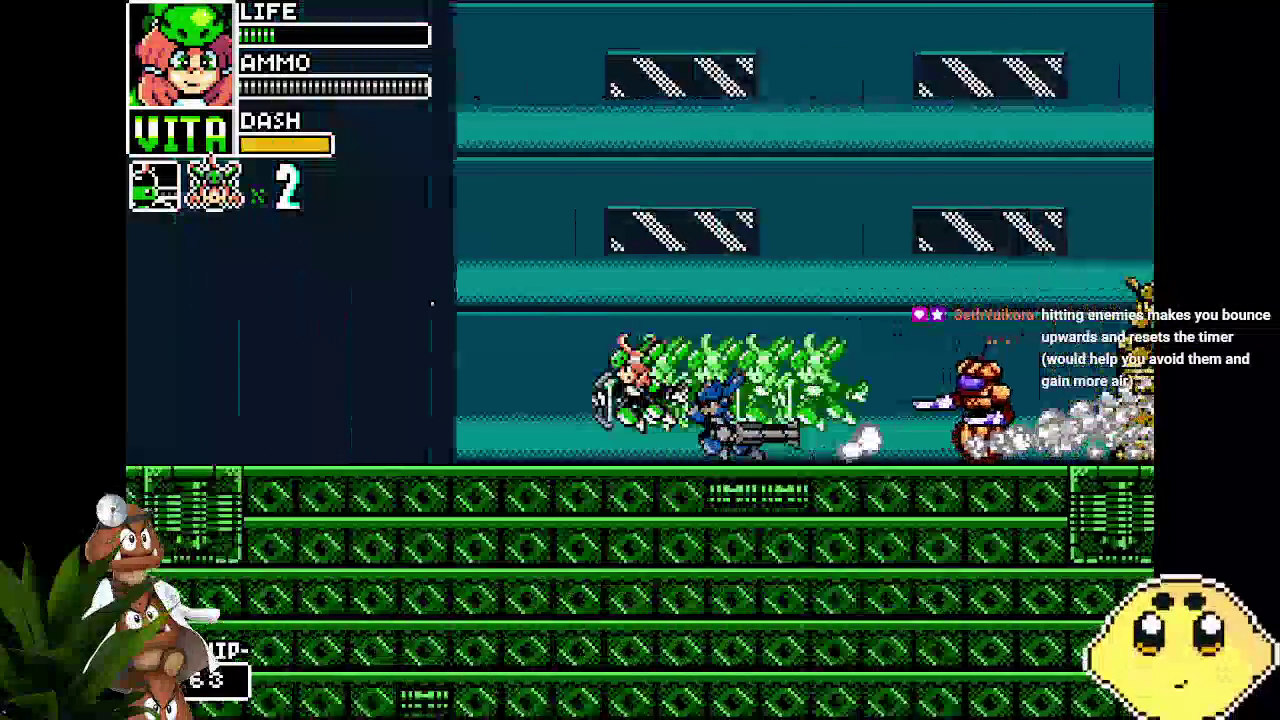
{"action": "key", "text": "Right"}
{"action": "key", "text": "Right"}
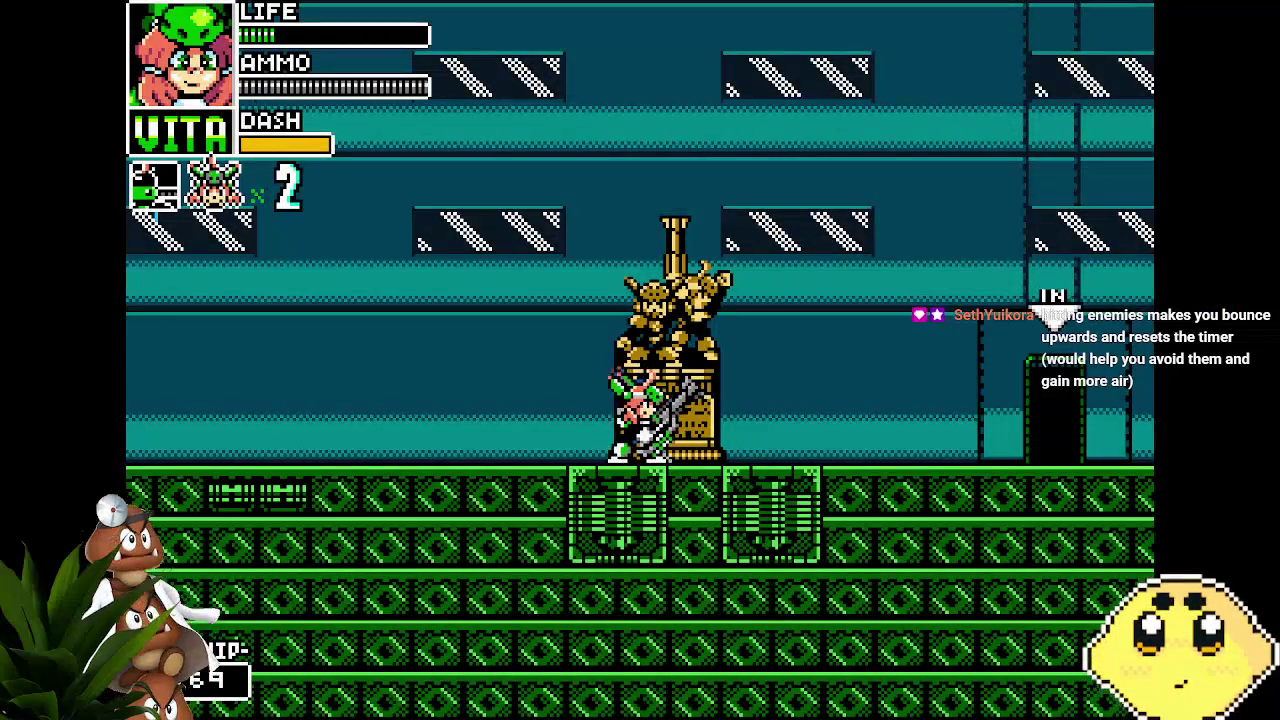
{"action": "key", "text": "Escape"}
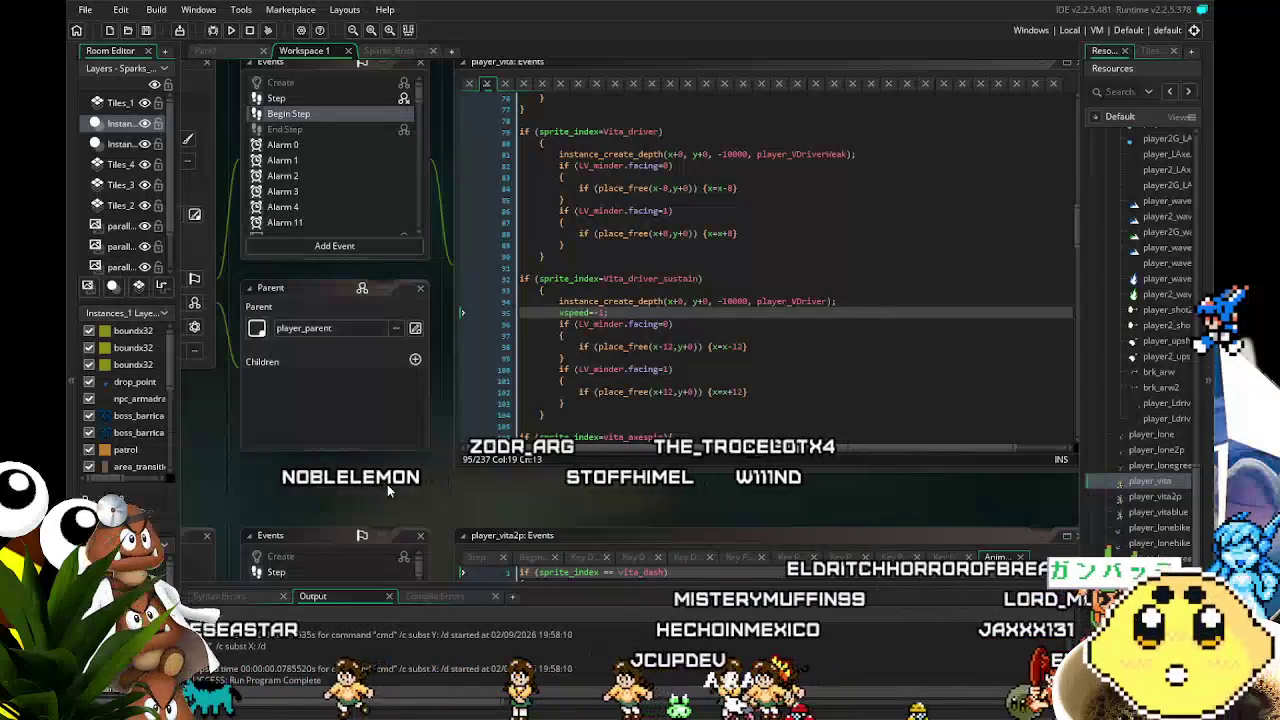
Save the project with Ctrl+S and start scrolling through player_vita's events
{"action": "key", "text": "ctrl+s"}
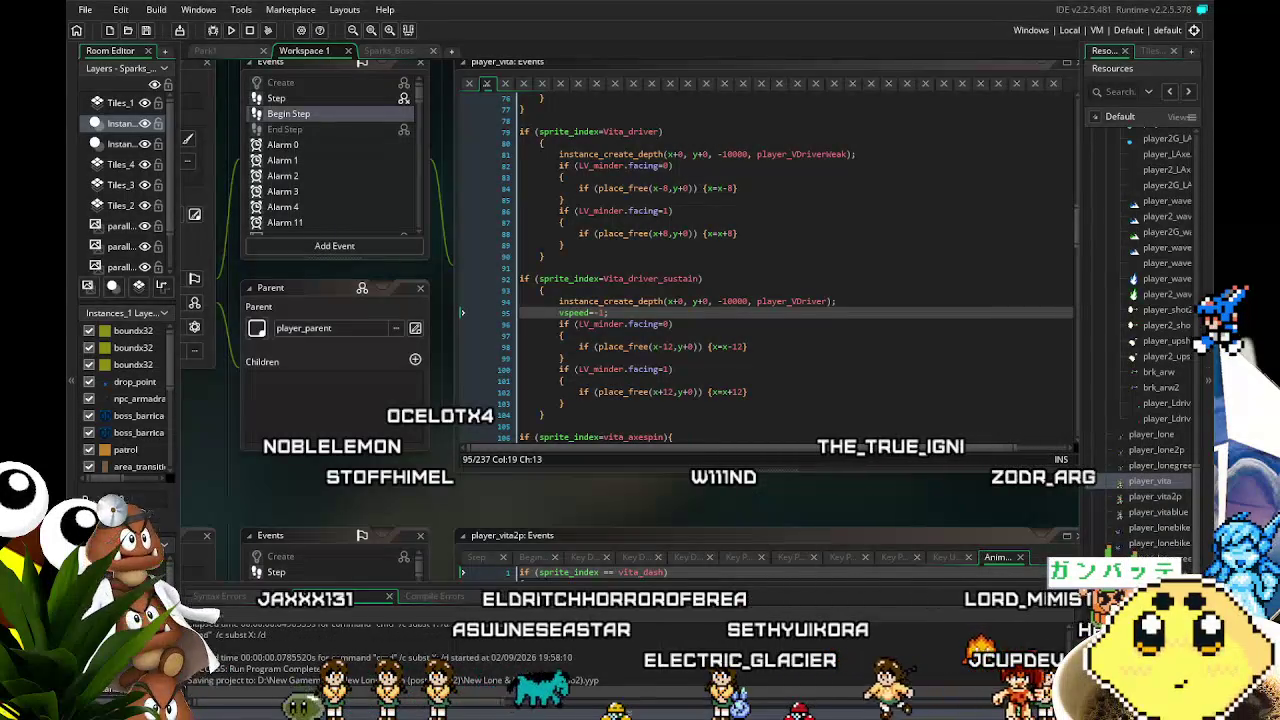
{"action": "mouse_move", "coordinate": [384, 483]}
{"action": "left_mouse_down"}
{"action": "mouse_move", "coordinate": [454, 485]}
{"action": "mouse_move", "coordinate": [376, 494]}
{"action": "mouse_move", "coordinate": [489, 498]}
{"action": "left_mouse_up"}
{"action": "scroll", "coordinate": [498, 253], "scroll_direction": "down", "scroll_amount": 10}
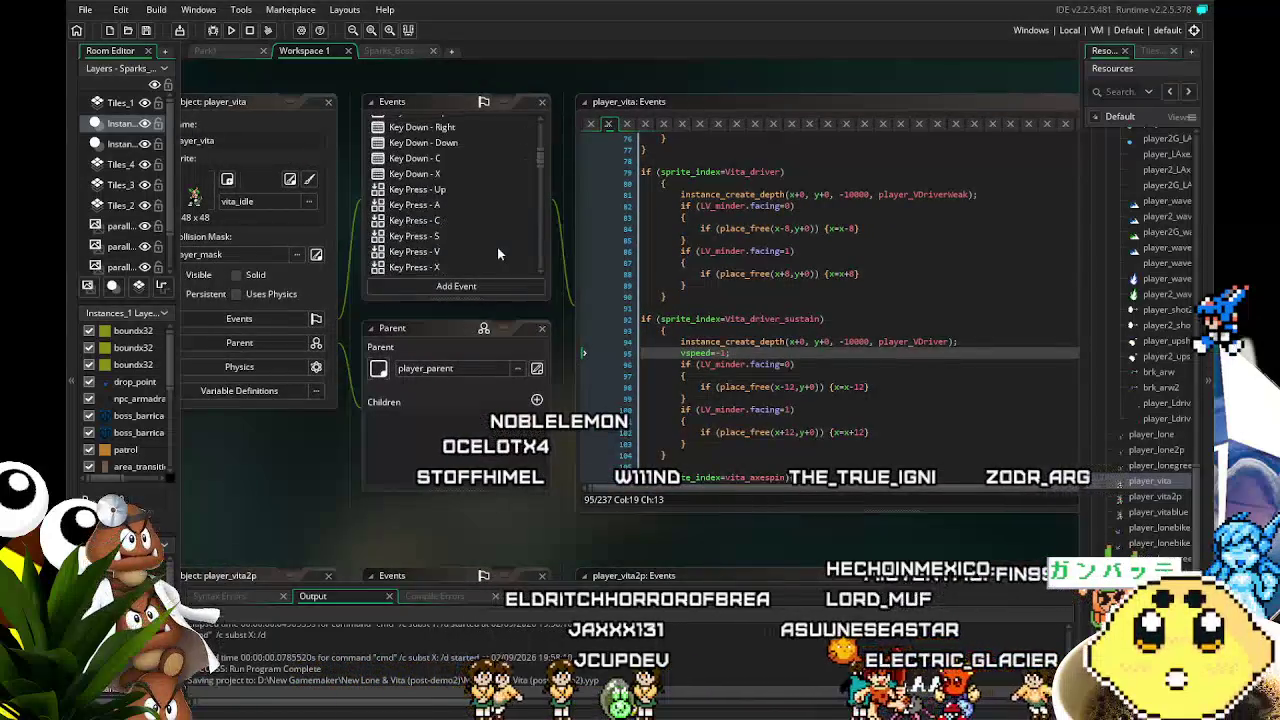
{"action": "scroll", "coordinate": [458, 215], "scroll_direction": "up", "scroll_amount": 10}
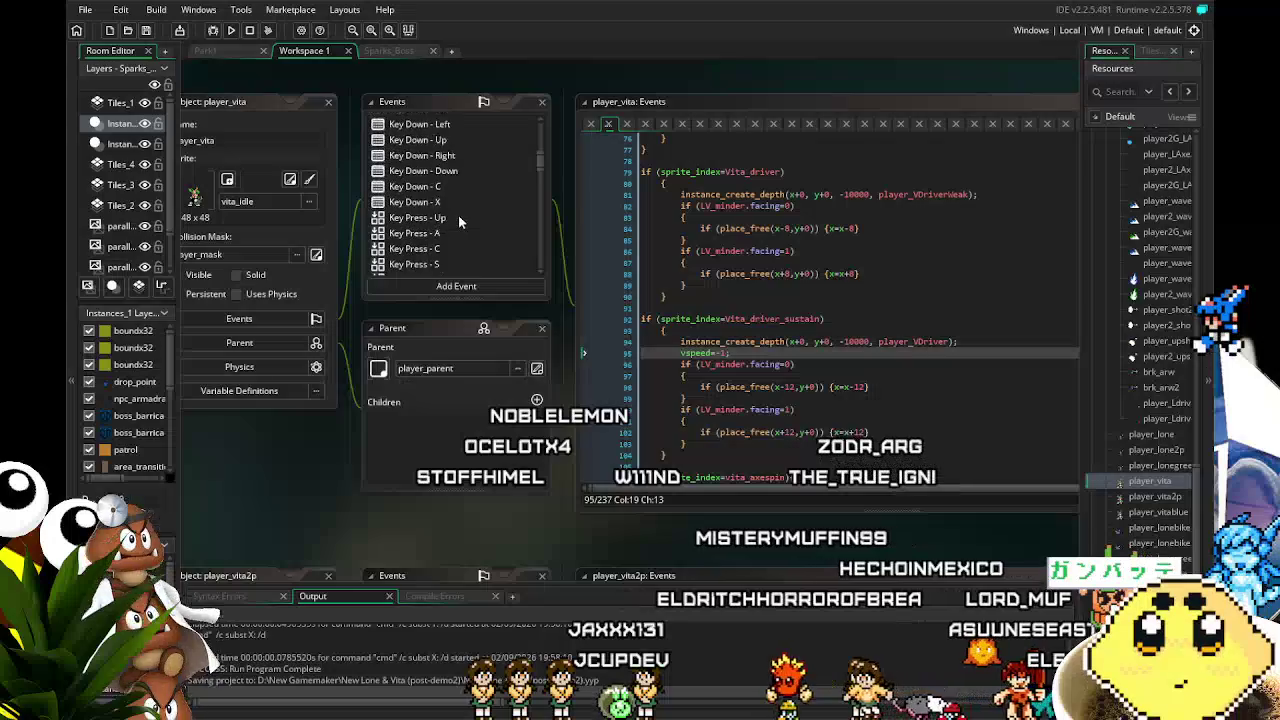
{"action": "scroll", "coordinate": [458, 215], "scroll_direction": "down", "scroll_amount": 1}
{"action": "scroll", "coordinate": [458, 215], "scroll_direction": "down", "scroll_amount": 5}
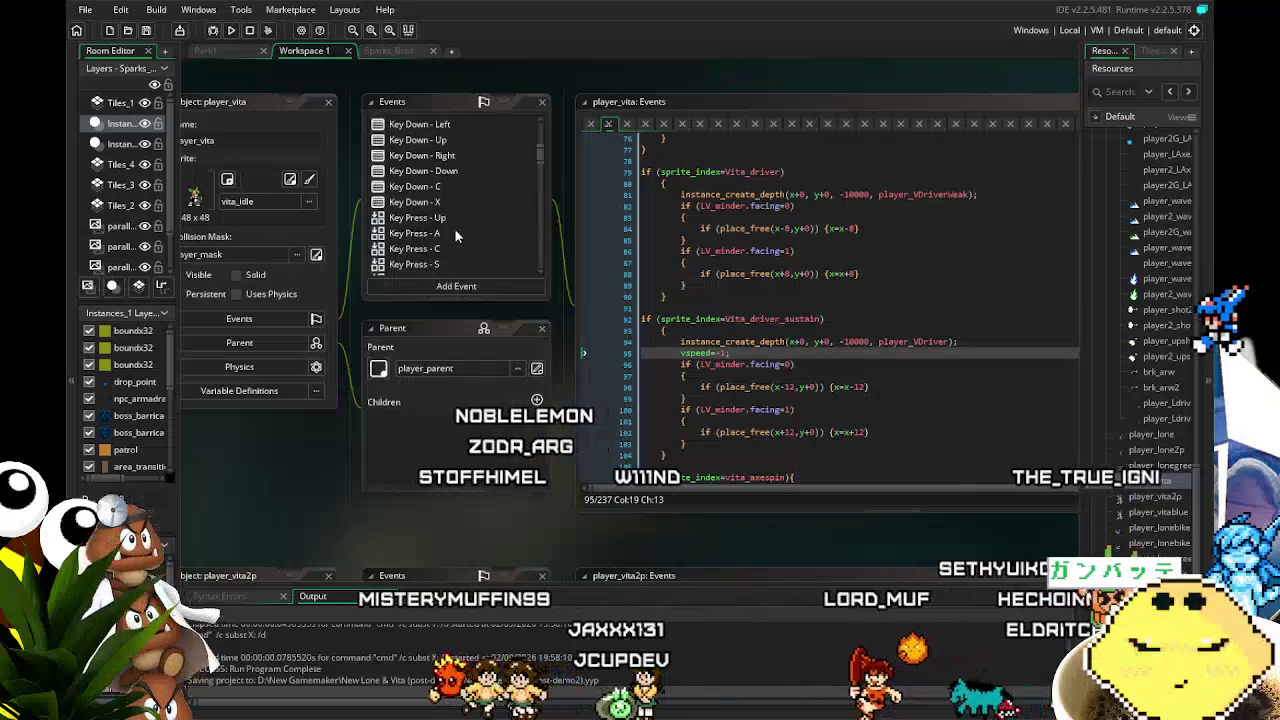
Scroll player_vita's events down to the collision and Room Start entries, then bring the code into view
{"action": "scroll", "coordinate": [454, 228], "scroll_direction": "up", "scroll_amount": 2}
{"action": "scroll", "coordinate": [455, 234], "scroll_direction": "up", "scroll_amount": 3}
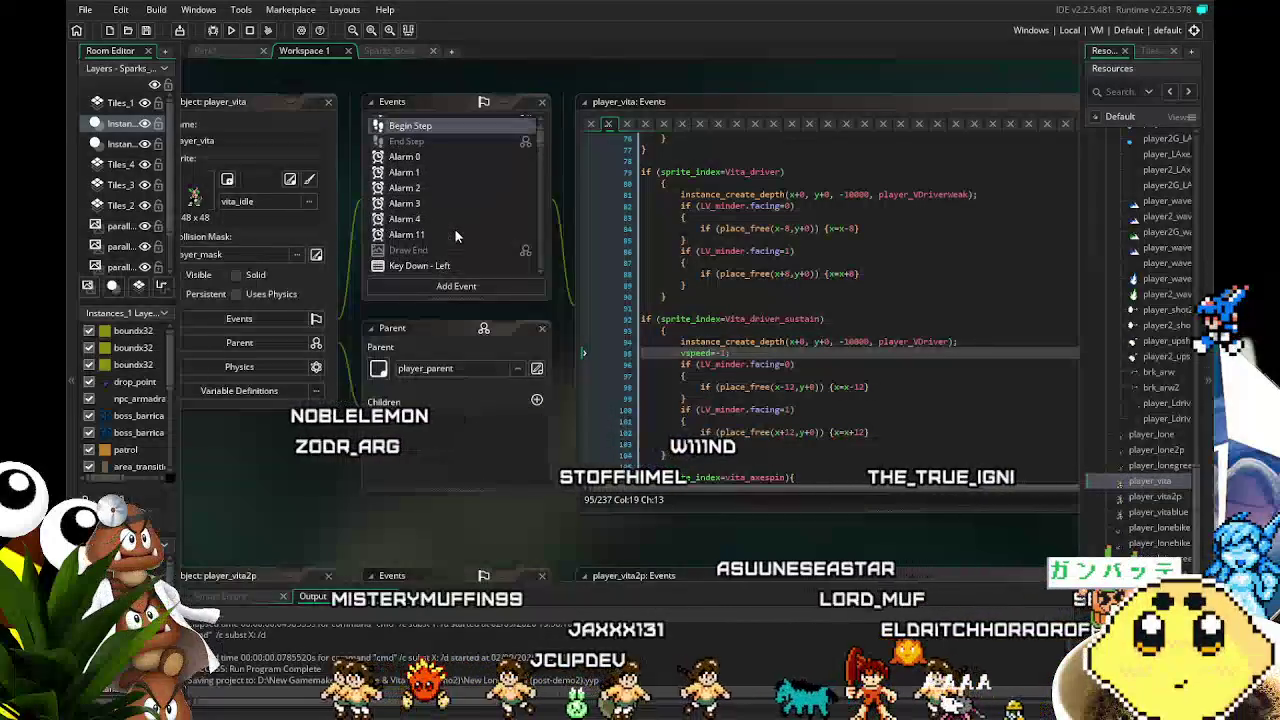
{"action": "scroll", "coordinate": [455, 234], "scroll_direction": "down", "scroll_amount": 5}
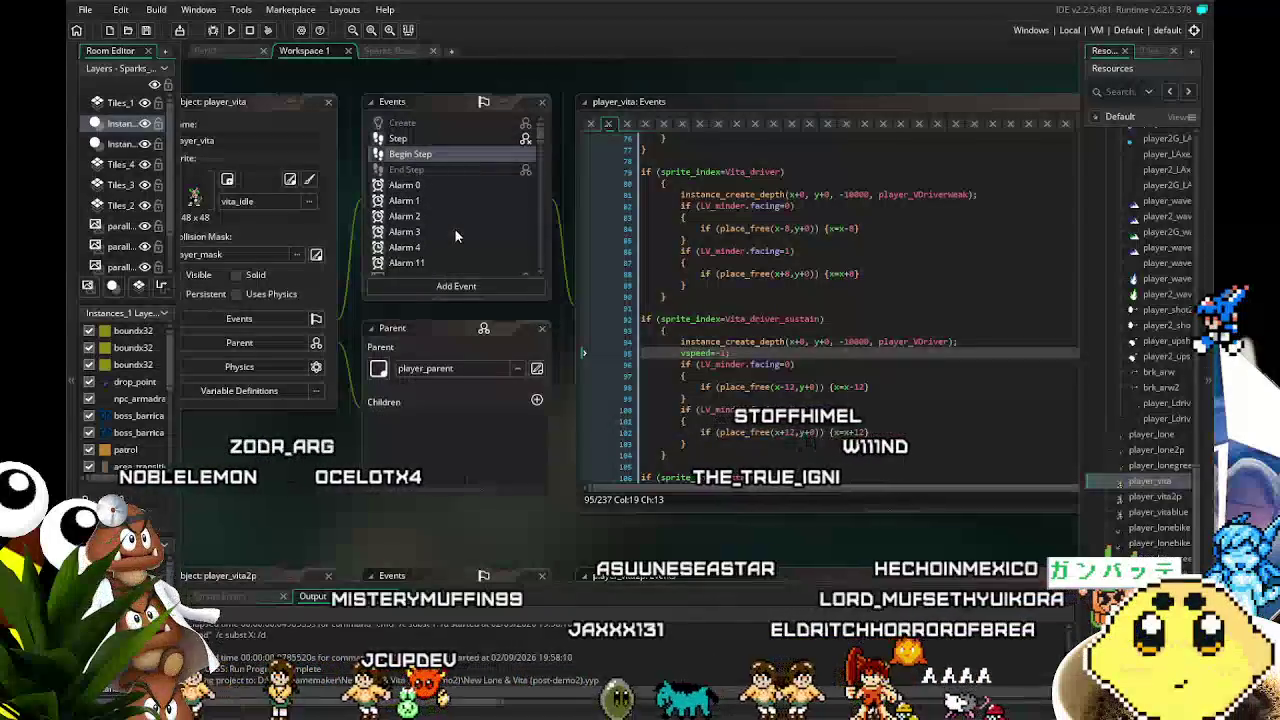
{"action": "scroll", "coordinate": [455, 232], "scroll_direction": "down", "scroll_amount": 3}
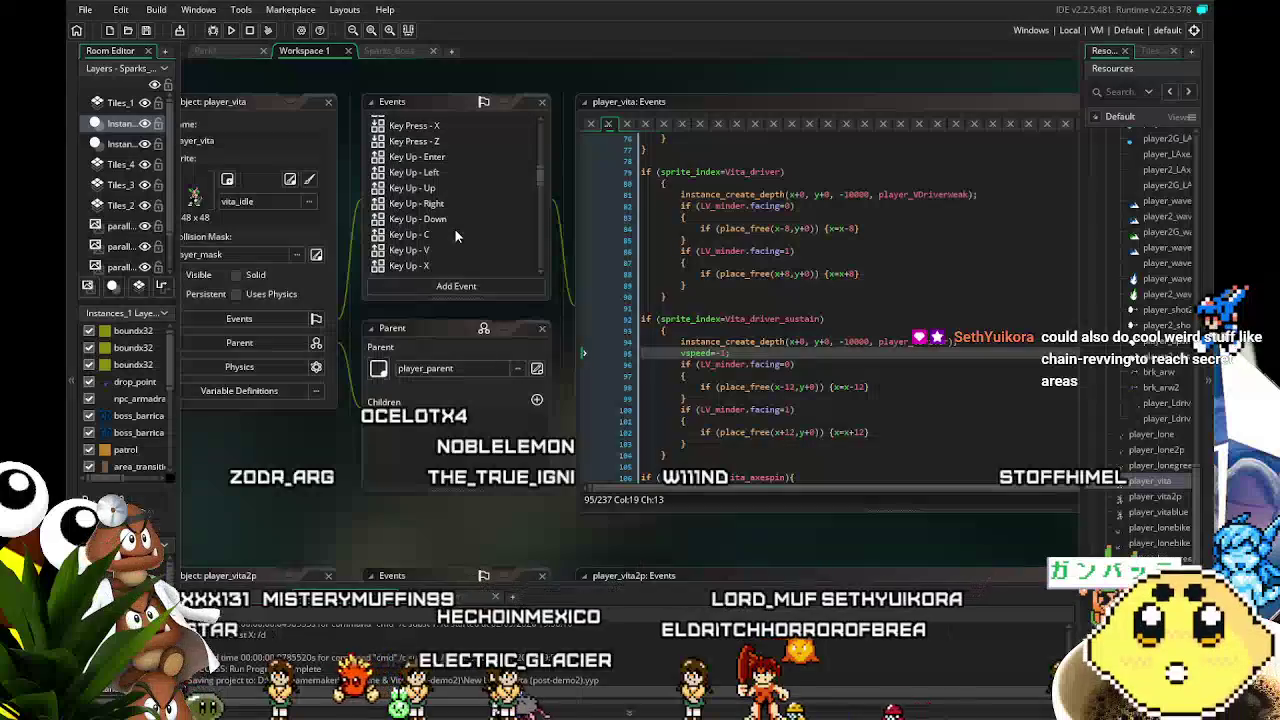
{"action": "left_click_drag", "start_coordinate": [336, 434], "coordinate": [404, 365]}
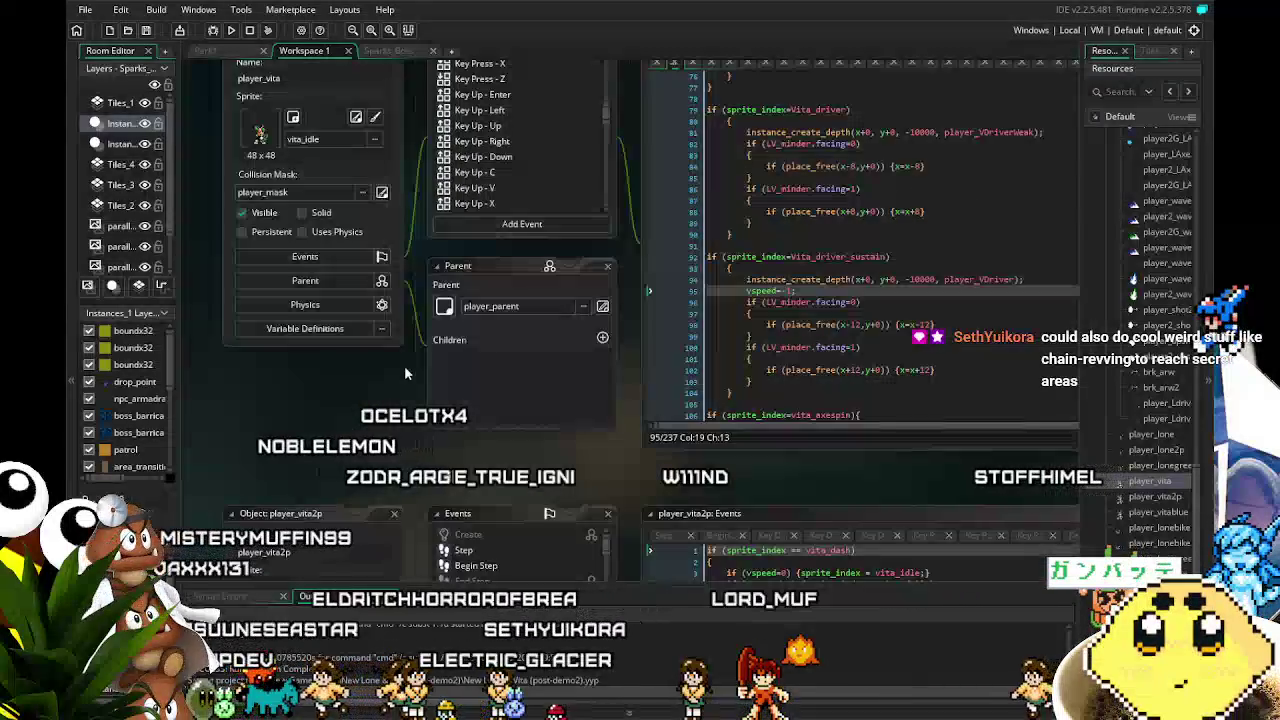
{"action": "scroll", "coordinate": [530, 170], "scroll_direction": "down", "scroll_amount": 2}
{"action": "scroll", "coordinate": [530, 172], "scroll_direction": "down", "scroll_amount": 6}
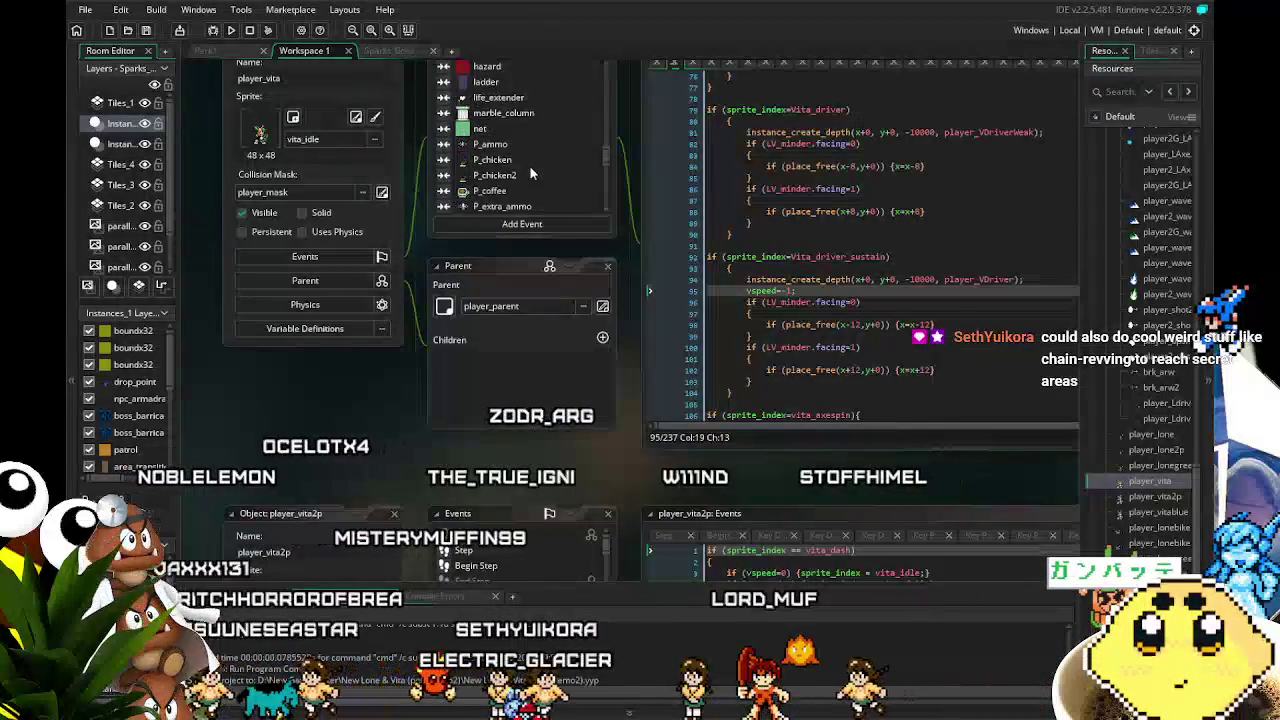
{"action": "scroll", "coordinate": [530, 172], "scroll_direction": "down", "scroll_amount": 3}
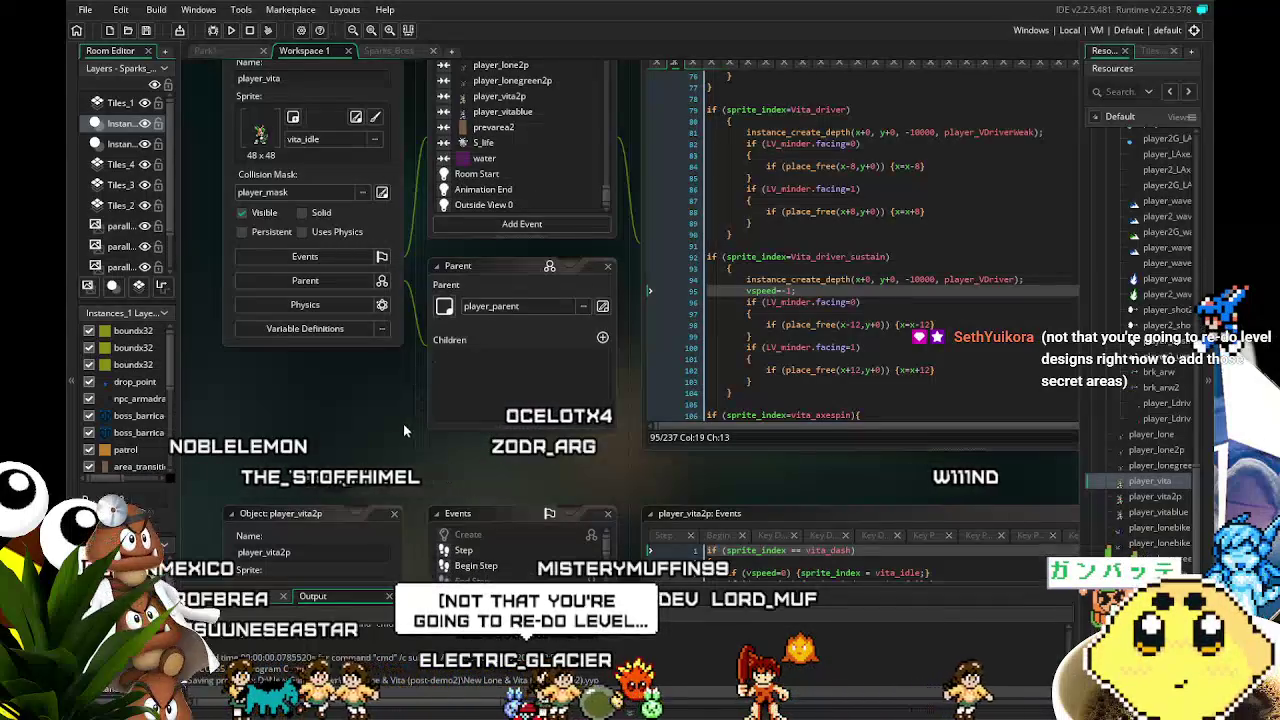
{"action": "left_click_drag", "start_coordinate": [353, 429], "coordinate": [266, 431]}
{"action": "left_click_drag", "start_coordinate": [564, 457], "coordinate": [446, 467]}
Change x±12 to 8 on lines 98/102 and x±8 to 4 on lines 84/88, then rebuild with F5
{"action": "left_click", "coordinate": [722, 324]}
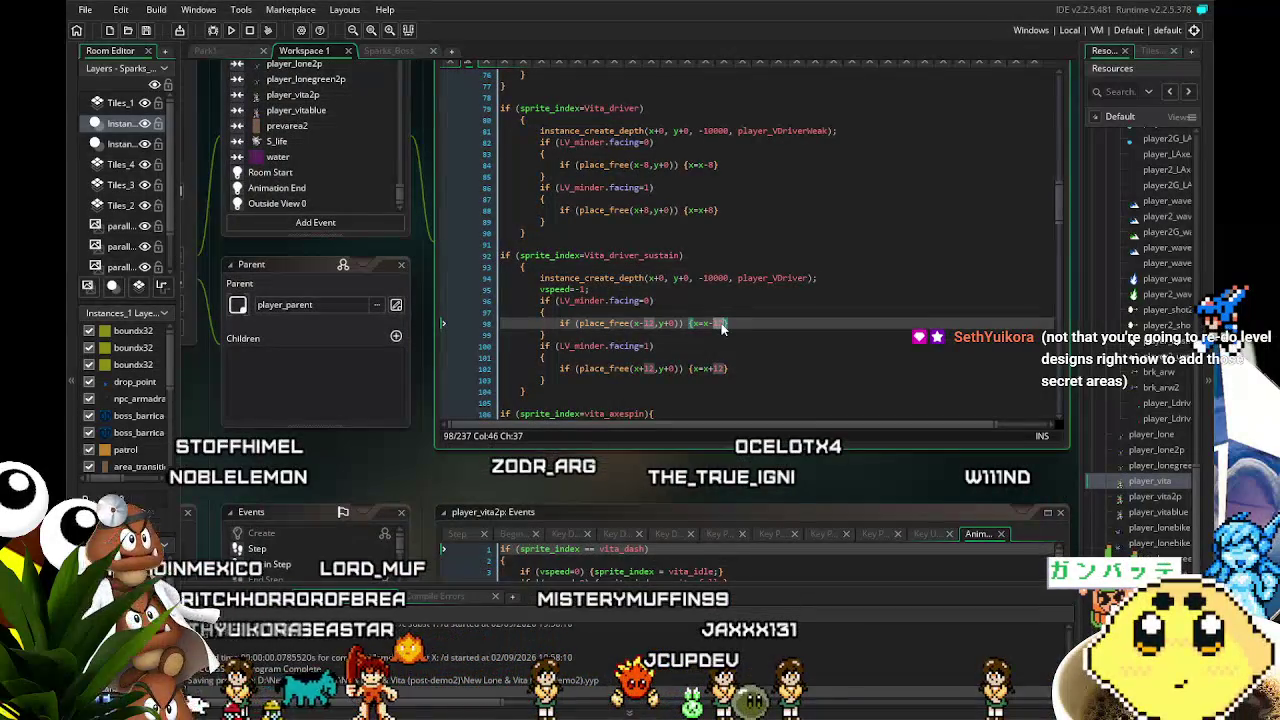
{"action": "type", "text": "8"}
{"action": "left_click", "coordinate": [720, 368]}
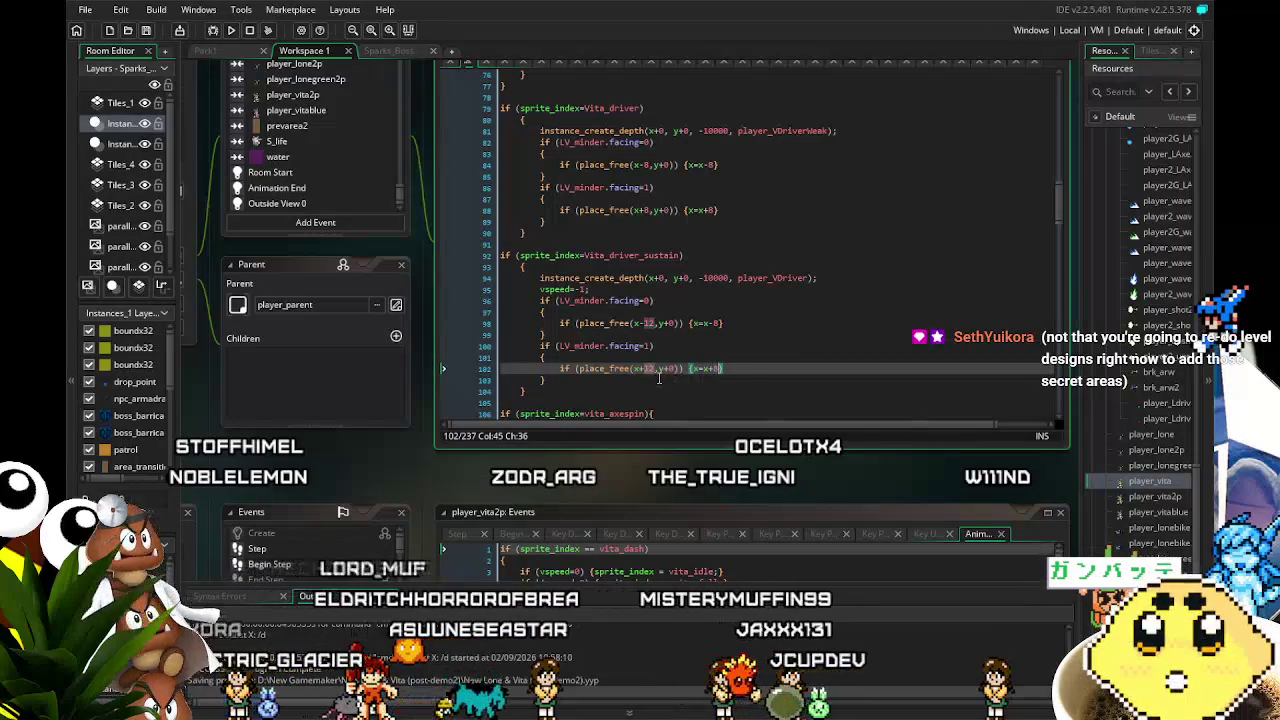
{"action": "left_click", "coordinate": [650, 333]}
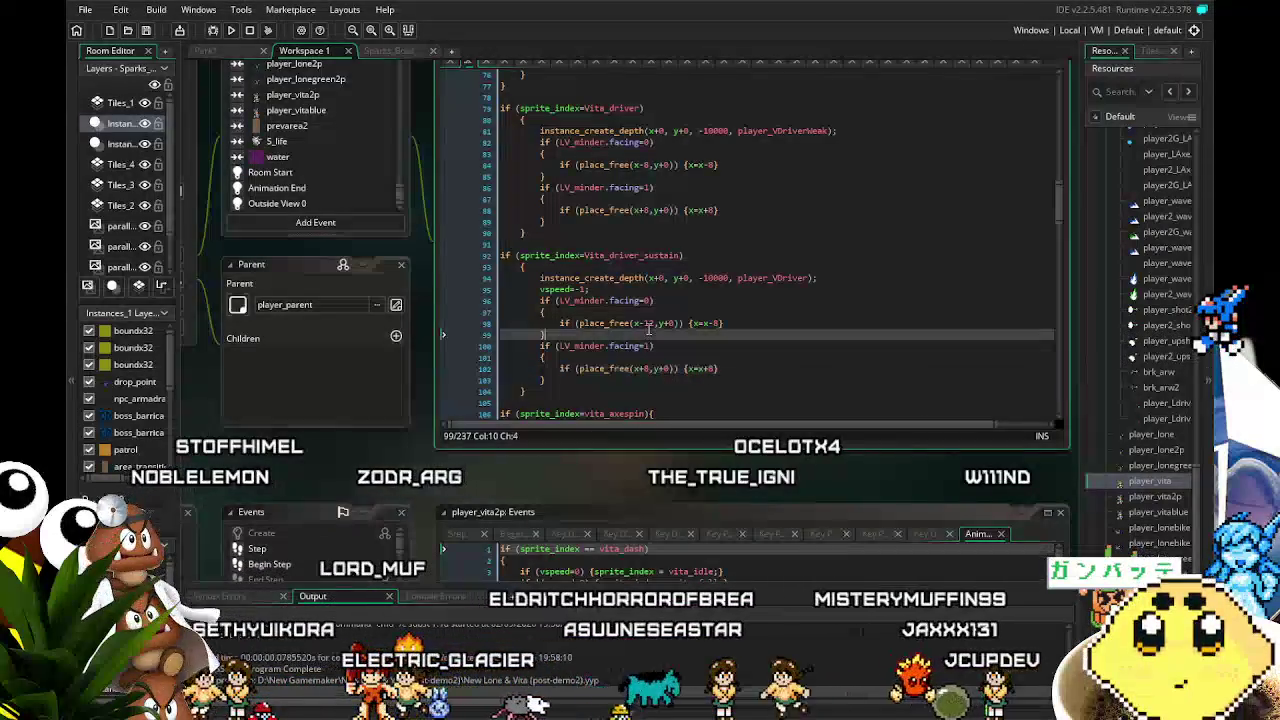
{"action": "double_click", "coordinate": [648, 323]}
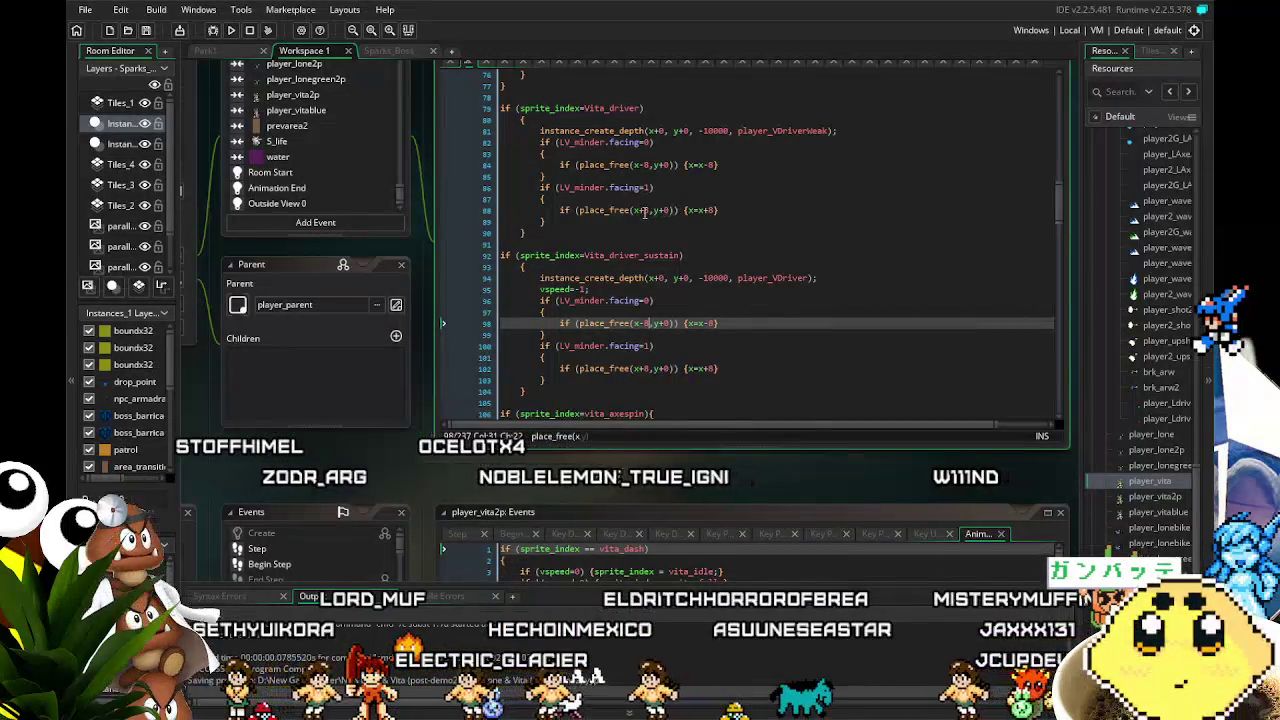
{"action": "left_click", "coordinate": [648, 210]}
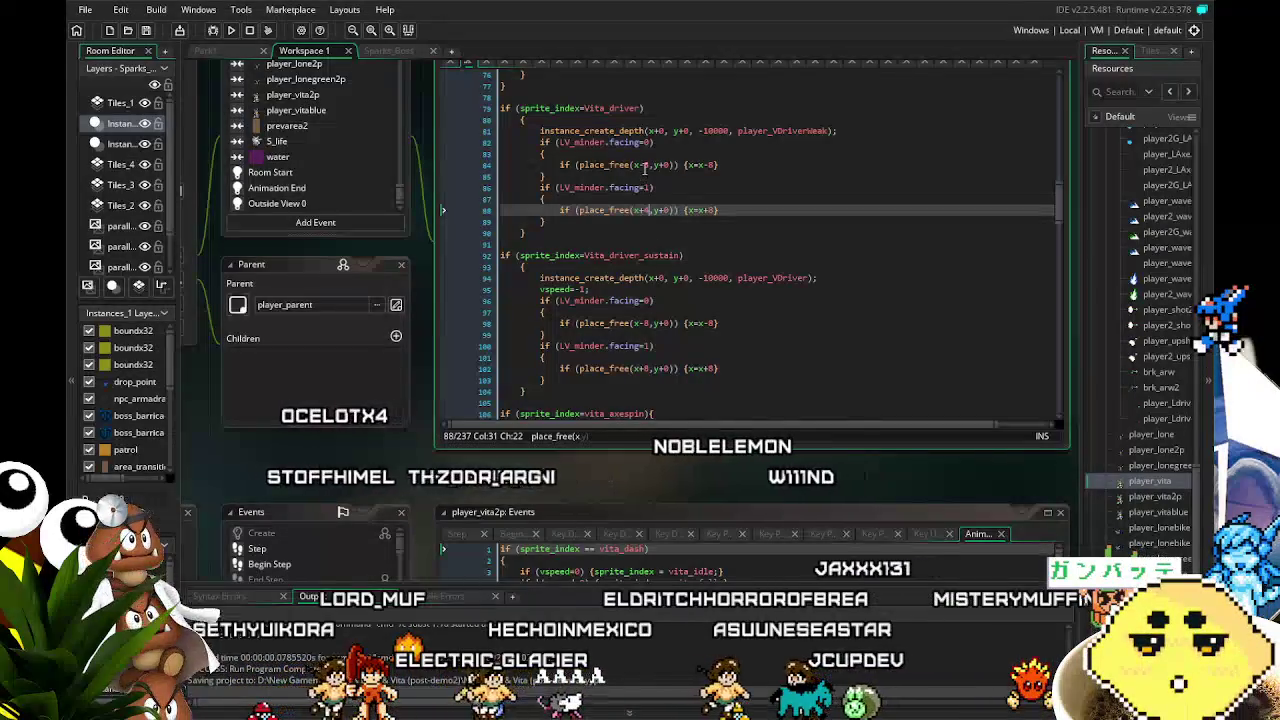
{"action": "double_click", "coordinate": [645, 165]}
{"action": "type", "text": "4"}
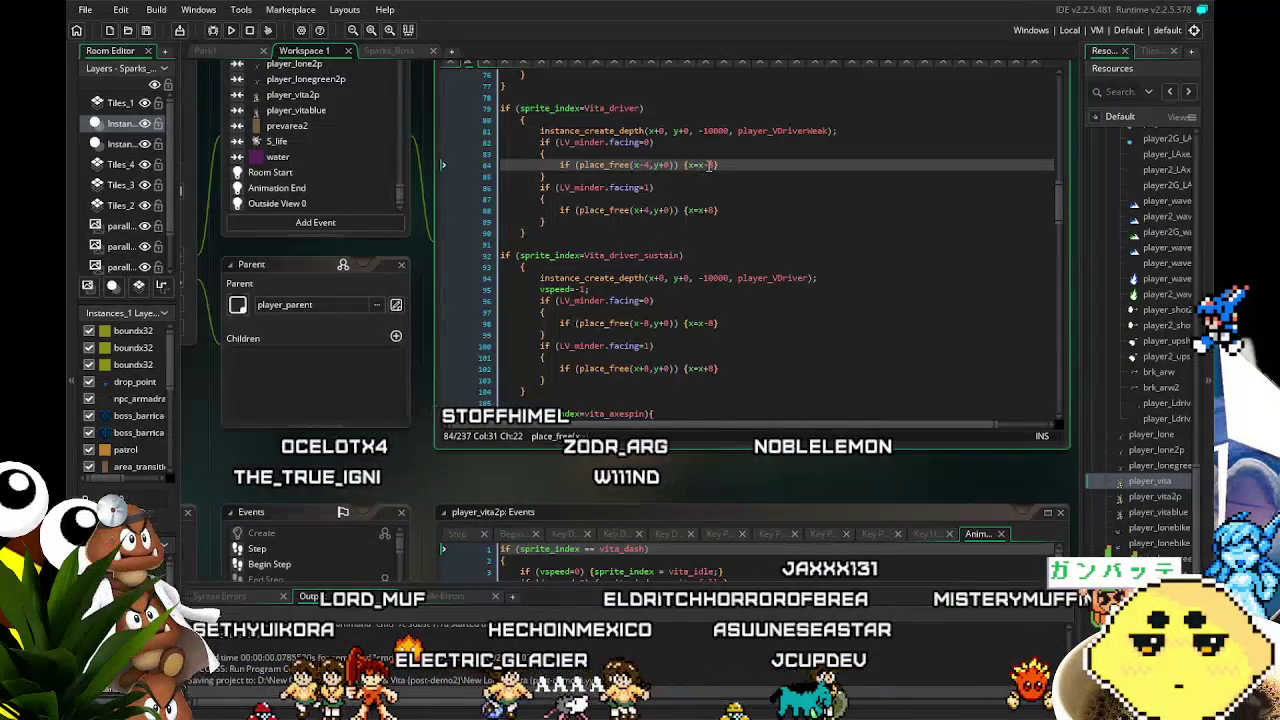
{"action": "left_click", "coordinate": [710, 210]}
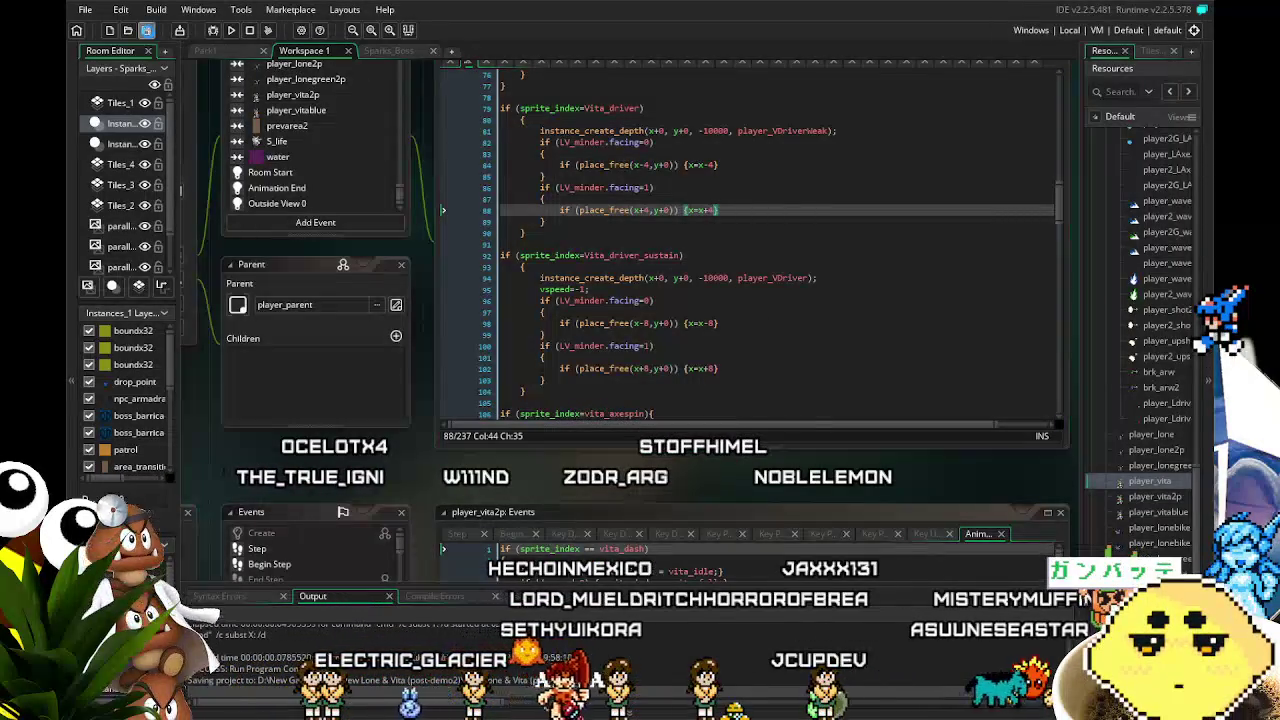
{"action": "left_click_drag", "start_coordinate": [469, 222], "coordinate": [551, 273]}
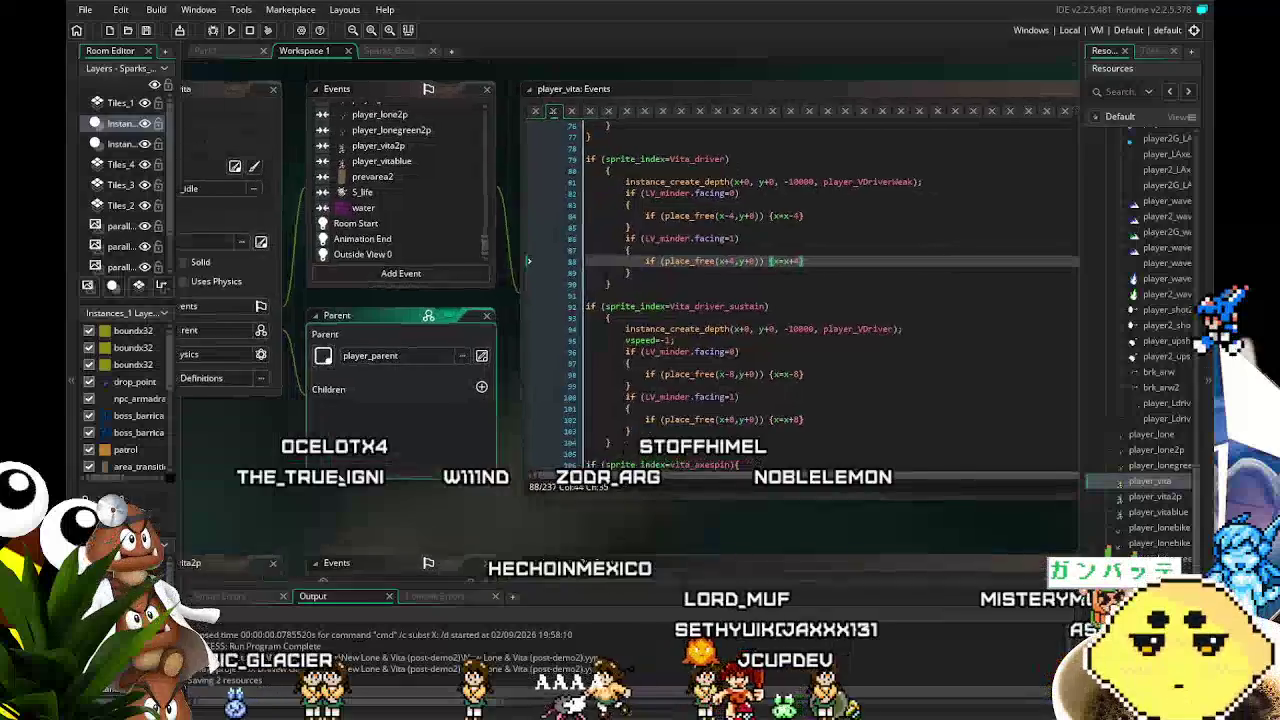
{"action": "left_click_drag", "start_coordinate": [287, 461], "coordinate": [330, 468]}
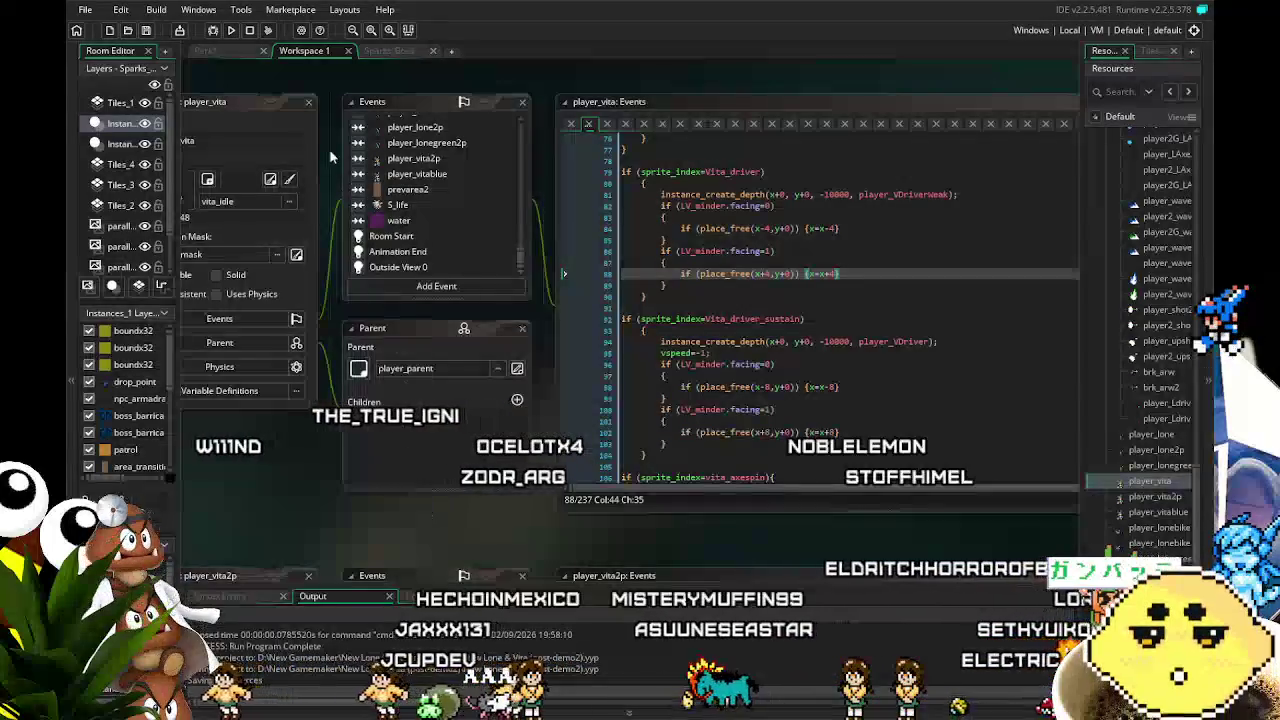
{"action": "key", "text": "F5"}
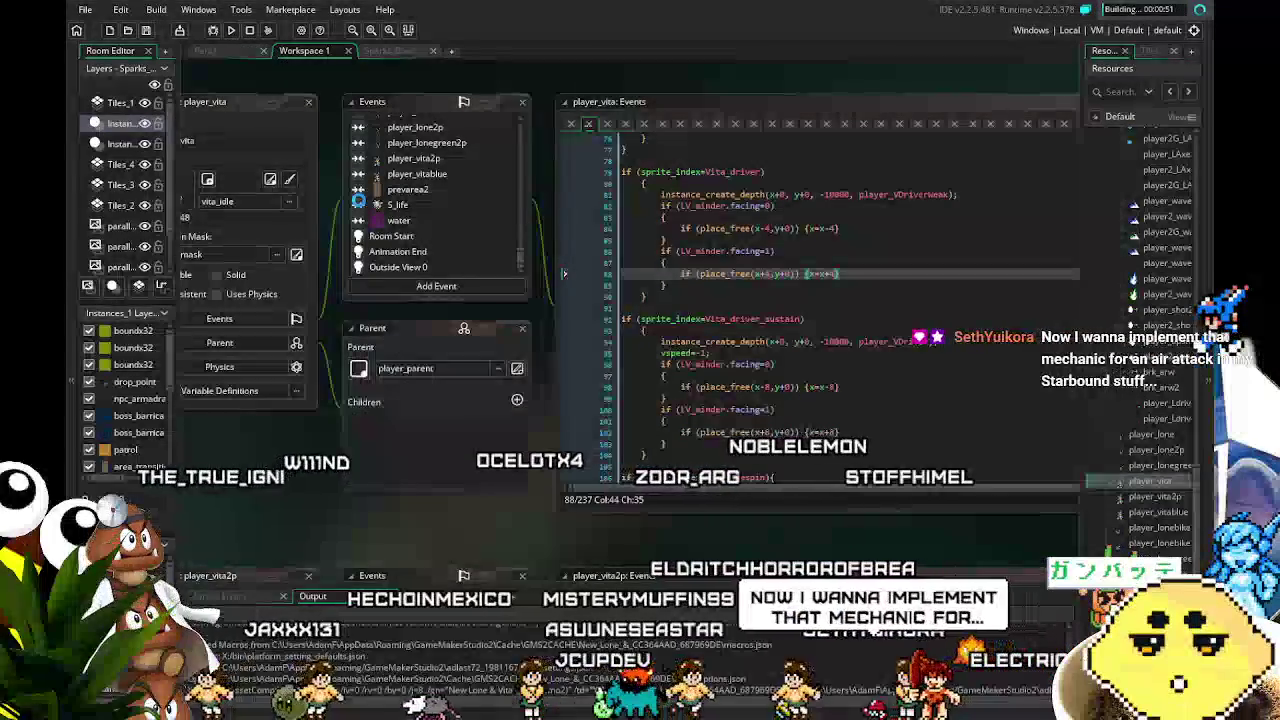
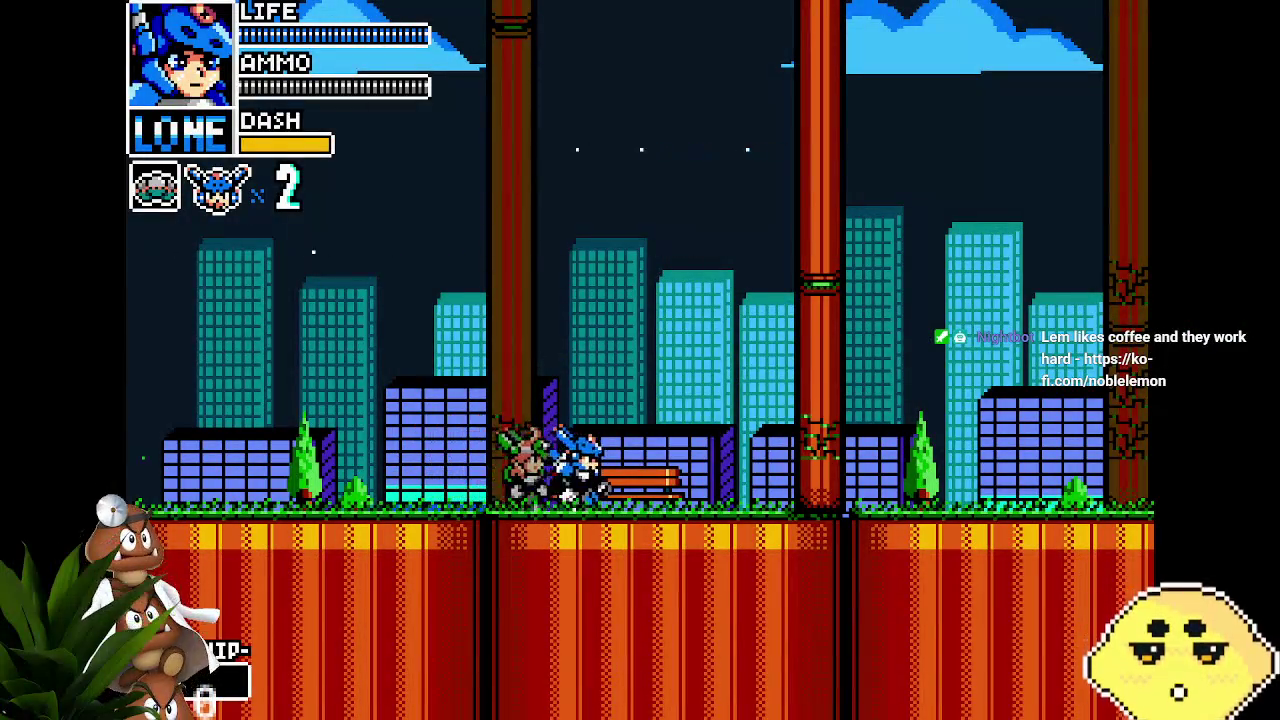
As Lone, dash and jump right, then grab the enemy by the bench
{"action": "key", "text": "Right"}
{"action": "key", "text": "z"}
{"action": "key", "text": "x"}
{"action": "key", "text": "Right"}
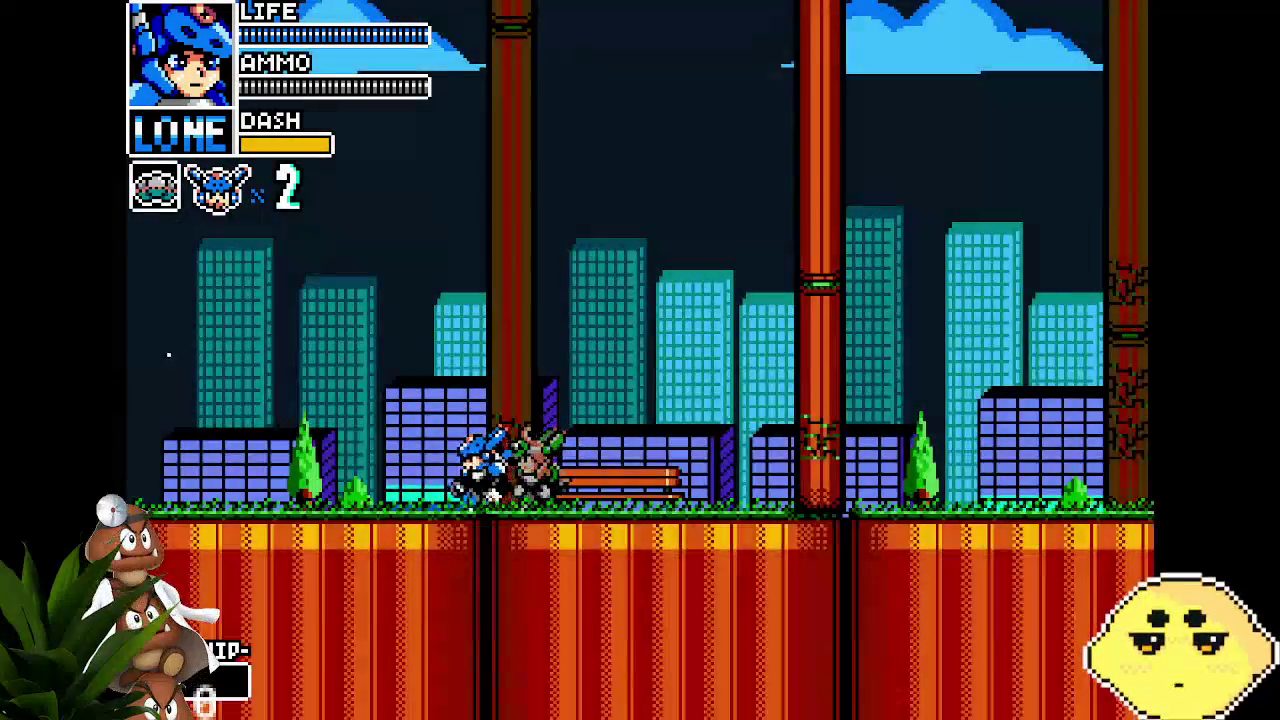
Switch to Vita with the c key and fight through the grappled, green and blue enemies
{"action": "key", "text": "c"}
{"action": "key", "text": "z"}
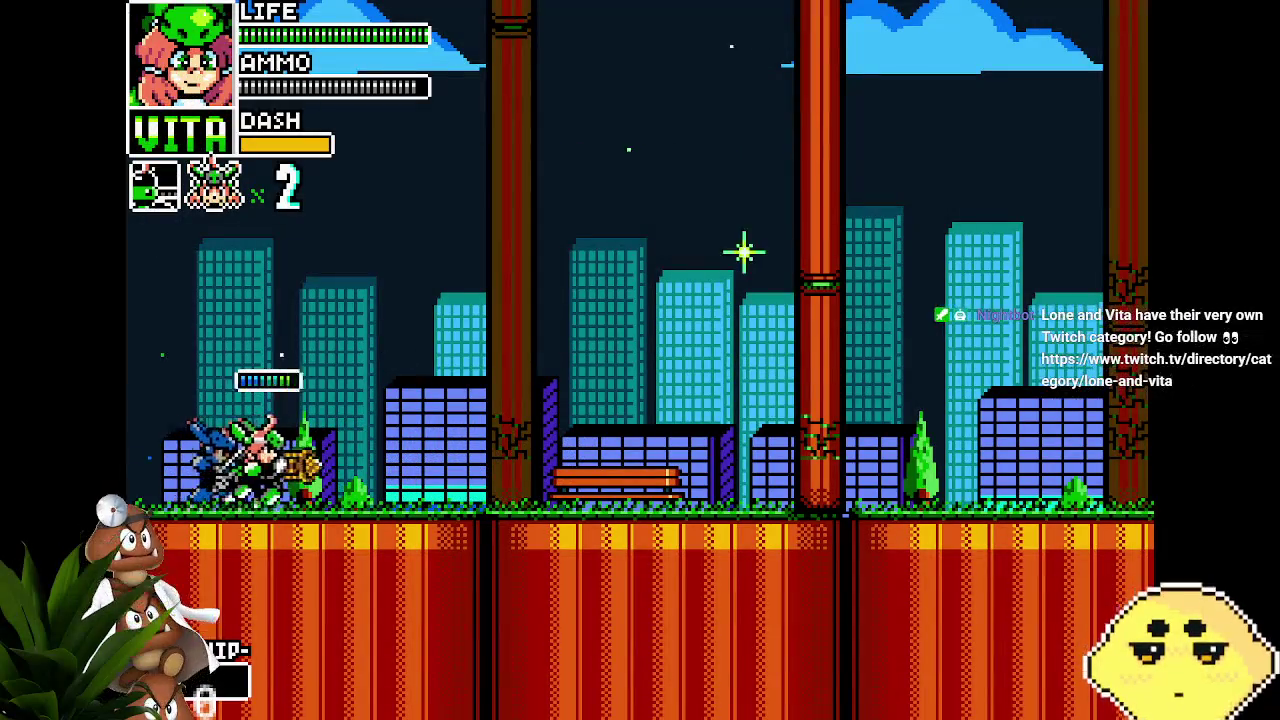
{"action": "key", "text": "Right"}
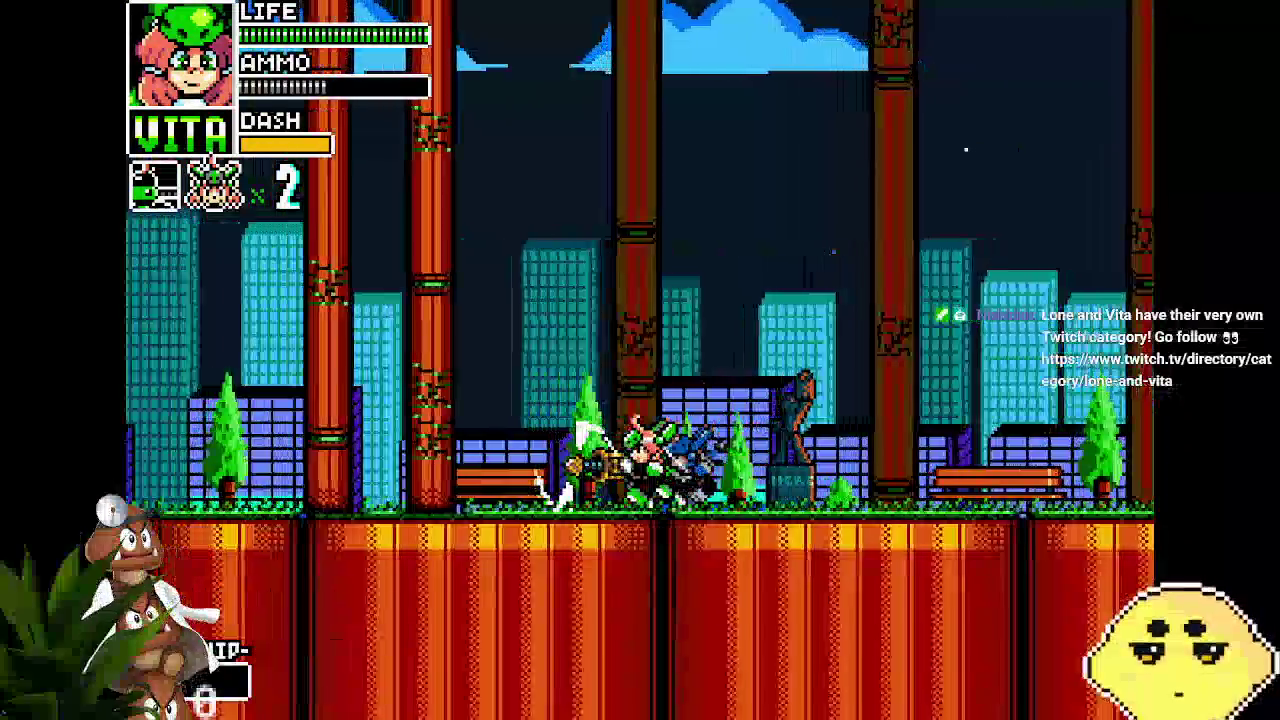
{"action": "key", "text": "Left"}
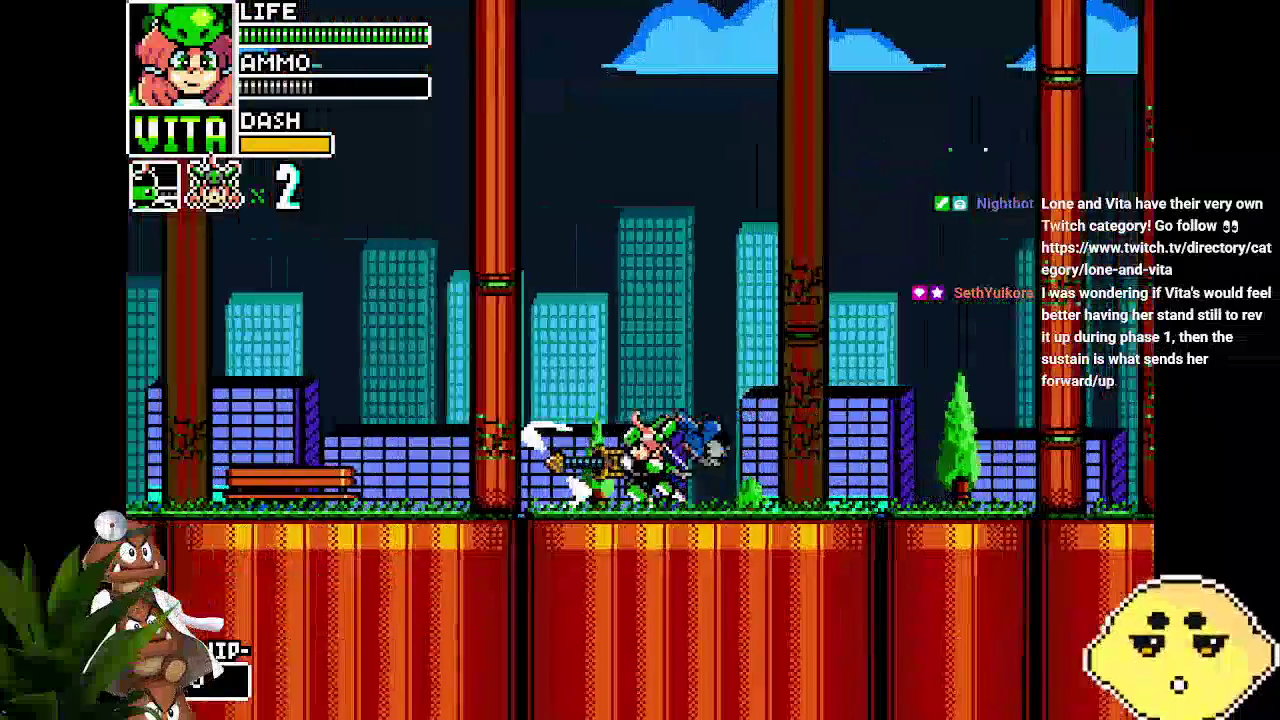
{"action": "key", "text": "Left"}
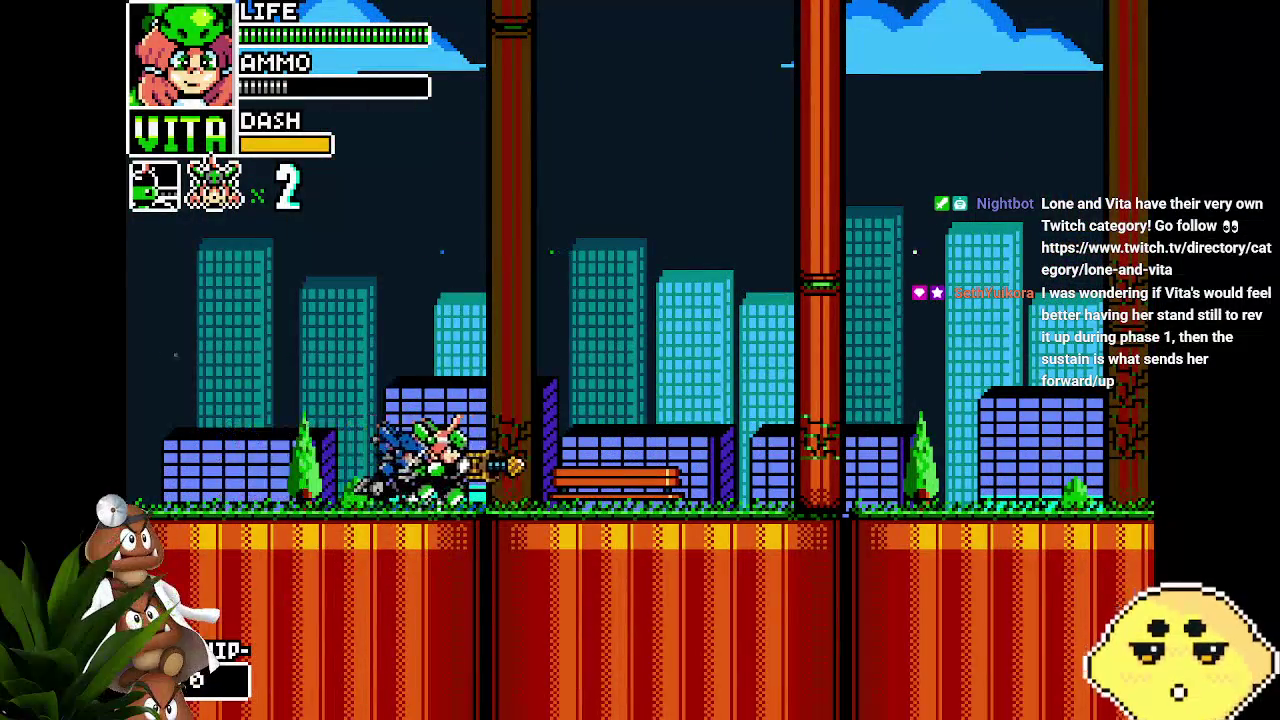
{"action": "key", "text": "Right"}
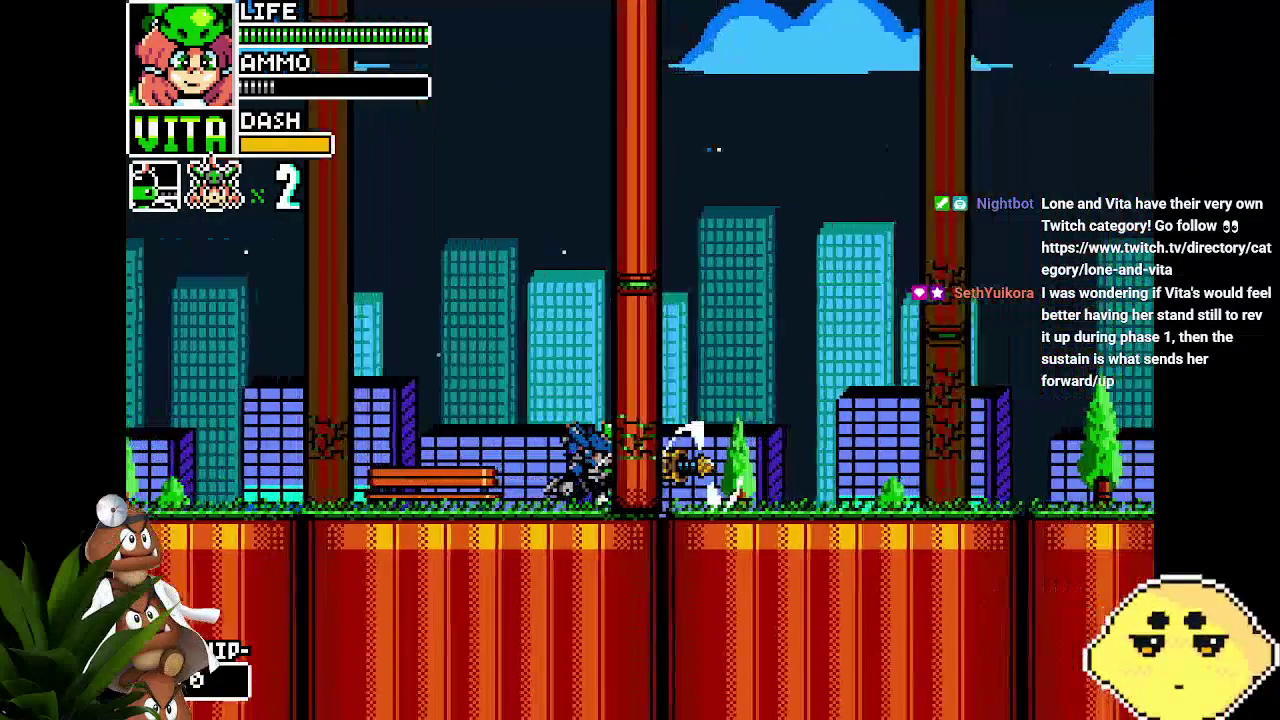
{"action": "key", "text": "Right"}
{"action": "key", "text": "Right"}
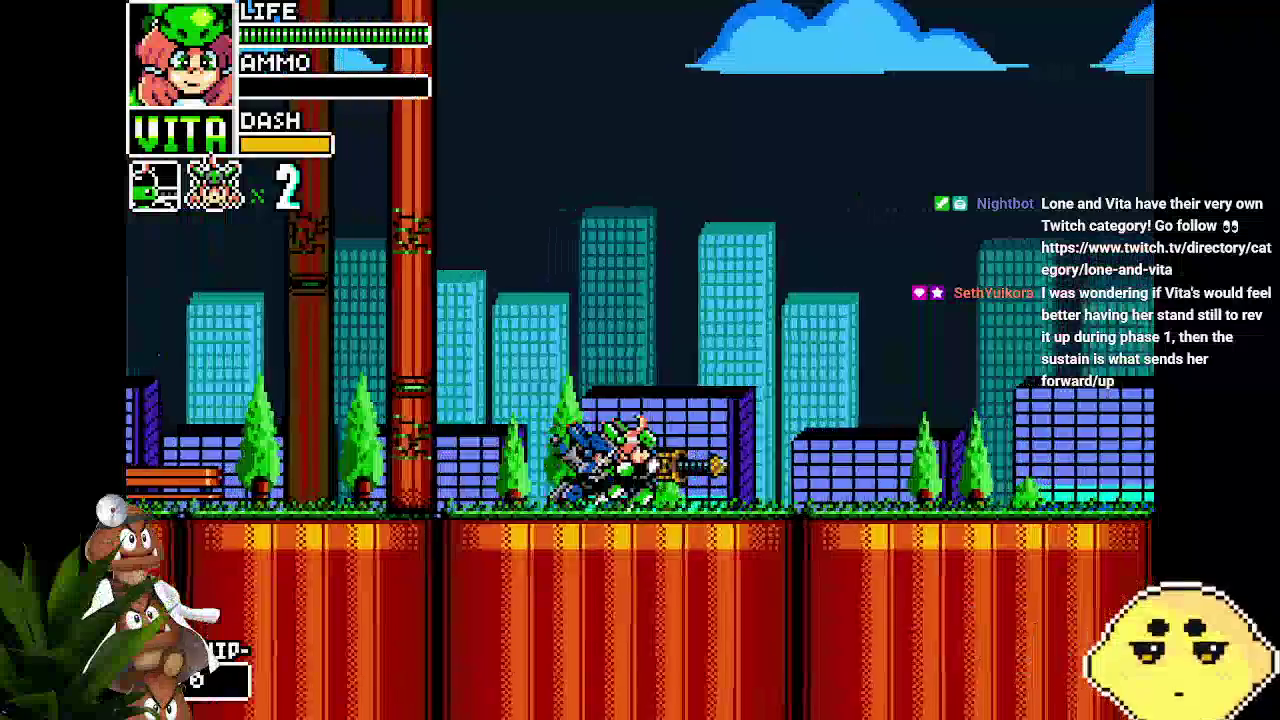
{"action": "key", "text": "Left"}
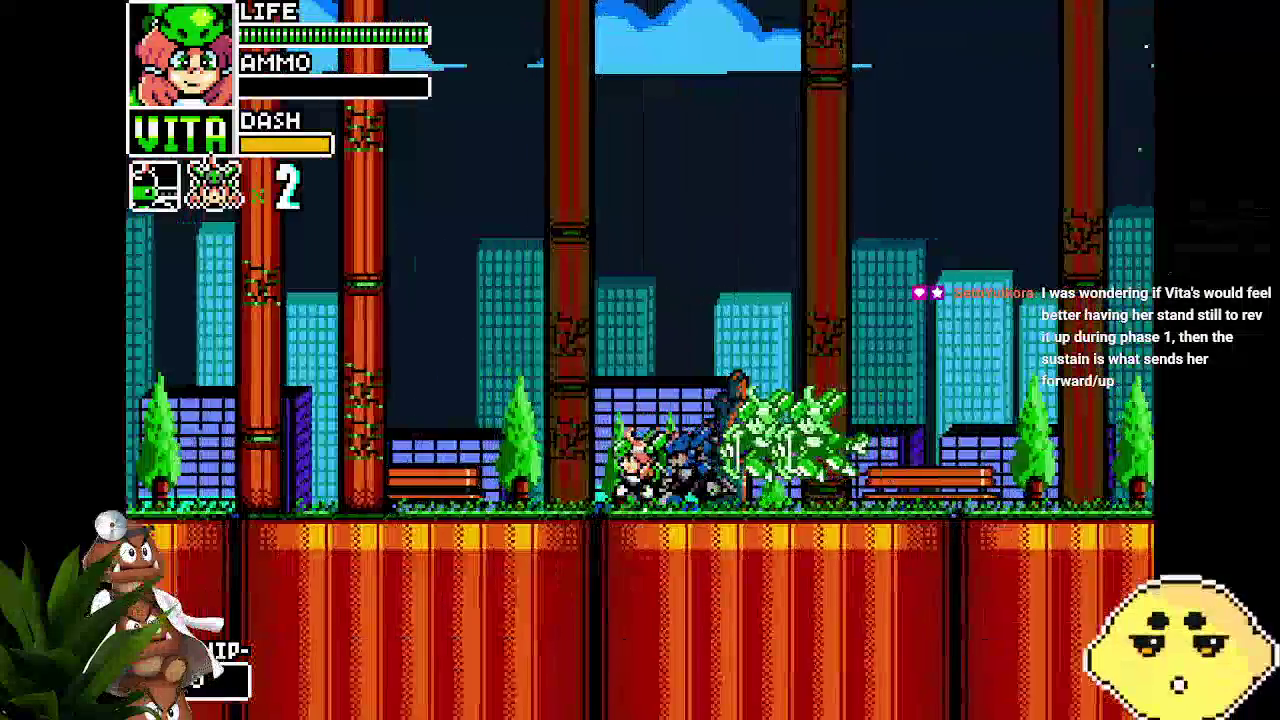
{"action": "key", "text": "Left"}
{"action": "key", "text": "Right"}
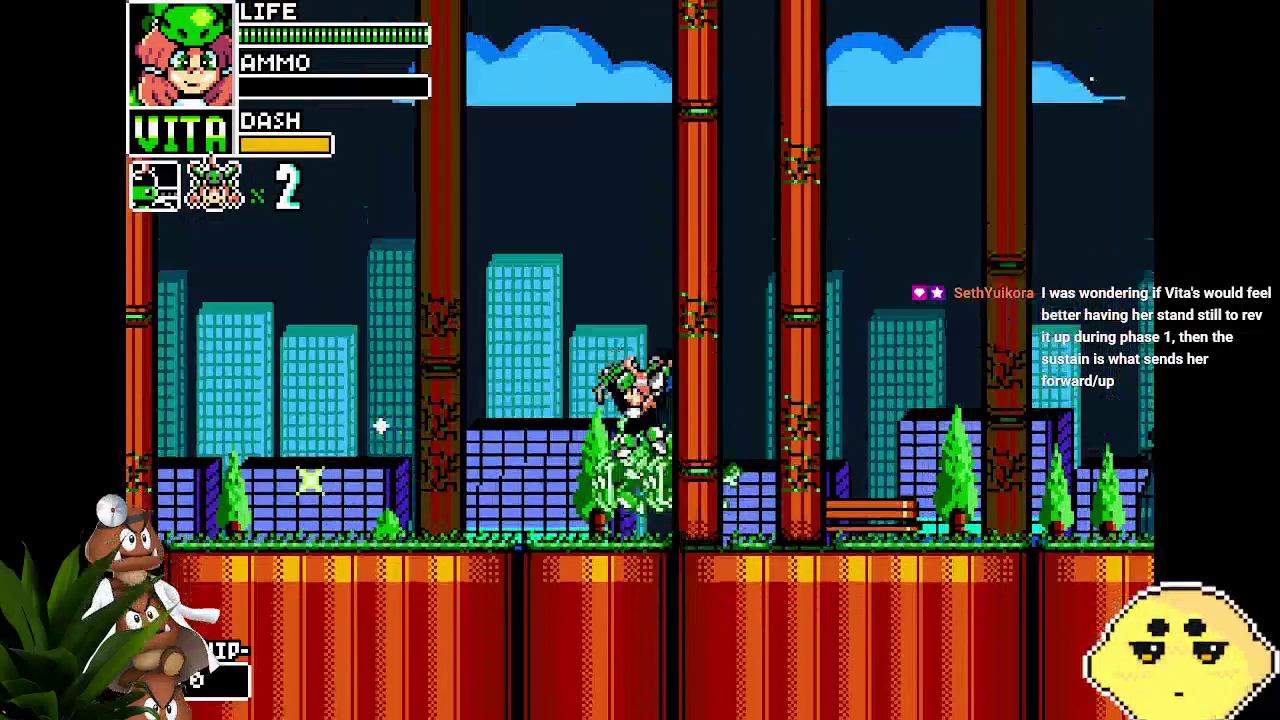
{"action": "key", "text": "Left"}
{"action": "key", "text": "Right"}
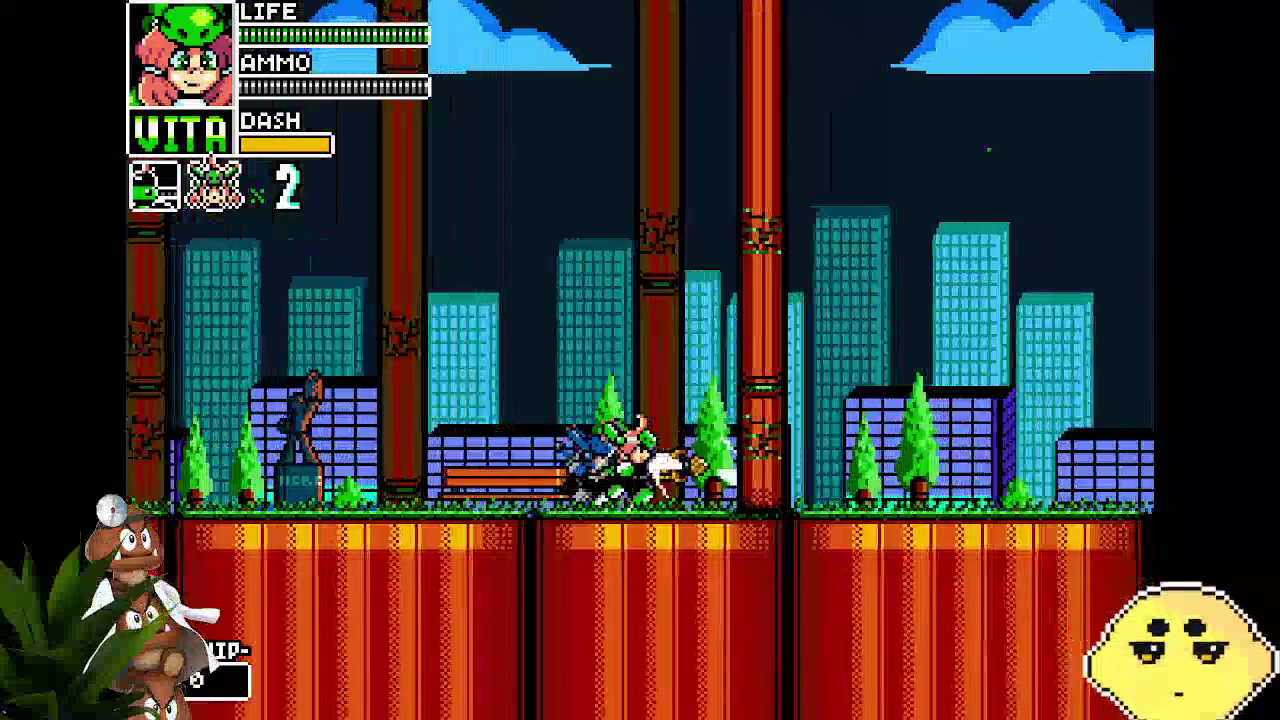
{"action": "key", "text": "Right"}
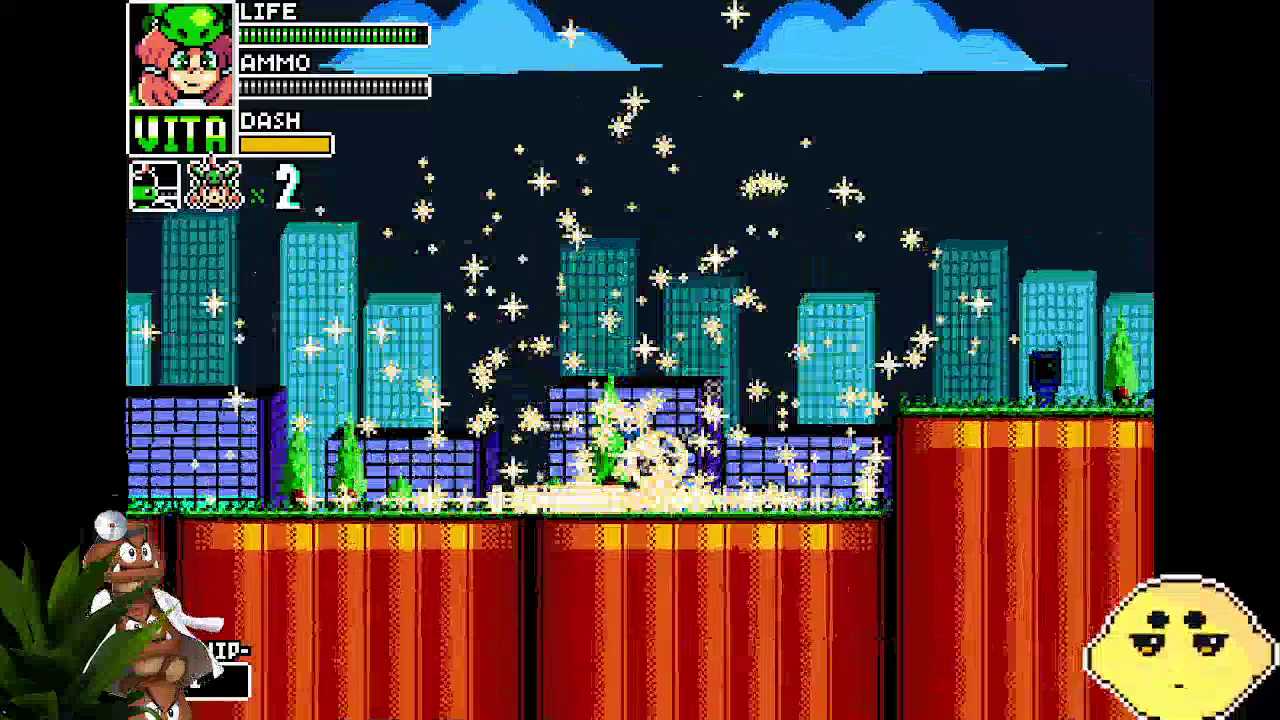
Leap up and climb the ladders, destroying an enemy, onto the orange ledge
{"action": "key", "text": "z"}
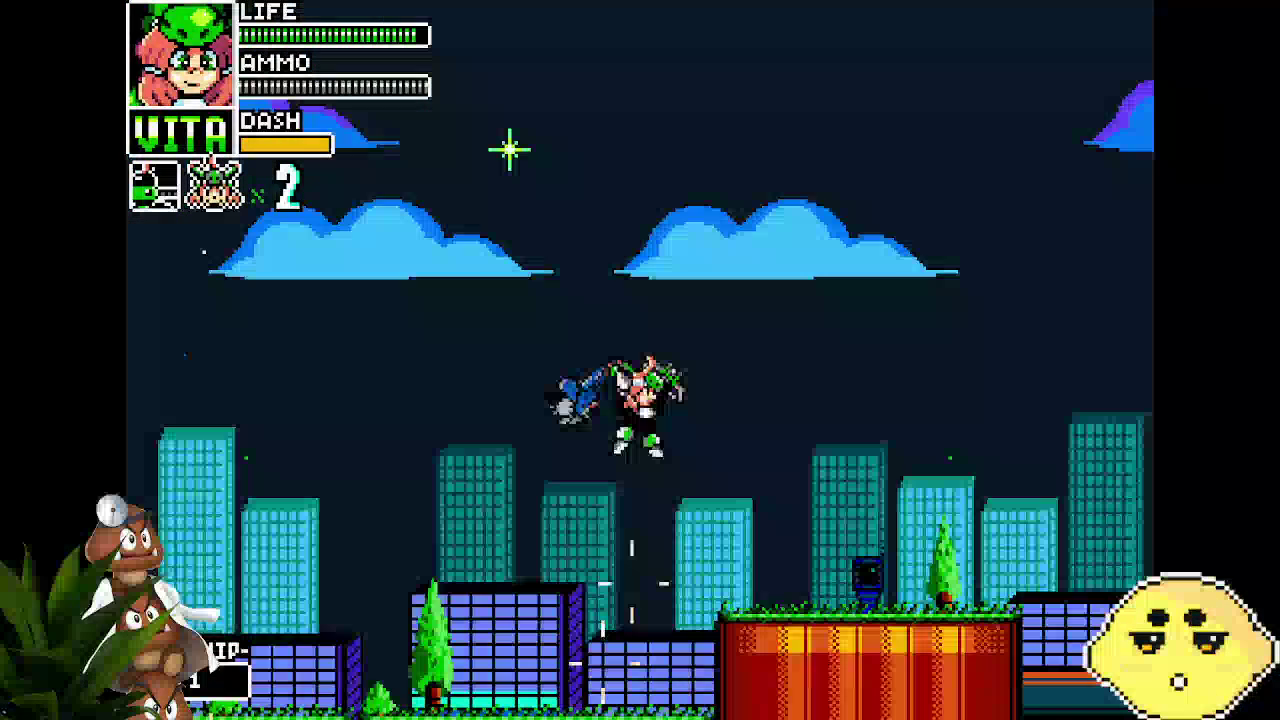
{"action": "key", "text": "Up"}
{"action": "key", "text": "Right"}
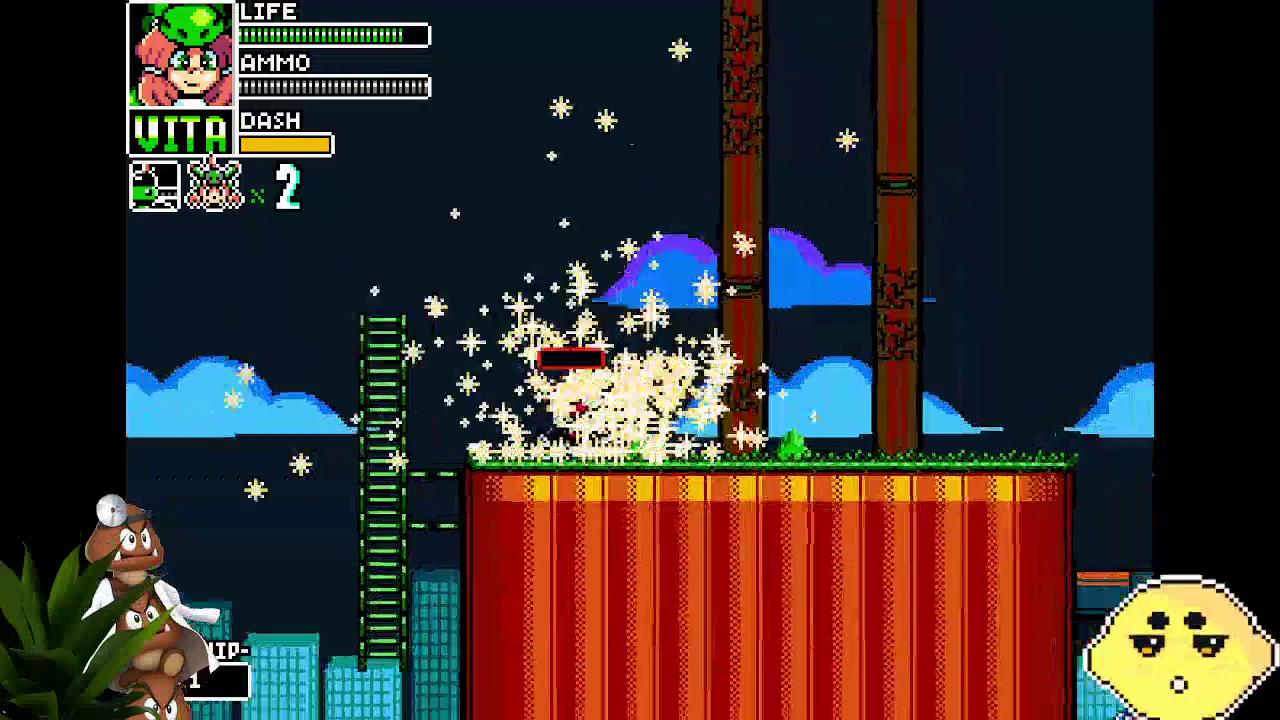
{"action": "key", "text": "Left"}
{"action": "key", "text": "Up"}
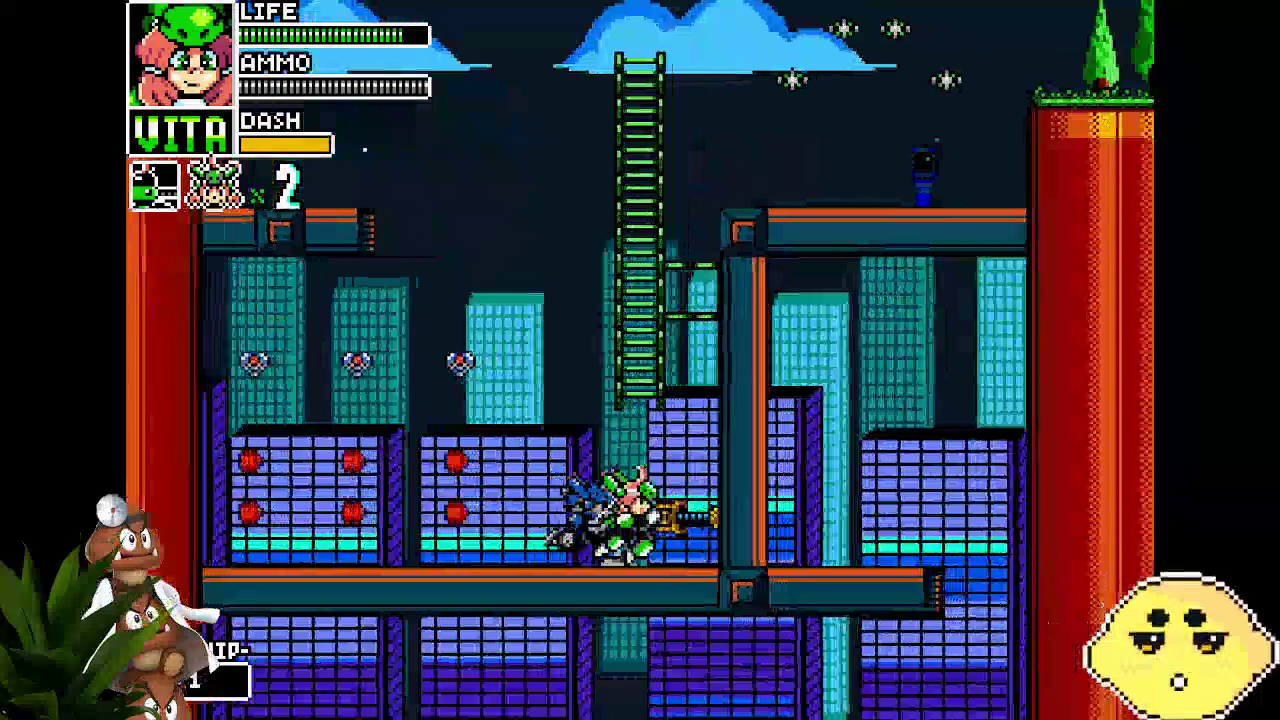
{"action": "key", "text": "Right"}
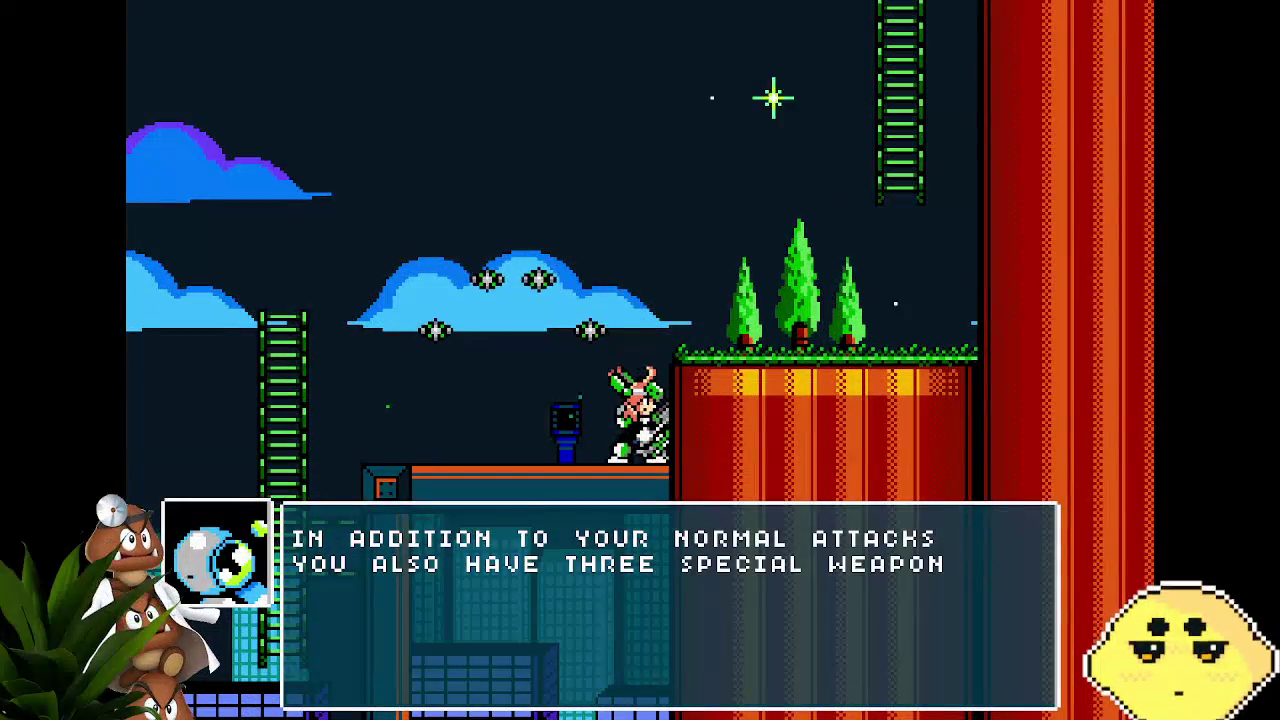
Dismiss the special-weapons tutorial and fight right across the grassy ledges
{"action": "key", "text": "Return"}
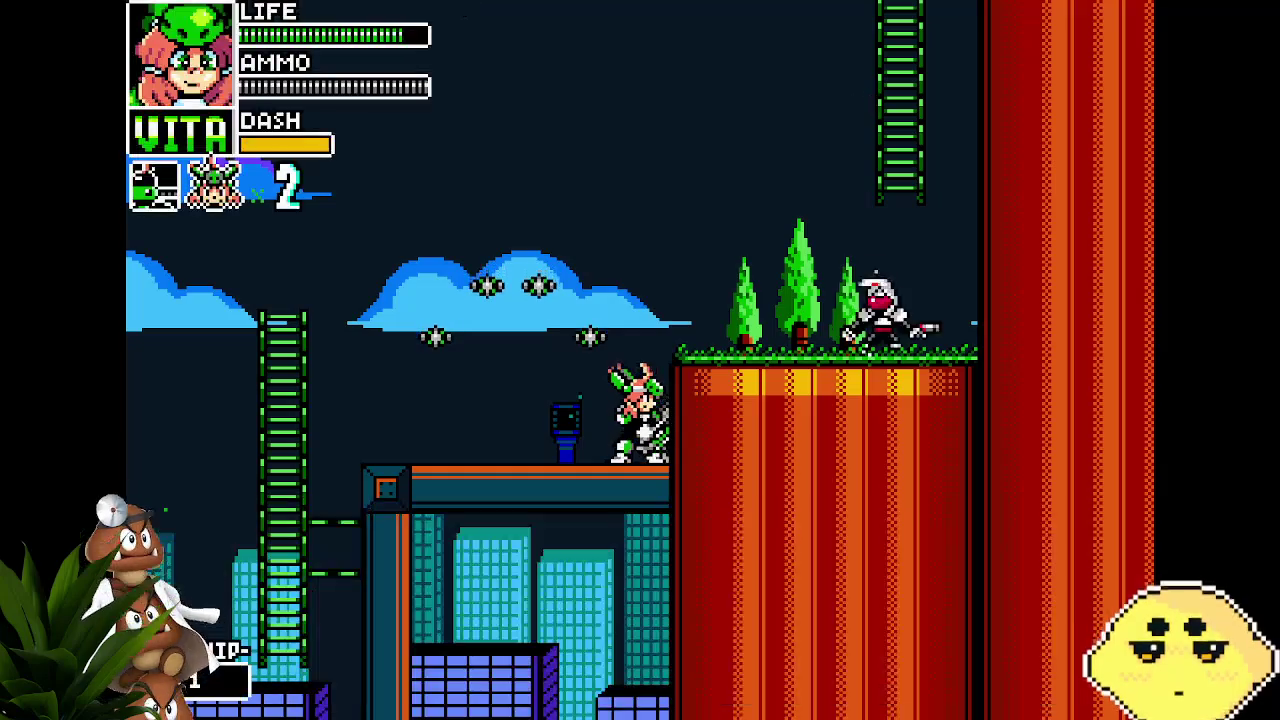
{"action": "key", "text": "Right"}
{"action": "key", "text": "Right"}
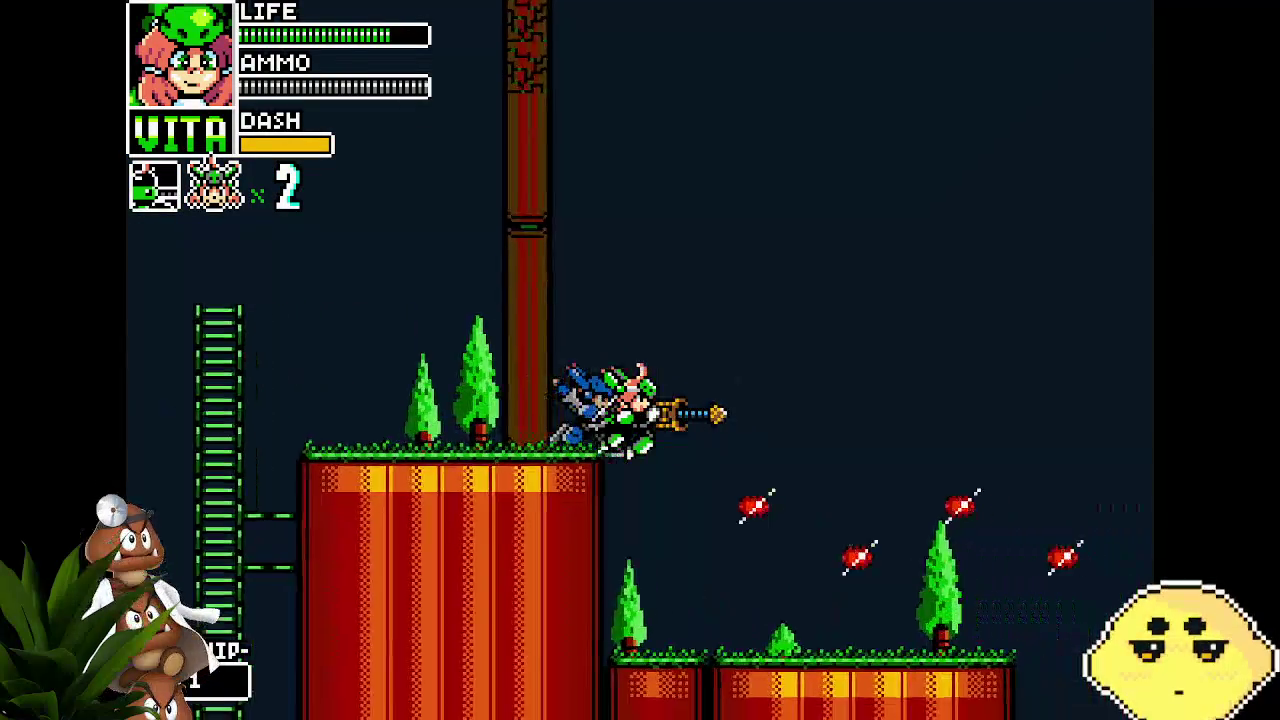
{"action": "key", "text": "Right"}
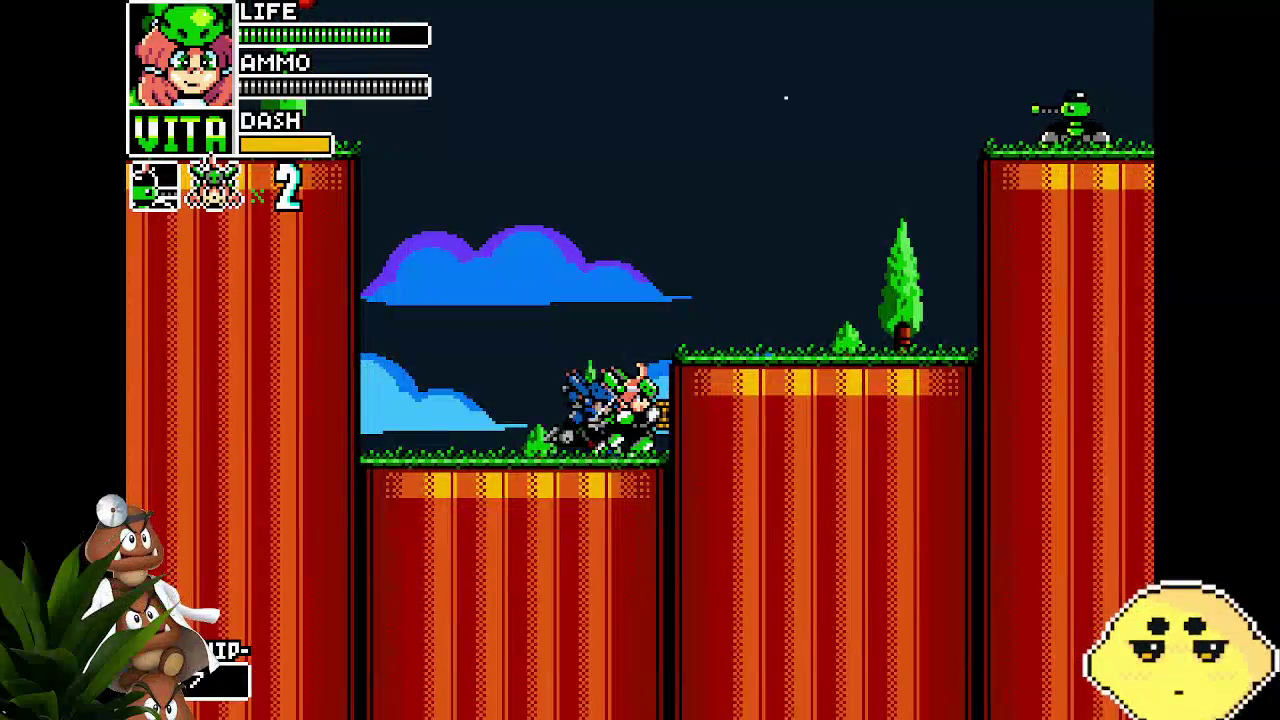
{"action": "key", "text": "Right"}
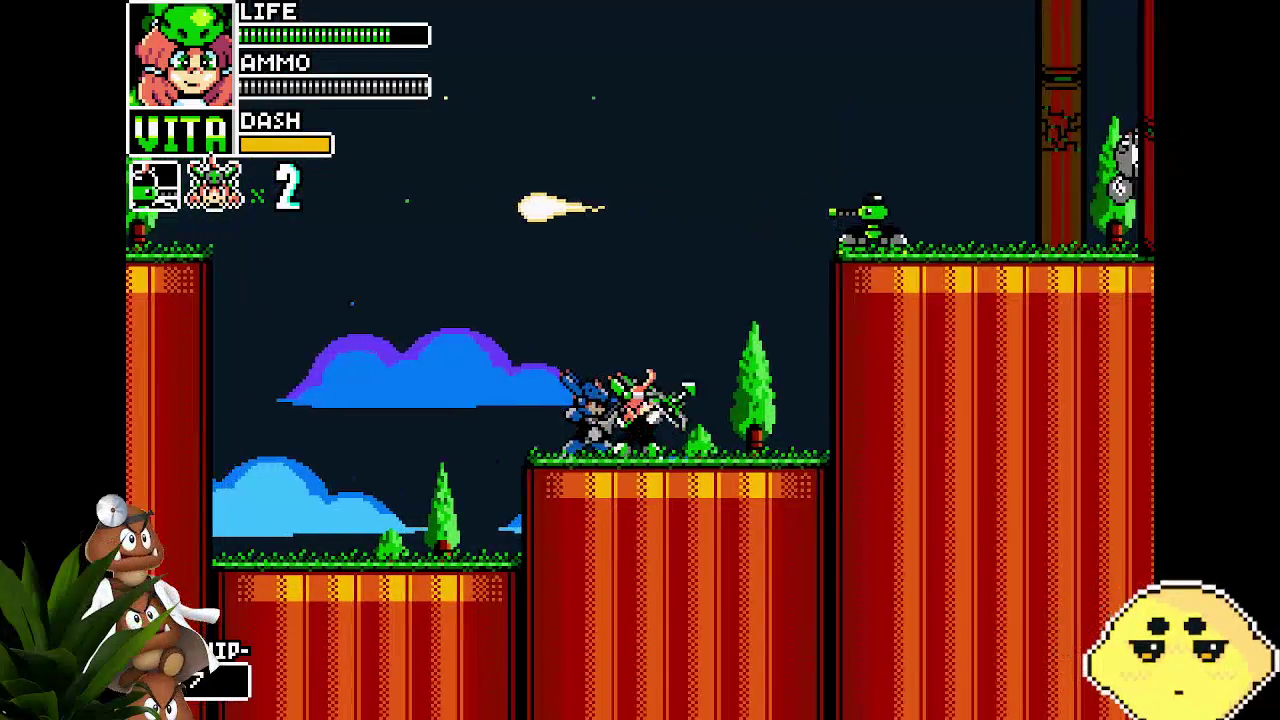
{"action": "key", "text": "Right"}
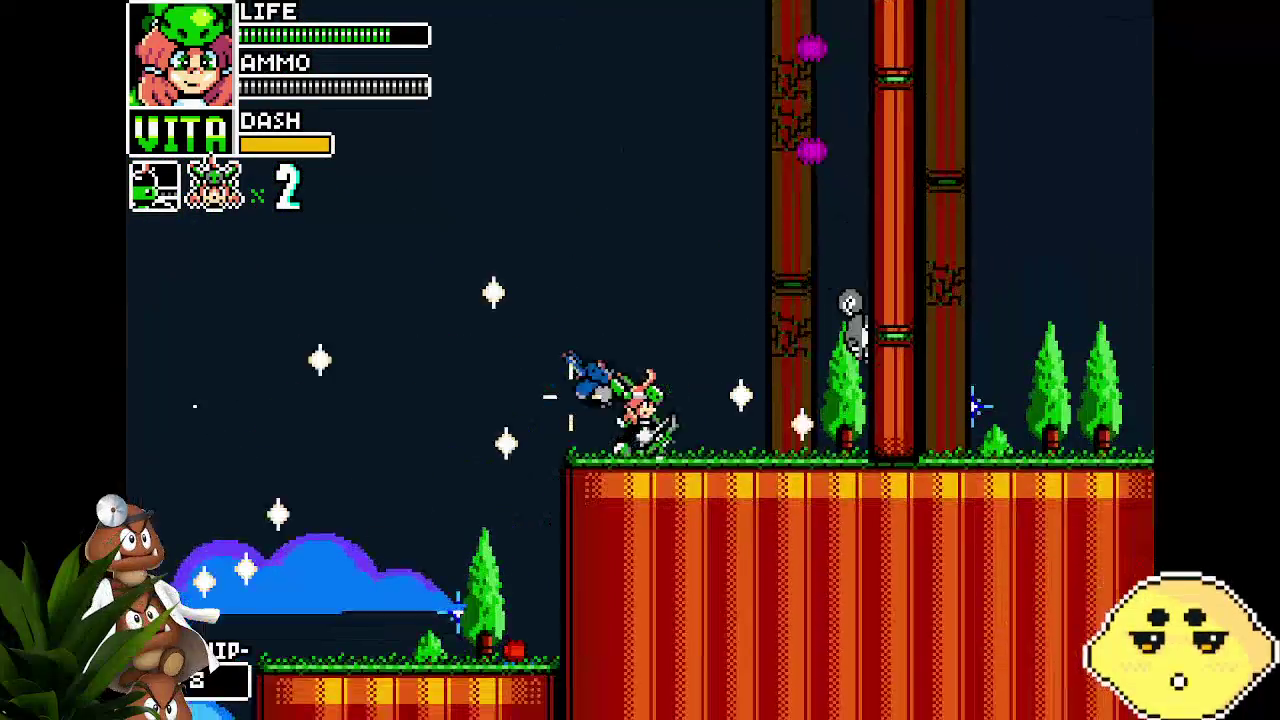
{"action": "key", "text": "Right"}
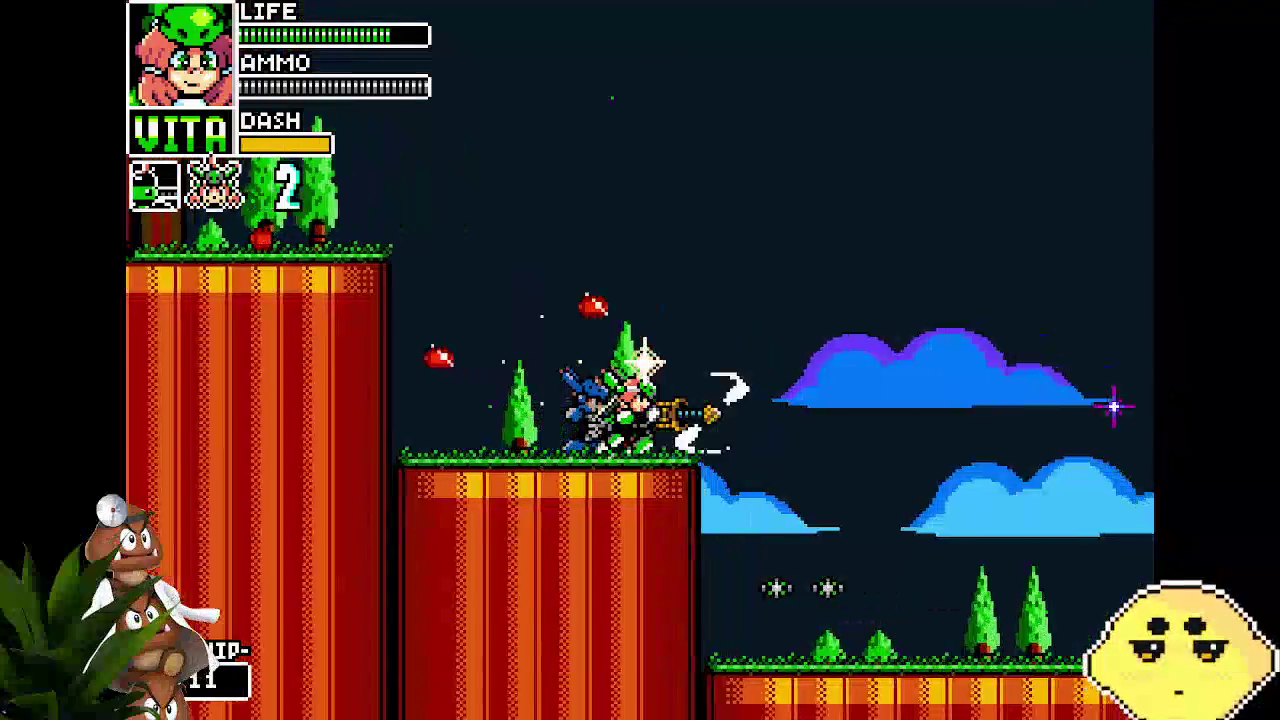
Battle across the raised ledges and drop to the lower city stretch firing at enemies
{"action": "key", "text": "Left"}
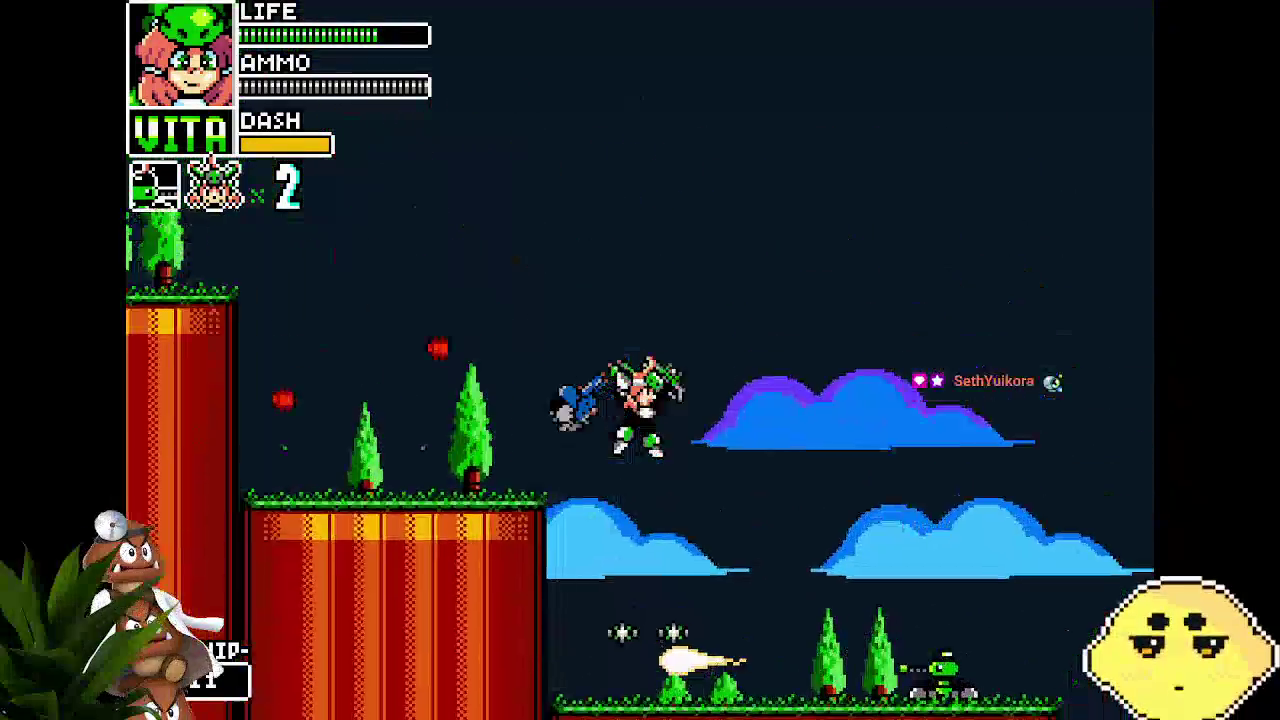
{"action": "key", "text": "Right"}
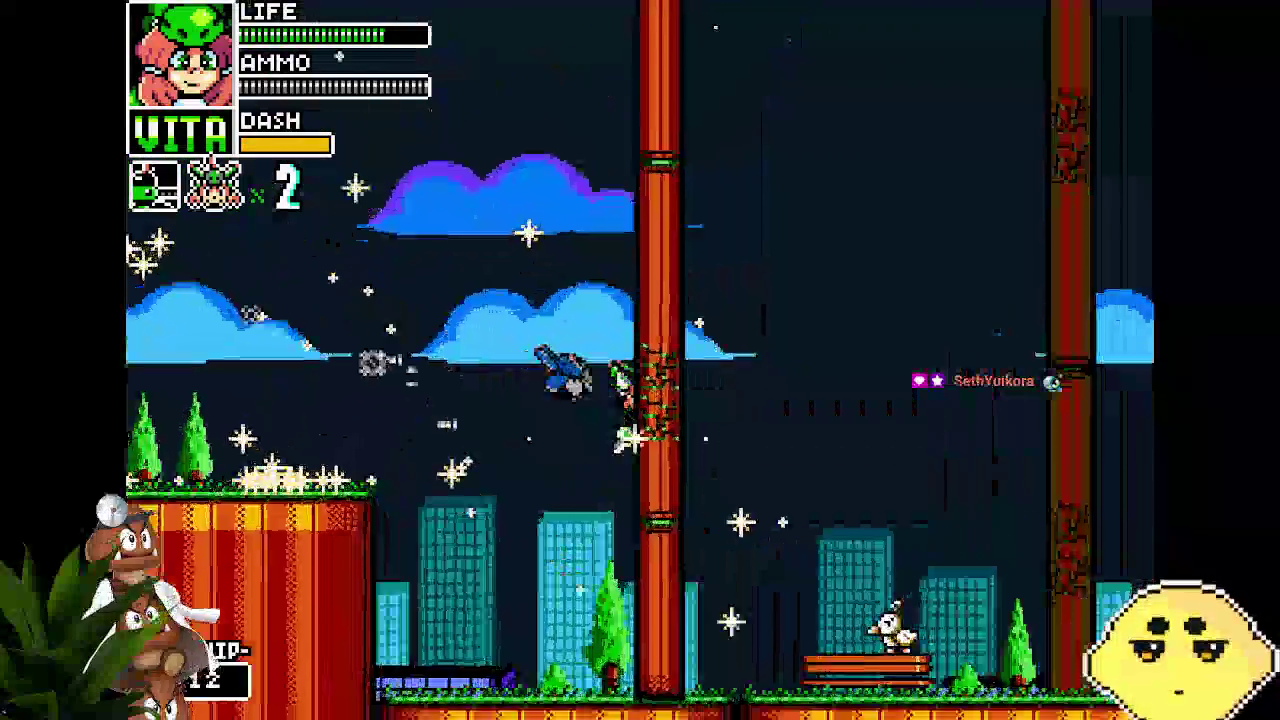
{"action": "key", "text": "Right"}
{"action": "key", "text": "Right"}
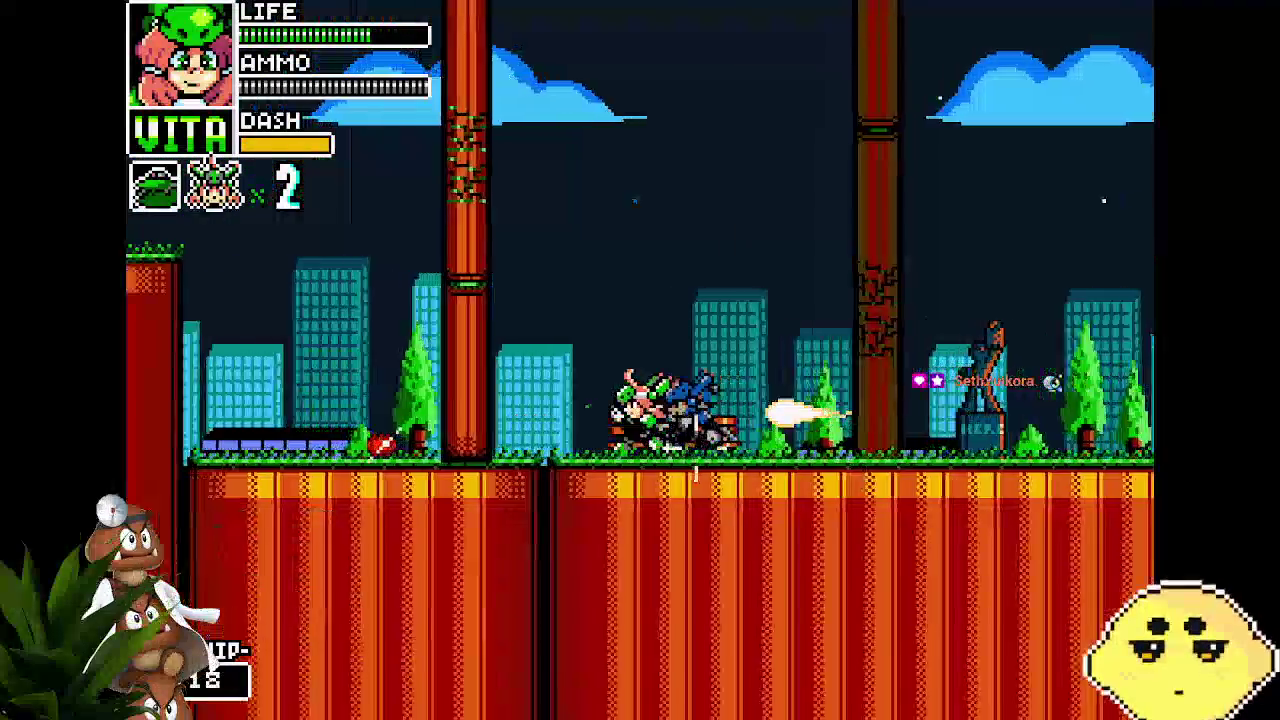
{"action": "key", "text": "Right"}
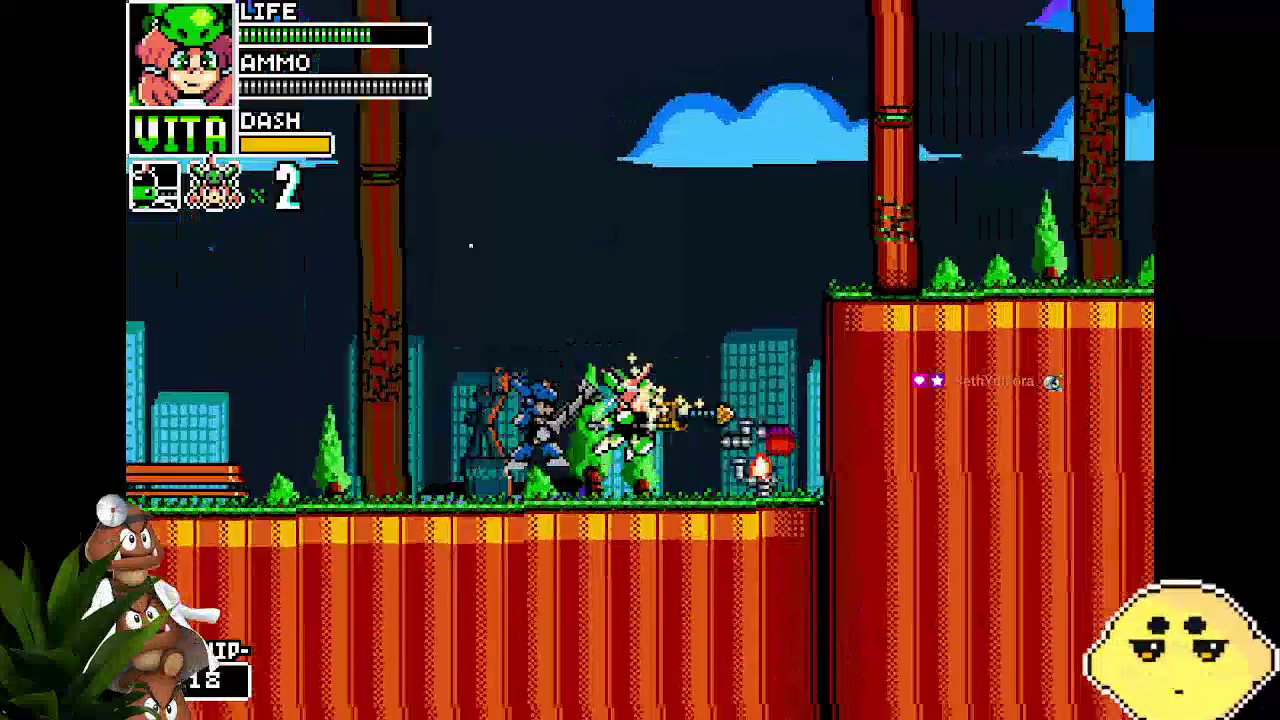
{"action": "key", "text": "Right"}
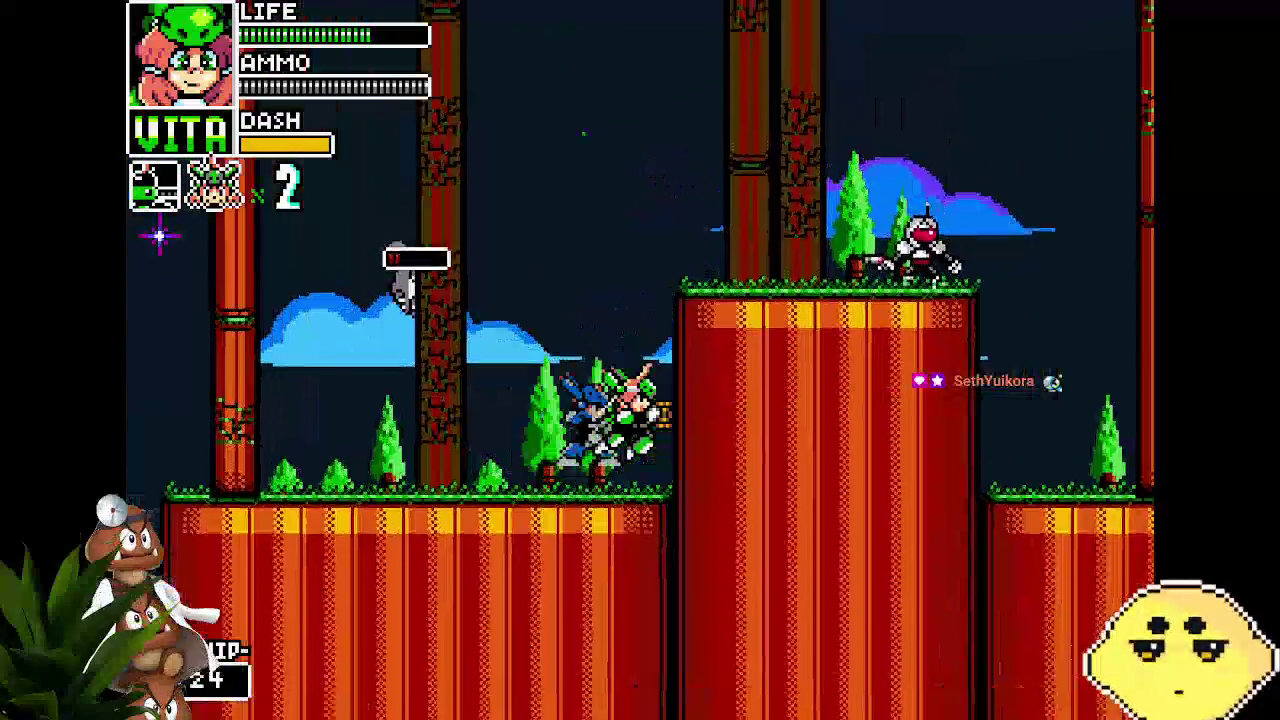
{"action": "key", "text": "Right"}
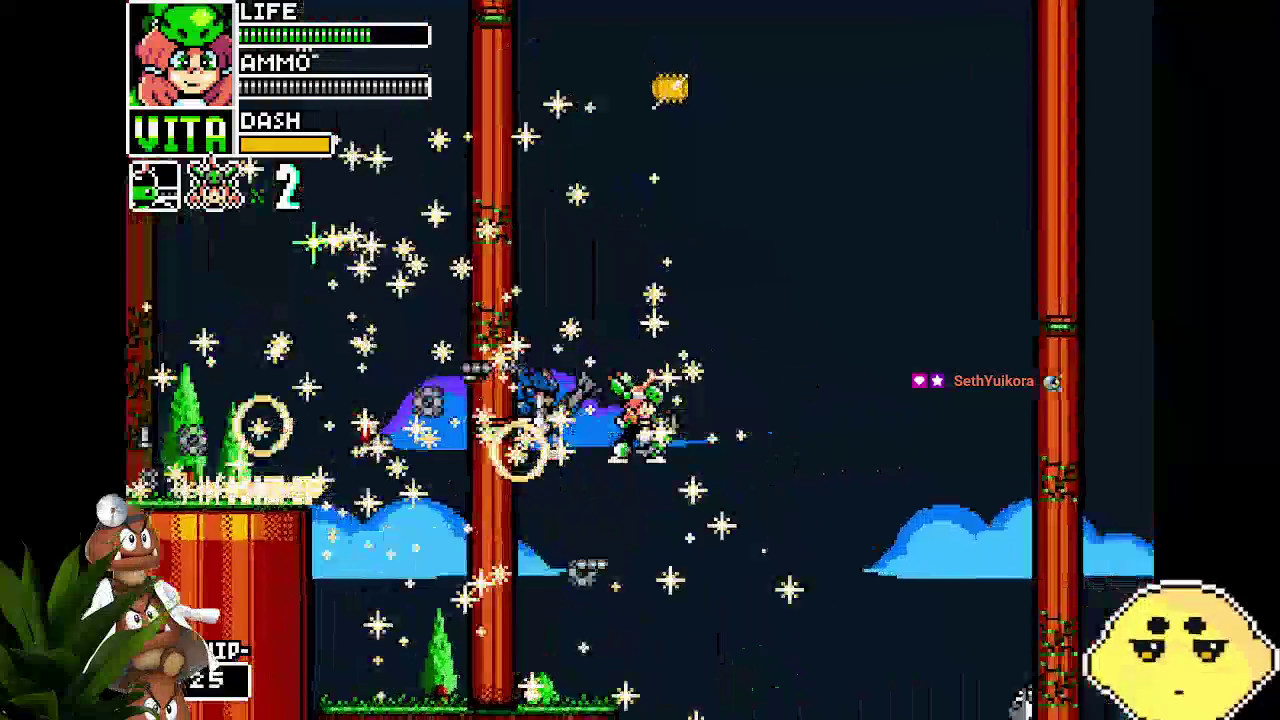
{"action": "key", "text": "Right"}
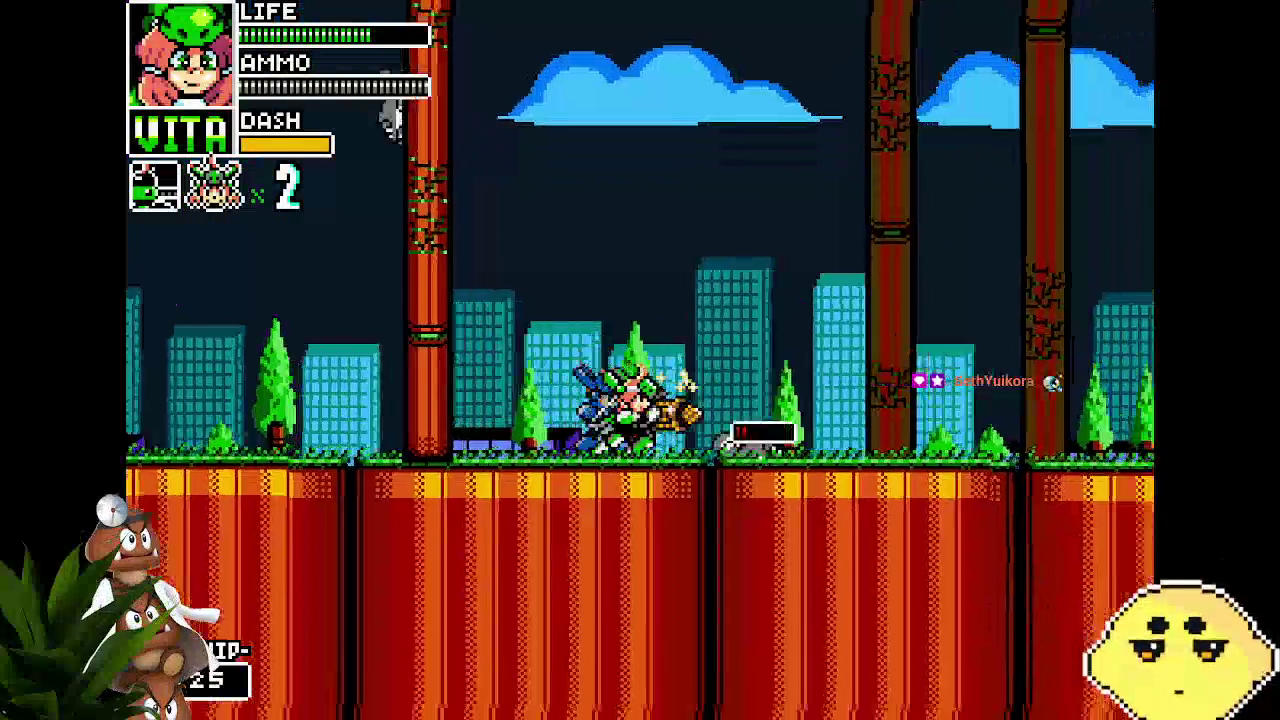
{"action": "key", "text": "Right"}
Jump onto the pillar platform, reach the cliff and climb the ladder up the green tower
{"action": "key", "text": "space"}
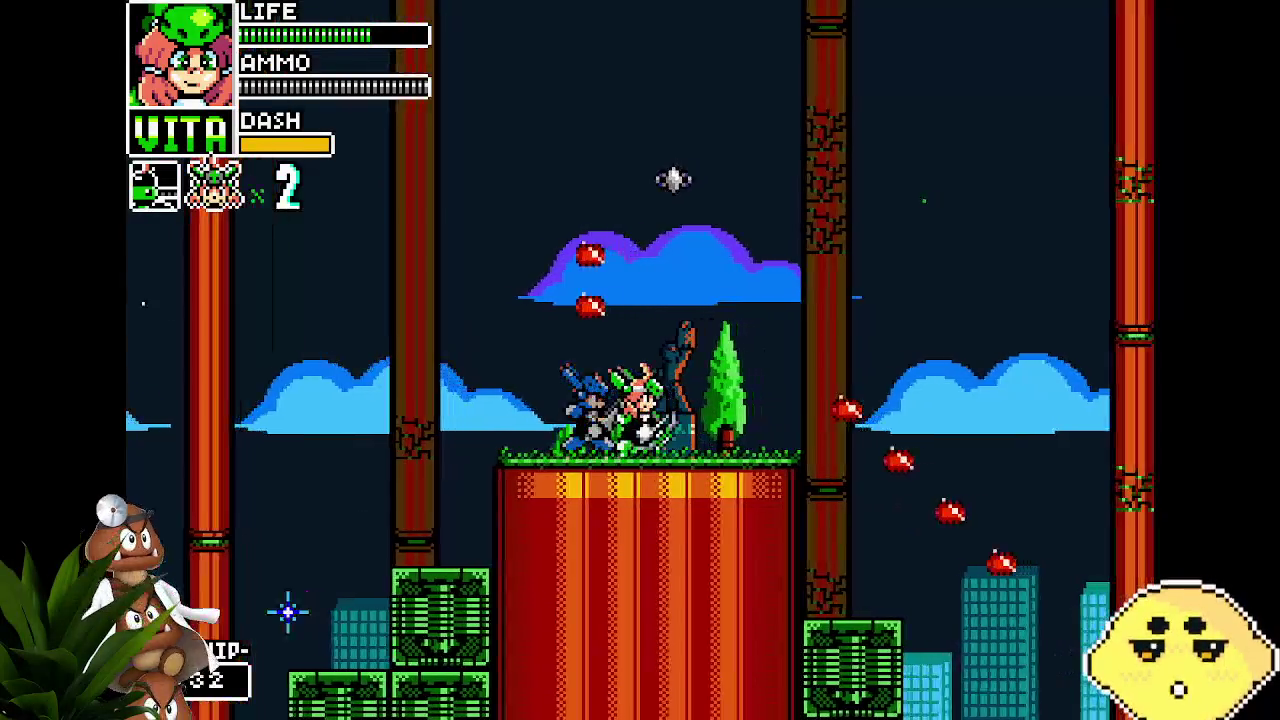
{"action": "key", "text": "Right"}
{"action": "key", "text": "Right"}
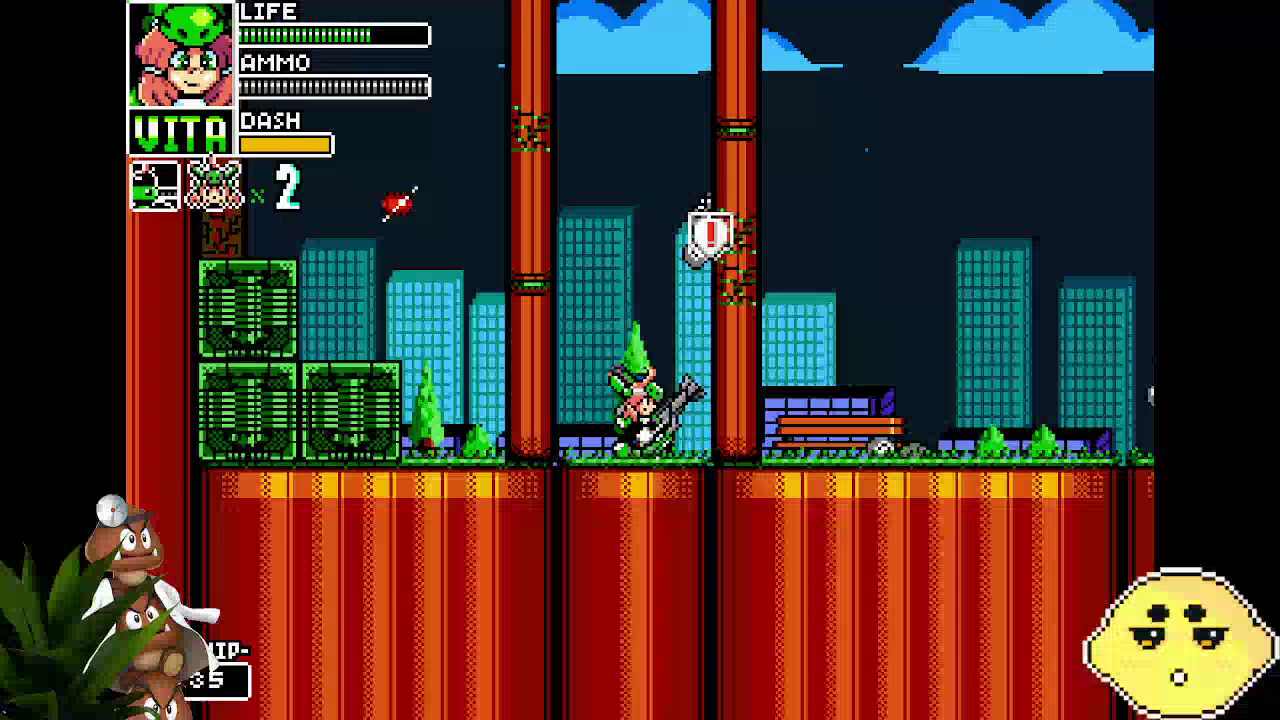
{"action": "key", "text": "Right"}
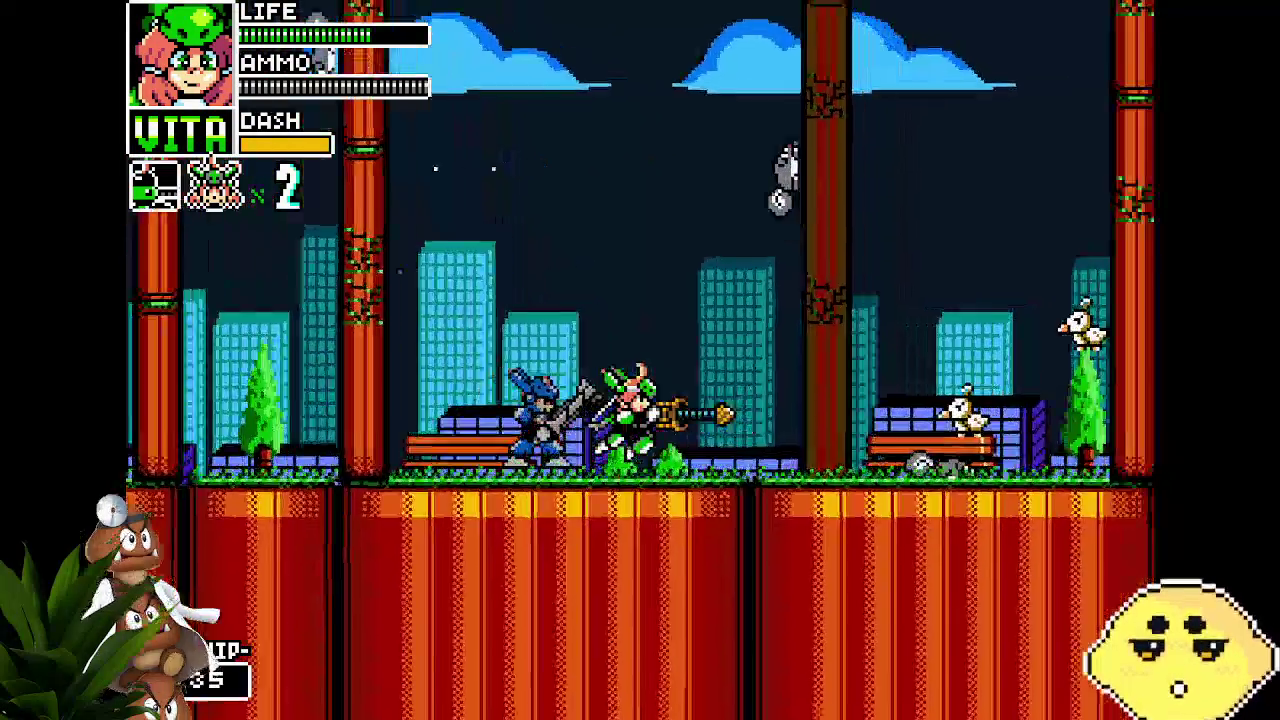
{"action": "key", "text": "Right"}
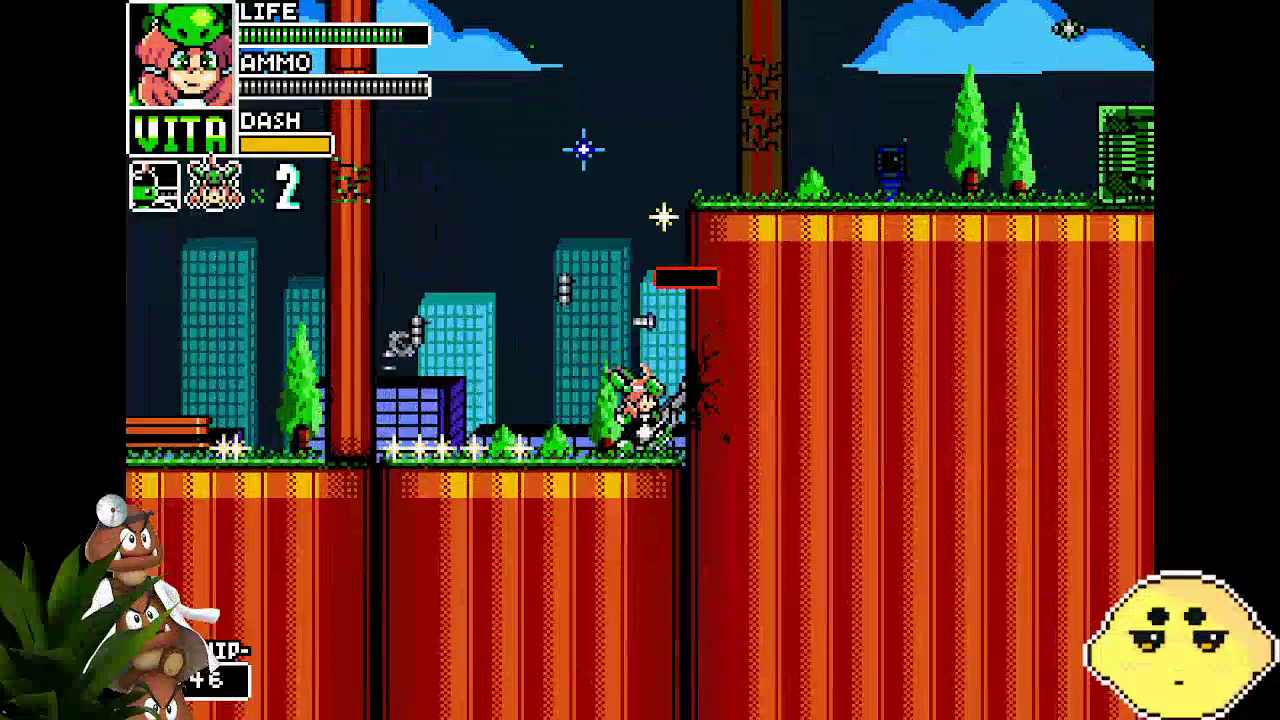
{"action": "key", "text": "Right"}
{"action": "key", "text": "Up"}
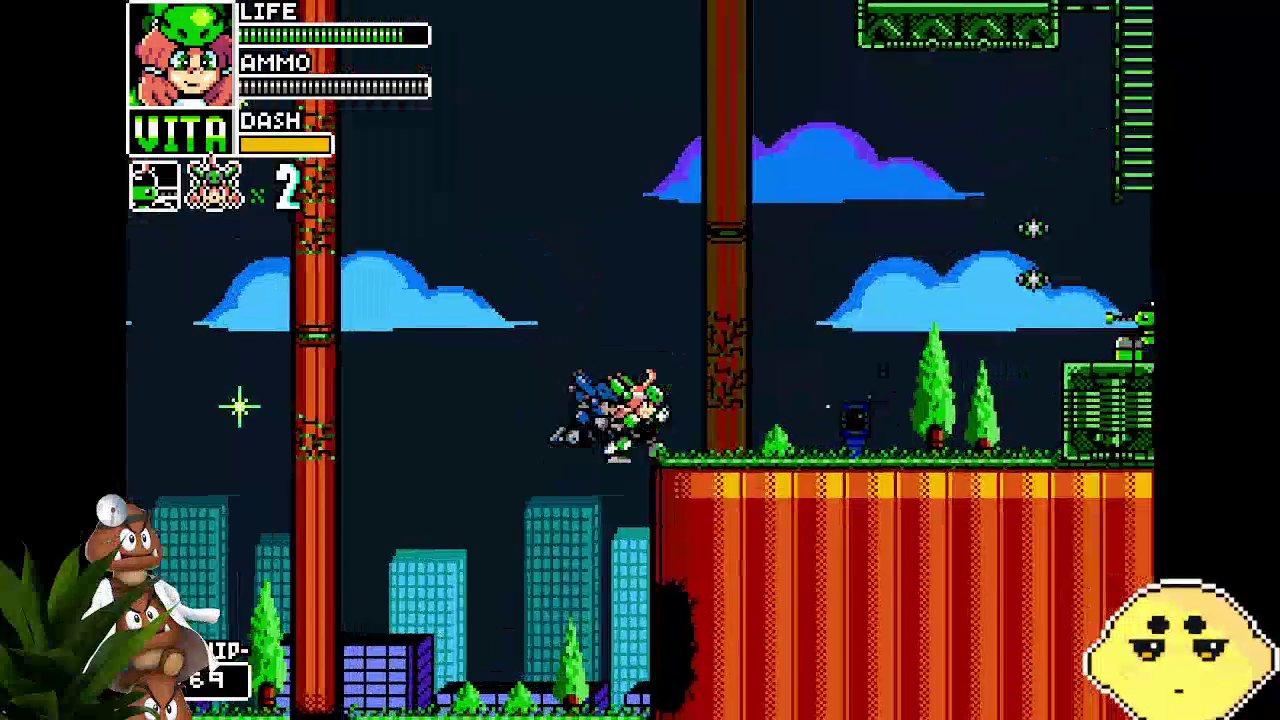
{"action": "key", "text": "Up"}
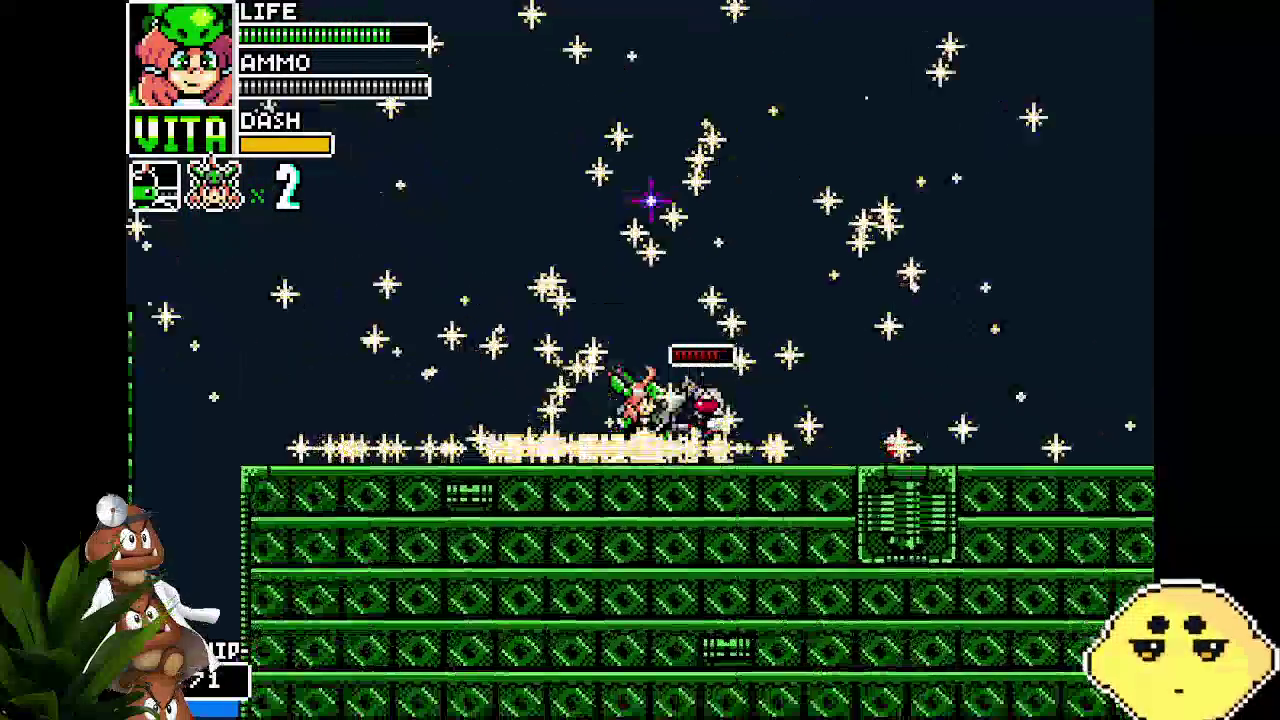
Drill and shoot the enemy by the golden statue, running to the IN door and back
{"action": "key", "text": "Right"}
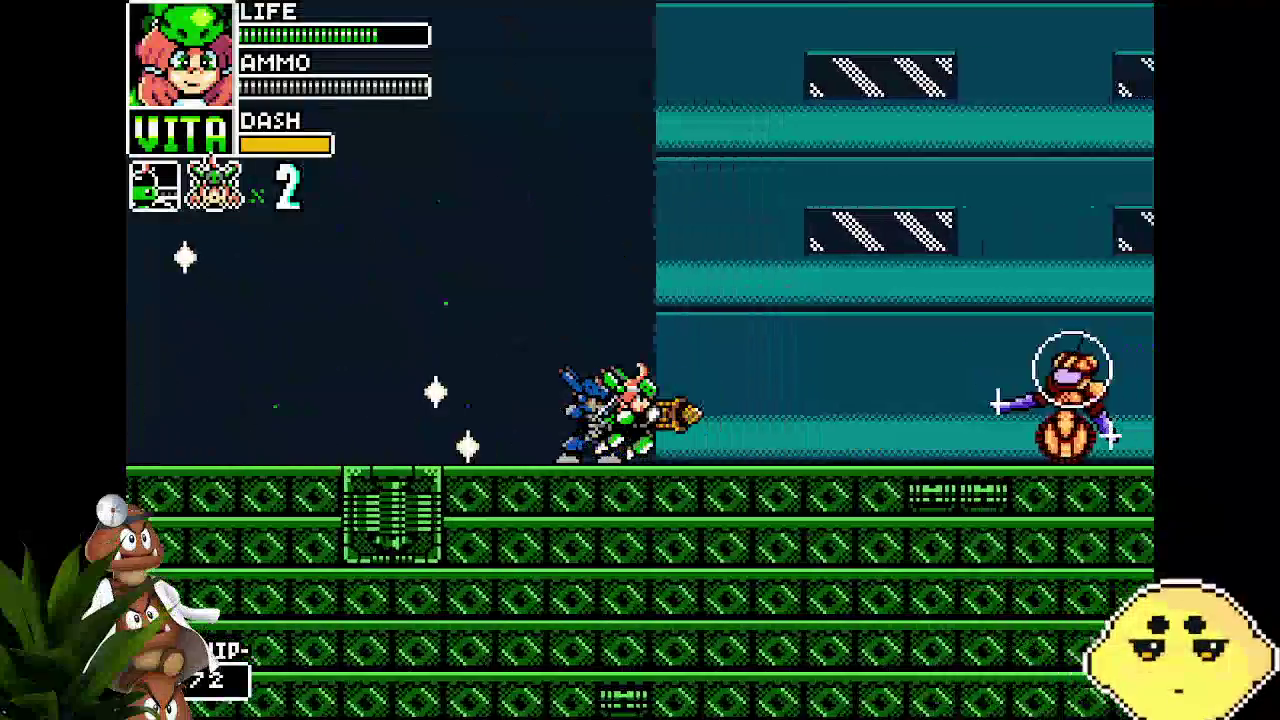
{"action": "key", "text": "Right"}
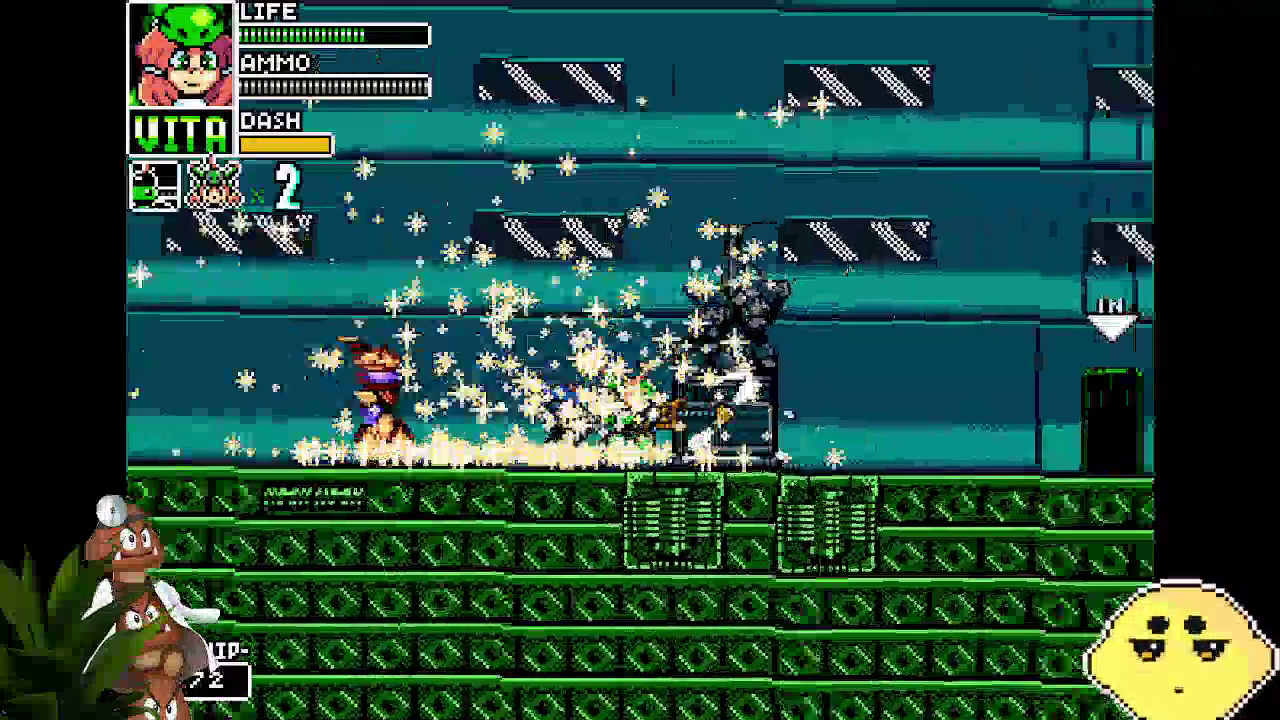
{"action": "key", "text": "Left"}
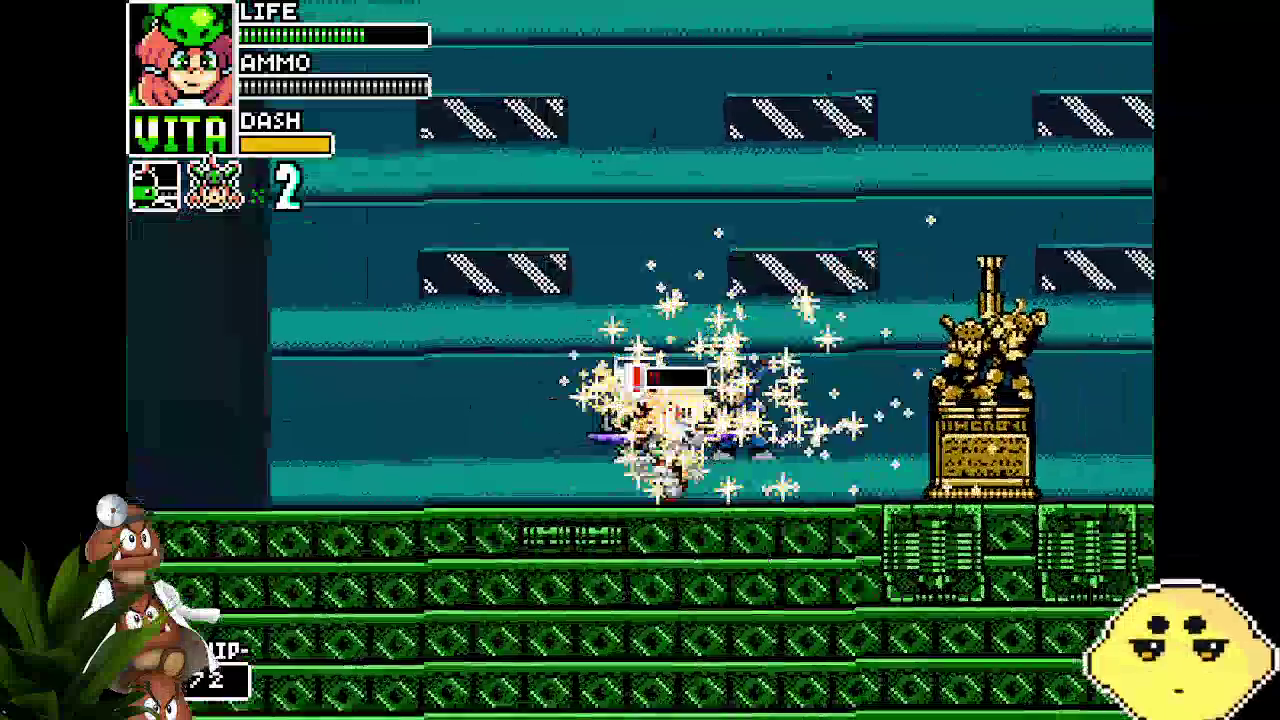
{"action": "key", "text": "Right"}
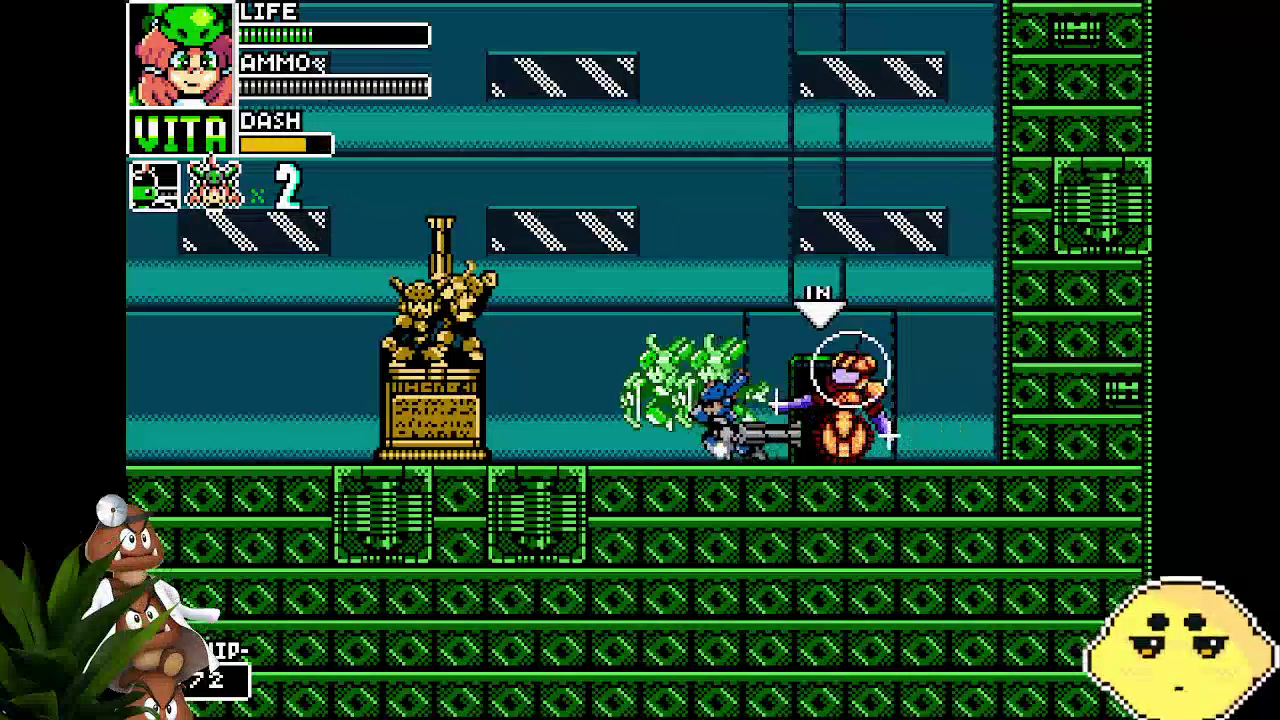
{"action": "key", "text": "Left"}
{"action": "key", "text": "Right"}
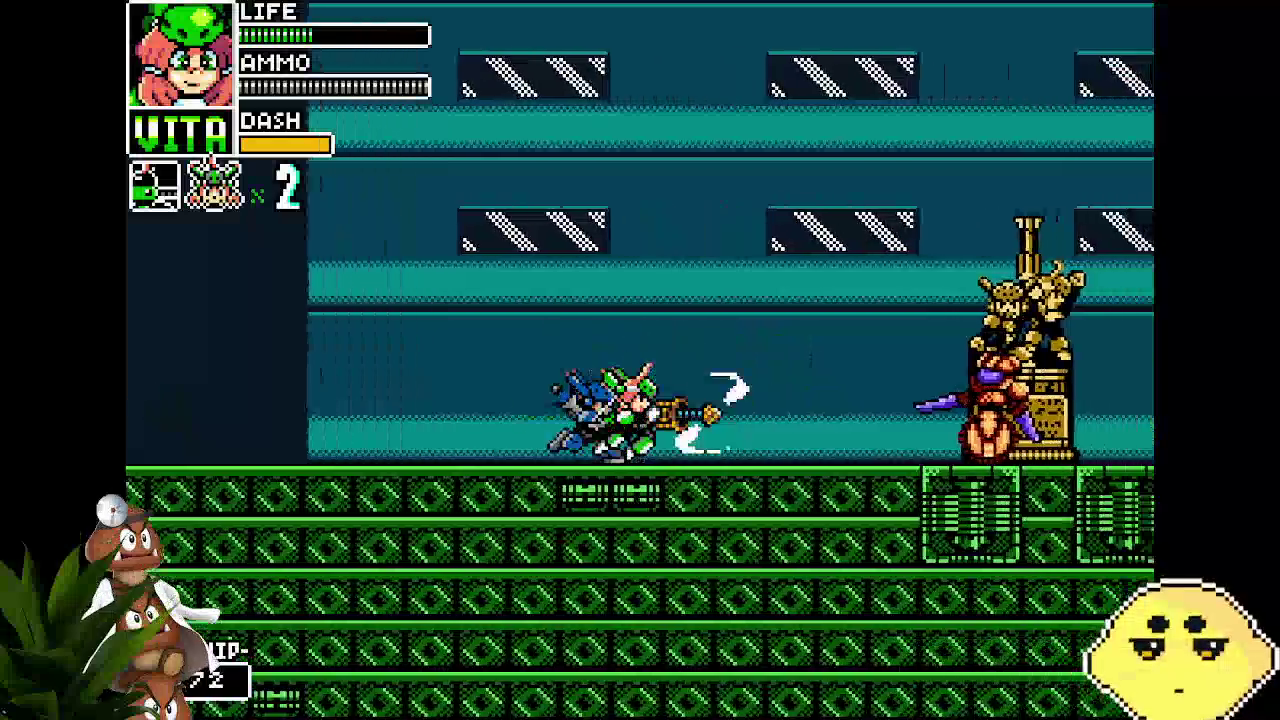
{"action": "key", "text": "Right"}
{"action": "key", "text": "Right"}
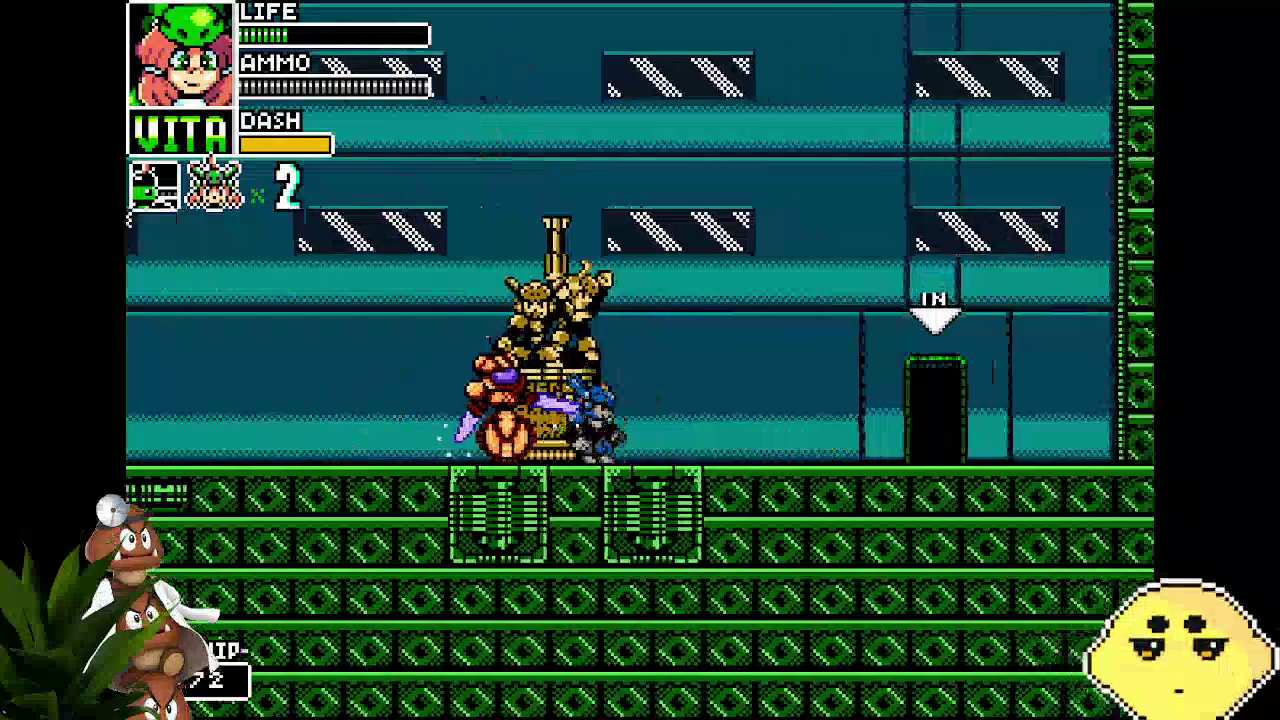
{"action": "key", "text": "Right"}
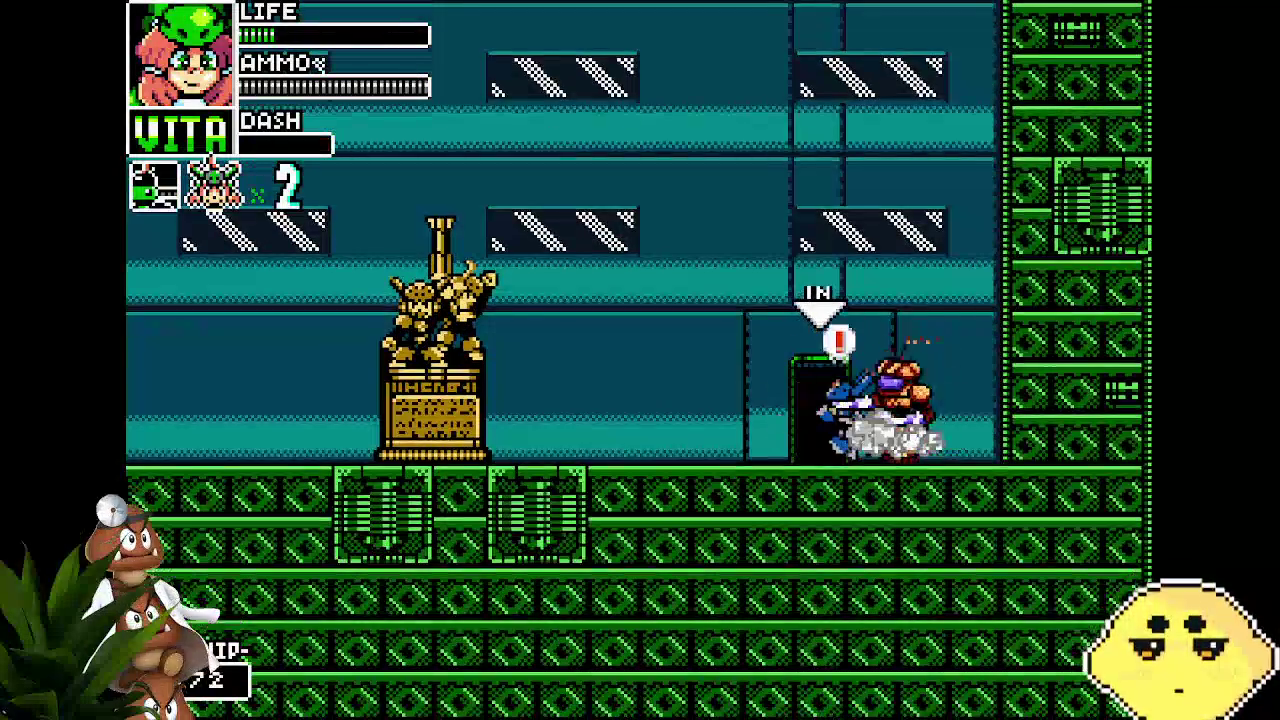
{"action": "key", "text": "Left"}
{"action": "key", "text": "Left"}
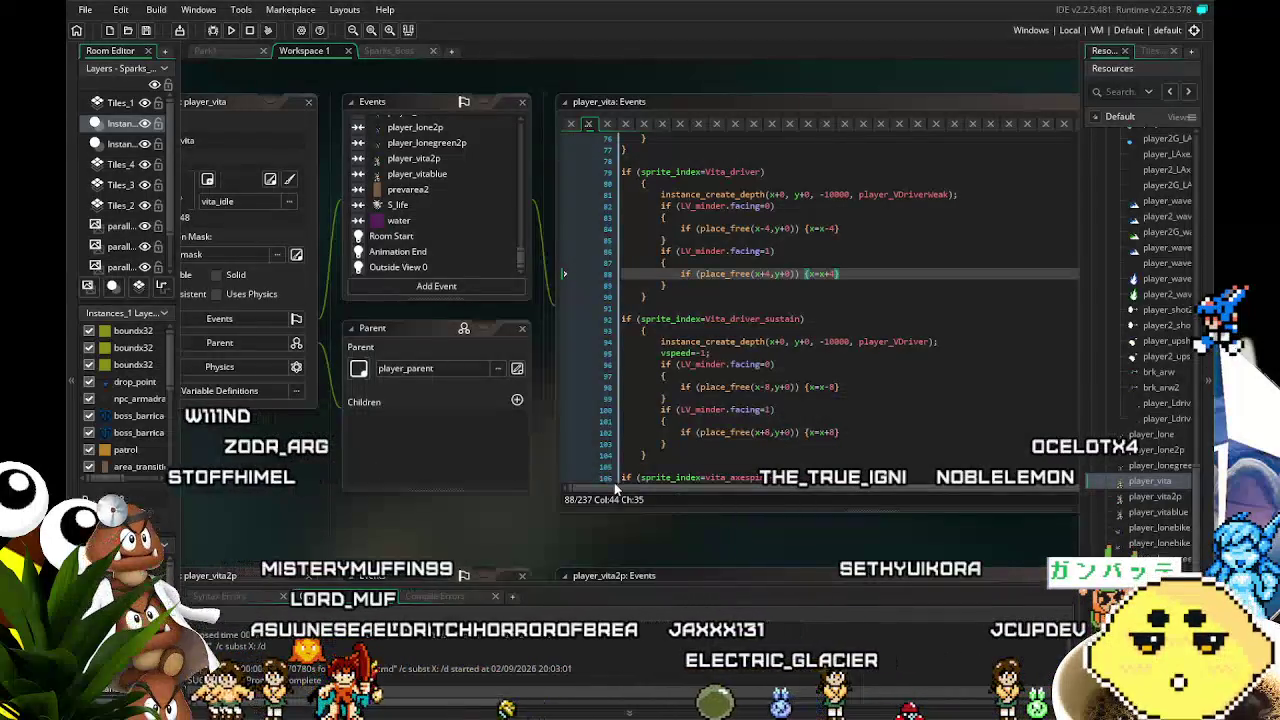
Comment out the Vita_driver code block with Ctrl+K
{"action": "left_click_drag", "start_coordinate": [321, 519], "coordinate": [247, 527]}
{"action": "left_click_drag", "start_coordinate": [574, 305], "coordinate": [513, 185]}
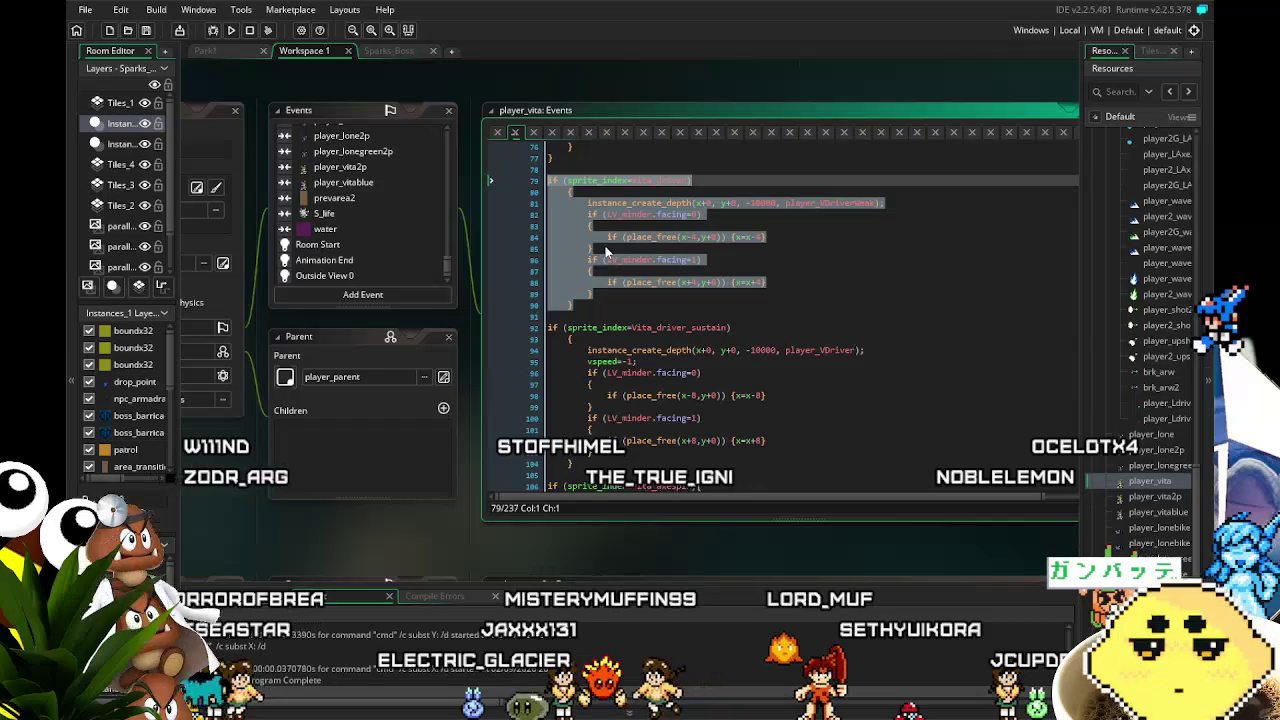
{"action": "key", "text": "ctrl+k"}
Change the Vita_driver_sustain place_free checks and moves from 8 to 12 pixels
{"action": "scroll", "coordinate": [605, 252], "scroll_direction": "down", "scroll_amount": 2}
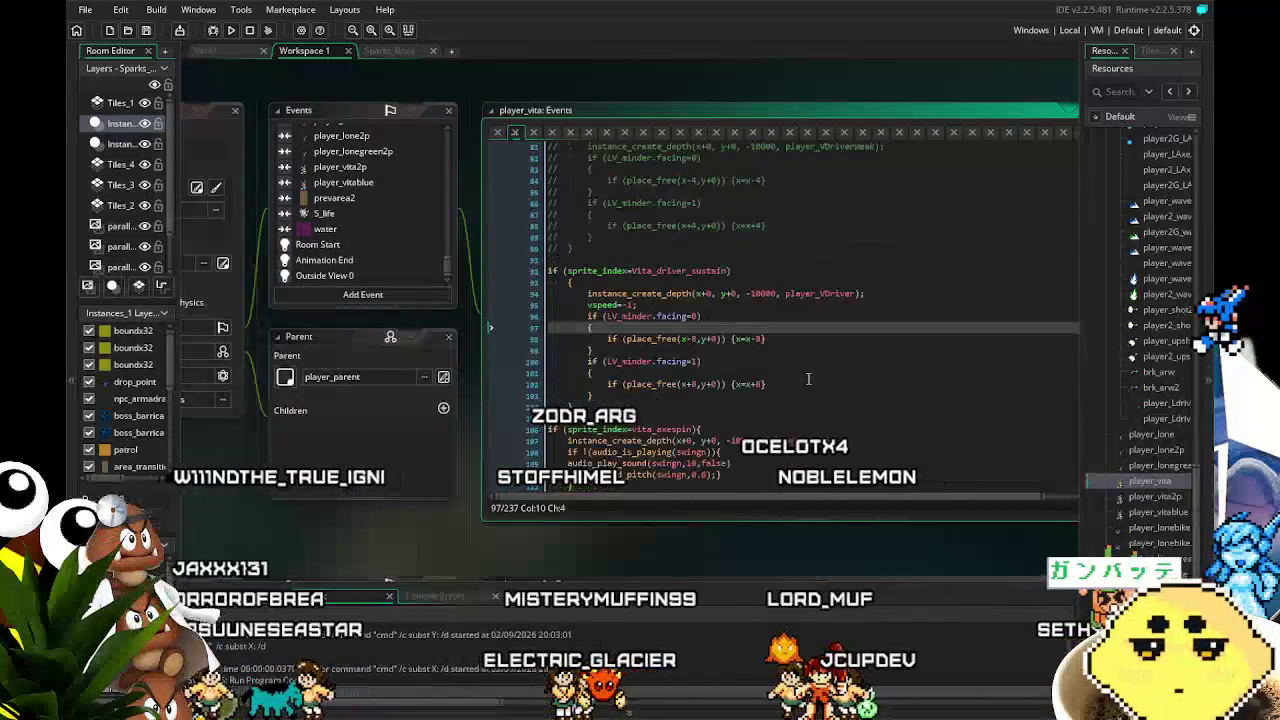
{"action": "left_click", "coordinate": [760, 338]}
{"action": "key", "text": "BackSpace"}
{"action": "type", "text": "16"}
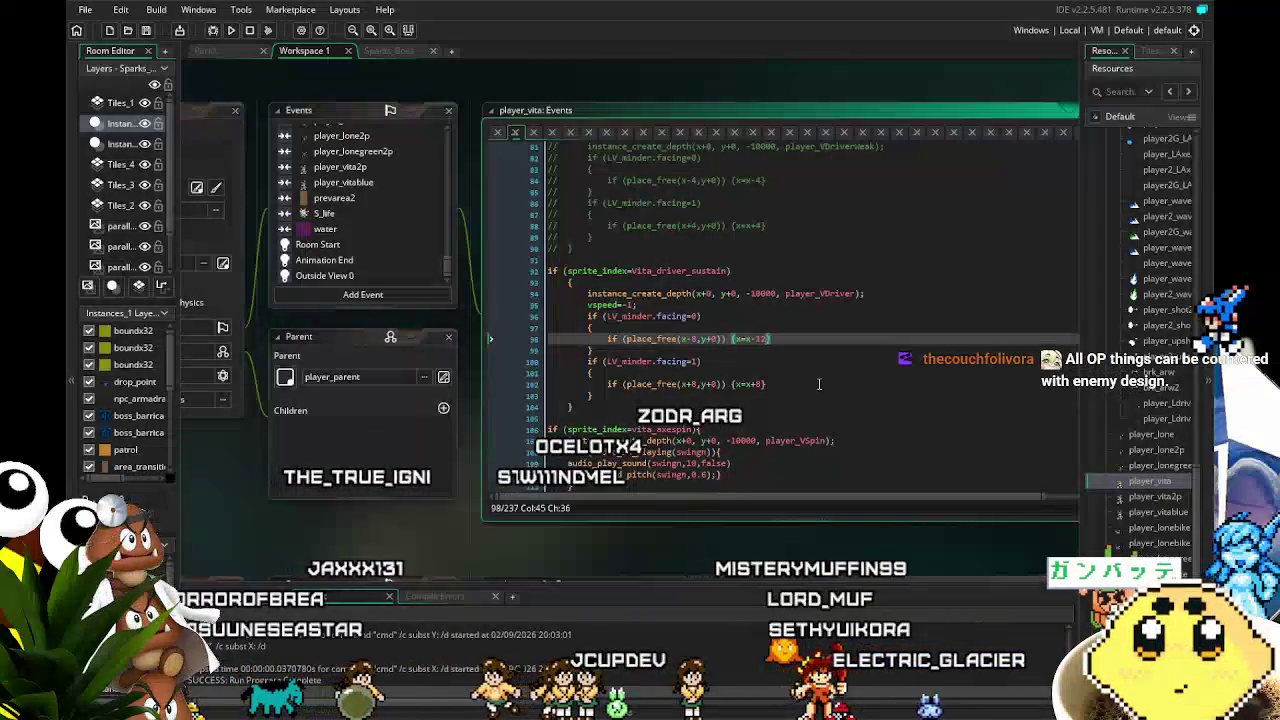
{"action": "key", "text": "Down"}
{"action": "key", "text": "Down"}
{"action": "key", "text": "Down"}
{"action": "key", "text": "Left"}
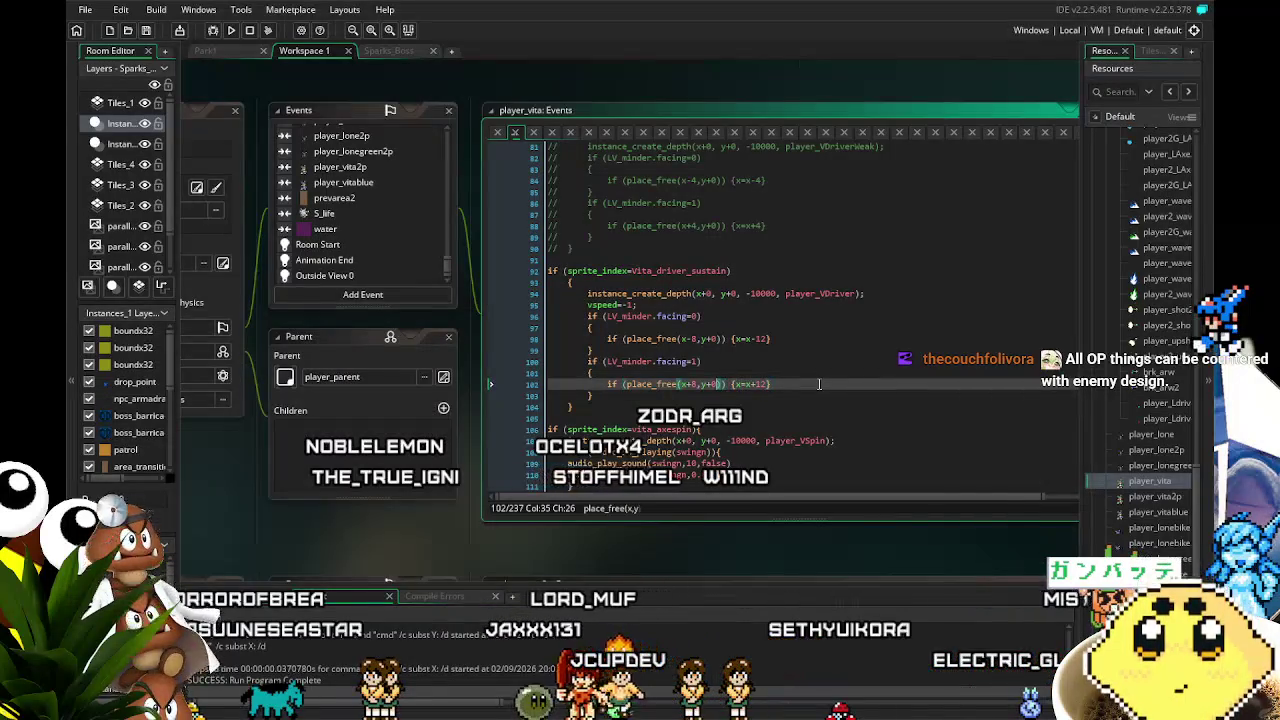
{"action": "key", "text": "BackSpace"}
{"action": "type", "text": "12"}
{"action": "key", "text": "Up"}
{"action": "key", "text": "Up"}
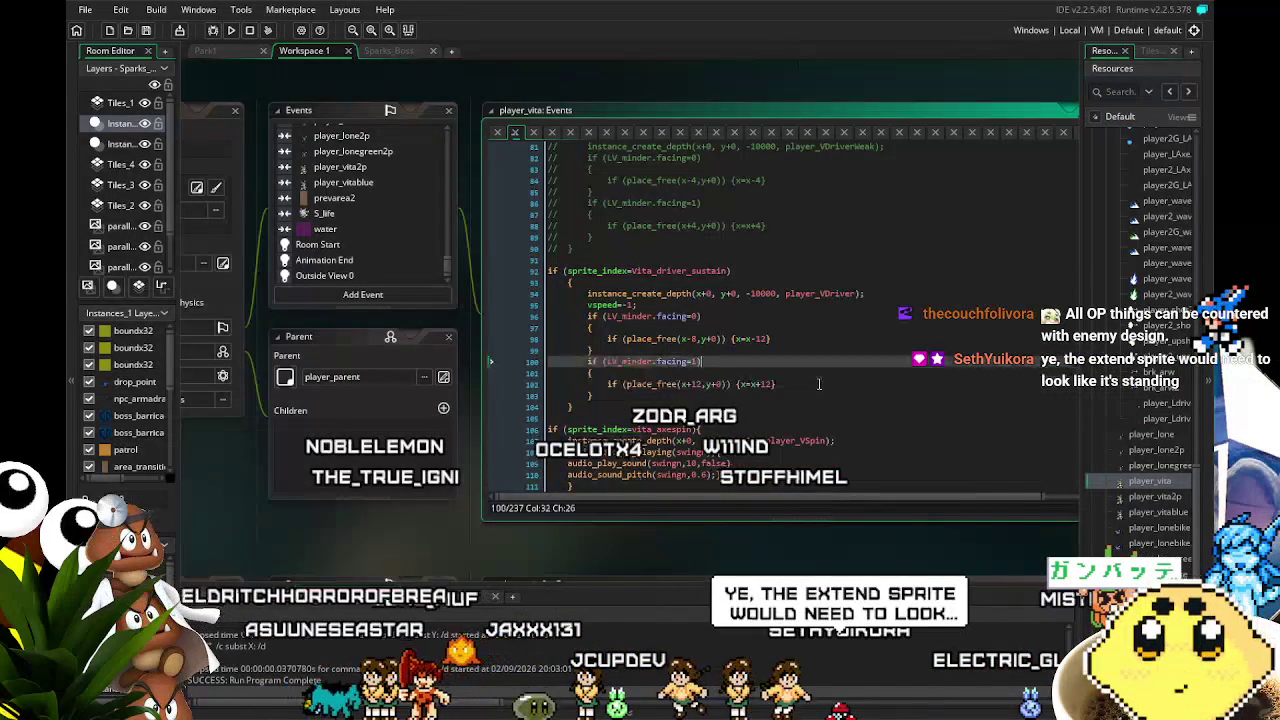
{"action": "key", "text": "Up"}
{"action": "key", "text": "Up"}
{"action": "key", "text": "Left"}
{"action": "key", "text": "Left"}
{"action": "key", "text": "Left"}
{"action": "key", "text": "BackSpace"}
{"action": "type", "text": "12"}
Set vspeed to -2 in the Vita_driver_sustain block
{"action": "key", "text": "Up"}
{"action": "key", "text": "Up"}
{"action": "key", "text": "Up"}
{"action": "key", "text": "BackSpace"}
{"action": "type", "text": "3"}
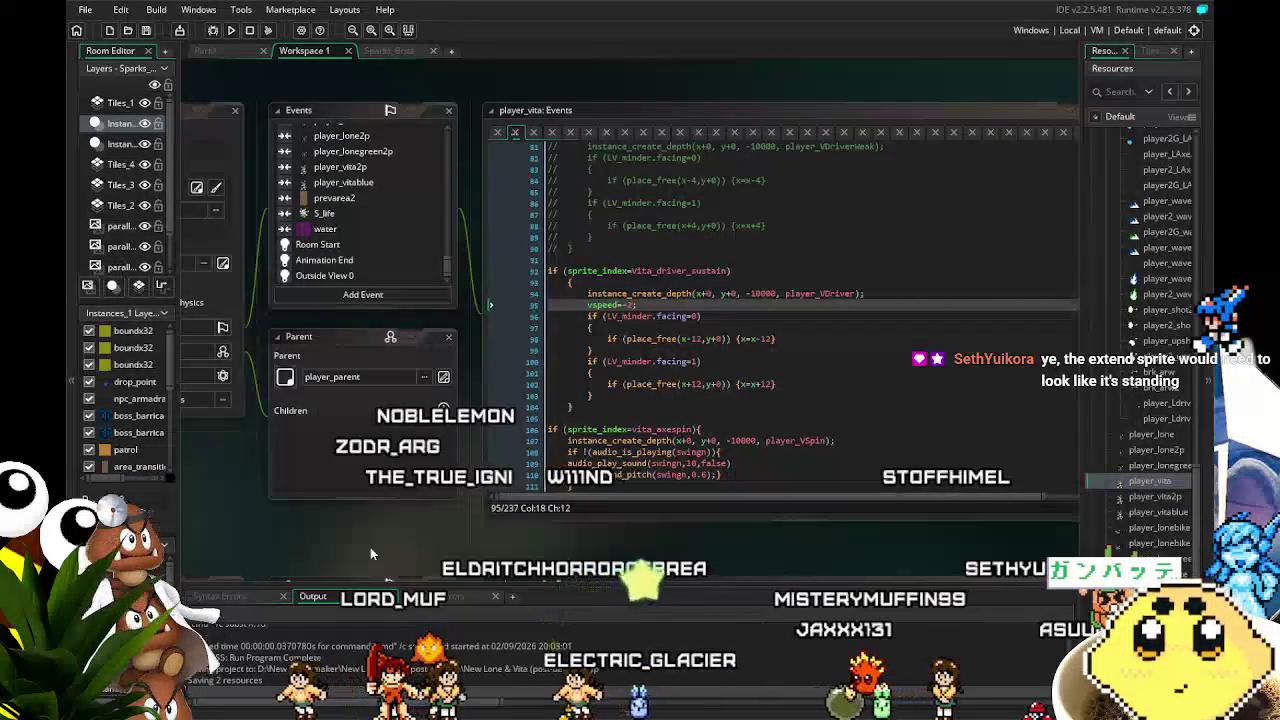
{"action": "left_click_drag", "start_coordinate": [370, 547], "coordinate": [339, 525]}
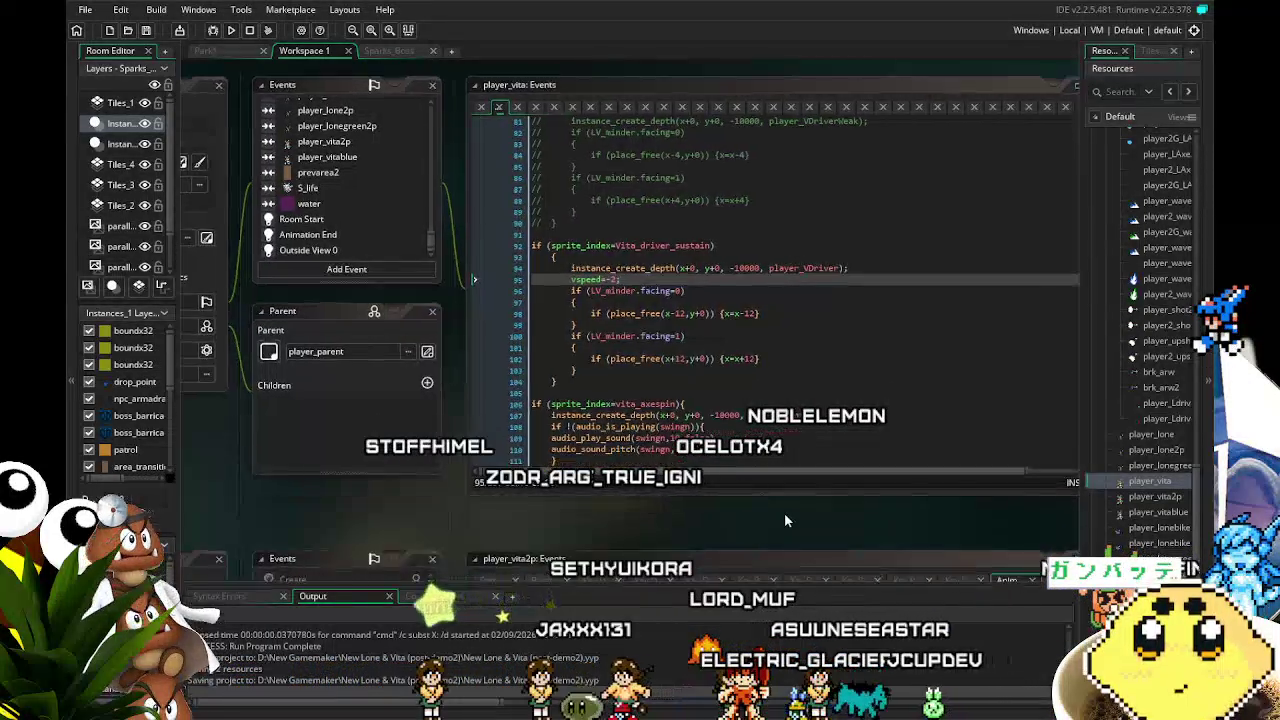
{"action": "scroll", "coordinate": [785, 513], "scroll_direction": "left", "scroll_amount": 2}
{"action": "scroll", "coordinate": [785, 513], "scroll_direction": "down", "scroll_amount": 1}
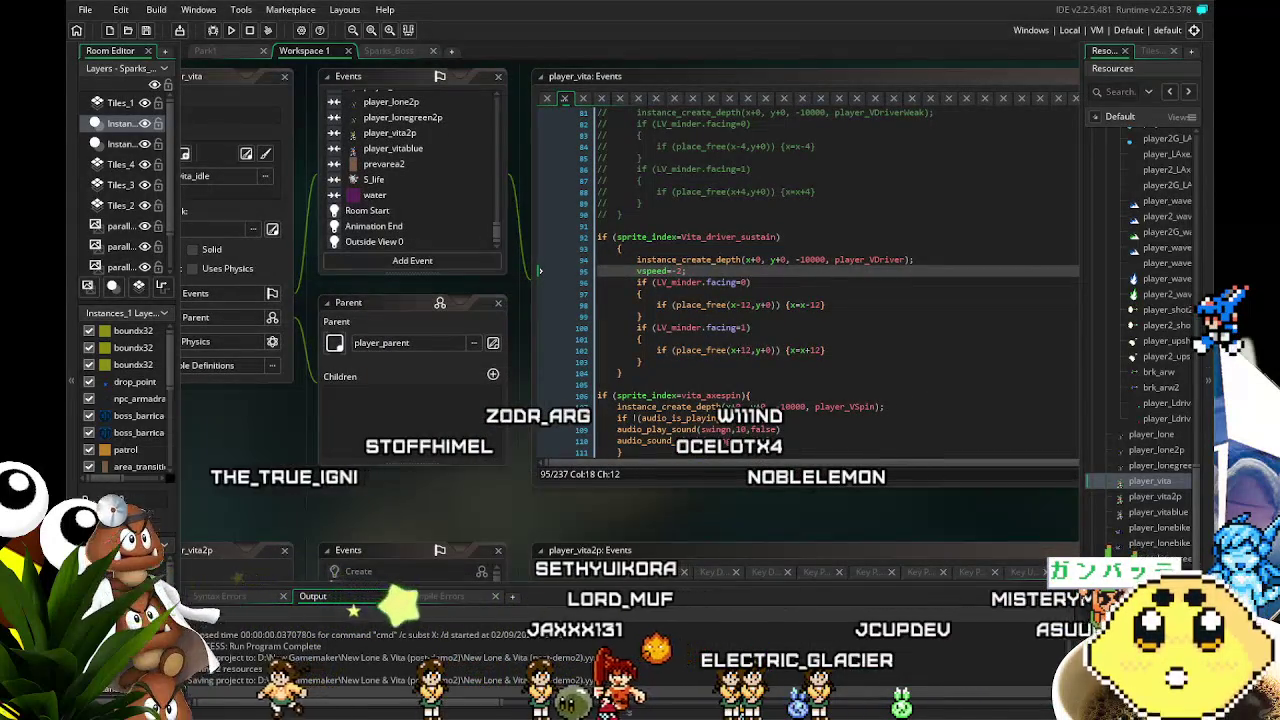
{"action": "scroll", "coordinate": [423, 520], "scroll_direction": "right", "scroll_amount": 2}
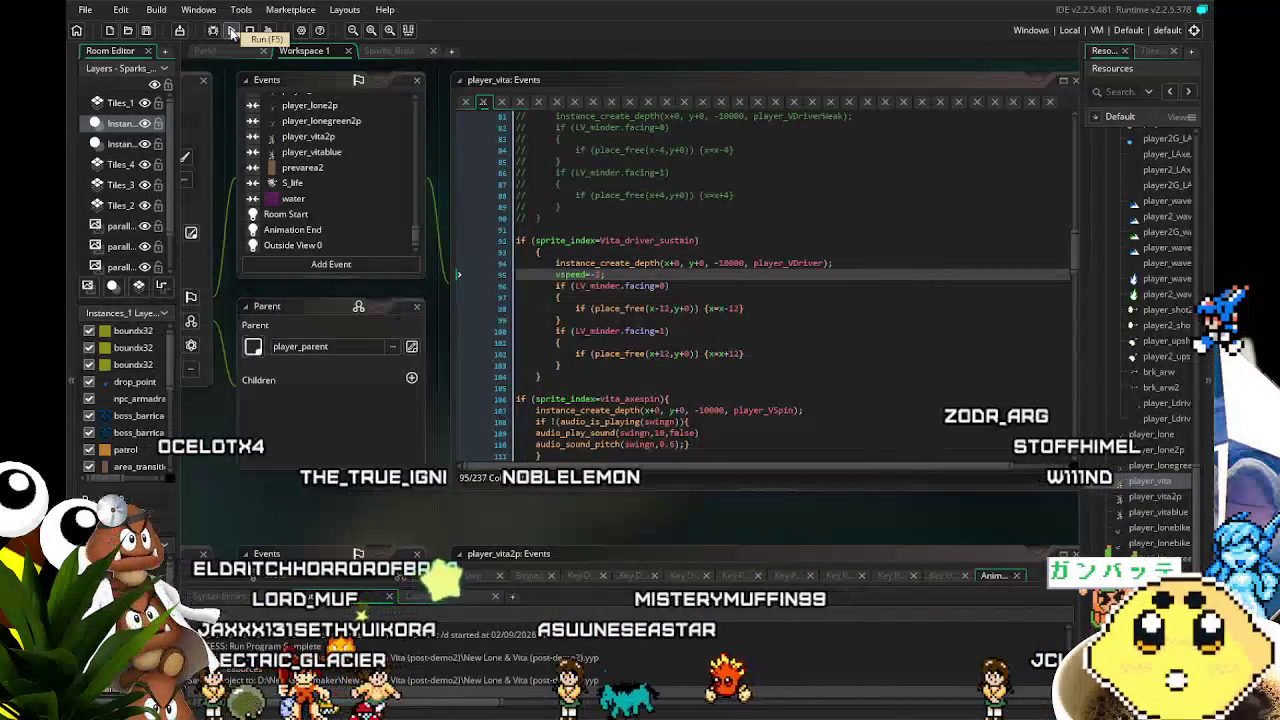
Build and run the game with the edited driver code, then confirm SOLO mode
{"action": "left_click", "coordinate": [231, 31]}
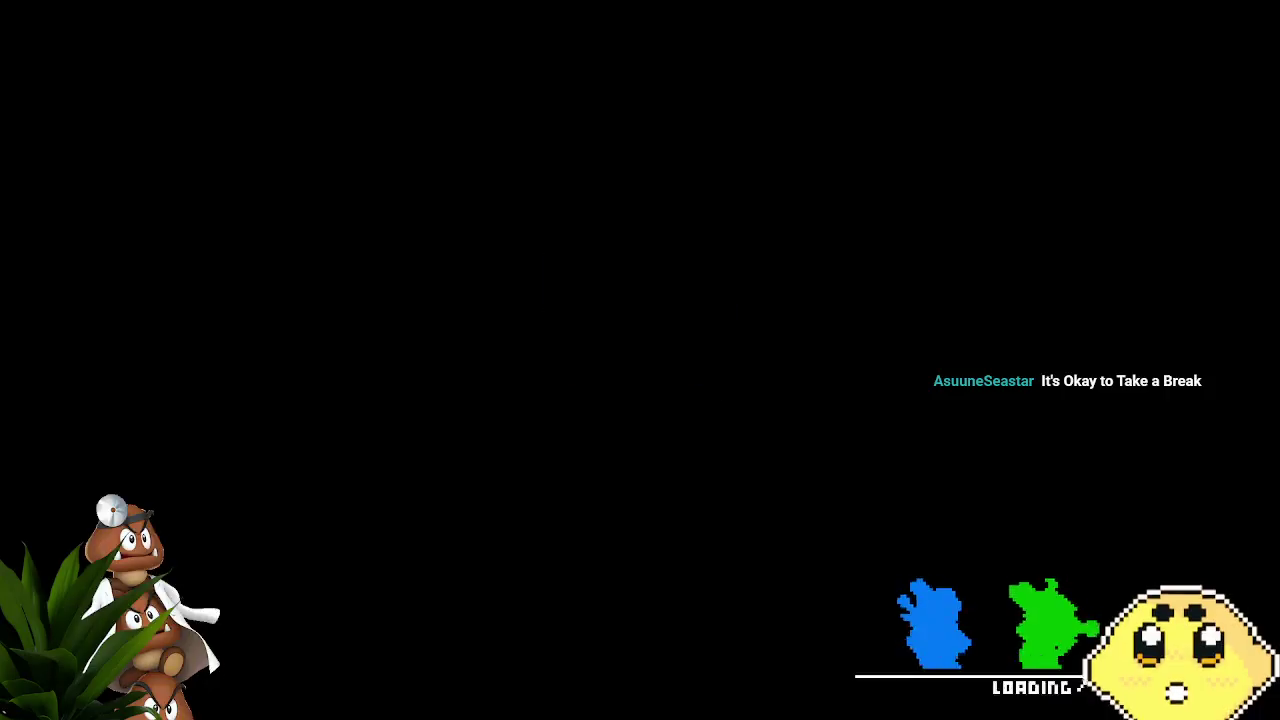
{"action": "key", "text": "Return"}
Enter the level, skip the opening dialogue and swap the playable character to Vita
{"action": "key", "text": "Right"}
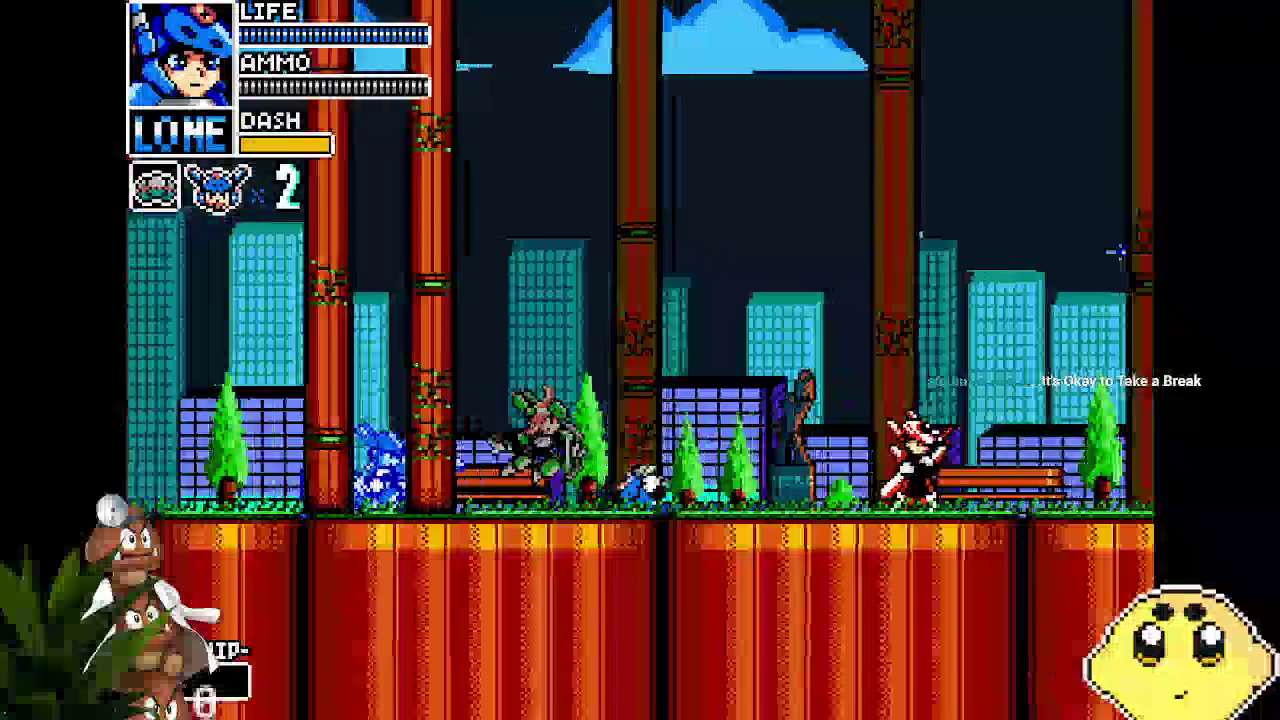
{"action": "key", "text": "Return"}
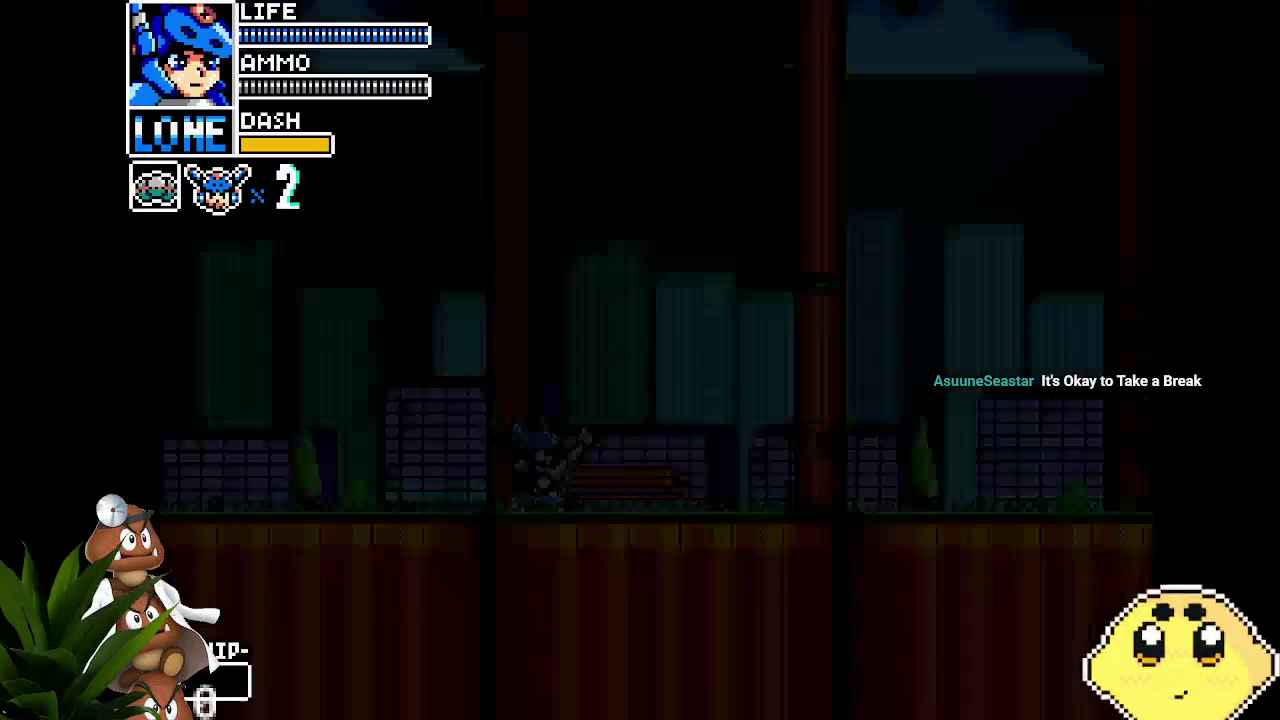
{"action": "key", "text": "Left"}
{"action": "key", "text": "shift"}
{"action": "key", "text": "Right"}
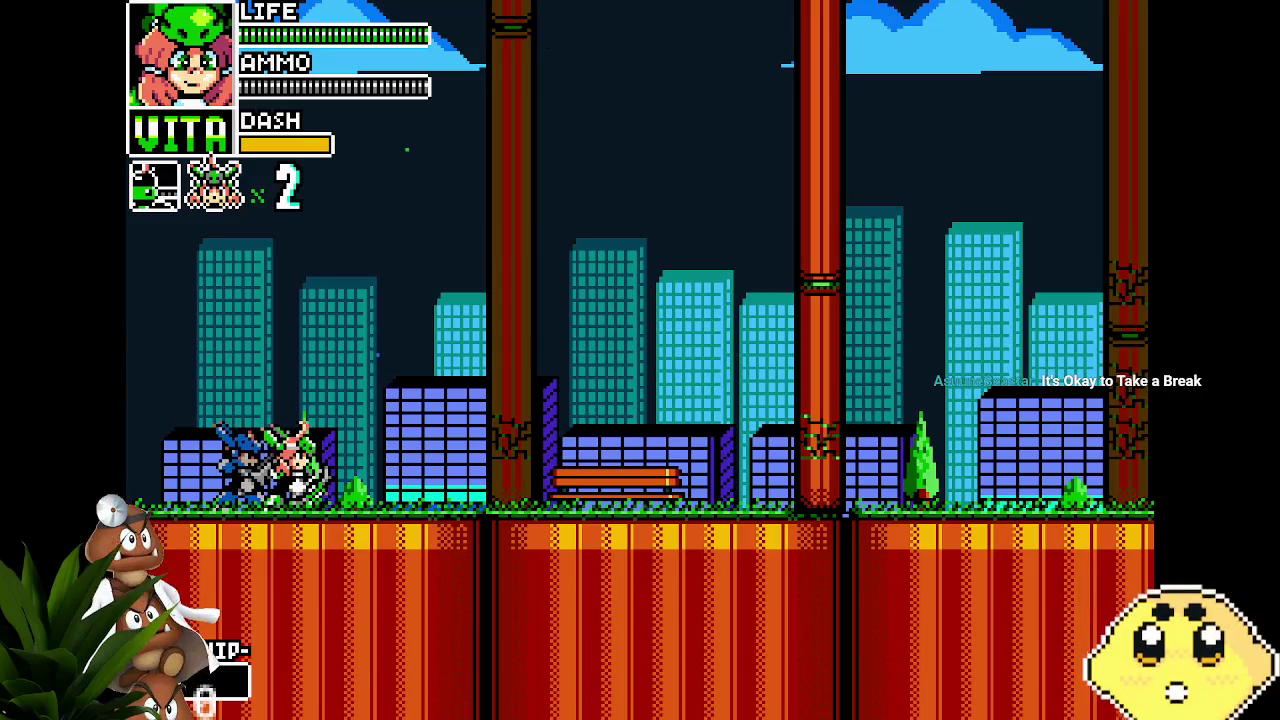
Drill the blue robot repeatedly while advancing right through the park stage
{"action": "key", "text": "Right"}
{"action": "key", "text": "Right"}
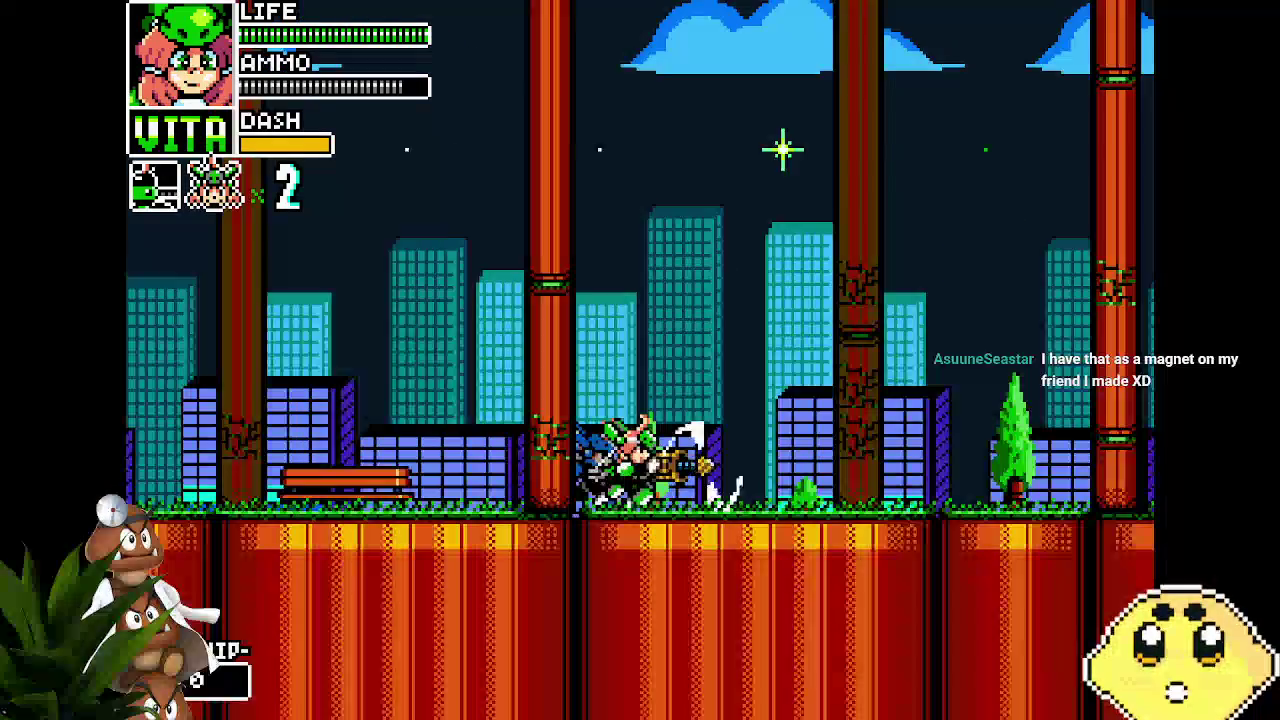
{"action": "key", "text": "Right"}
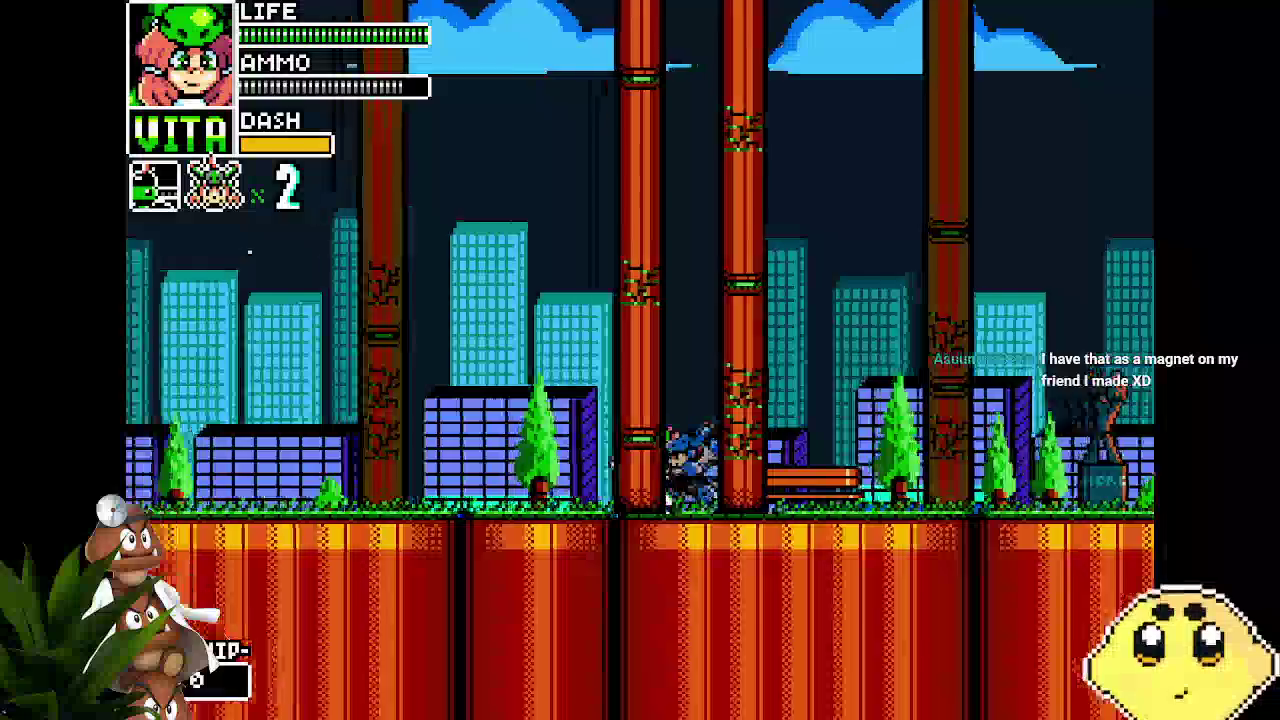
{"action": "key", "text": "Right"}
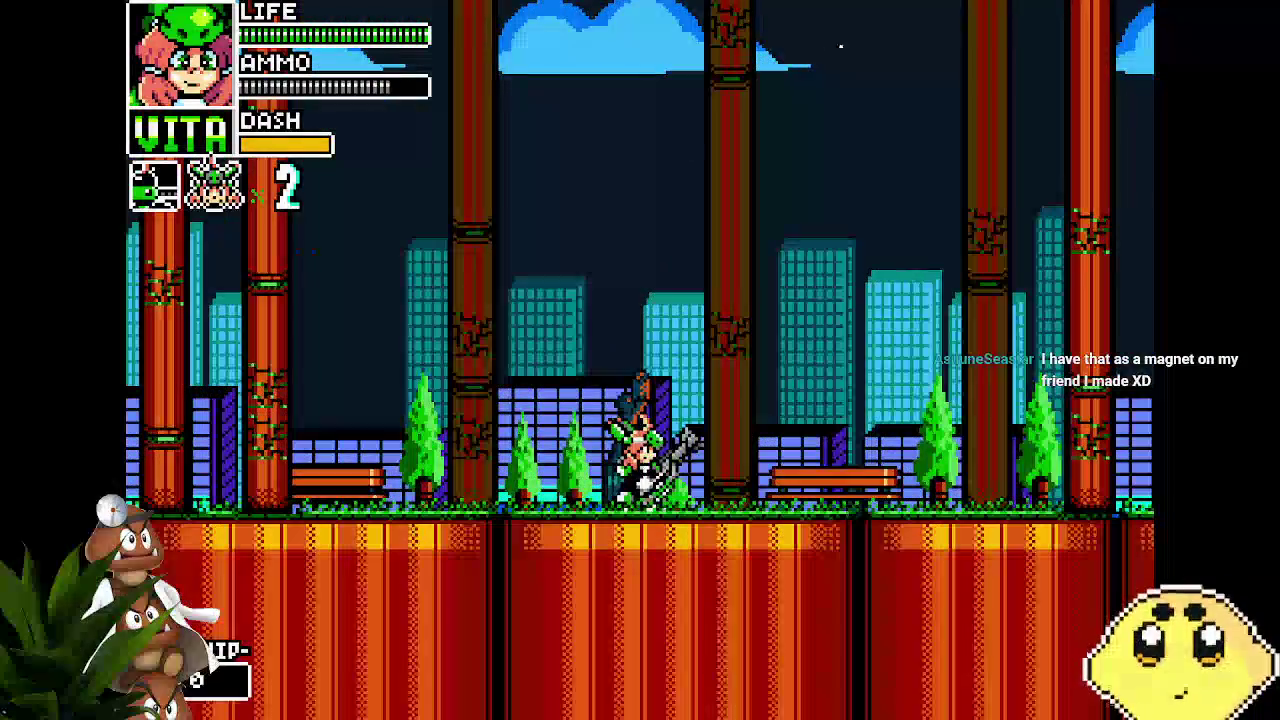
{"action": "key", "text": "Right"}
{"action": "key", "text": "Right"}
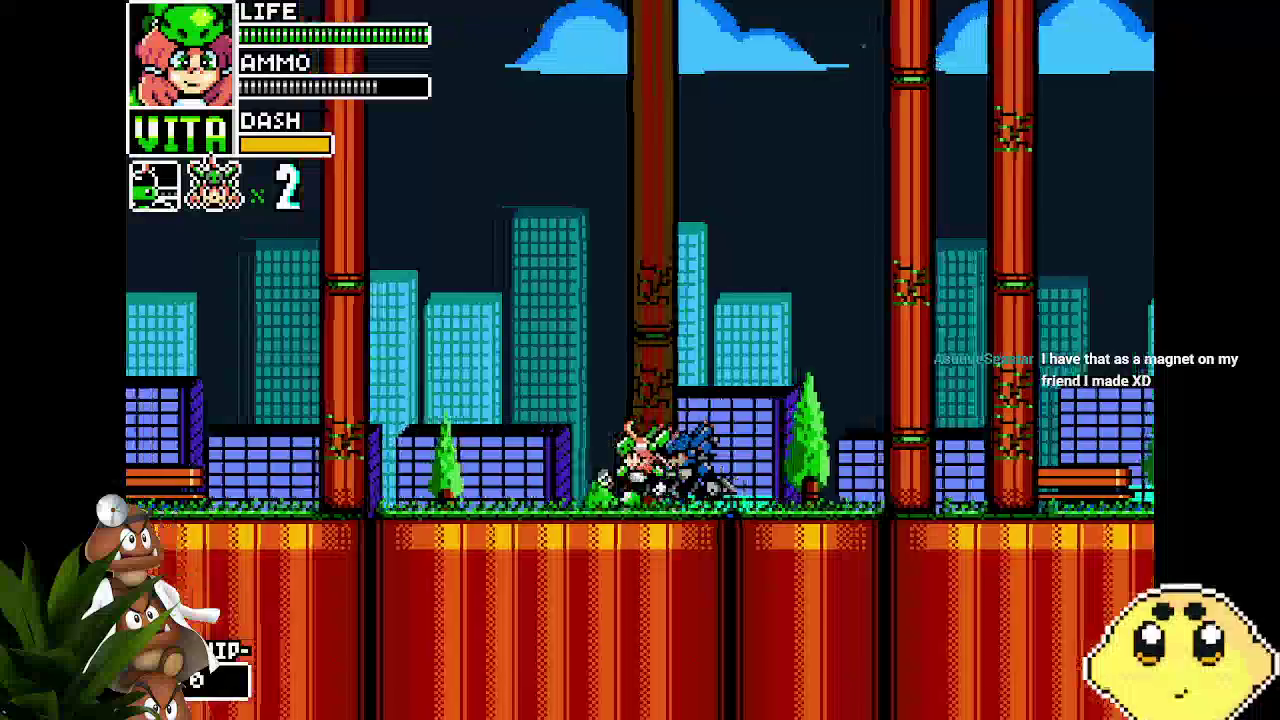
{"action": "key", "text": "Right"}
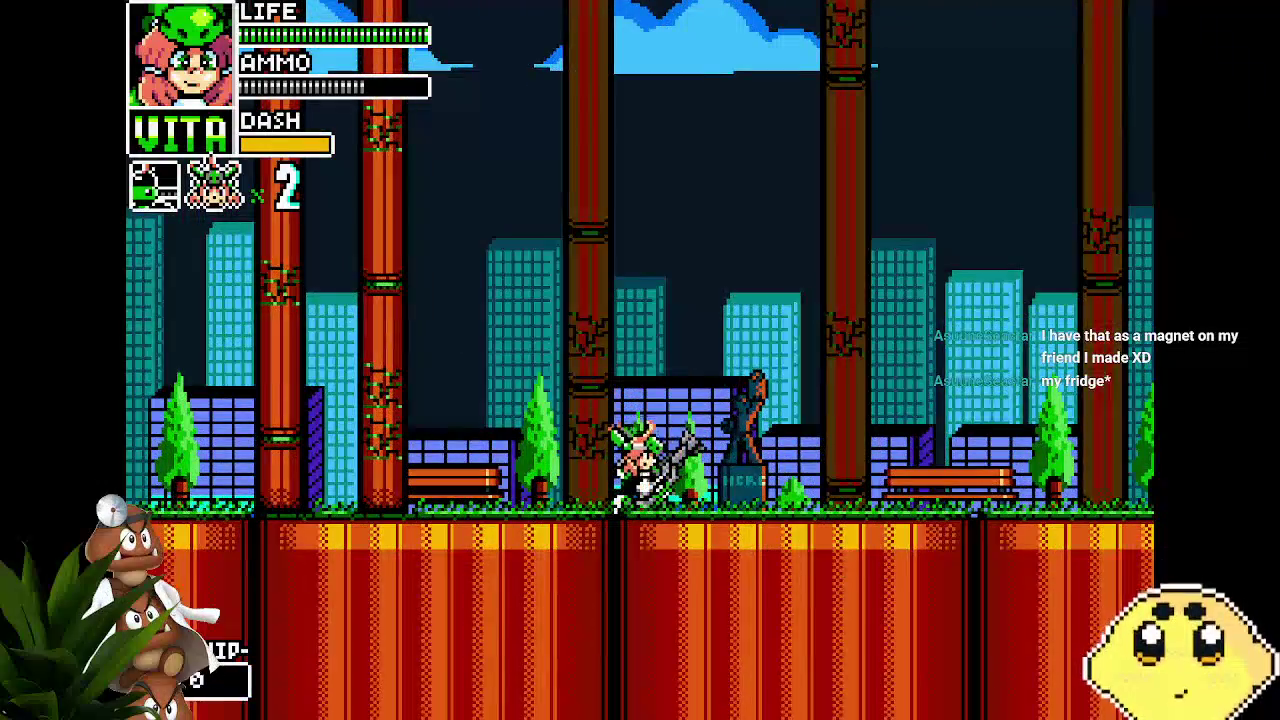
{"action": "key", "text": "Right"}
{"action": "key", "text": "Right"}
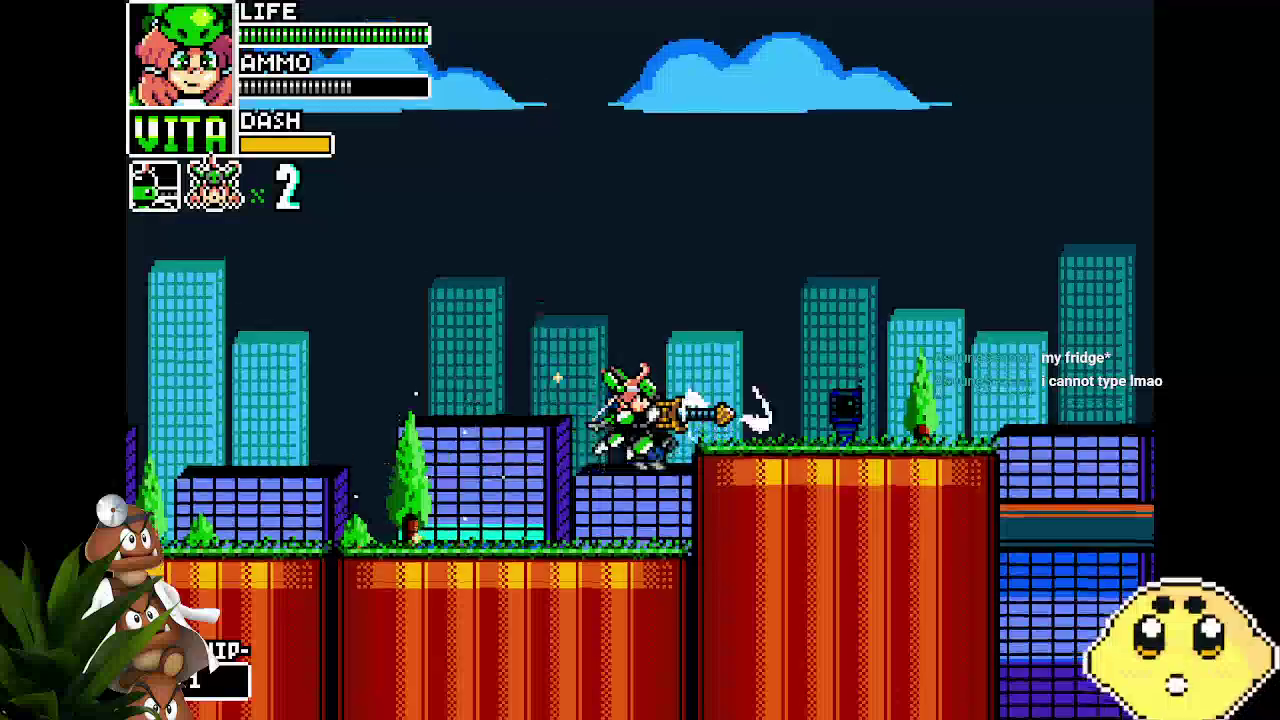
Climb the green ladder to the orange platform, slash the robot and drop to the metal platform
{"action": "key", "text": "Up"}
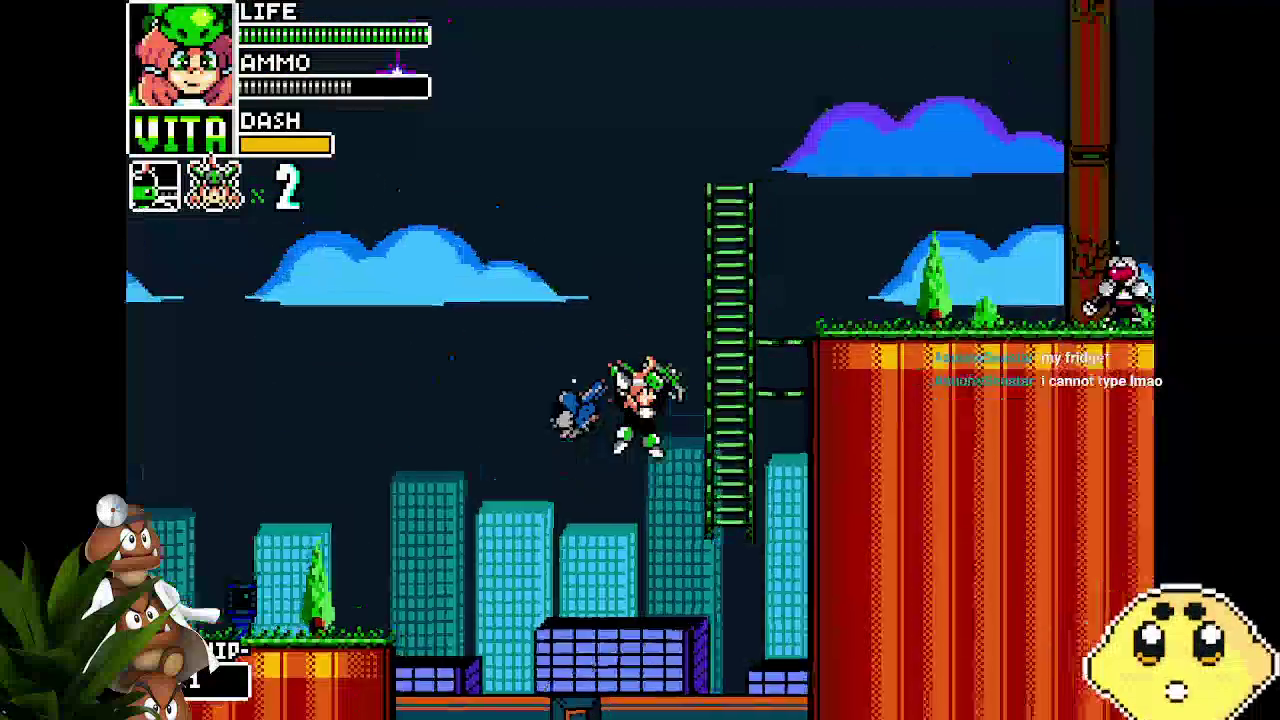
{"action": "key", "text": "Right"}
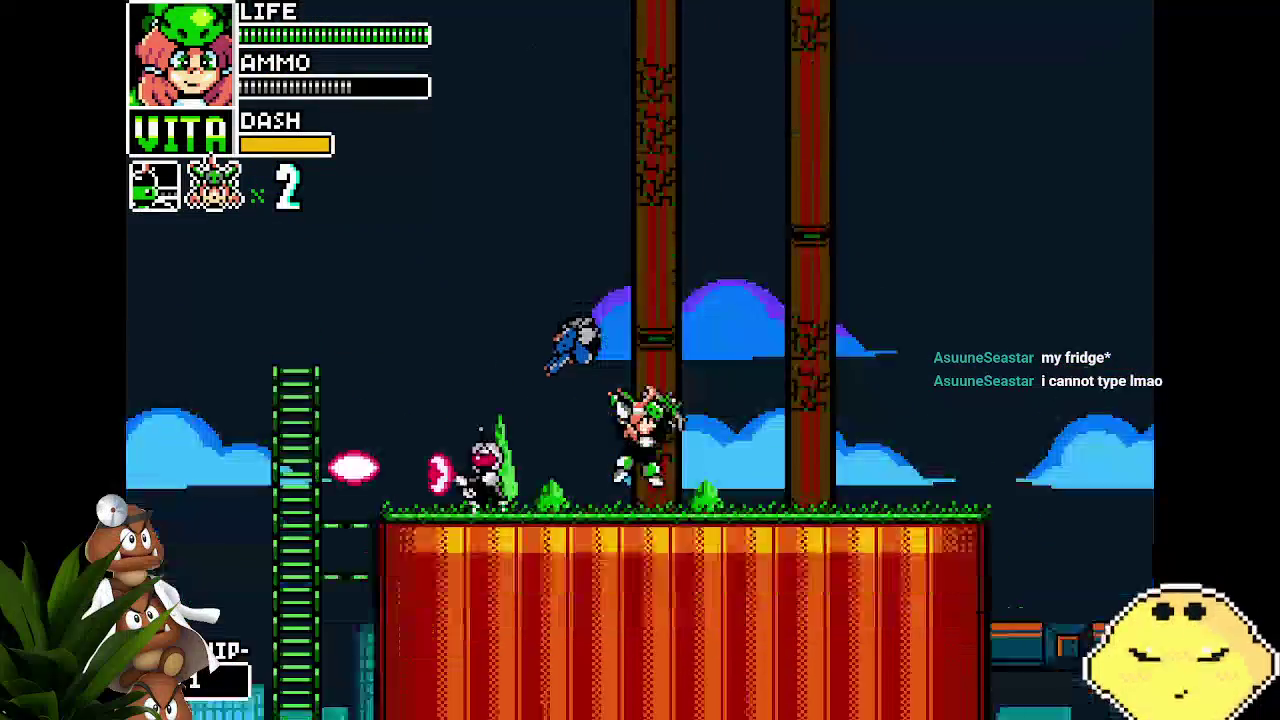
{"action": "key", "text": "Down"}
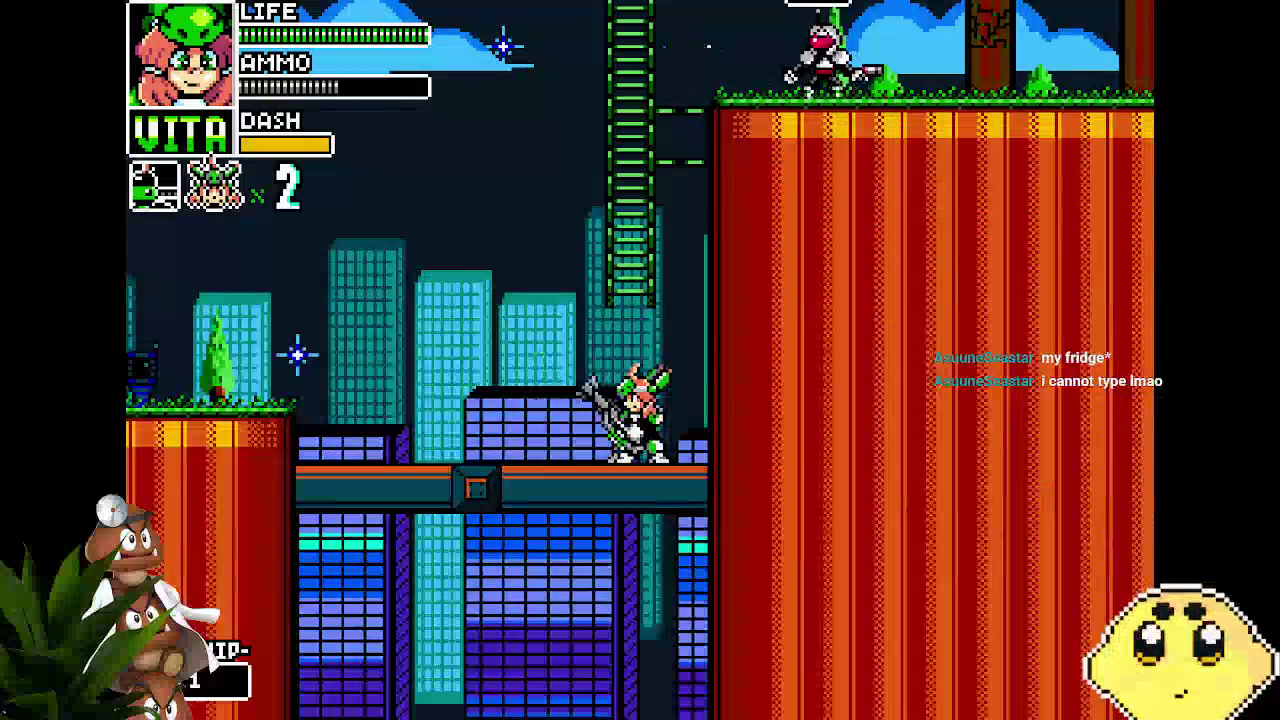
{"action": "key", "text": "Up"}
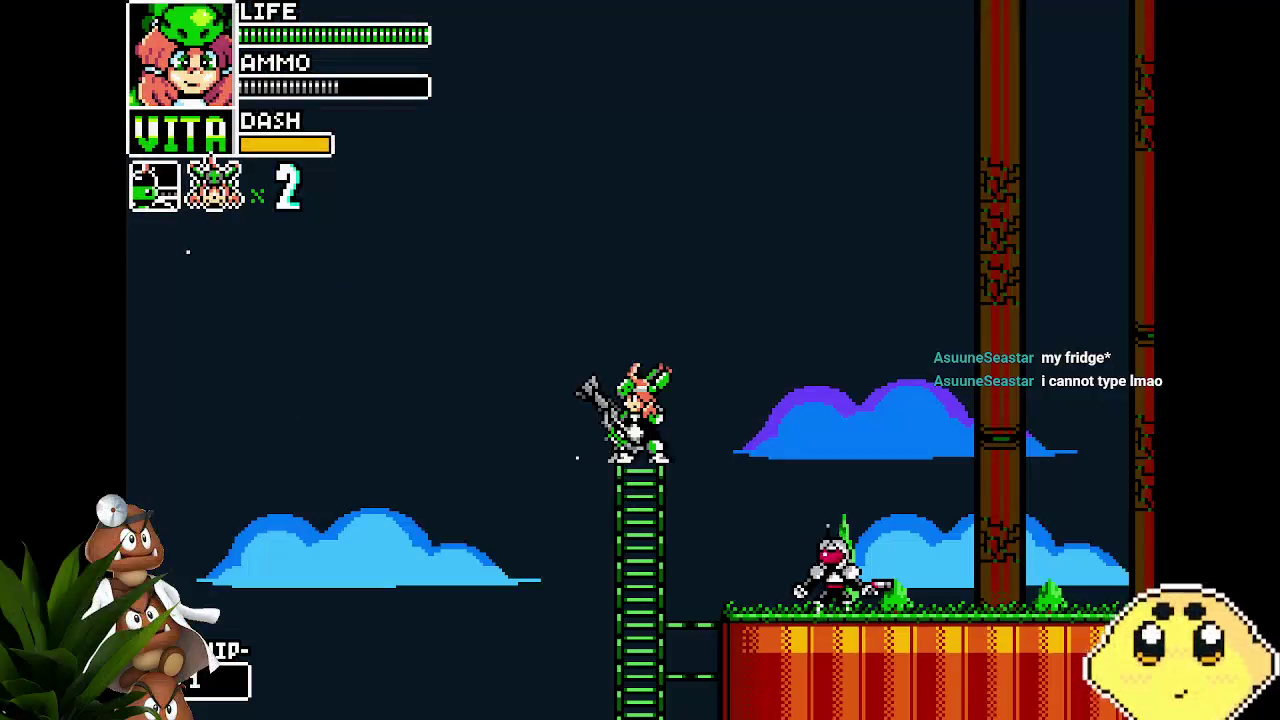
{"action": "key", "text": "Right"}
{"action": "key", "text": "x"}
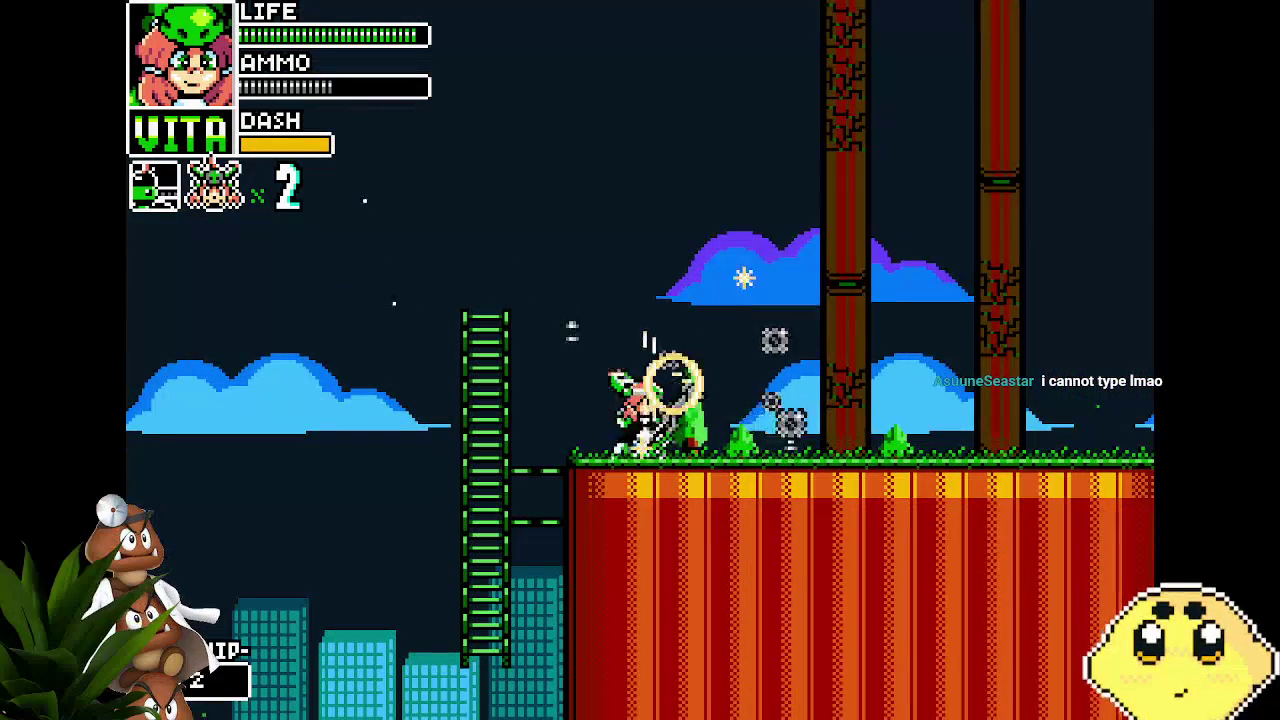
{"action": "key", "text": "Right"}
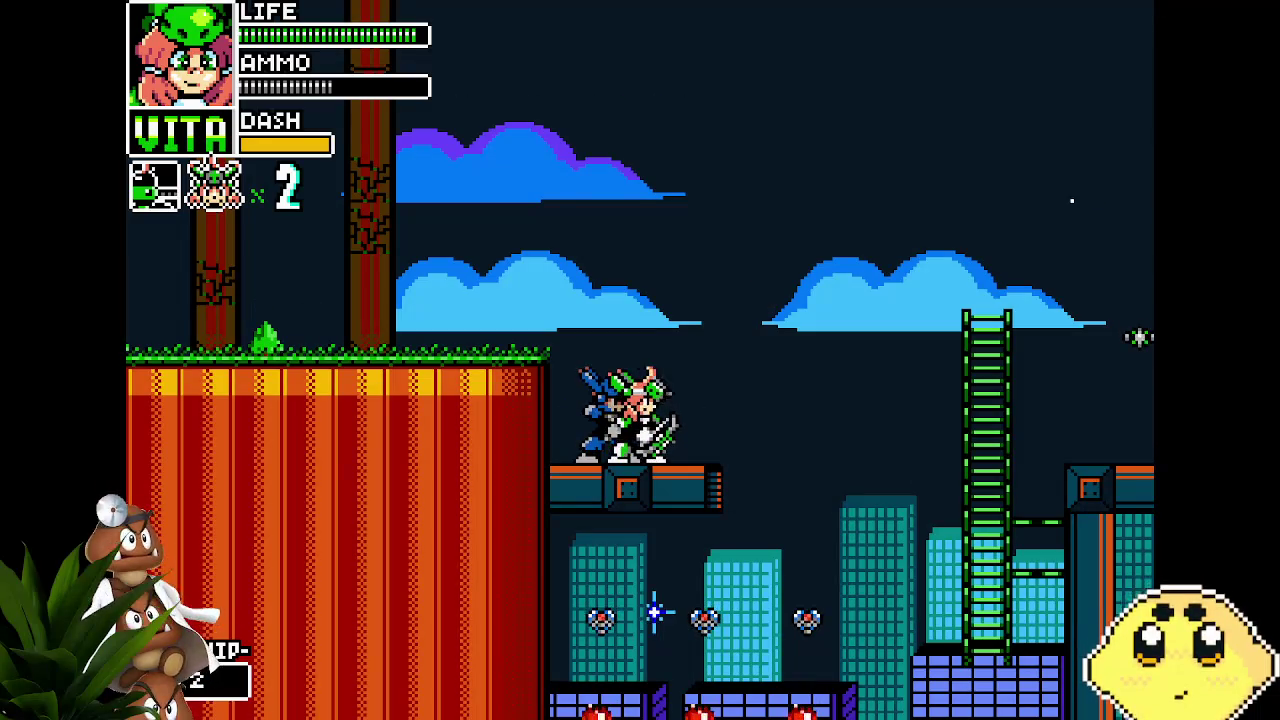
Climb and leap off the ladders to higher ground, heading right across platforms
{"action": "key", "text": "Right"}
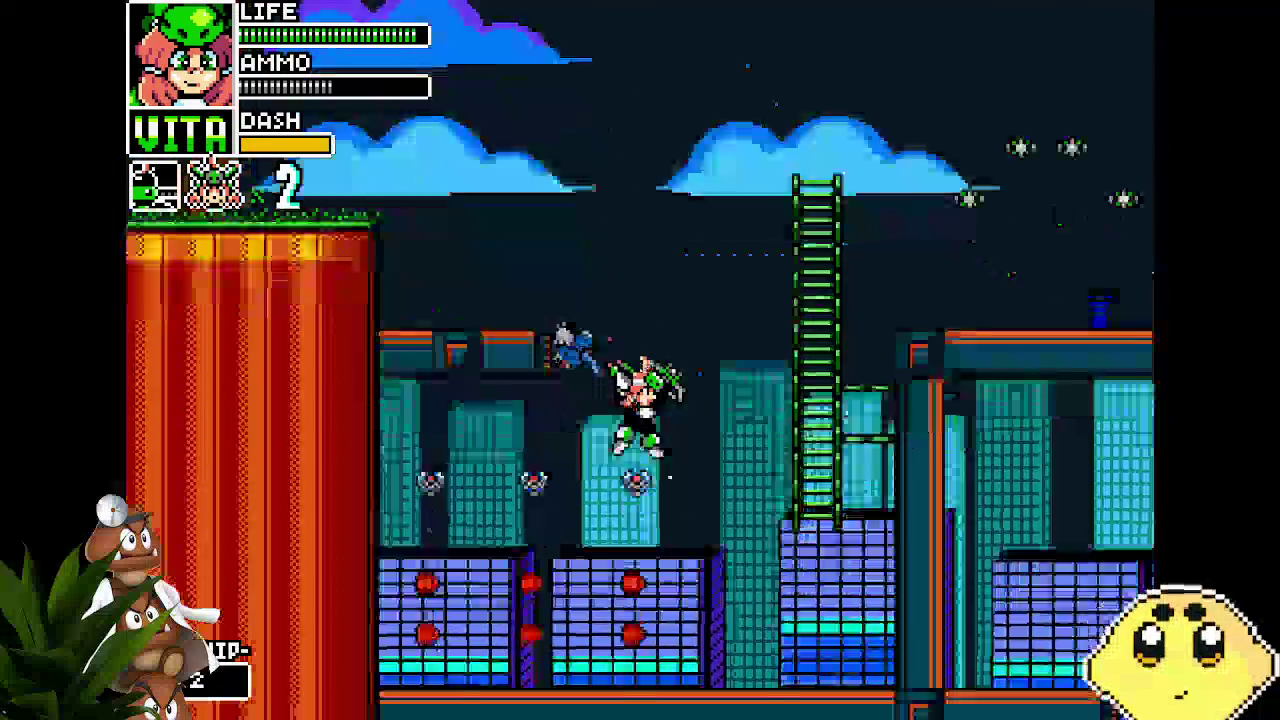
{"action": "key", "text": "Right"}
{"action": "key", "text": "Up"}
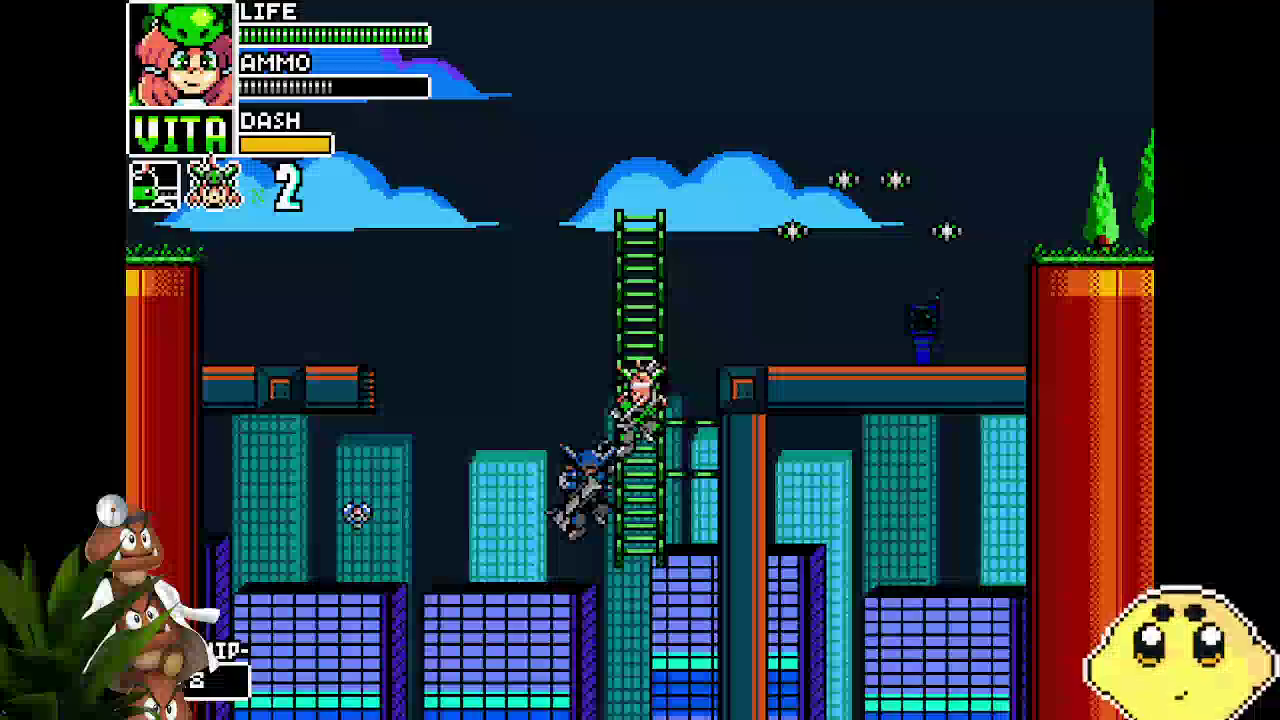
{"action": "key", "text": "space"}
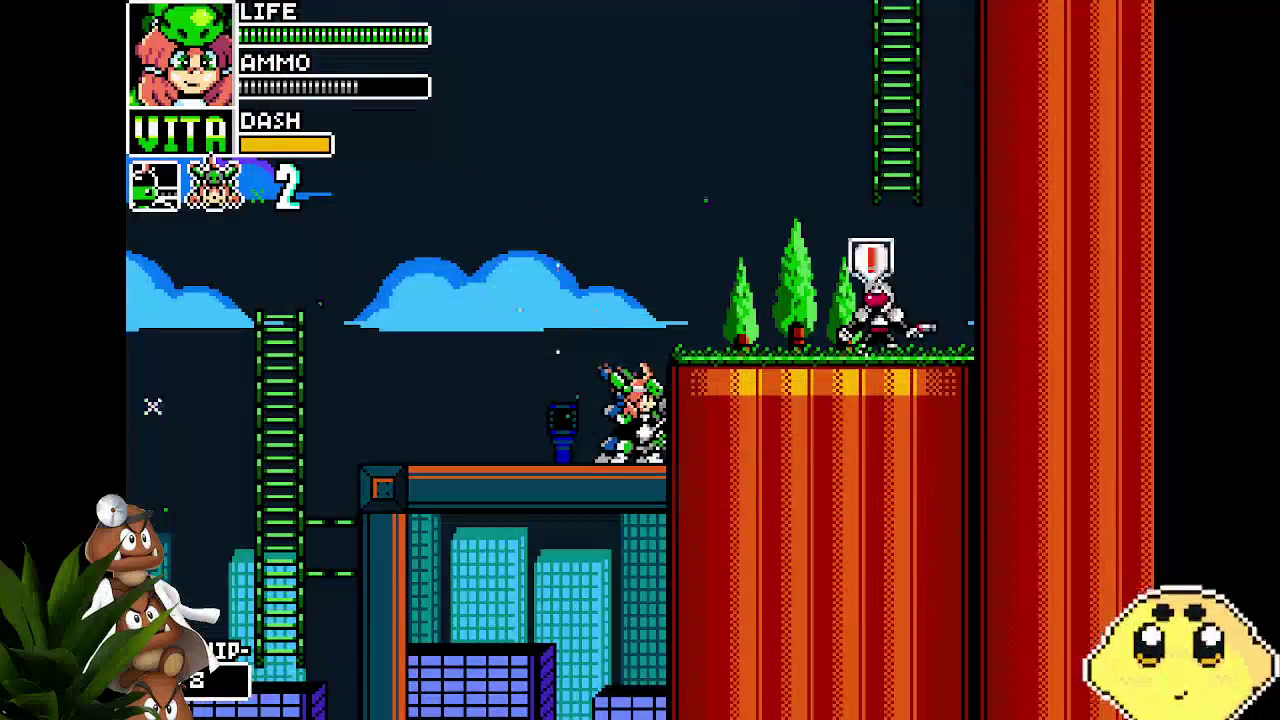
{"action": "key", "text": "space"}
{"action": "key", "text": "Up"}
{"action": "key", "text": "Up"}
{"action": "key", "text": "space"}
{"action": "key", "text": "Right"}
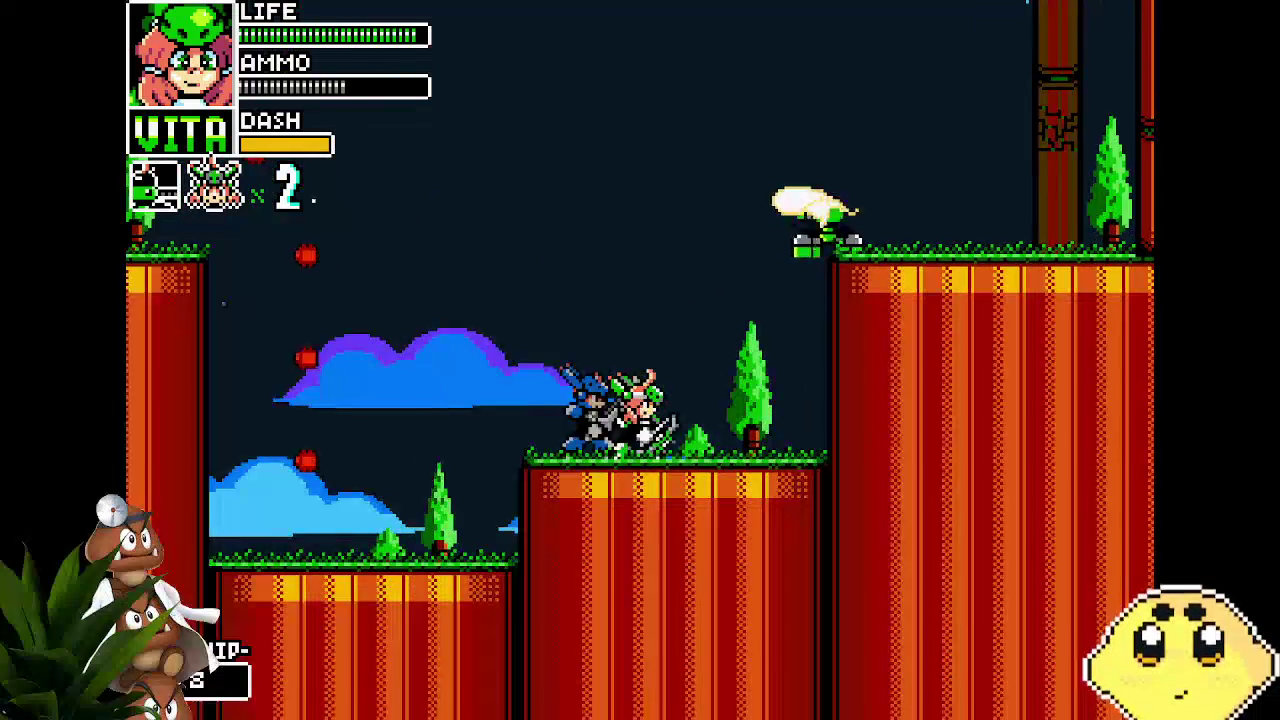
Slash right, shoot left, then jump down and attack the enemy up close
{"action": "key", "text": "x"}
{"action": "key", "text": "Left"}
{"action": "key", "text": "x"}
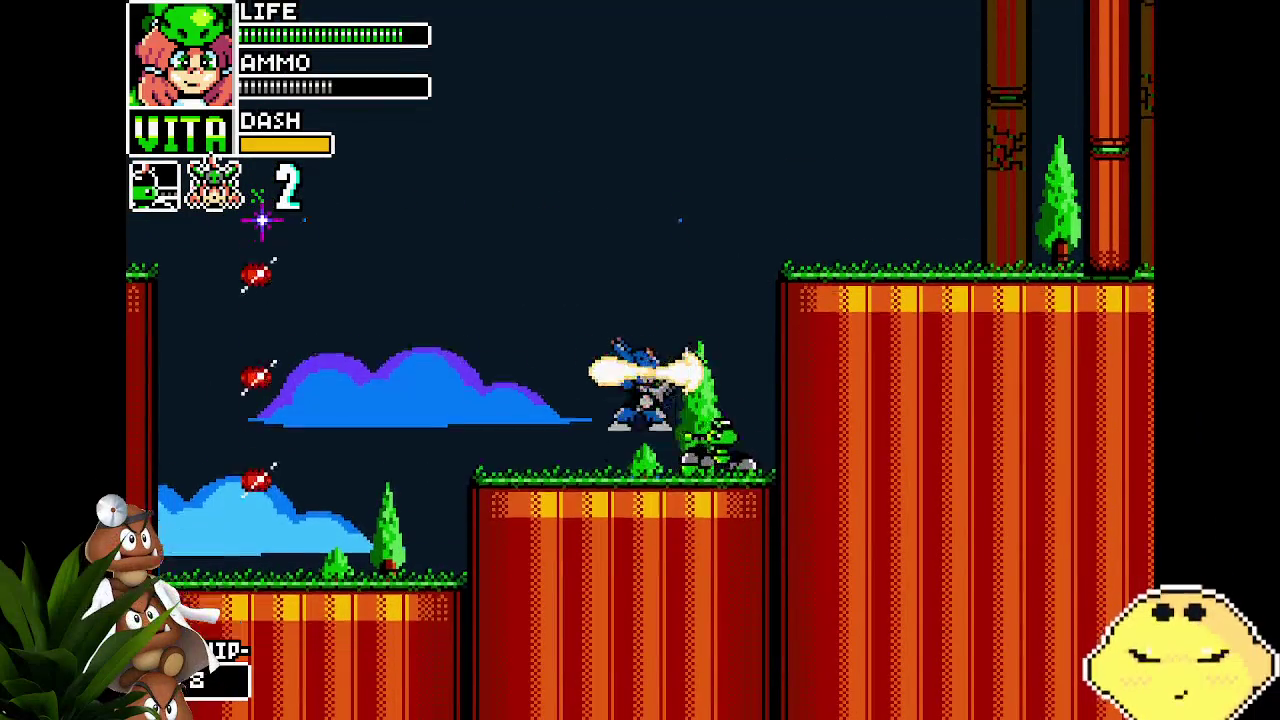
{"action": "key", "text": "space"}
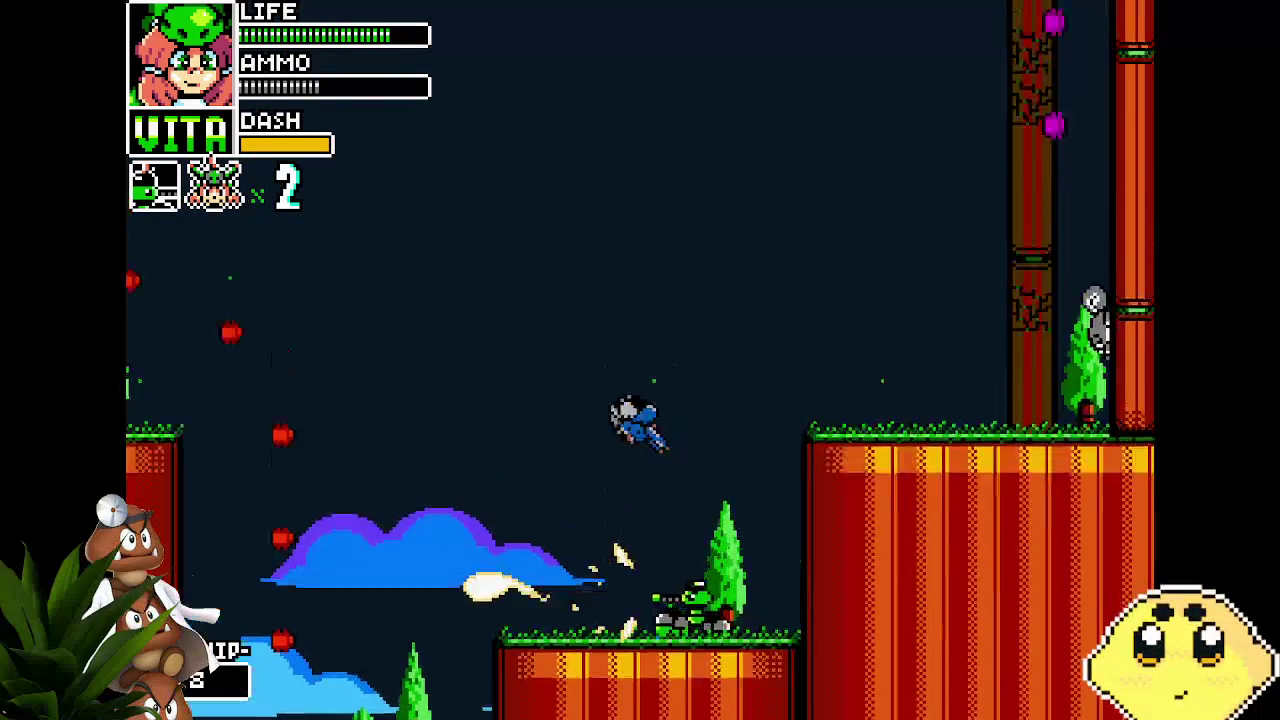
{"action": "key", "text": "Right"}
{"action": "key", "text": "x"}
Leap right past the tank enemy, climb the pillar and drop down attacking
{"action": "key", "text": "Right"}
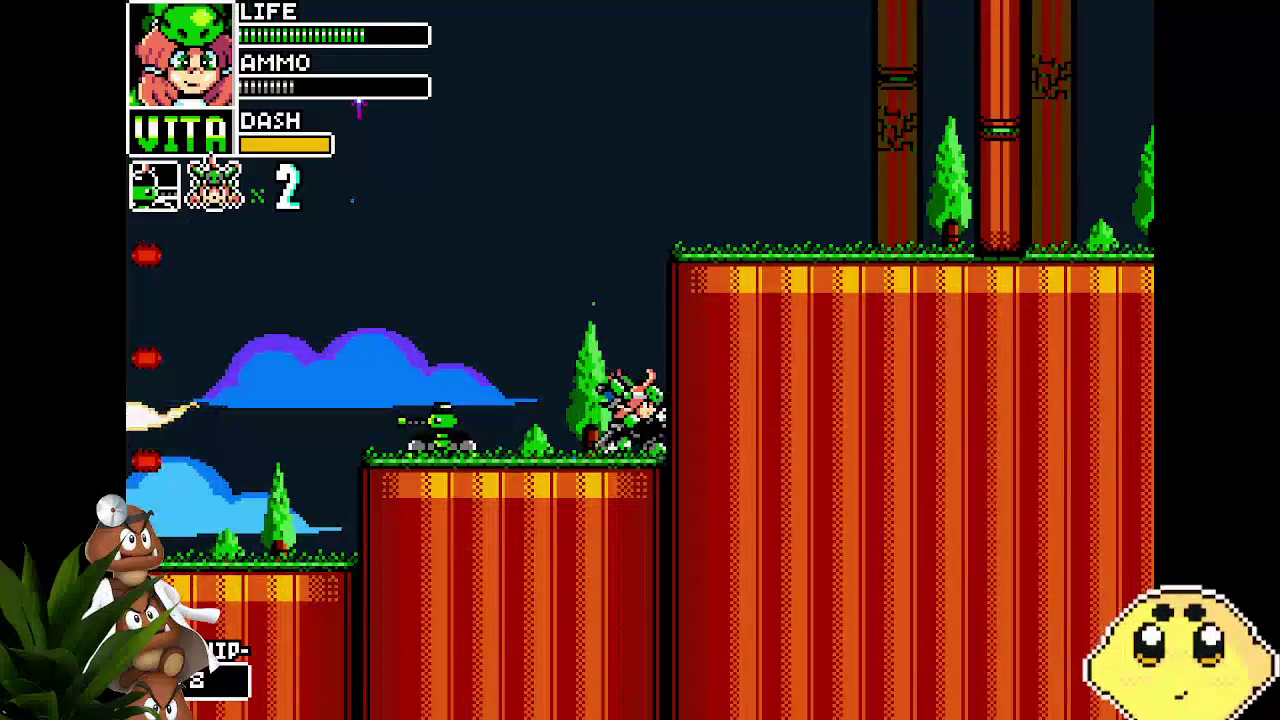
{"action": "key", "text": "Right"}
{"action": "key", "text": "space"}
{"action": "key", "text": "Right"}
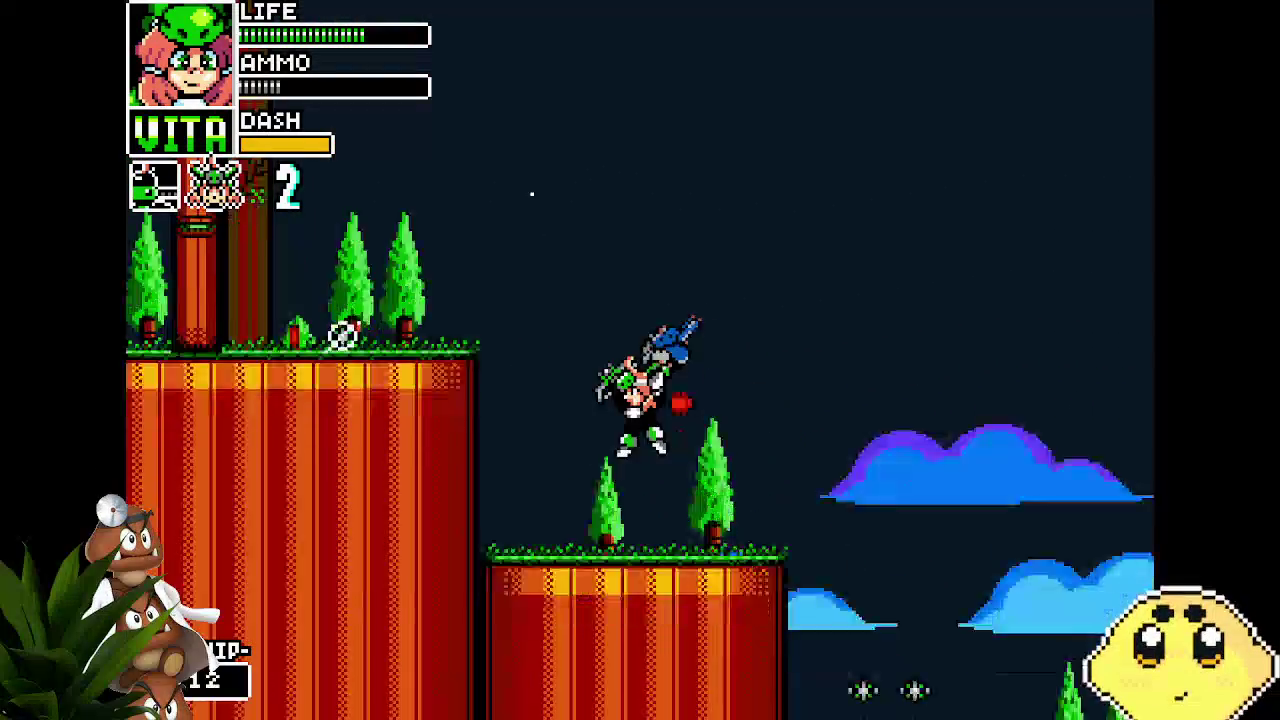
{"action": "key", "text": "Right"}
{"action": "key", "text": "space"}
{"action": "key", "text": "Right"}
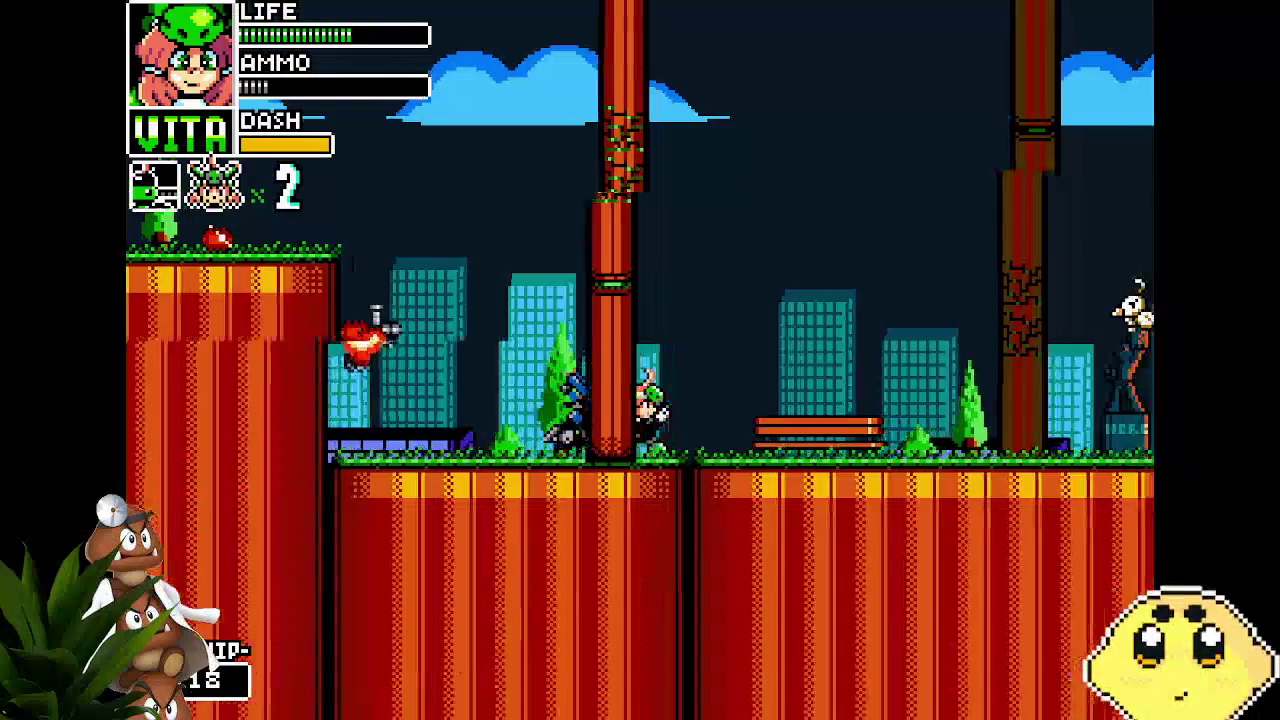
Jump between the raised platform and the central platform, running back and forth
{"action": "key", "text": "Left"}
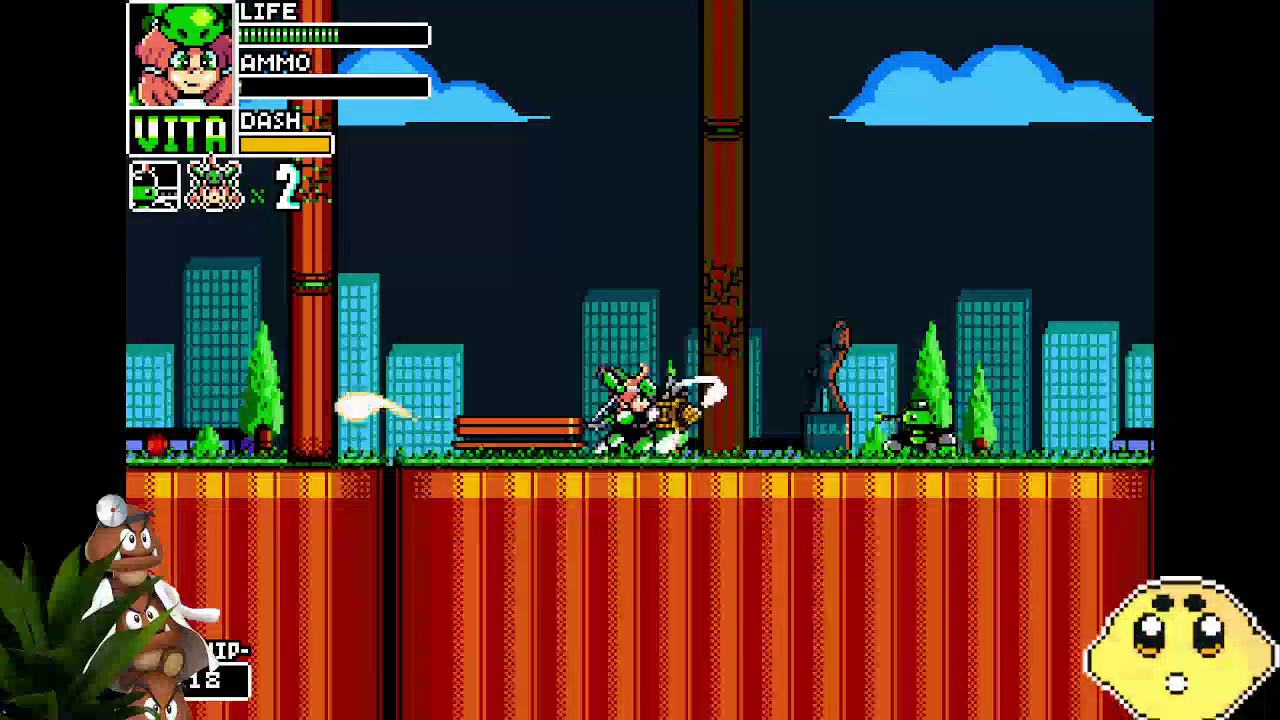
{"action": "key", "text": "Right"}
{"action": "key", "text": "z"}
{"action": "key", "text": "Right"}
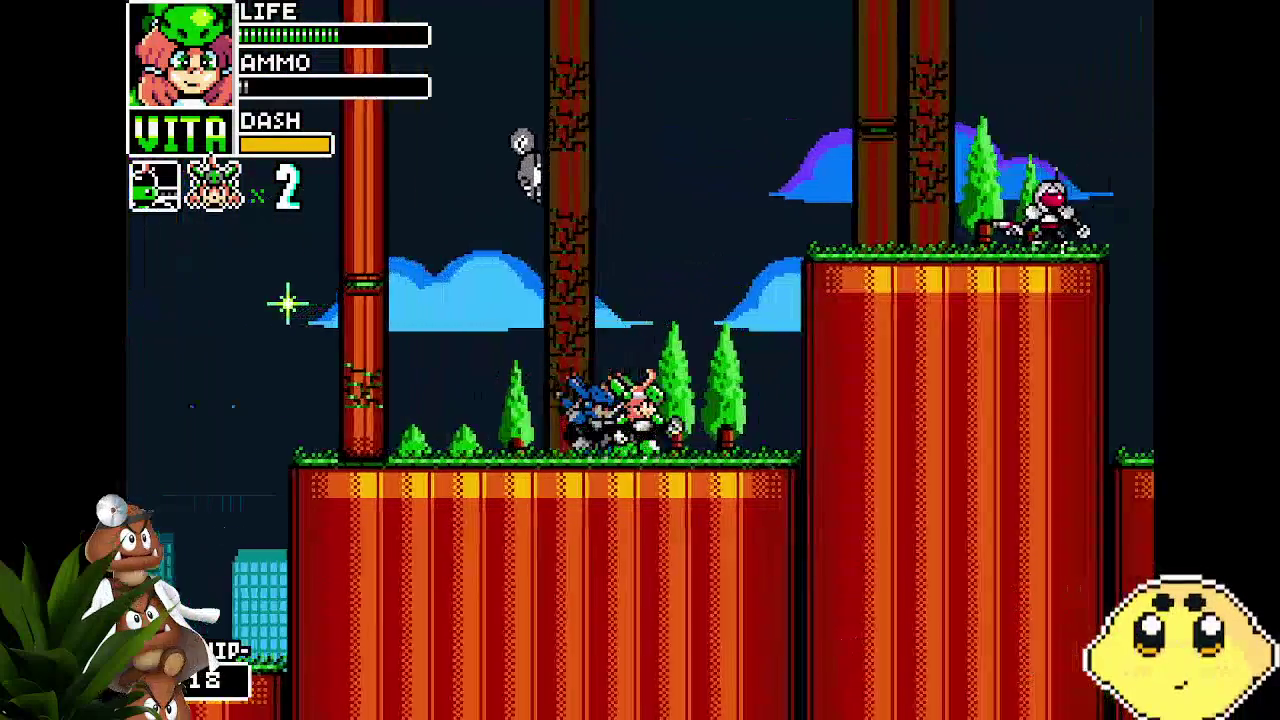
{"action": "key", "text": "Right"}
{"action": "key", "text": "z"}
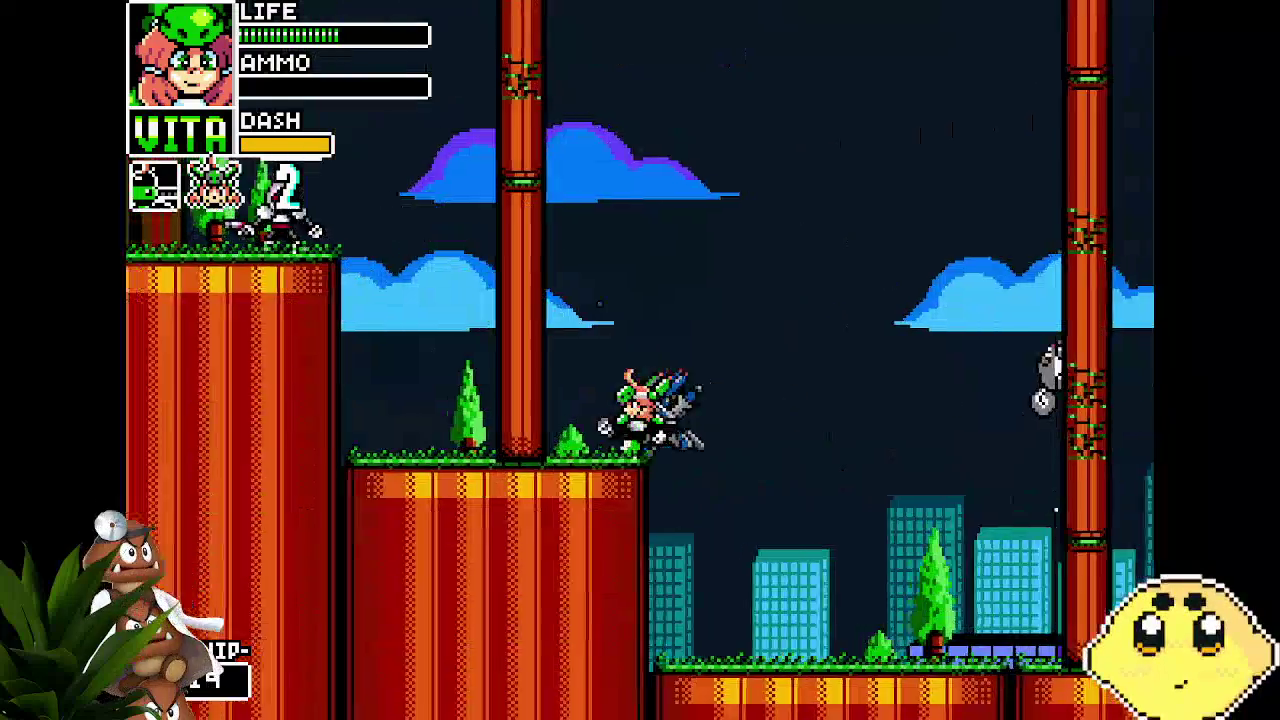
{"action": "key", "text": "Left"}
{"action": "key", "text": "Left"}
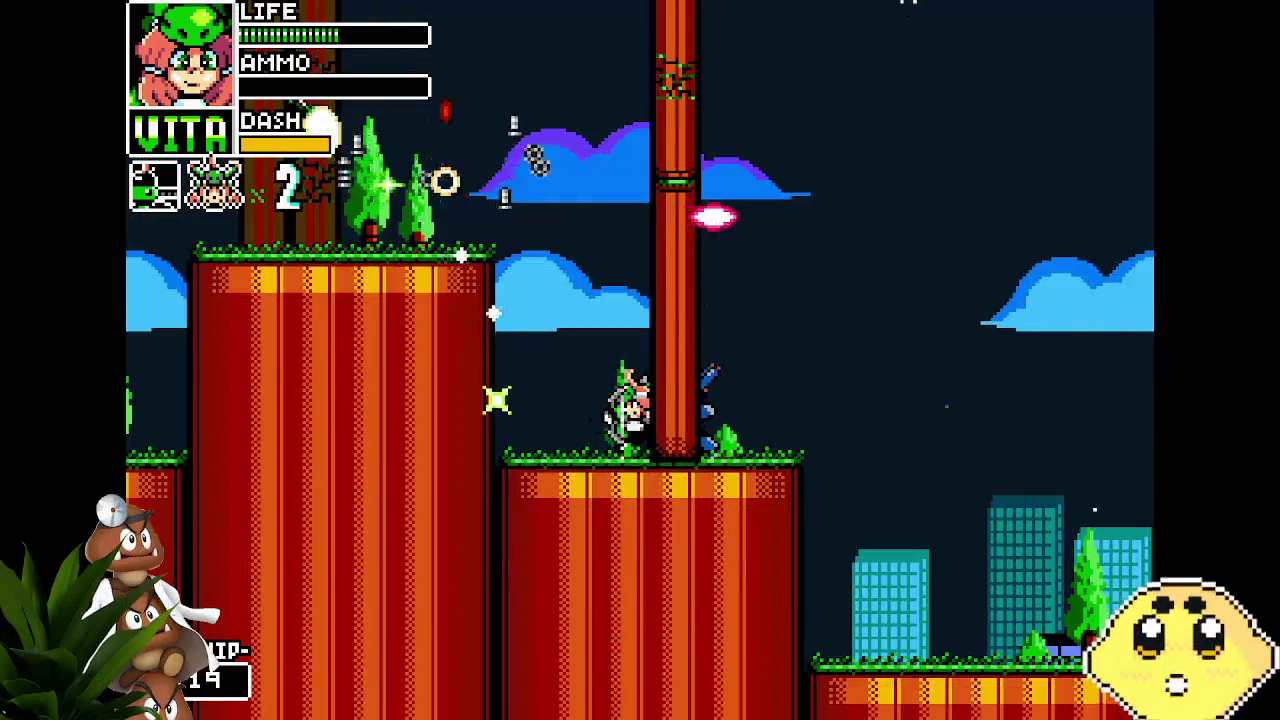
{"action": "key", "text": "z"}
{"action": "key", "text": "Left"}
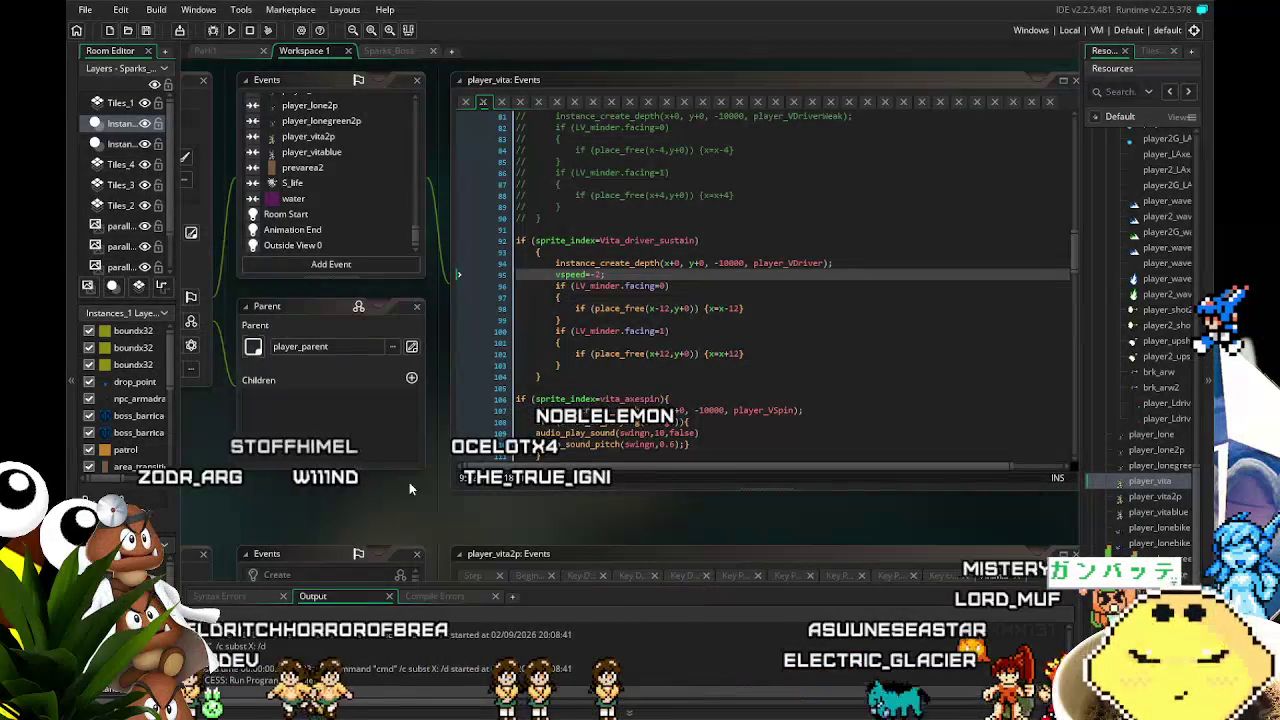
{"action": "left_click_drag", "start_coordinate": [413, 500], "coordinate": [486, 472]}
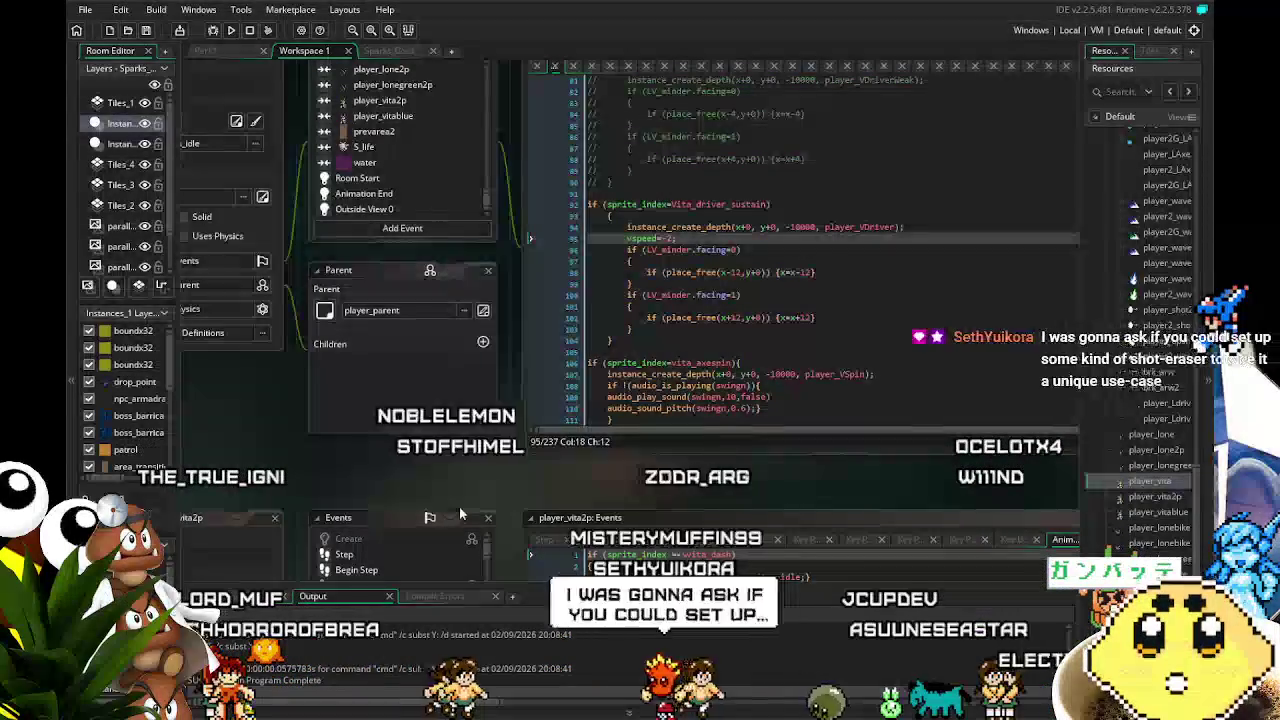
{"action": "scroll", "coordinate": [478, 504], "scroll_direction": "left", "scroll_amount": 2}
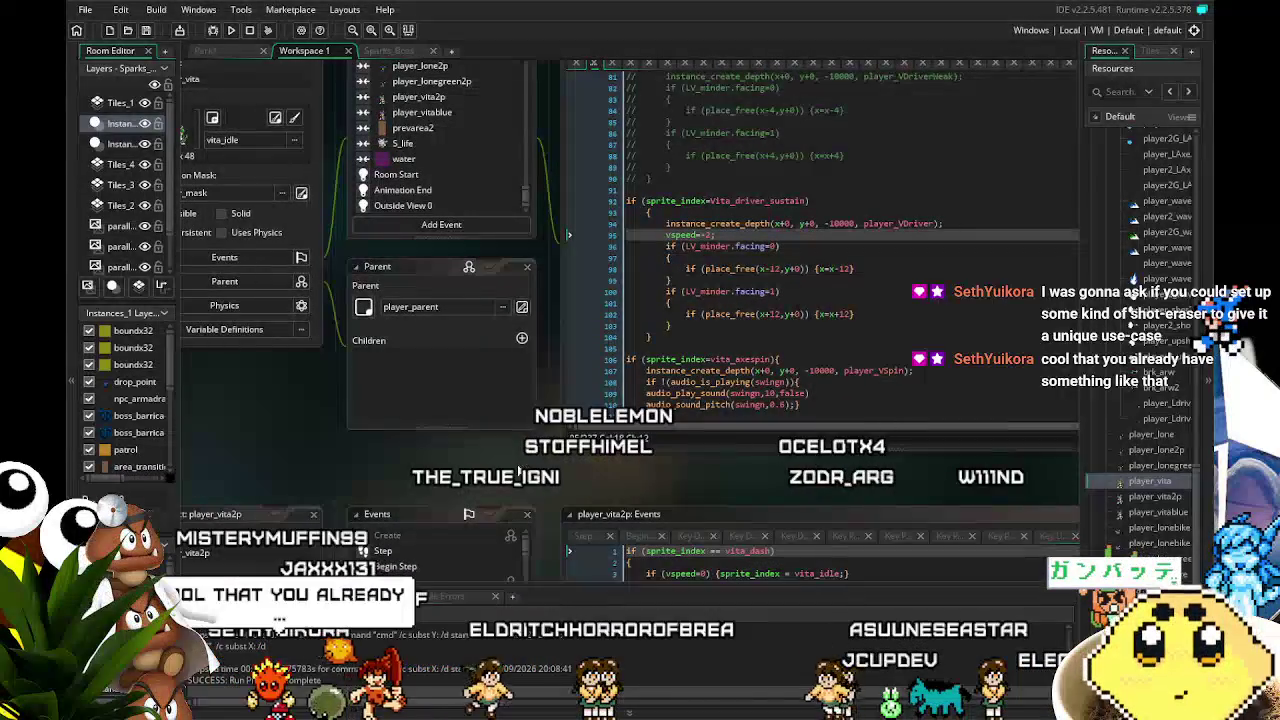
{"action": "mouse_move", "coordinate": [330, 478]}
{"action": "left_mouse_down"}
{"action": "mouse_move", "coordinate": [409, 509]}
{"action": "mouse_move", "coordinate": [360, 528]}
{"action": "mouse_move", "coordinate": [271, 532]}
{"action": "left_mouse_up"}
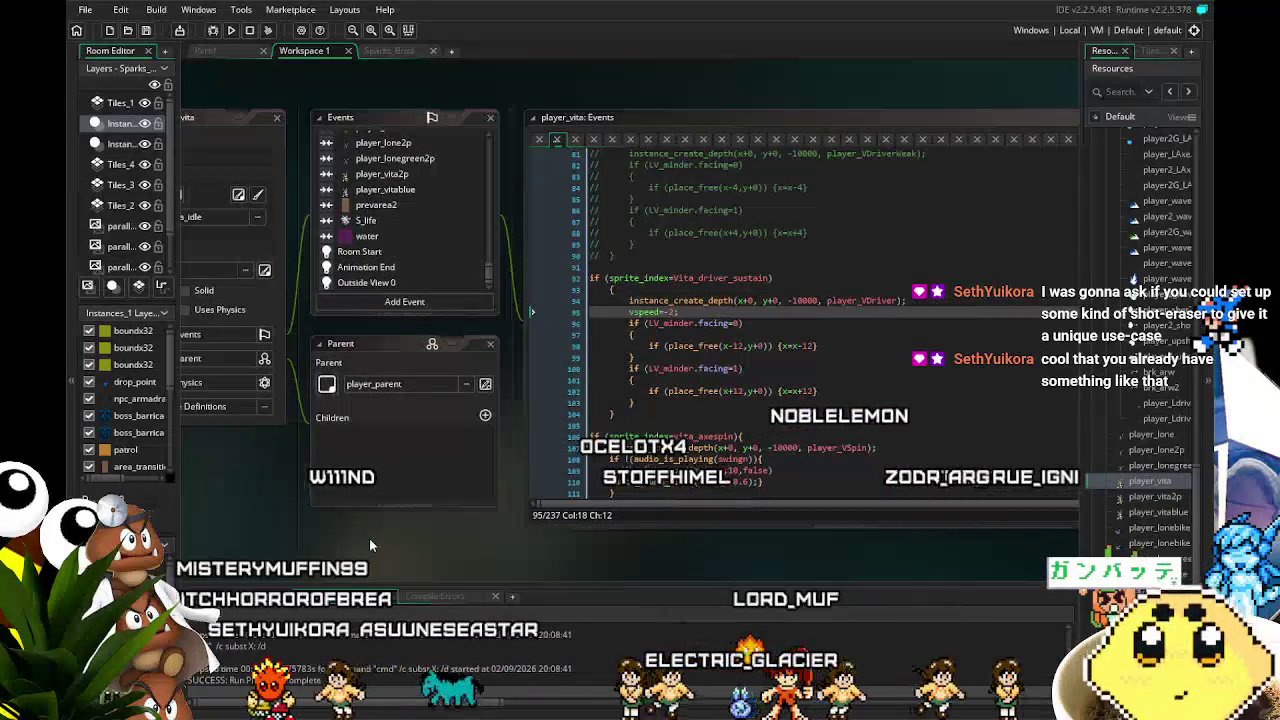
{"action": "mouse_move", "coordinate": [368, 537]}
{"action": "left_mouse_down"}
{"action": "mouse_move", "coordinate": [337, 541]}
{"action": "mouse_move", "coordinate": [330, 575]}
{"action": "left_mouse_up"}
Uncomment the Vita_driver block on lines 80–90 with Ctrl+Shift+K
{"action": "scroll", "coordinate": [700, 350], "scroll_direction": "up", "scroll_amount": 3}
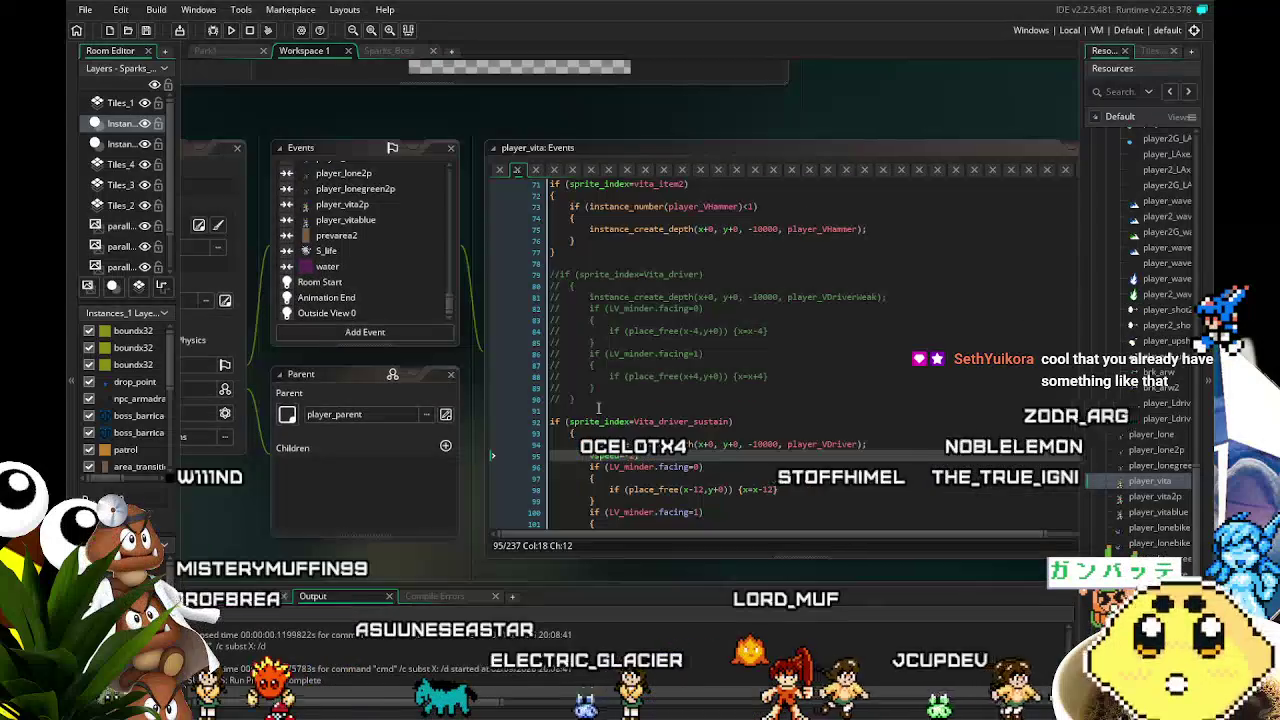
{"action": "mouse_move", "coordinate": [530, 410]}
{"action": "left_mouse_down"}
{"action": "mouse_move", "coordinate": [529, 352]}
{"action": "mouse_move", "coordinate": [503, 285]}
{"action": "left_mouse_up"}
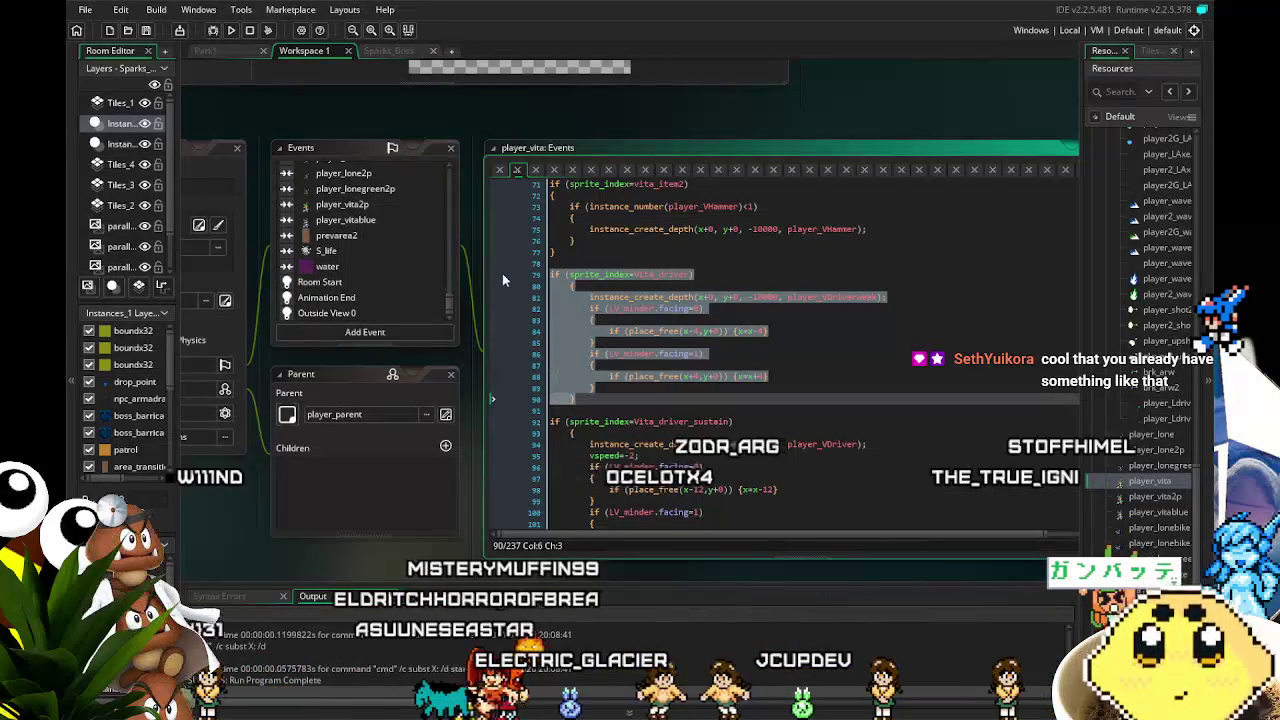
{"action": "key", "text": "ctrl+shift+k"}
{"action": "left_click", "coordinate": [650, 364]}
Delete the LV_minder.facing if-blocks and change player_VDriverWeak to player_VDriver
{"action": "left_click", "coordinate": [876, 297]}
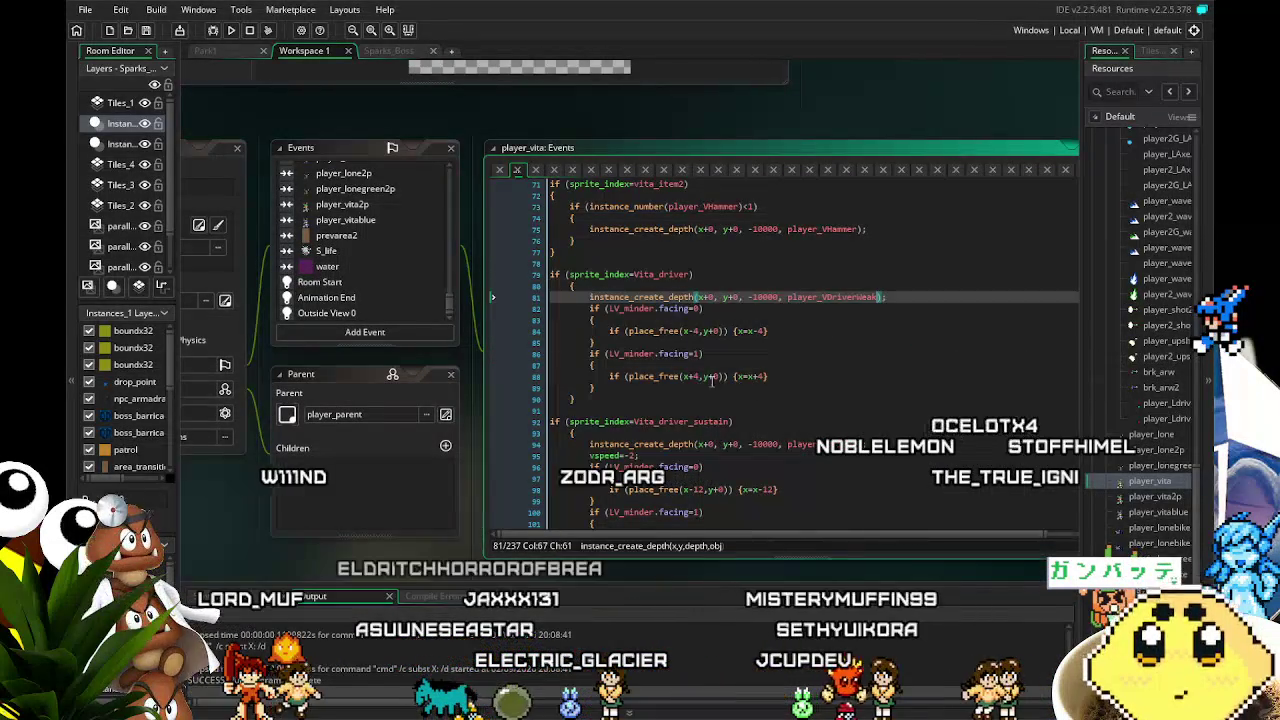
{"action": "left_click", "coordinate": [604, 389]}
{"action": "left_click_drag", "start_coordinate": [604, 389], "coordinate": [600, 328]}
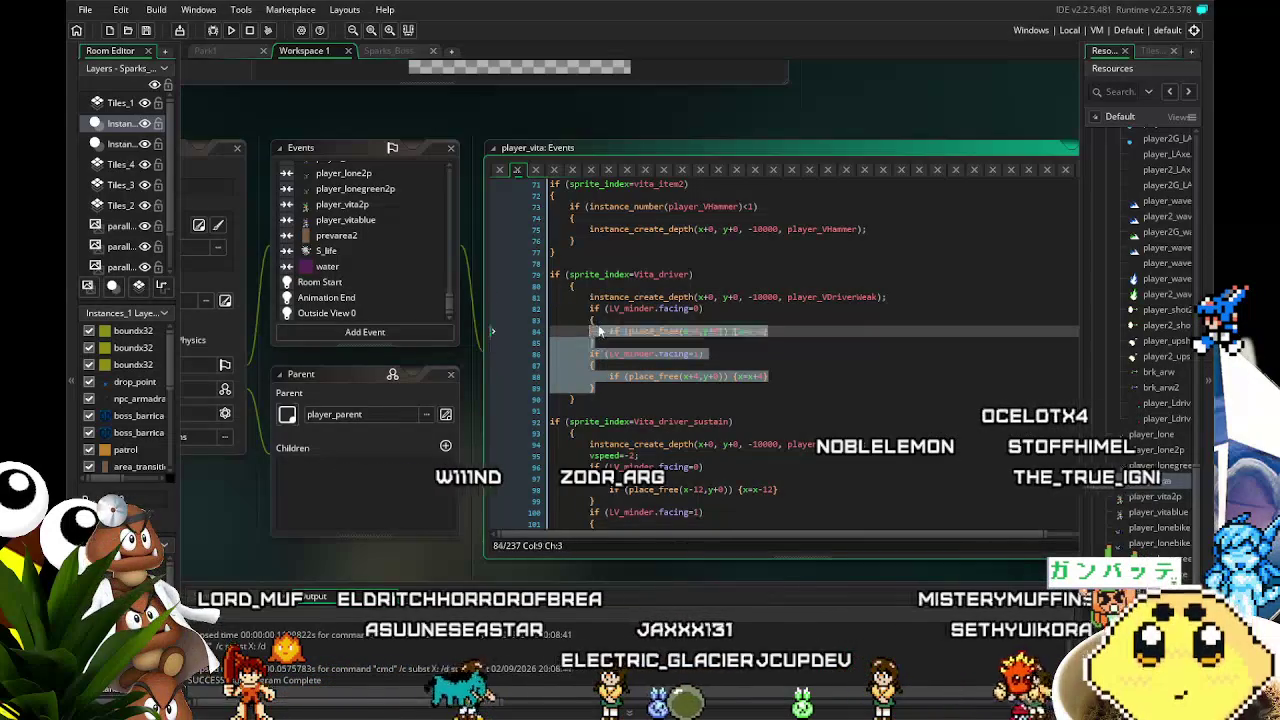
{"action": "key", "text": "BackSpace"}
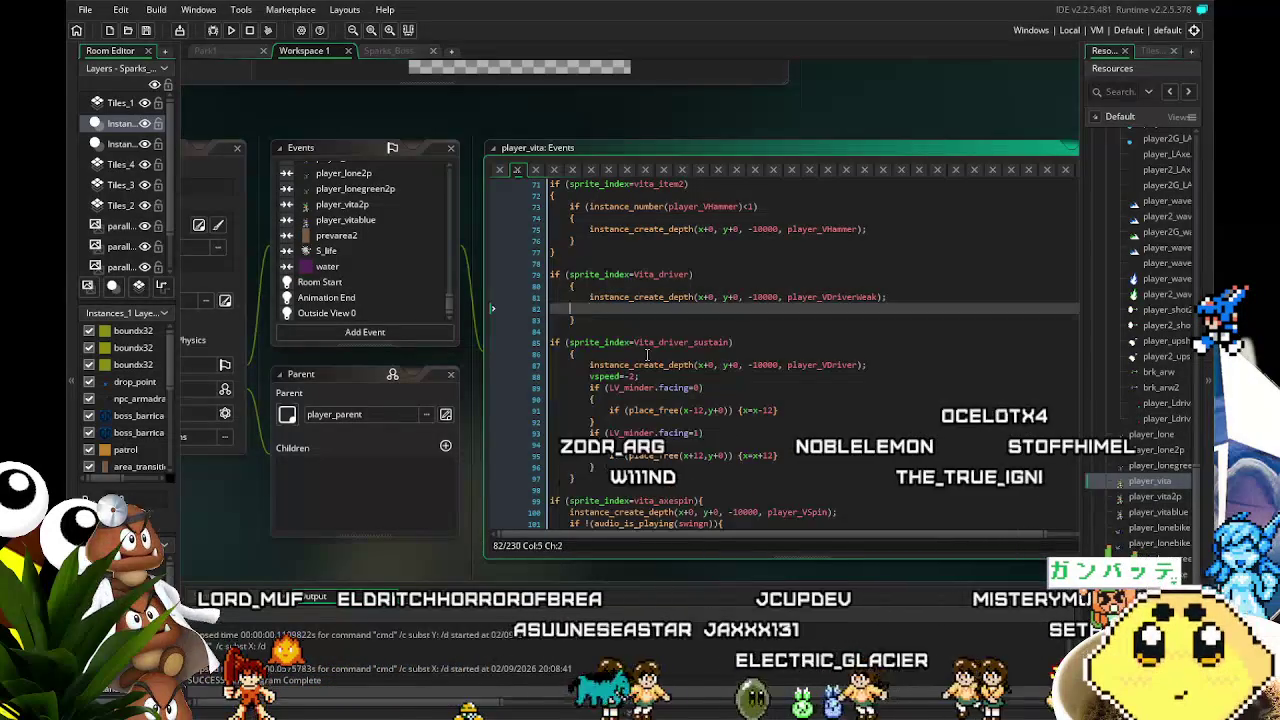
{"action": "left_click", "coordinate": [878, 297], "text": "shift"}
{"action": "key", "text": "BackSpace"}
{"action": "key", "text": "BackSpace"}
{"action": "key", "text": "BackSpace"}
{"action": "key", "text": "BackSpace"}
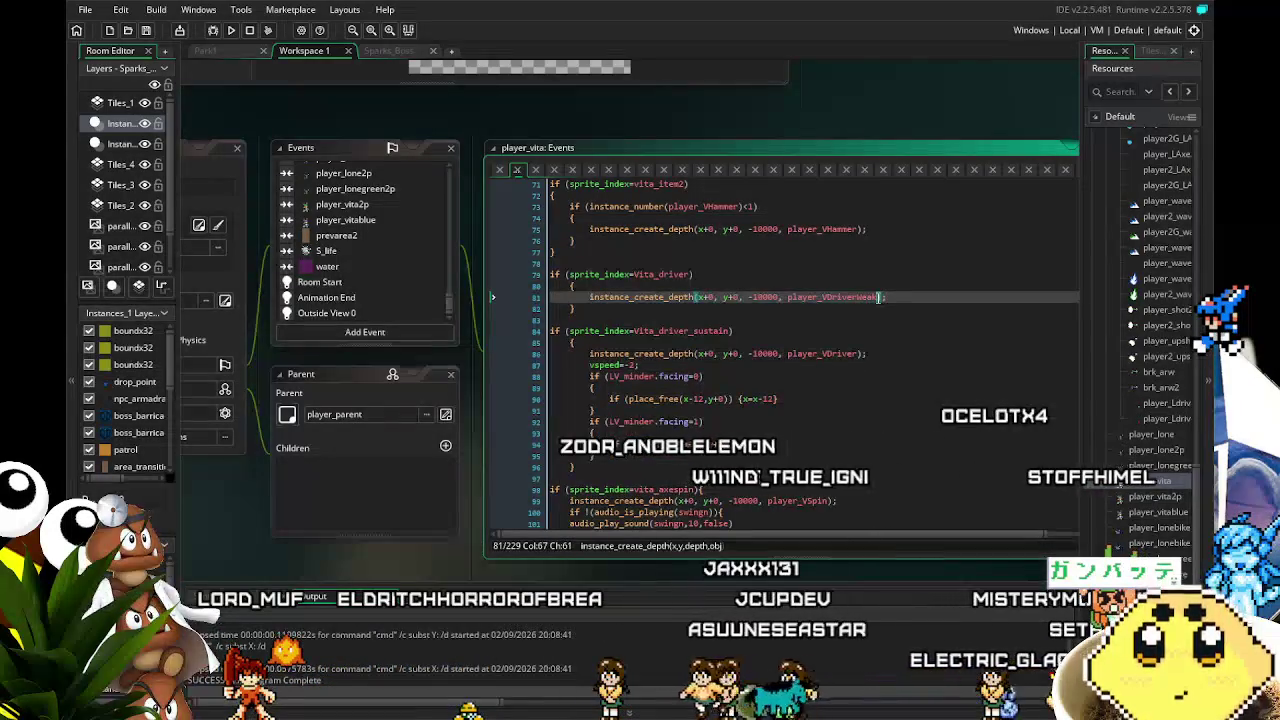
{"action": "key", "text": "BackSpace"}
{"action": "key", "text": "BackSpace"}
Launch a test run of the game with F5
{"action": "left_click", "coordinate": [723, 330]}
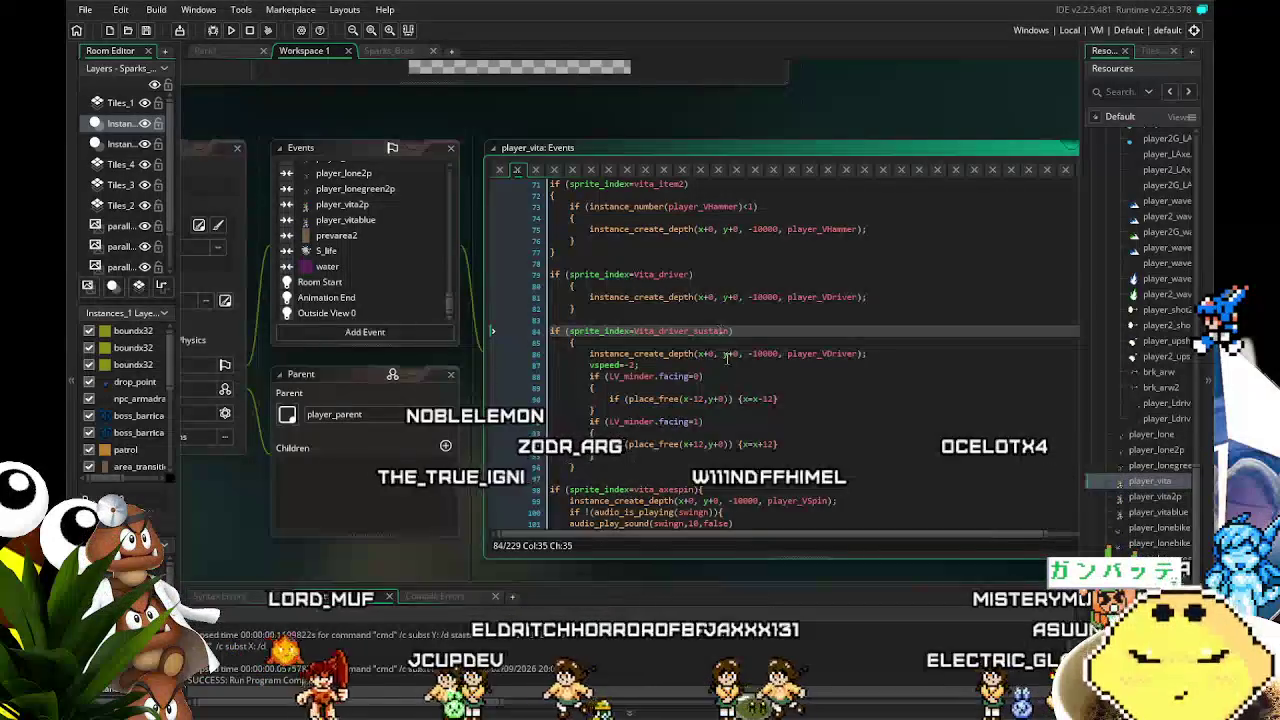
{"action": "key", "text": "F5"}
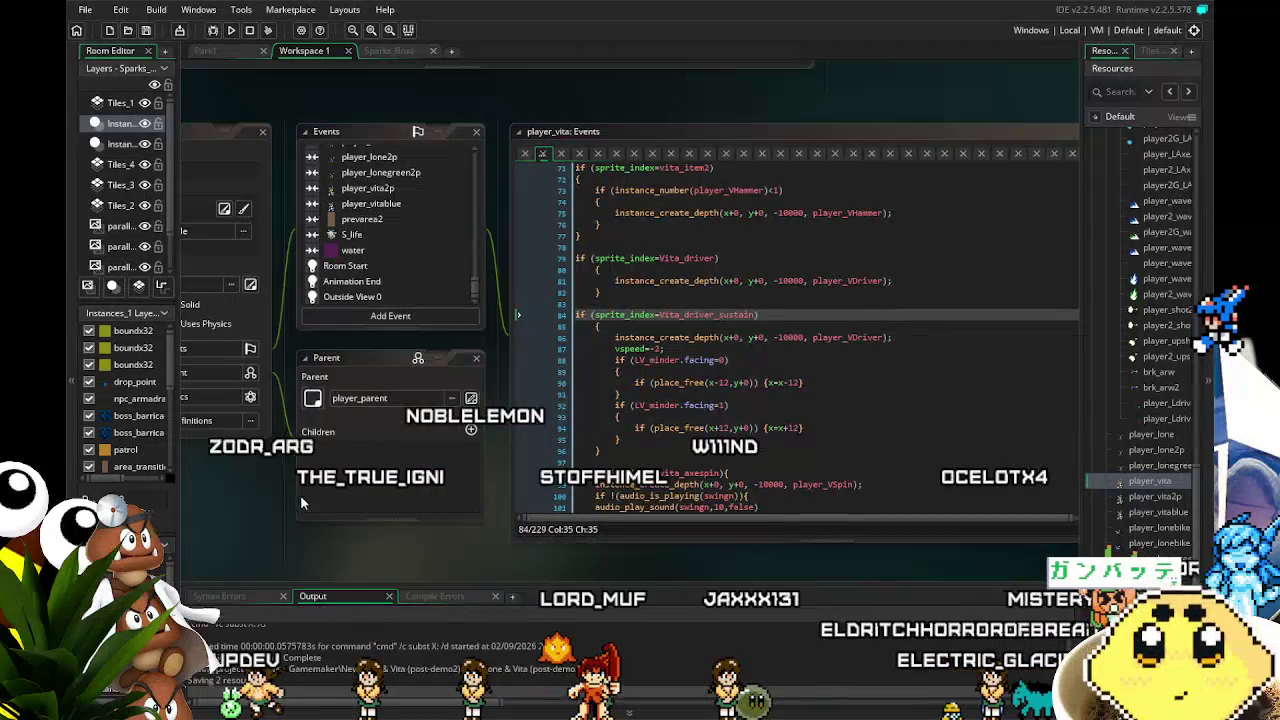
{"action": "left_click_drag", "start_coordinate": [299, 495], "coordinate": [323, 490]}
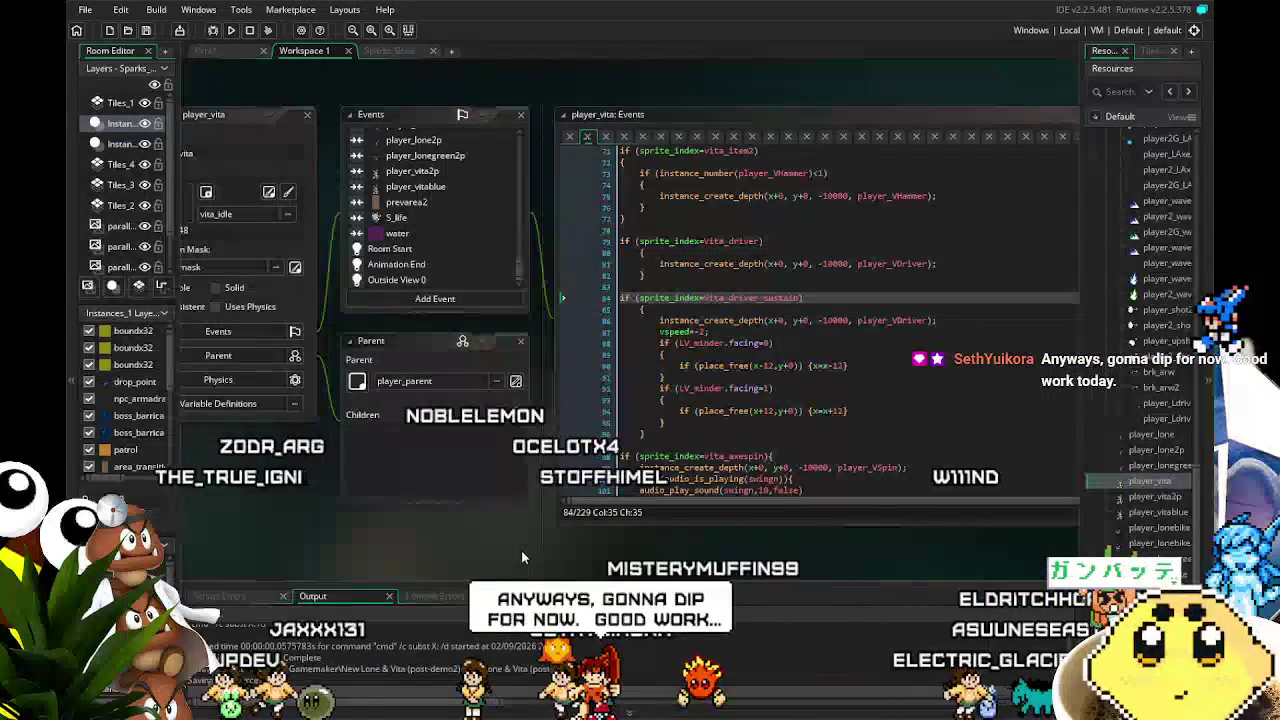
Save the New Lone & Vita (post-demo2) project with the trimmed player_vita code
{"action": "left_click_drag", "start_coordinate": [521, 550], "coordinate": [494, 545]}
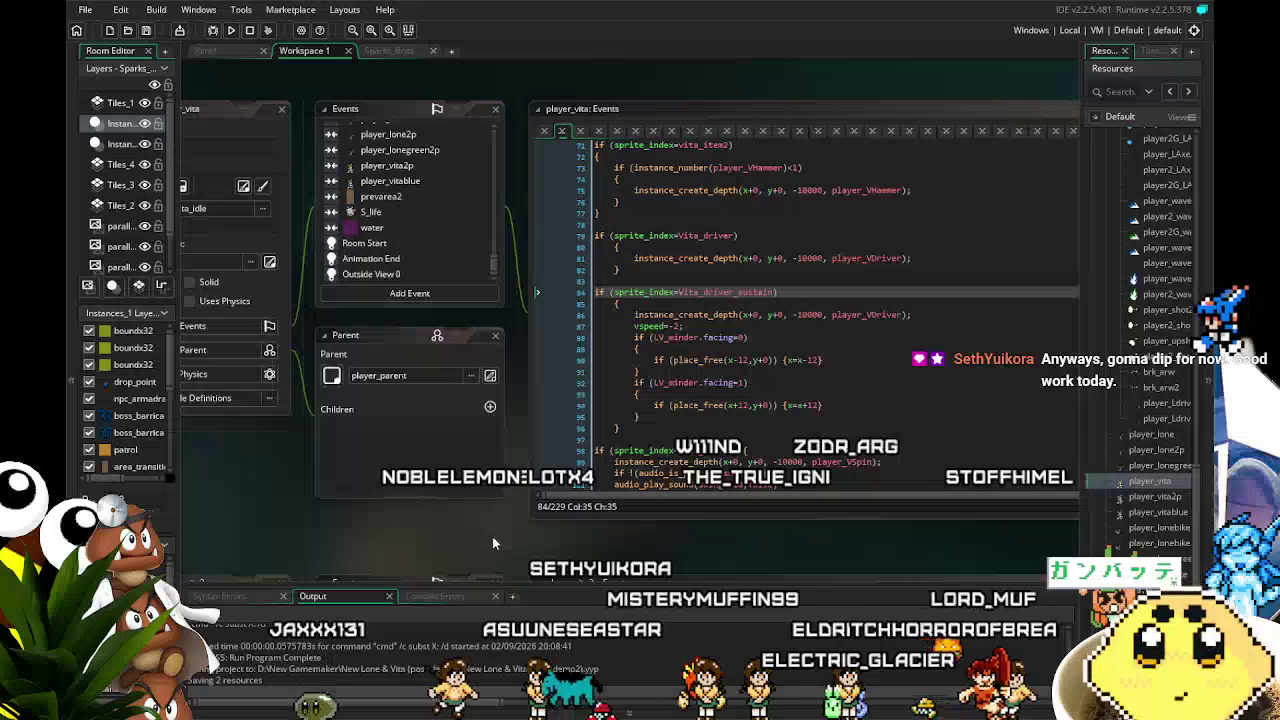
{"action": "left_click", "coordinate": [146, 30]}
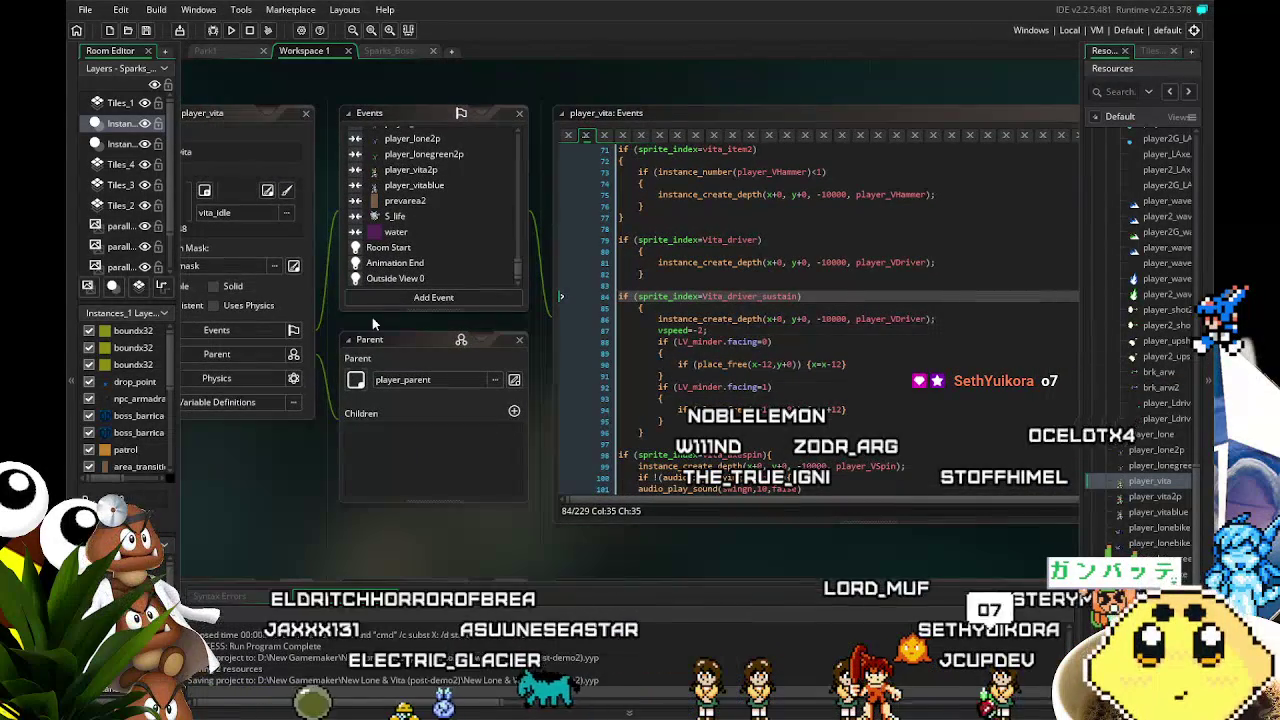
{"action": "left_click_drag", "start_coordinate": [372, 317], "coordinate": [402, 315]}
Scroll the player_vita Events list and open the Key Down - Left event code
{"action": "scroll", "coordinate": [408, 218], "scroll_direction": "up", "scroll_amount": 2}
{"action": "scroll", "coordinate": [408, 218], "scroll_direction": "up", "scroll_amount": 5}
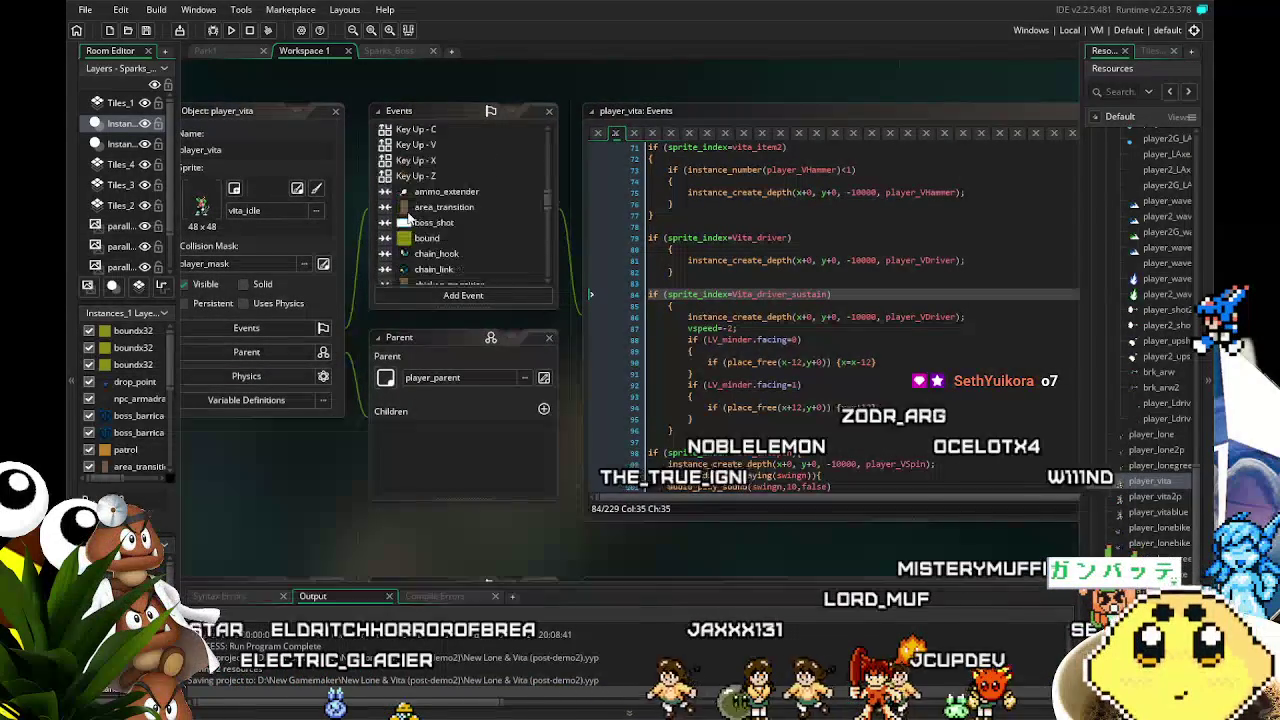
{"action": "scroll", "coordinate": [408, 218], "scroll_direction": "up", "scroll_amount": 6}
{"action": "scroll", "coordinate": [408, 218], "scroll_direction": "up", "scroll_amount": 2}
{"action": "scroll", "coordinate": [408, 218], "scroll_direction": "up", "scroll_amount": 5}
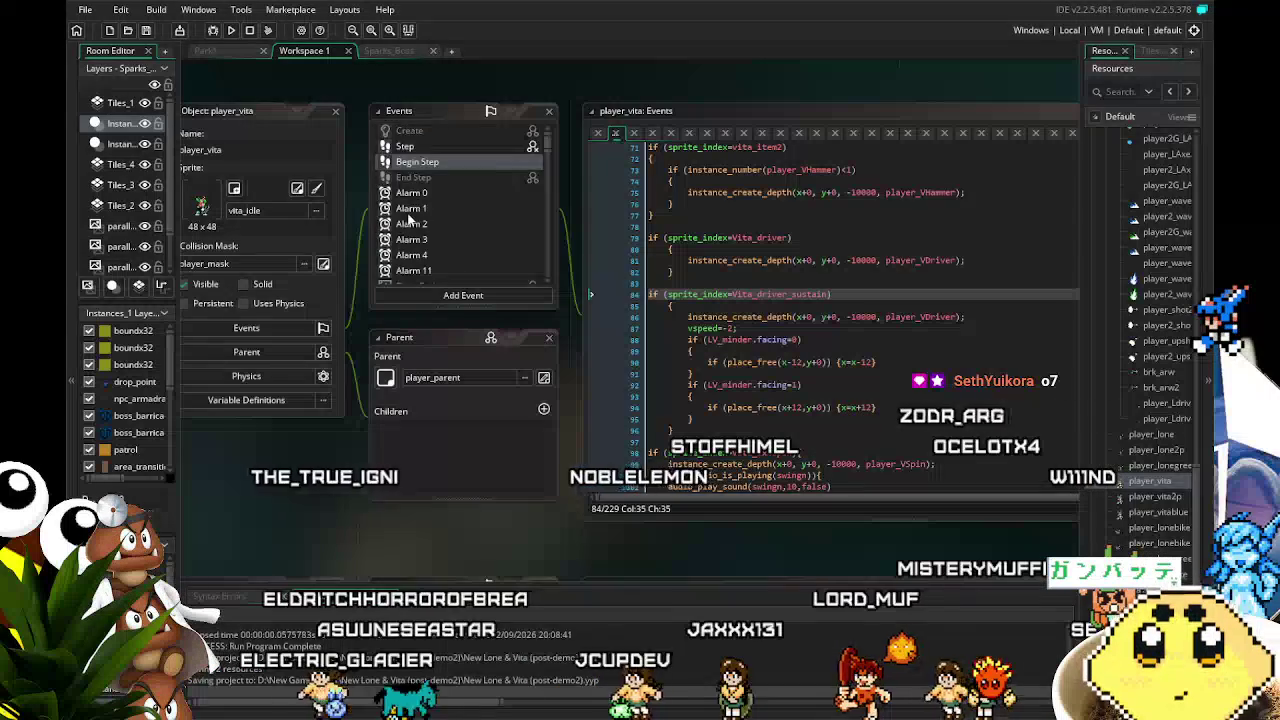
{"action": "scroll", "coordinate": [408, 218], "scroll_direction": "down", "scroll_amount": 2}
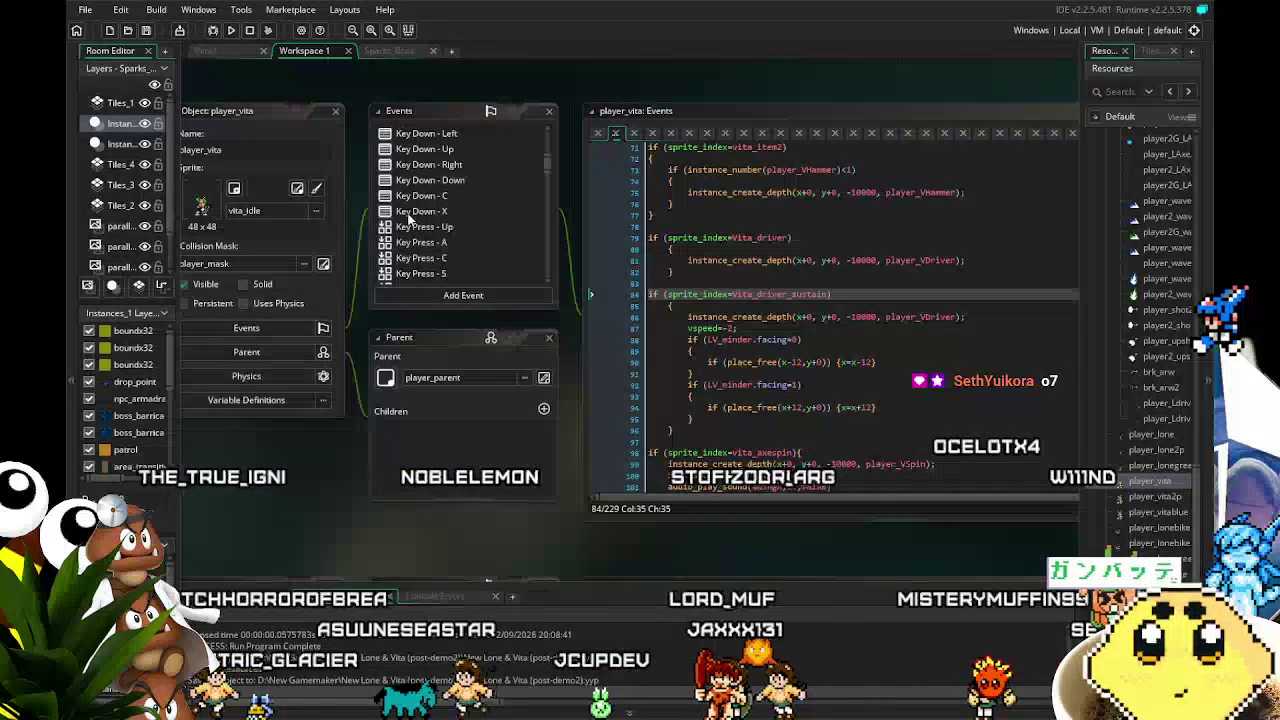
{"action": "scroll", "coordinate": [408, 218], "scroll_direction": "up", "scroll_amount": 3}
{"action": "left_click", "coordinate": [412, 218]}
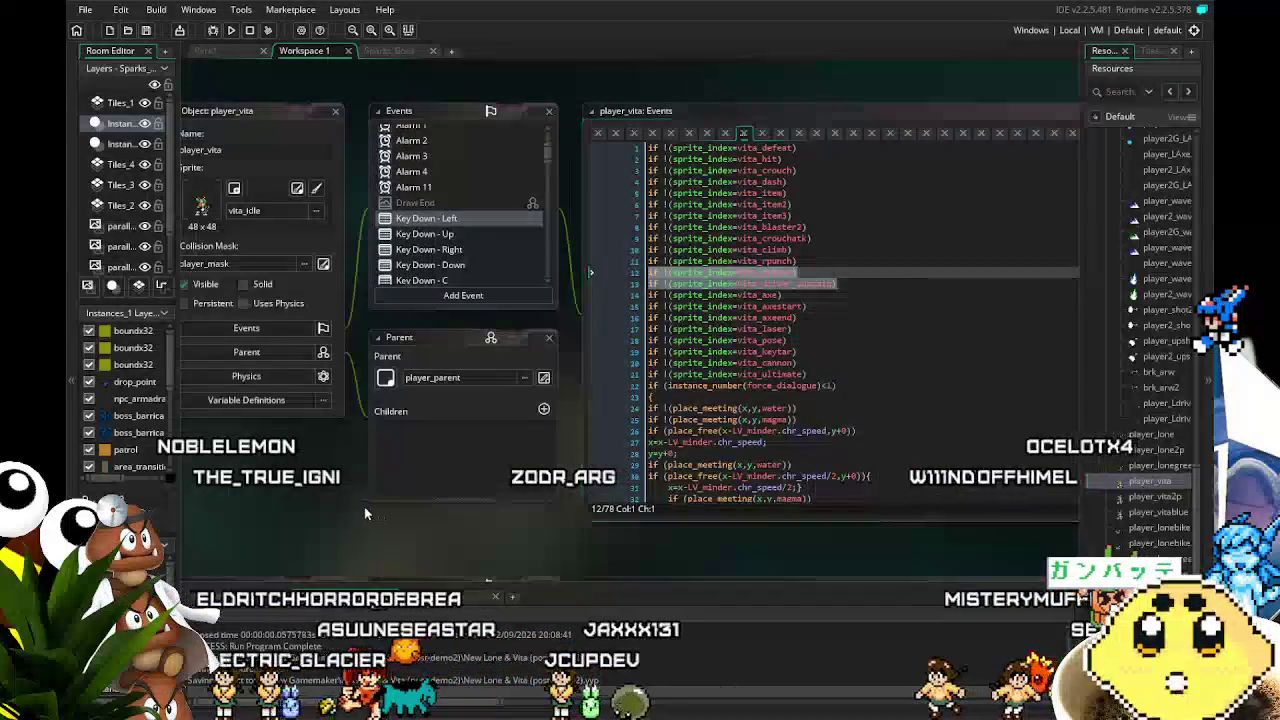
Read through the Key Down - Left movement code, panning the workspace to fit the panels
{"action": "left_click_drag", "start_coordinate": [411, 463], "coordinate": [314, 502]}
{"action": "left_click", "coordinate": [692, 379]}
{"action": "scroll", "coordinate": [692, 377], "scroll_direction": "down", "scroll_amount": 7}
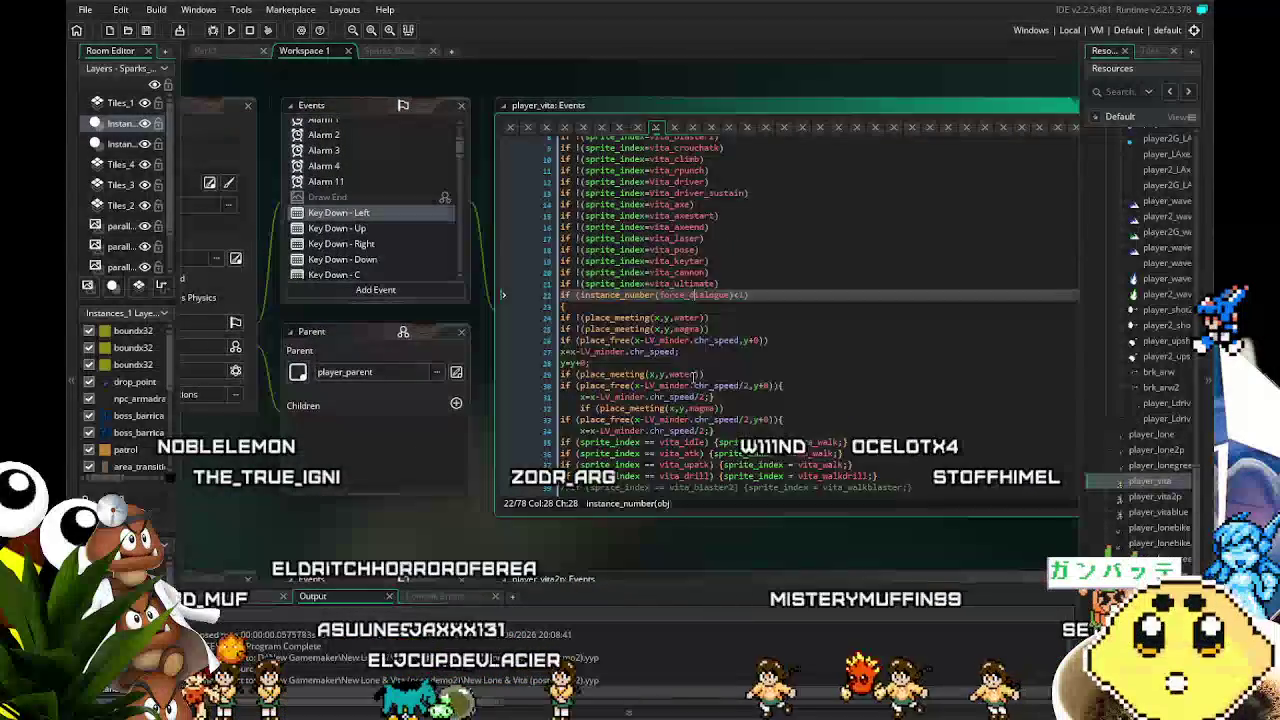
{"action": "left_click", "coordinate": [692, 389]}
{"action": "scroll", "coordinate": [665, 385], "scroll_direction": "down", "scroll_amount": 9}
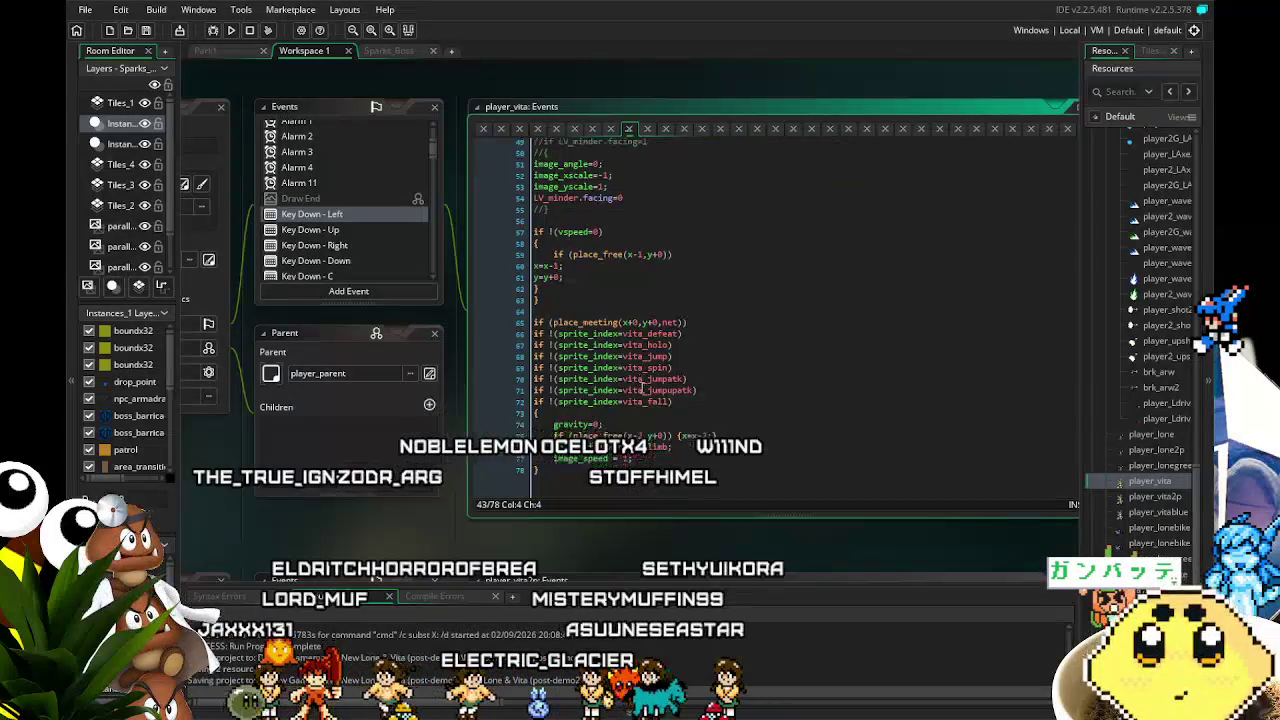
{"action": "scroll", "coordinate": [643, 390], "scroll_direction": "up", "scroll_amount": 11}
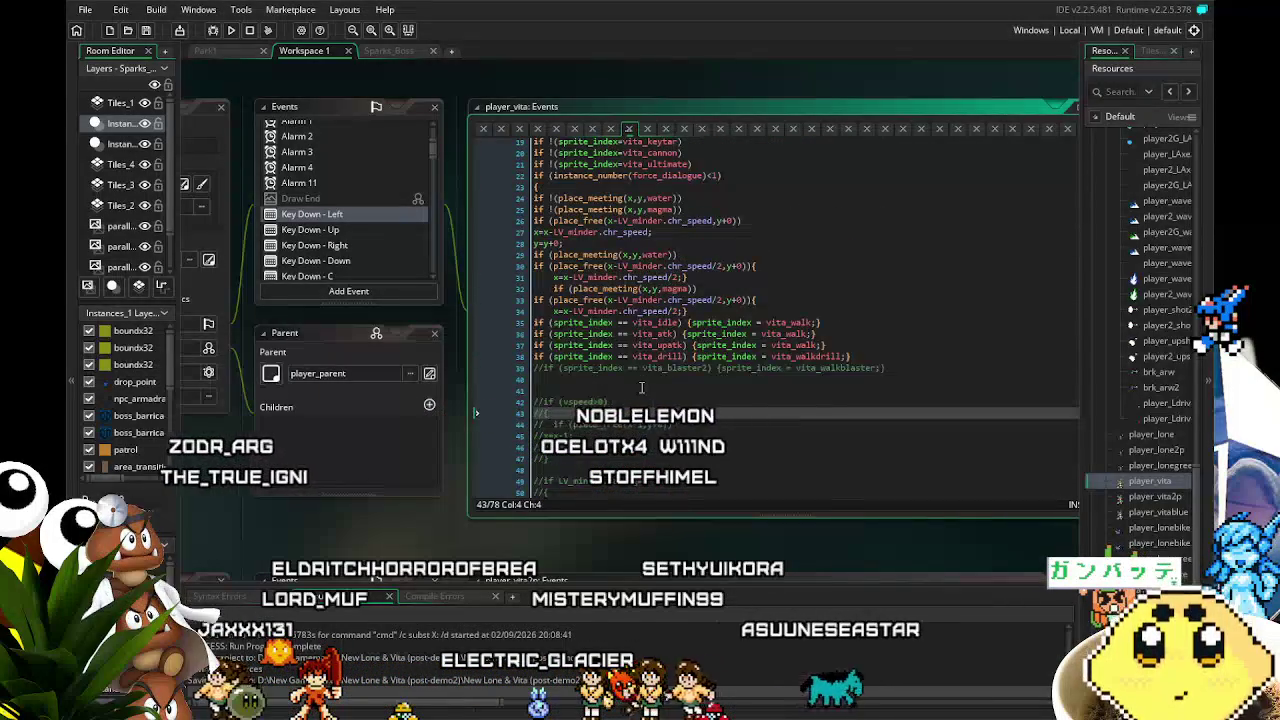
{"action": "scroll", "coordinate": [641, 387], "scroll_direction": "up", "scroll_amount": 5}
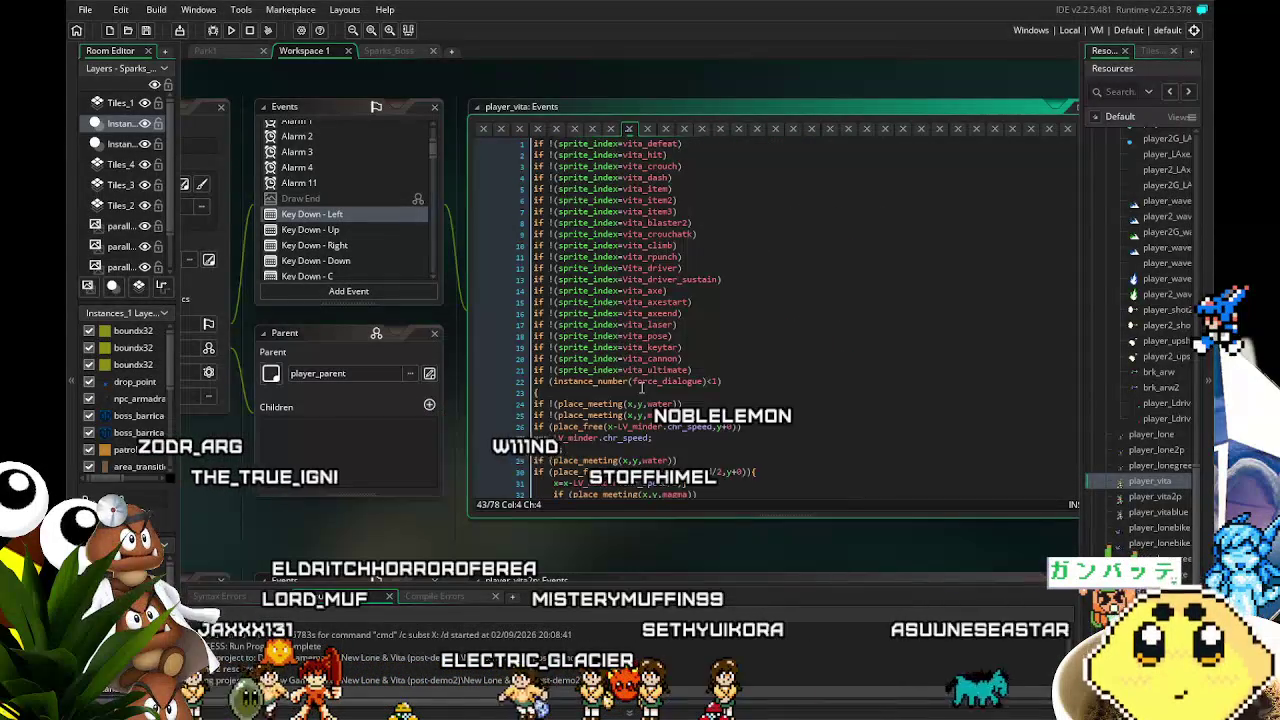
{"action": "left_click_drag", "start_coordinate": [314, 537], "coordinate": [391, 526]}
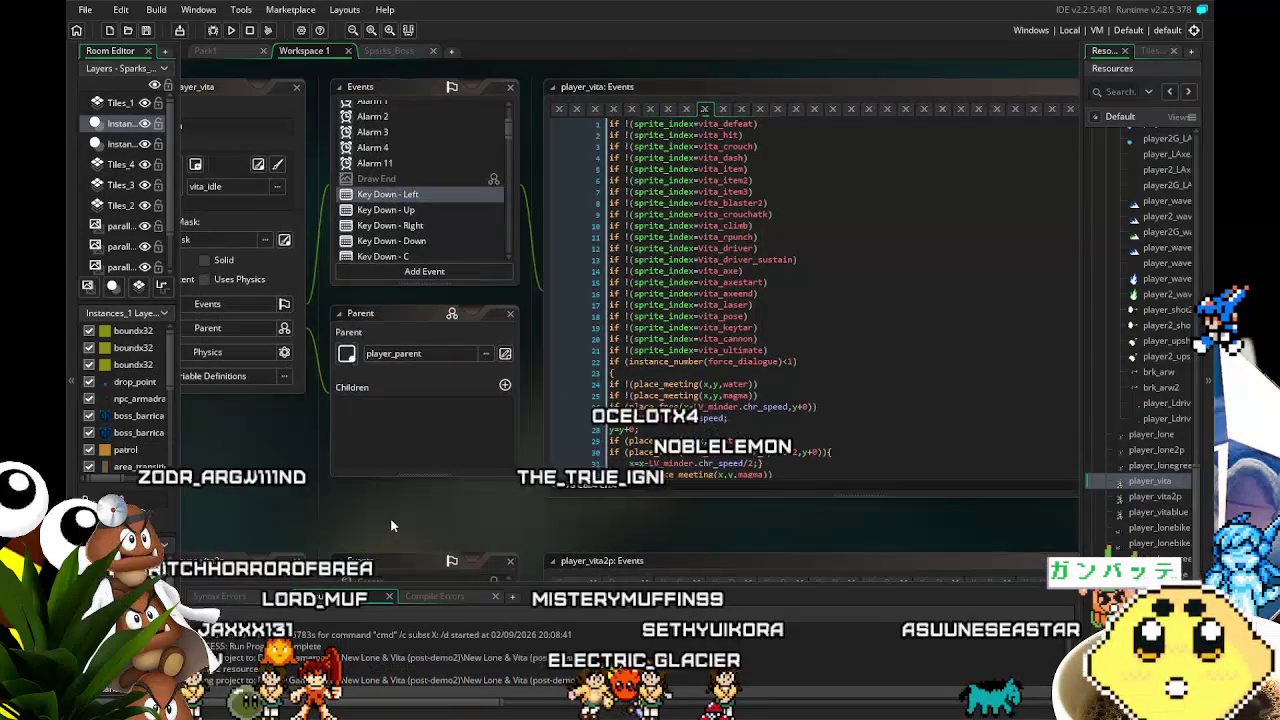
{"action": "left_click_drag", "start_coordinate": [278, 494], "coordinate": [295, 492]}
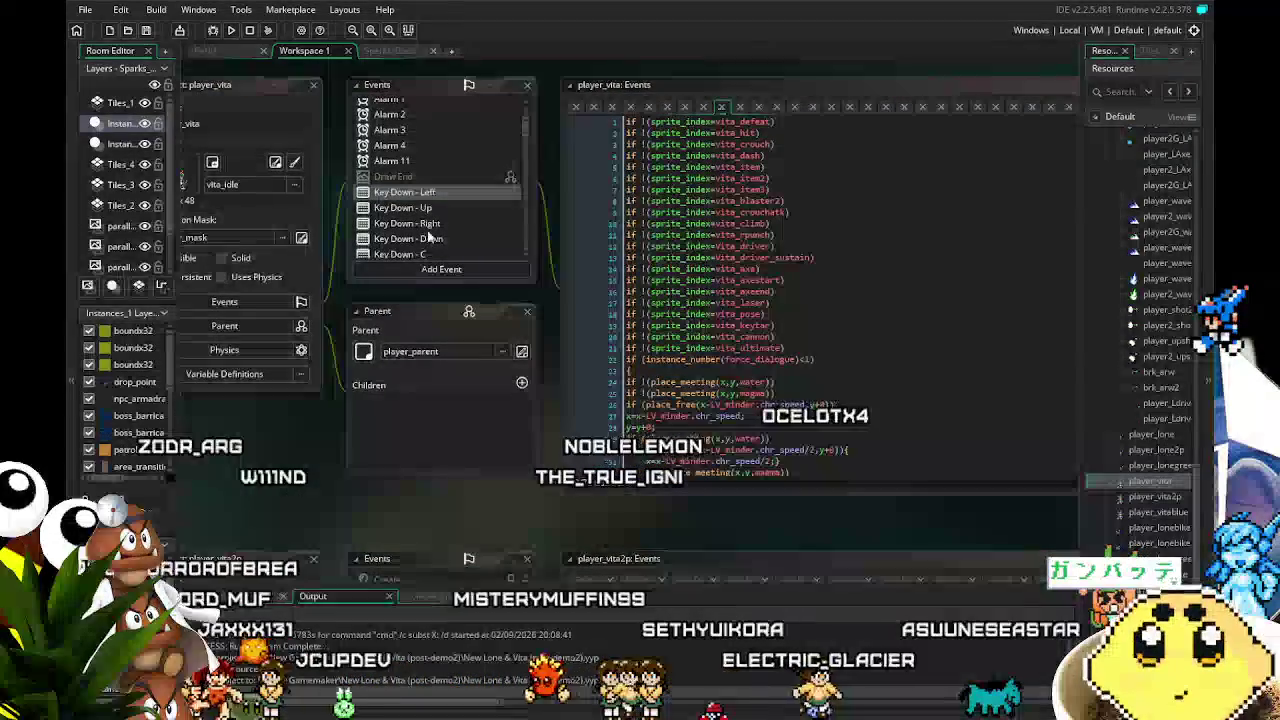
{"action": "left_click", "coordinate": [407, 223]}
{"action": "scroll", "coordinate": [708, 390], "scroll_direction": "down", "scroll_amount": 2}
{"action": "scroll", "coordinate": [710, 388], "scroll_direction": "down", "scroll_amount": 13}
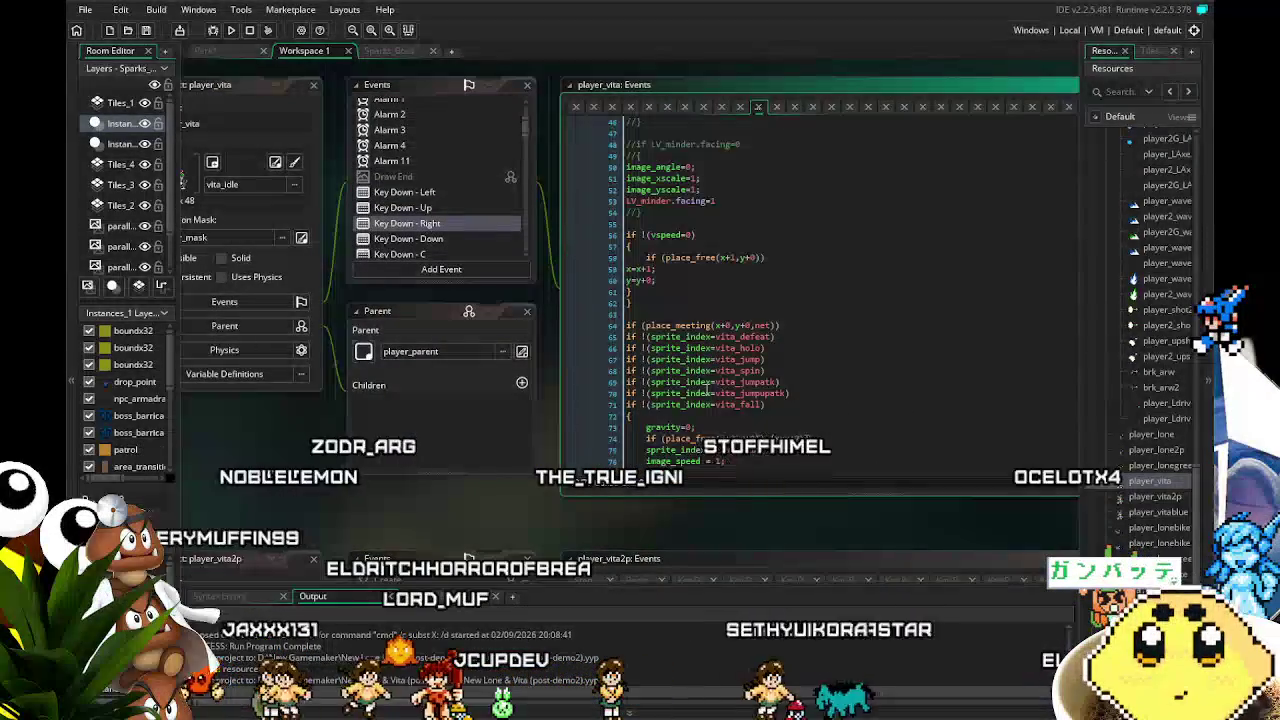
{"action": "left_click_drag", "start_coordinate": [404, 521], "coordinate": [325, 519]}
{"action": "scroll", "coordinate": [564, 424], "scroll_direction": "up", "scroll_amount": 3}
{"action": "scroll", "coordinate": [564, 424], "scroll_direction": "up", "scroll_amount": 6}
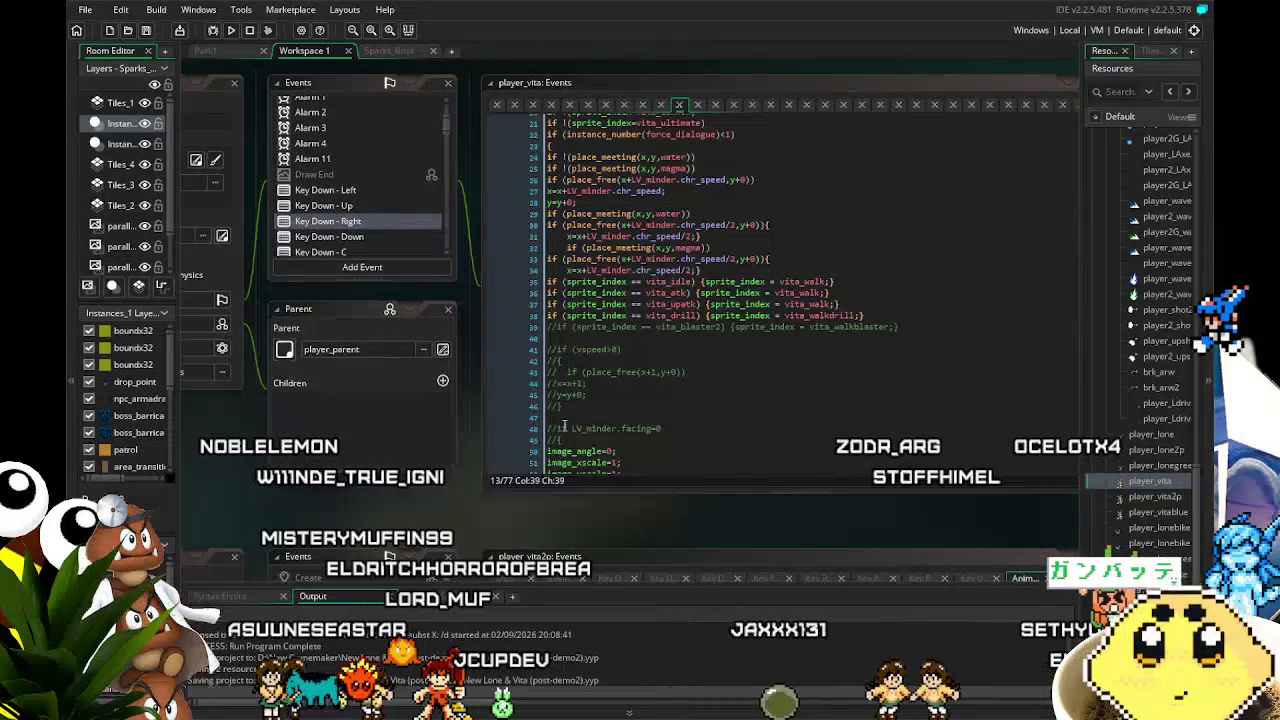
{"action": "scroll", "coordinate": [564, 426], "scroll_direction": "up", "scroll_amount": 2}
{"action": "scroll", "coordinate": [564, 424], "scroll_direction": "up", "scroll_amount": 3}
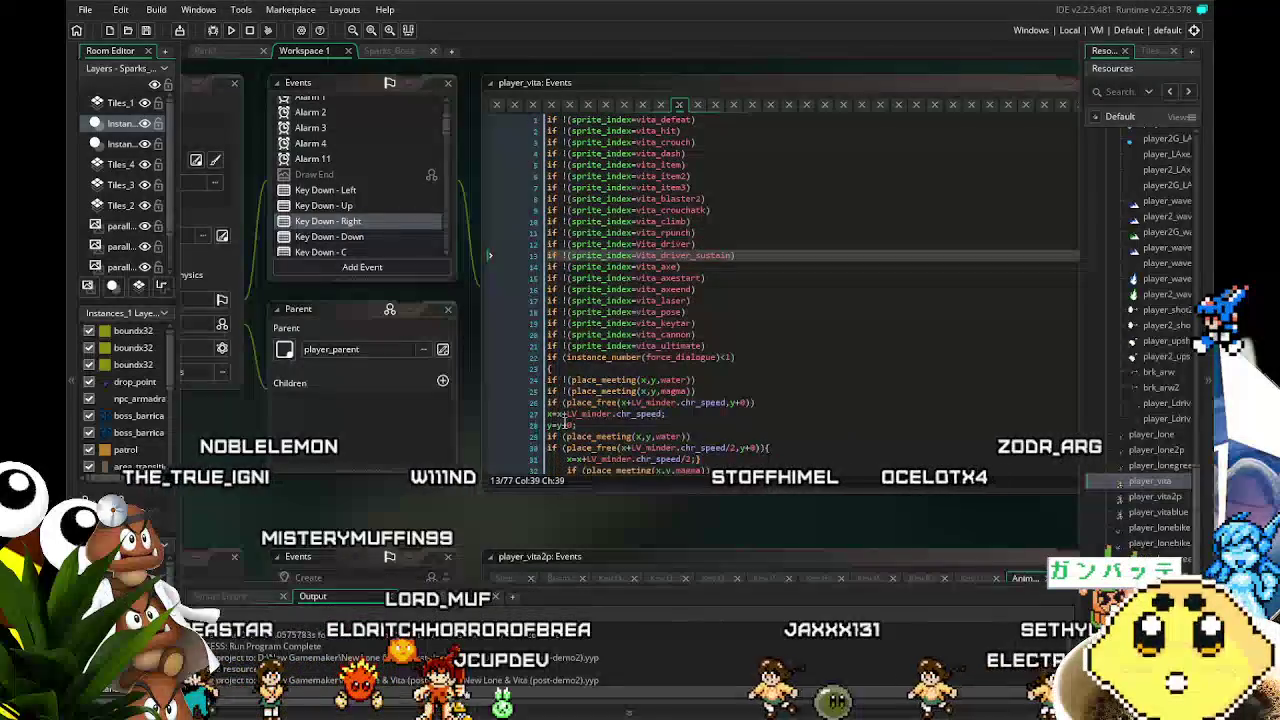
{"action": "left_click", "coordinate": [545, 483]}
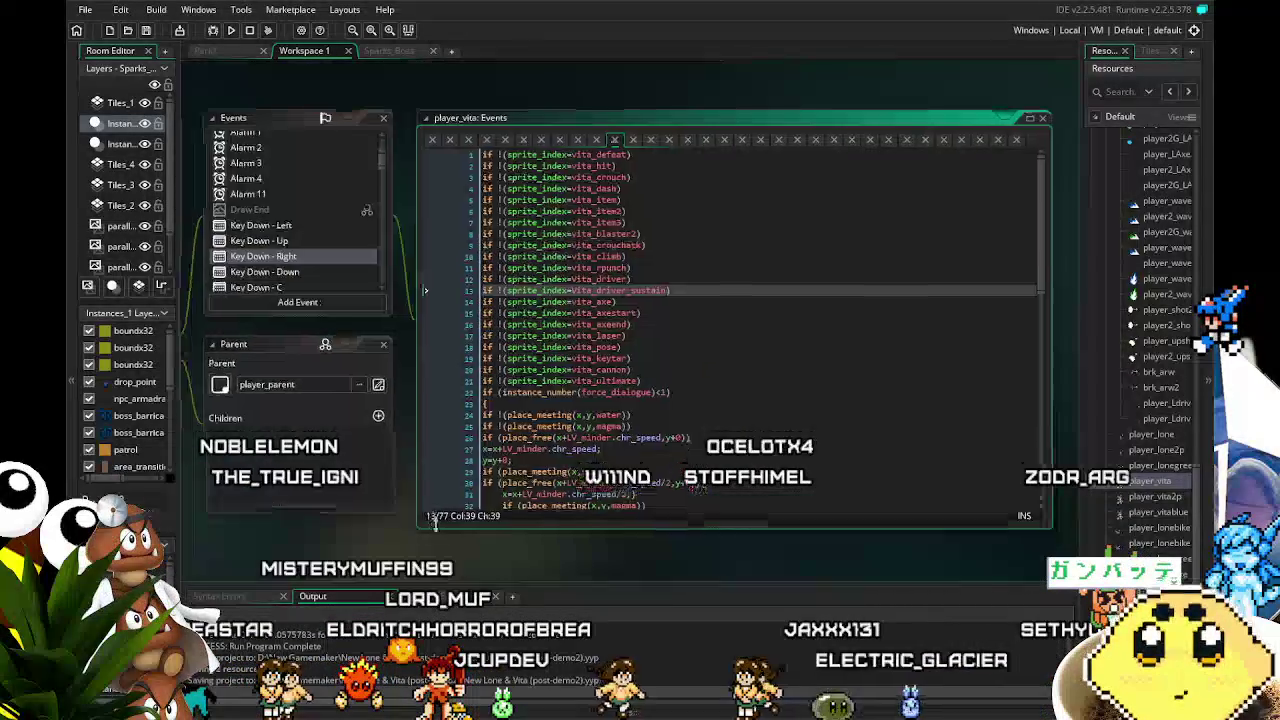
{"action": "scroll", "coordinate": [580, 427], "scroll_direction": "down", "scroll_amount": 2}
{"action": "scroll", "coordinate": [580, 427], "scroll_direction": "down", "scroll_amount": 1}
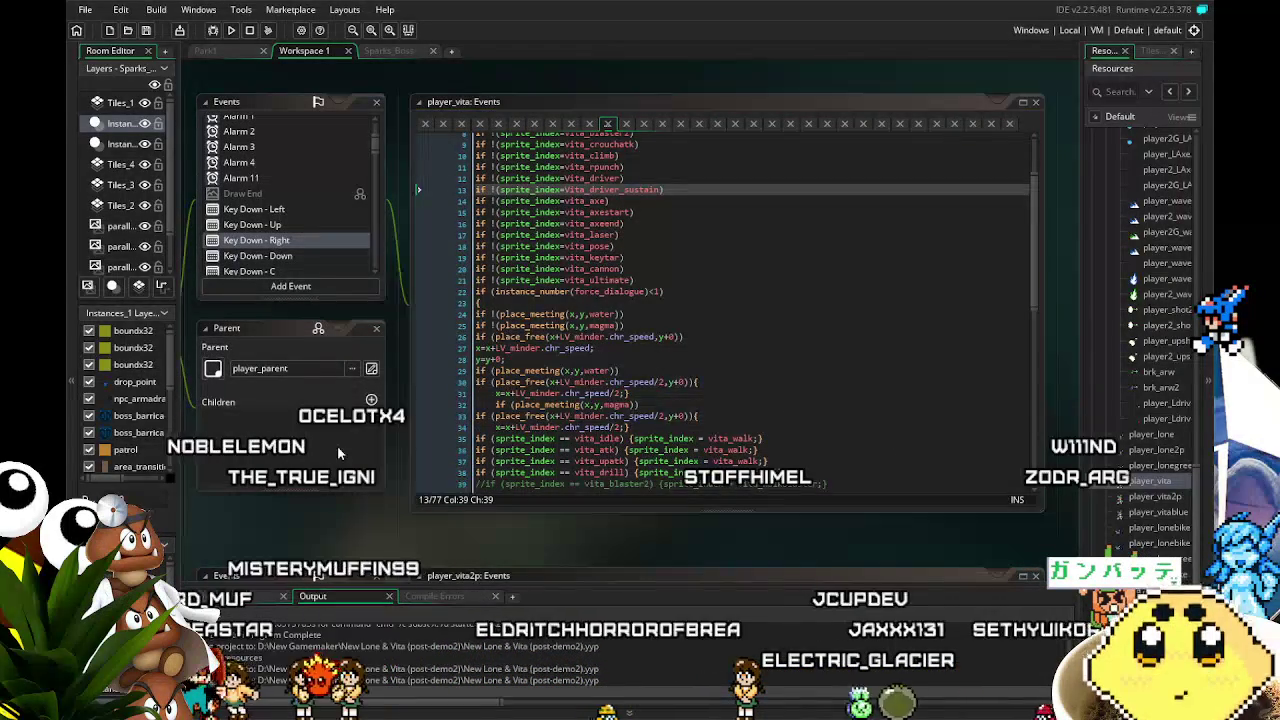
{"action": "scroll", "coordinate": [553, 444], "scroll_direction": "down", "scroll_amount": 4}
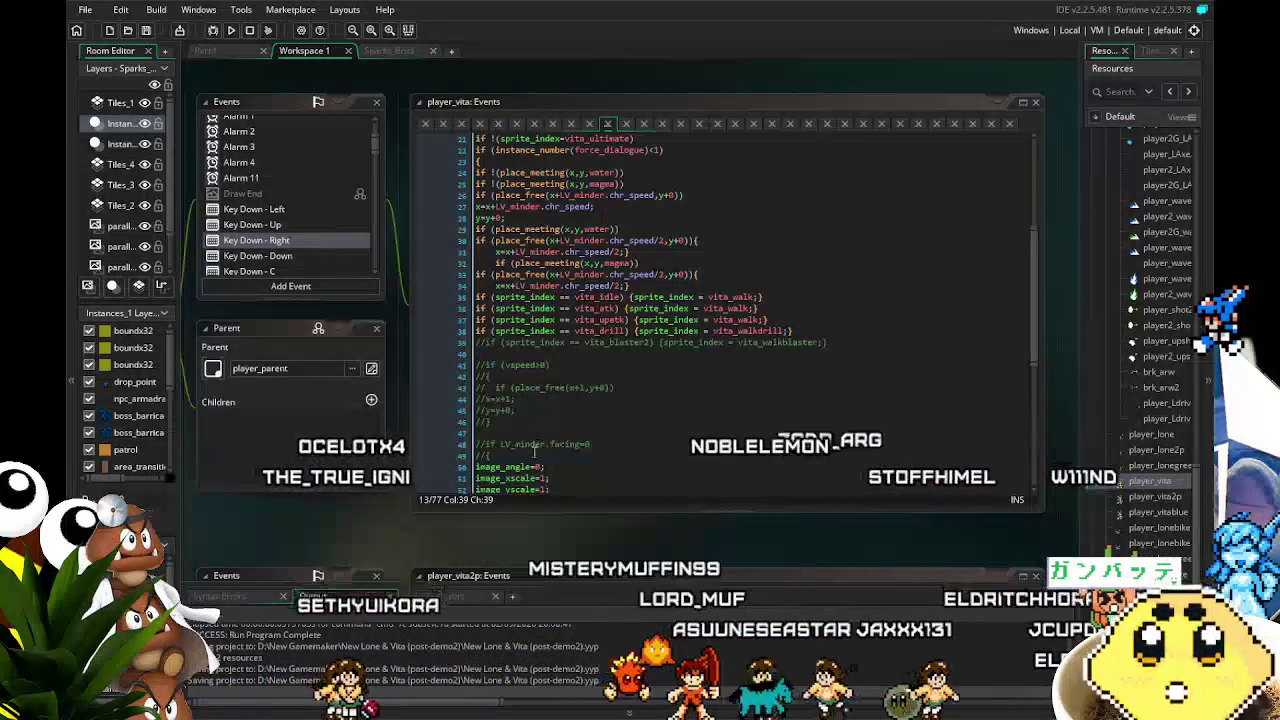
{"action": "left_click", "coordinate": [390, 51]}
{"action": "left_click", "coordinate": [321, 51]}
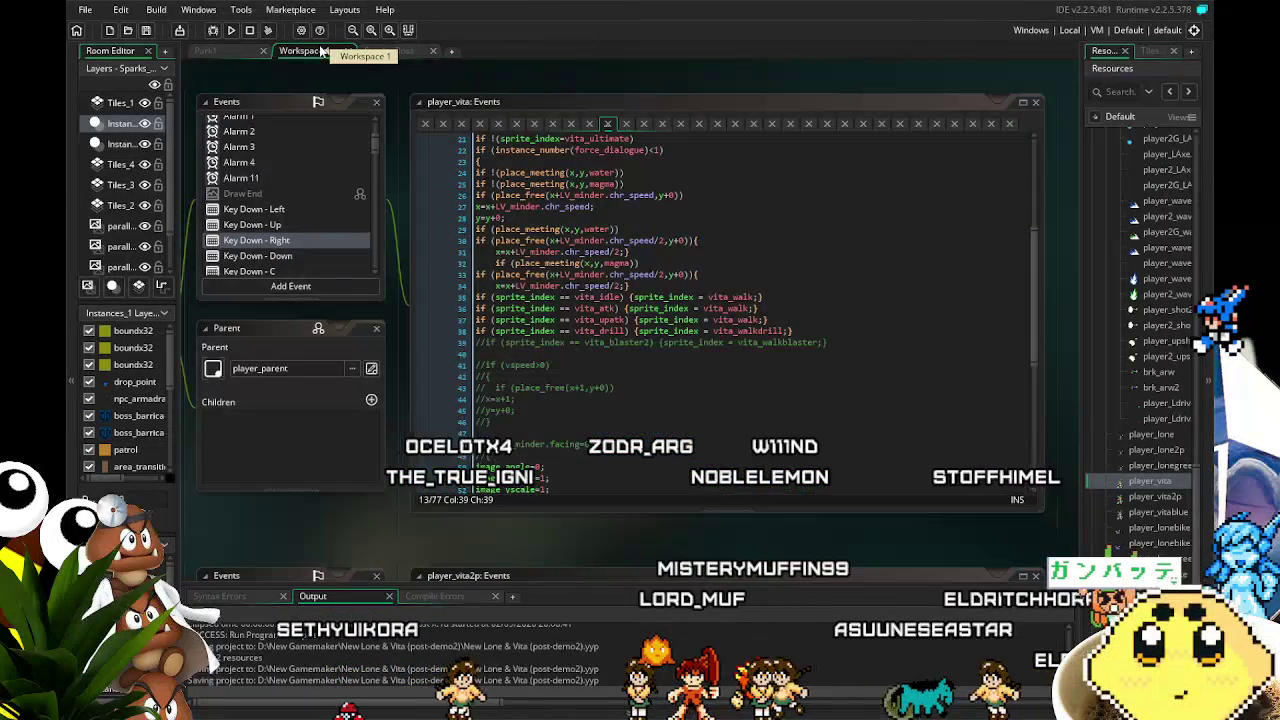
{"action": "left_click", "coordinate": [248, 50]}
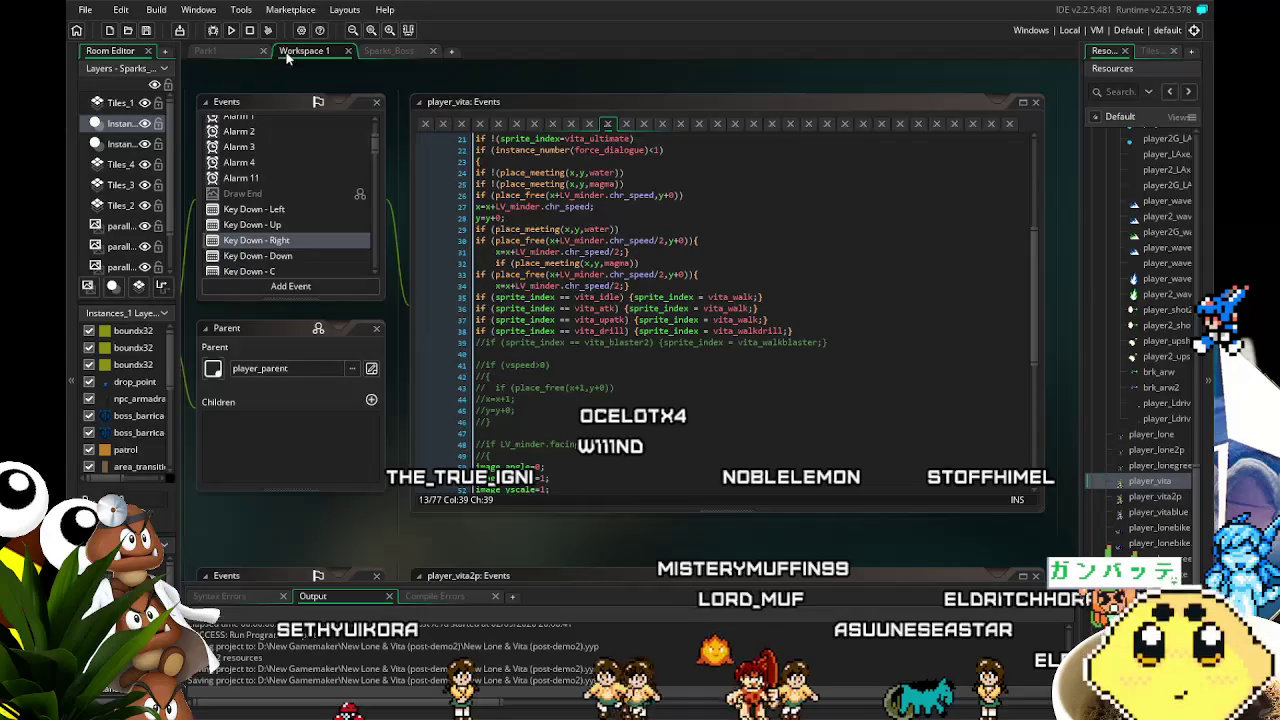
{"action": "left_click", "coordinate": [295, 55]}
Pan the workspace so the Key Down - Right code and Park1 room layers both show
{"action": "left_click_drag", "start_coordinate": [271, 514], "coordinate": [344, 479]}
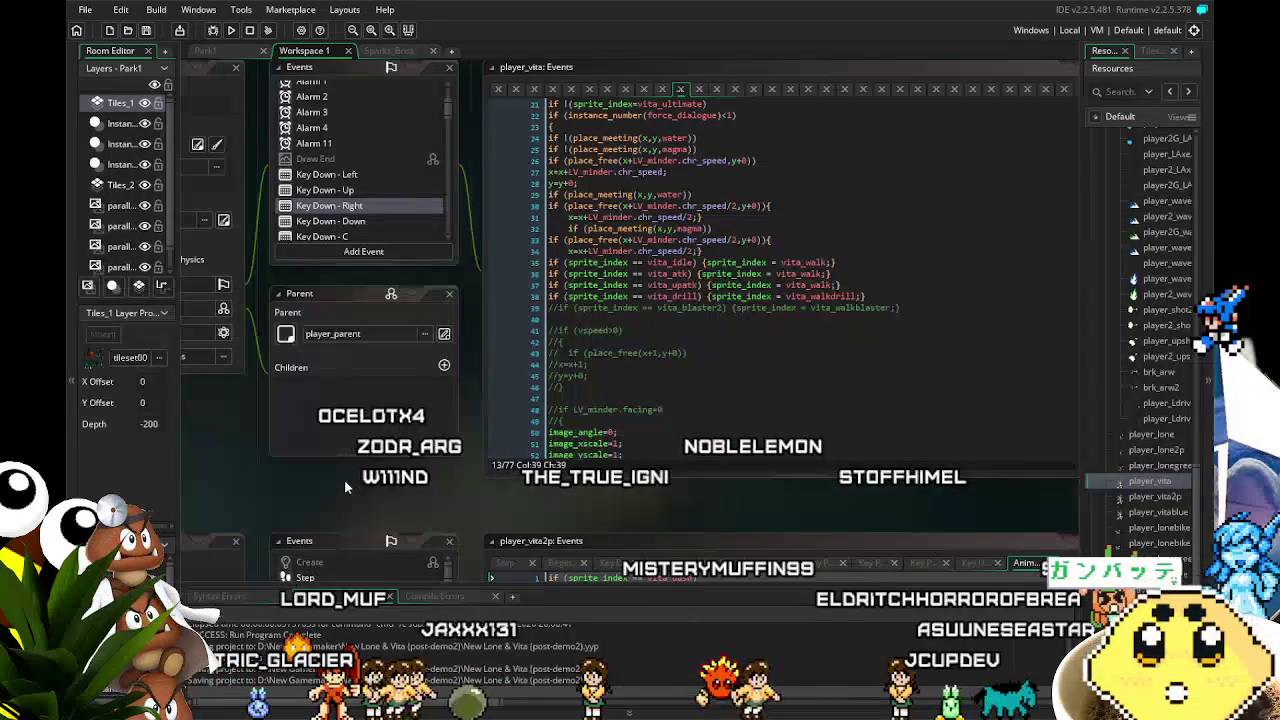
{"action": "key", "text": "Down"}
{"action": "key", "text": "Down"}
{"action": "key", "text": "Down"}
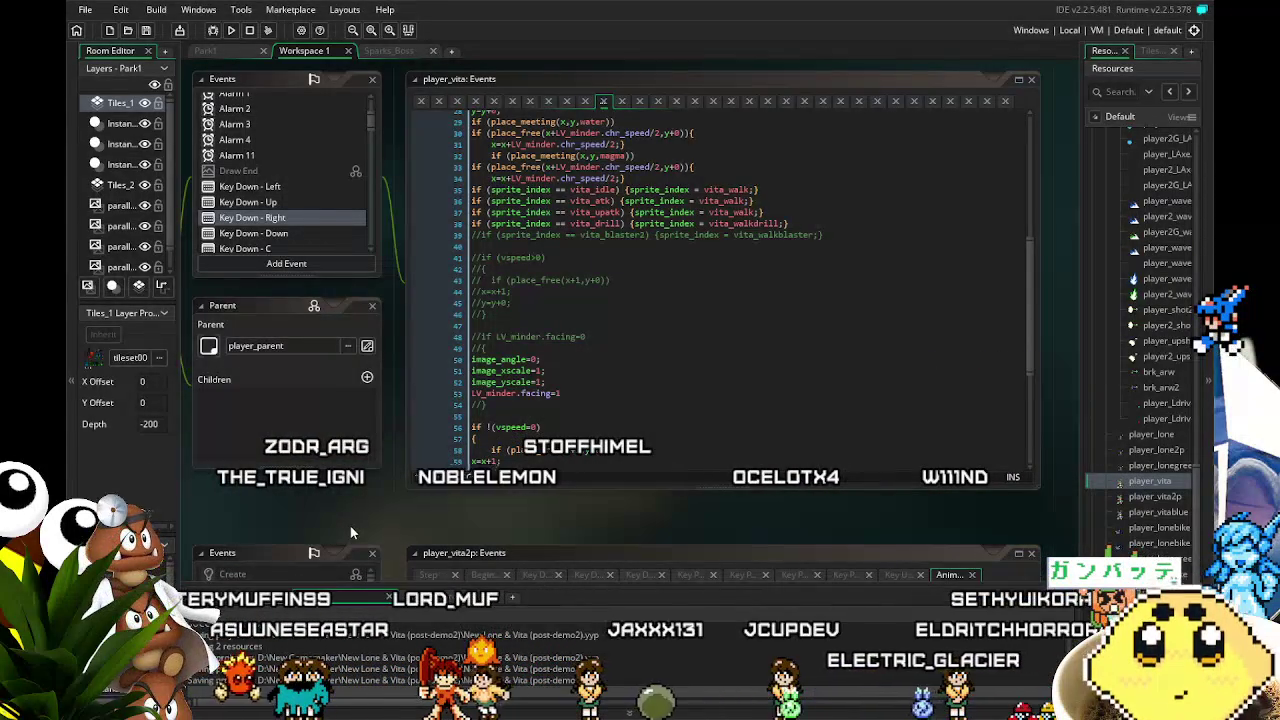
{"action": "left_click_drag", "start_coordinate": [309, 488], "coordinate": [426, 490]}
Review the Key Down - Right code and save the project
{"action": "scroll", "coordinate": [375, 218], "scroll_direction": "down", "scroll_amount": 5}
{"action": "scroll", "coordinate": [375, 218], "scroll_direction": "down", "scroll_amount": 2}
{"action": "scroll", "coordinate": [374, 218], "scroll_direction": "up", "scroll_amount": 3}
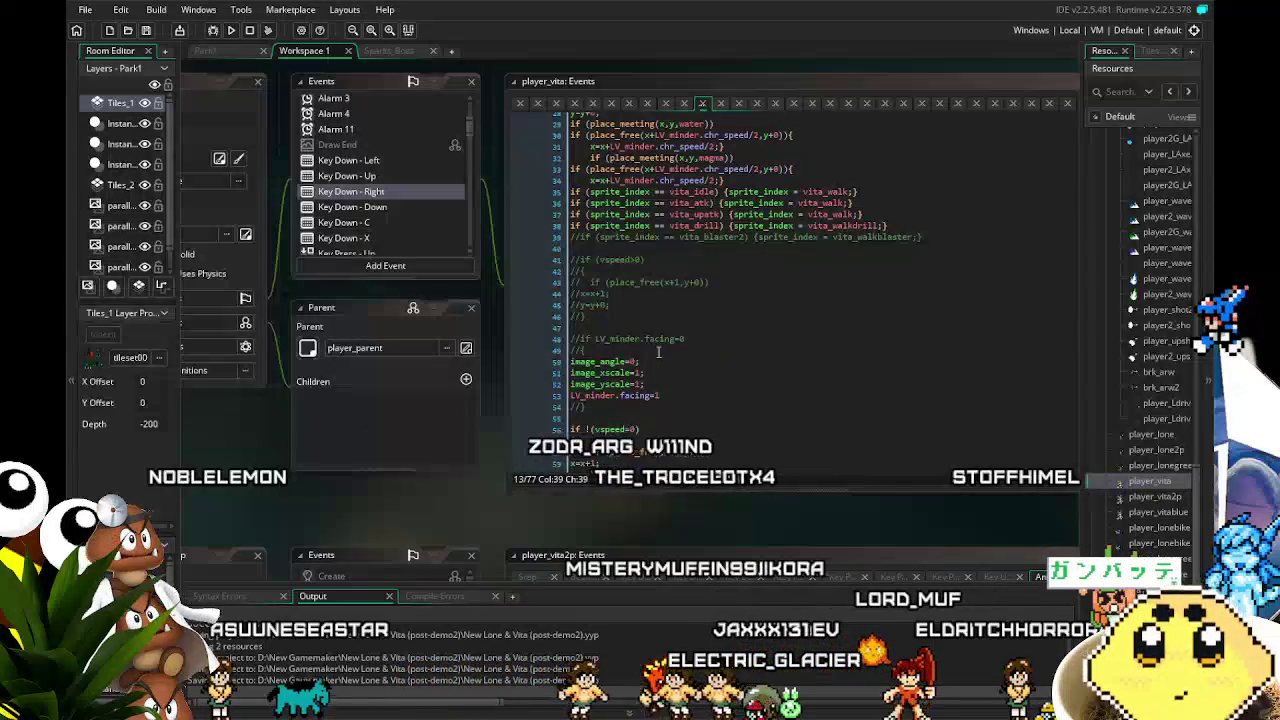
{"action": "scroll", "coordinate": [658, 352], "scroll_direction": "down", "scroll_amount": 4}
{"action": "scroll", "coordinate": [658, 352], "scroll_direction": "up", "scroll_amount": 10}
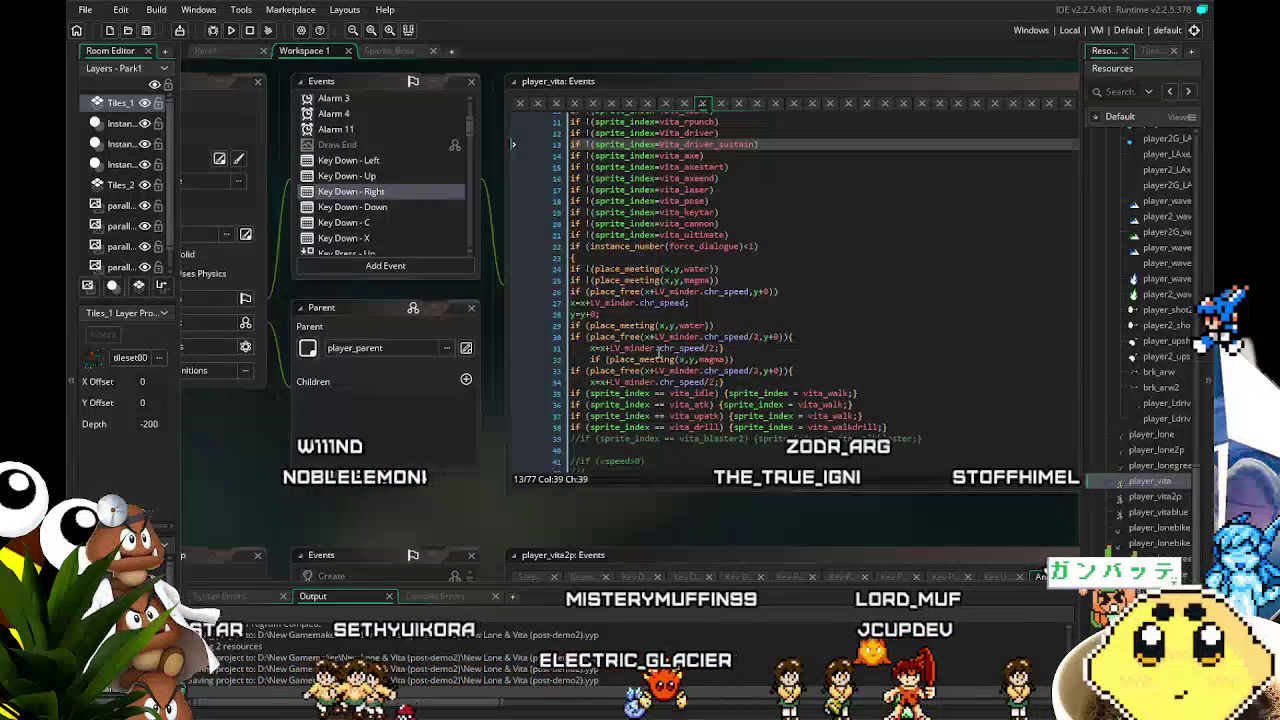
{"action": "left_click", "coordinate": [146, 31]}
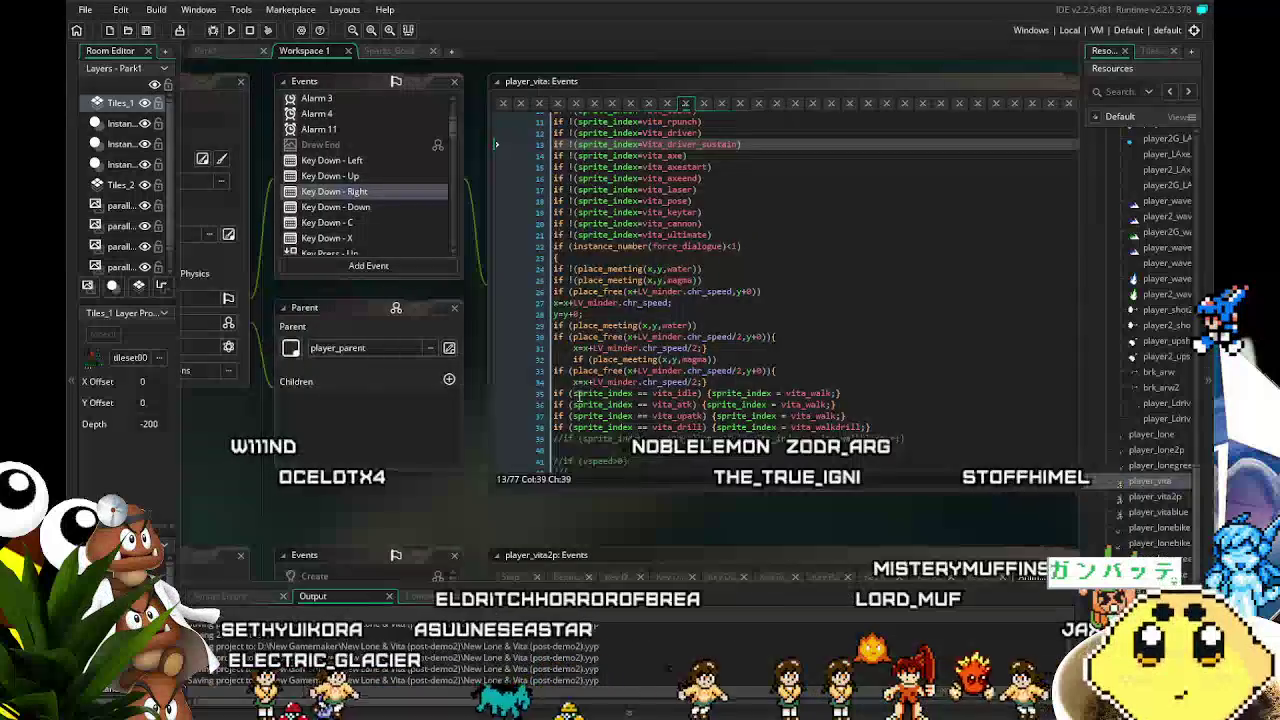
Scroll to the end of the Key Down - Right code, showing the net-climb check with gravity=0
{"action": "scroll", "coordinate": [579, 395], "scroll_direction": "down", "scroll_amount": 3}
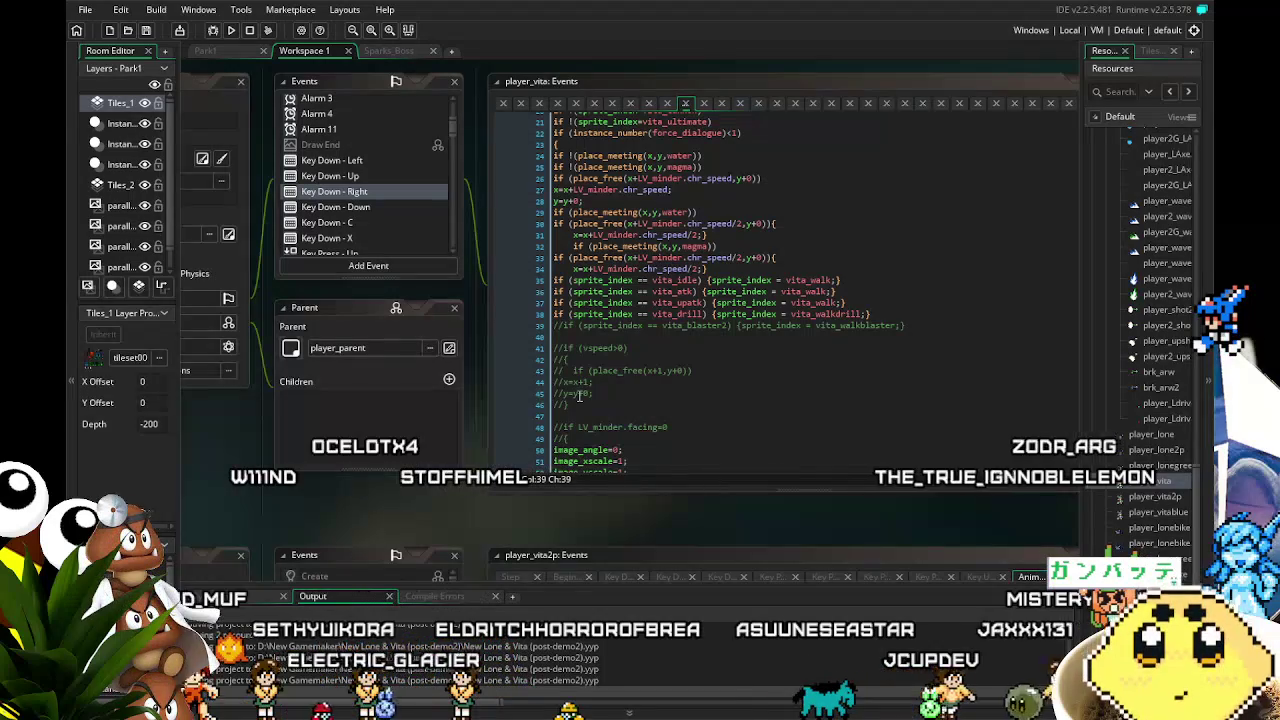
{"action": "scroll", "coordinate": [578, 396], "scroll_direction": "down", "scroll_amount": 2}
{"action": "scroll", "coordinate": [578, 396], "scroll_direction": "down", "scroll_amount": 4}
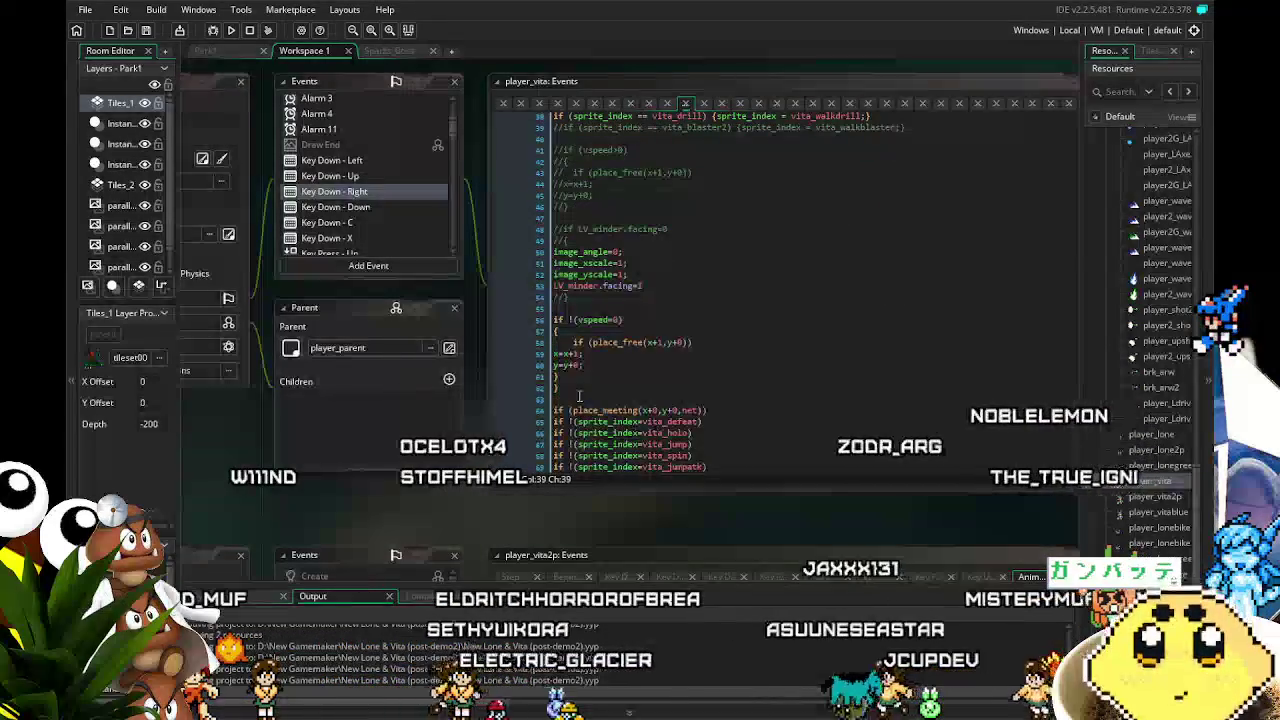
{"action": "scroll", "coordinate": [578, 396], "scroll_direction": "down", "scroll_amount": 3}
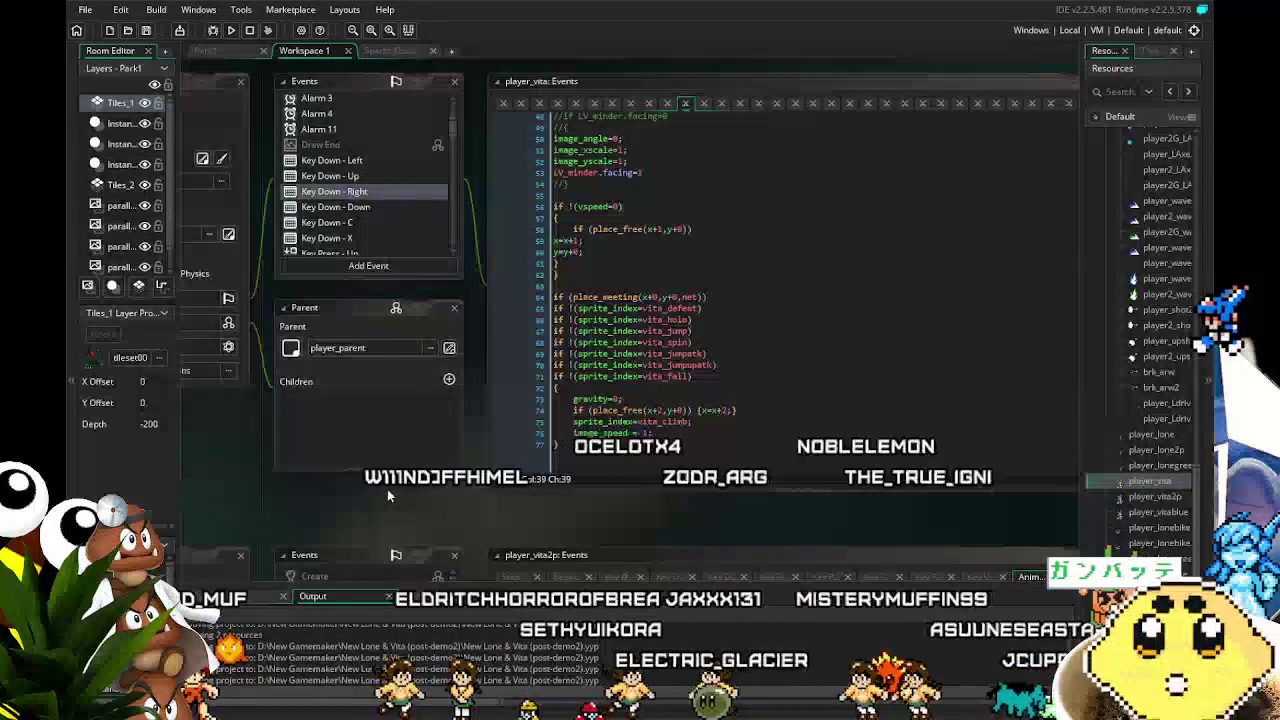
{"action": "left_click_drag", "start_coordinate": [377, 510], "coordinate": [431, 496]}
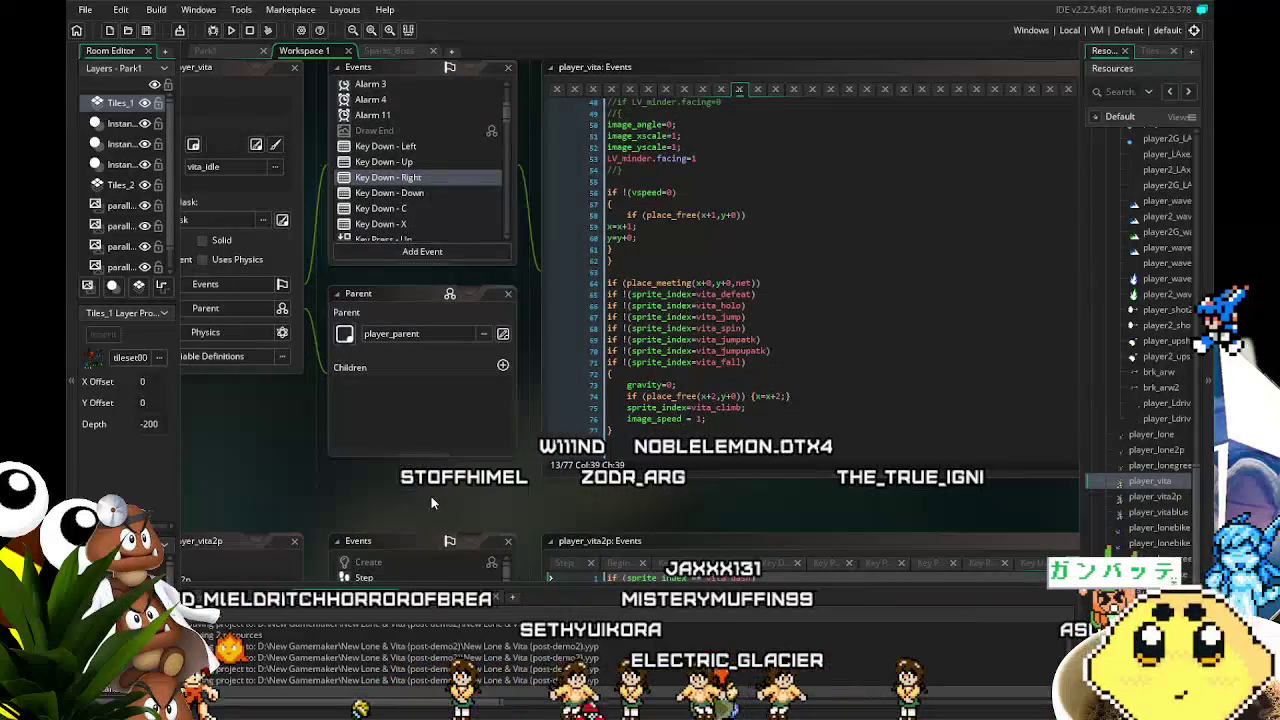
Open the Key Down - Left event code and save the changed resources with F5
{"action": "left_click", "coordinate": [399, 147]}
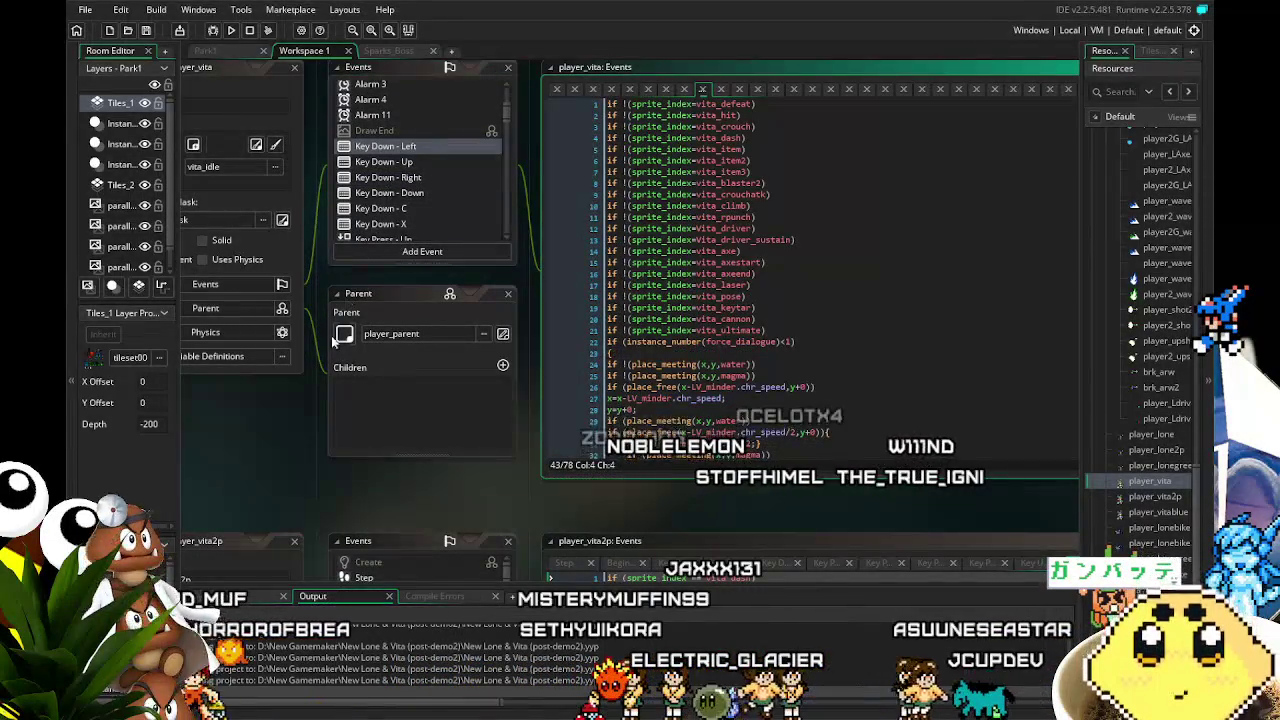
{"action": "left_click_drag", "start_coordinate": [296, 463], "coordinate": [317, 463]}
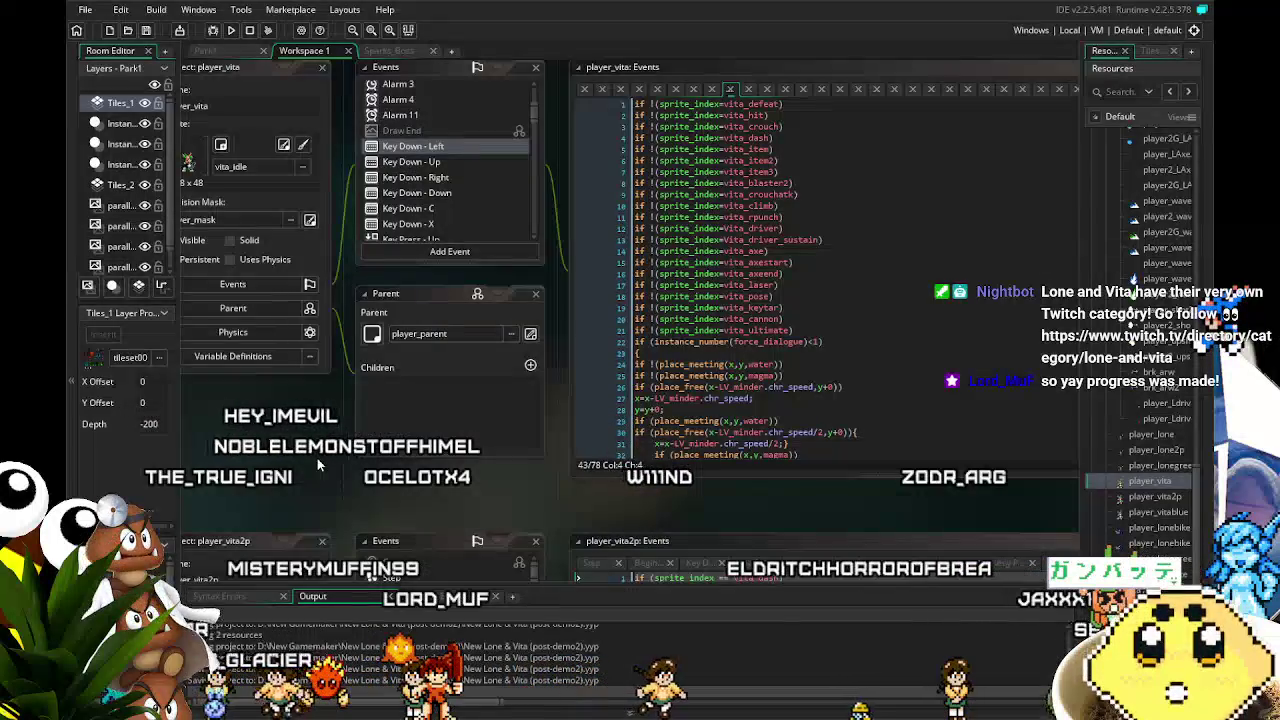
{"action": "key", "text": "F5"}
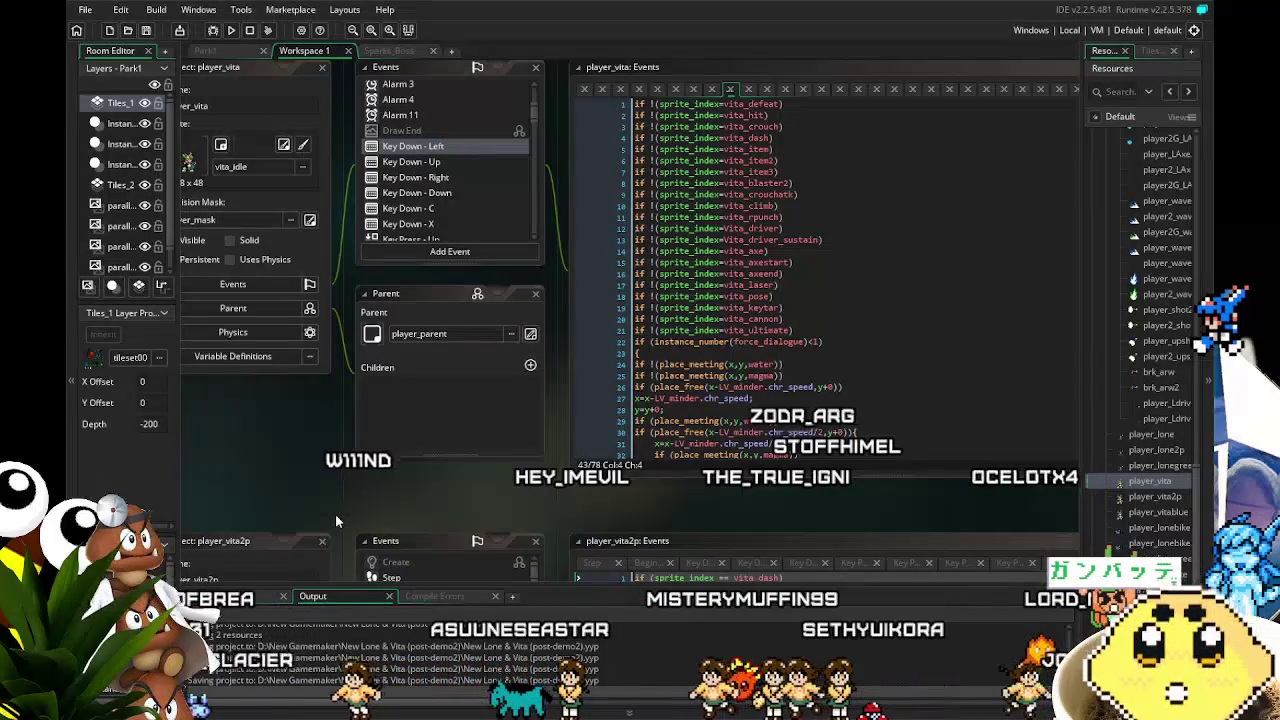
Scroll and pan the workspace to show the player_vita Events list beside the code editor
{"action": "scroll", "coordinate": [356, 506], "scroll_direction": "left", "scroll_amount": 1}
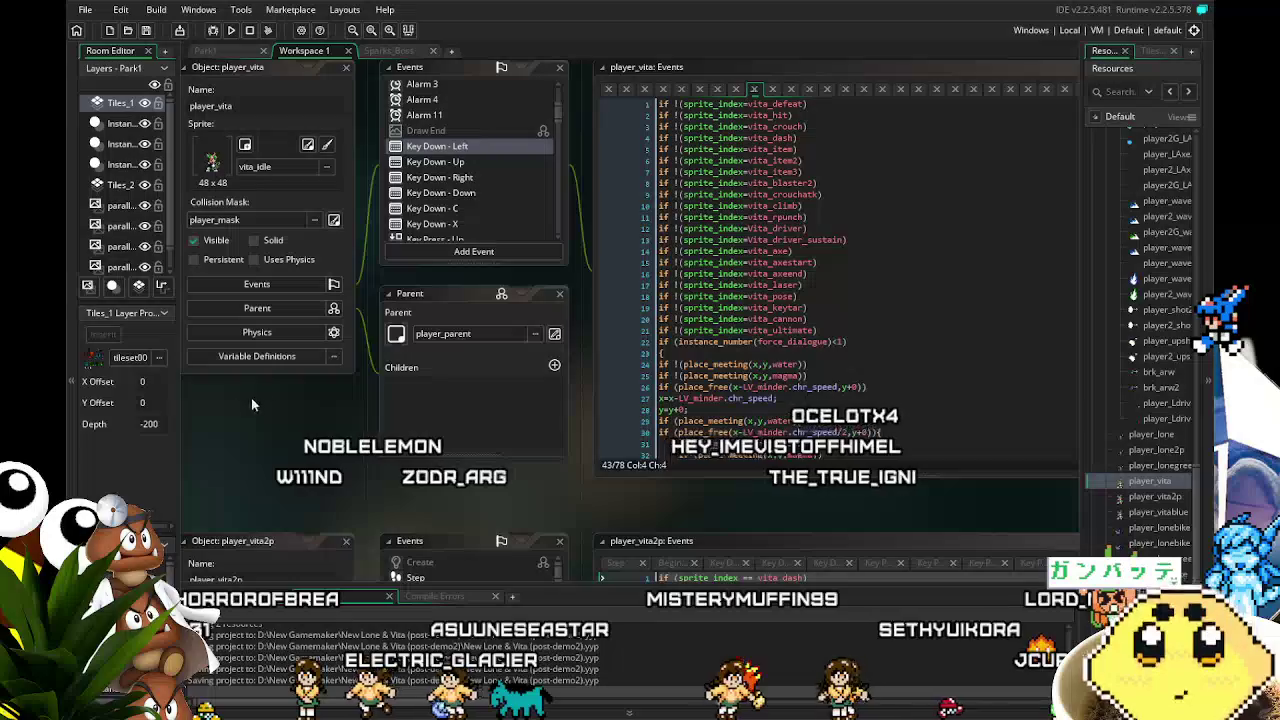
{"action": "scroll", "coordinate": [298, 396], "scroll_direction": "left", "scroll_amount": 1}
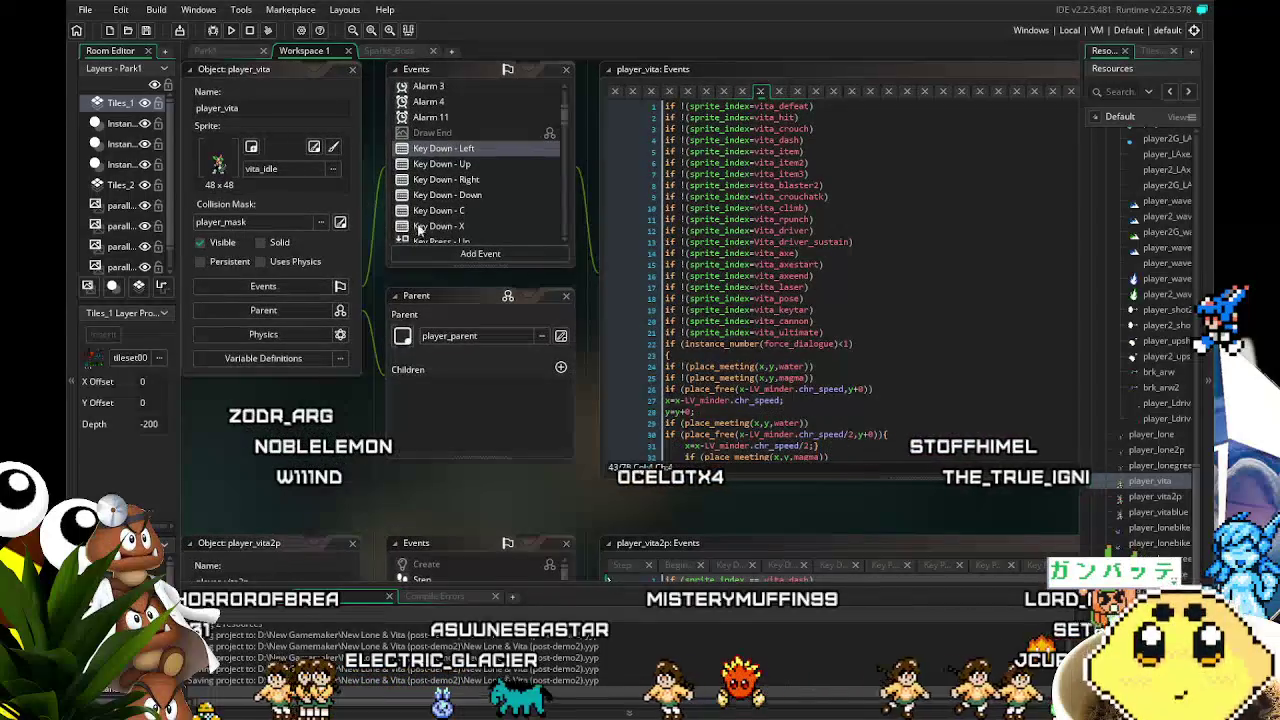
{"action": "scroll", "coordinate": [435, 228], "scroll_direction": "down", "scroll_amount": 2}
{"action": "scroll", "coordinate": [600, 480], "scroll_direction": "right", "scroll_amount": 1}
{"action": "scroll", "coordinate": [640, 440], "scroll_direction": "down", "scroll_amount": 7}
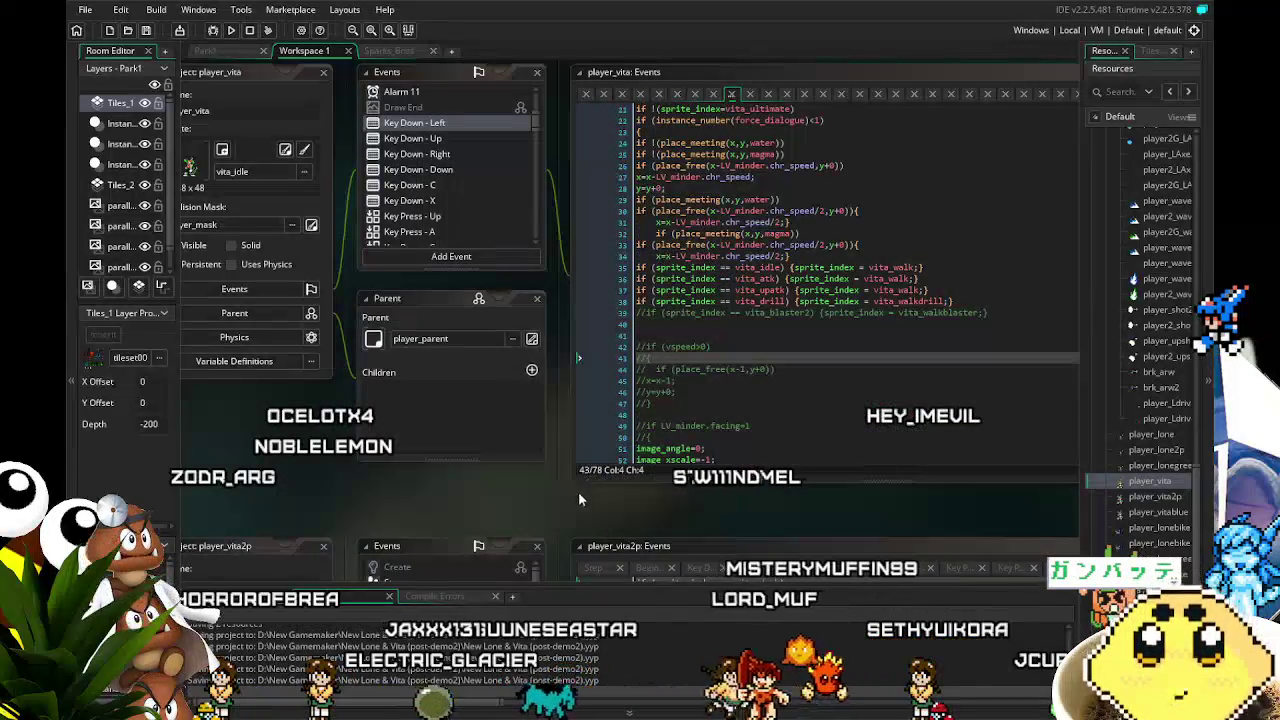
{"action": "scroll", "coordinate": [579, 498], "scroll_direction": "right", "scroll_amount": 1}
{"action": "scroll", "coordinate": [640, 400], "scroll_direction": "down", "scroll_amount": 6}
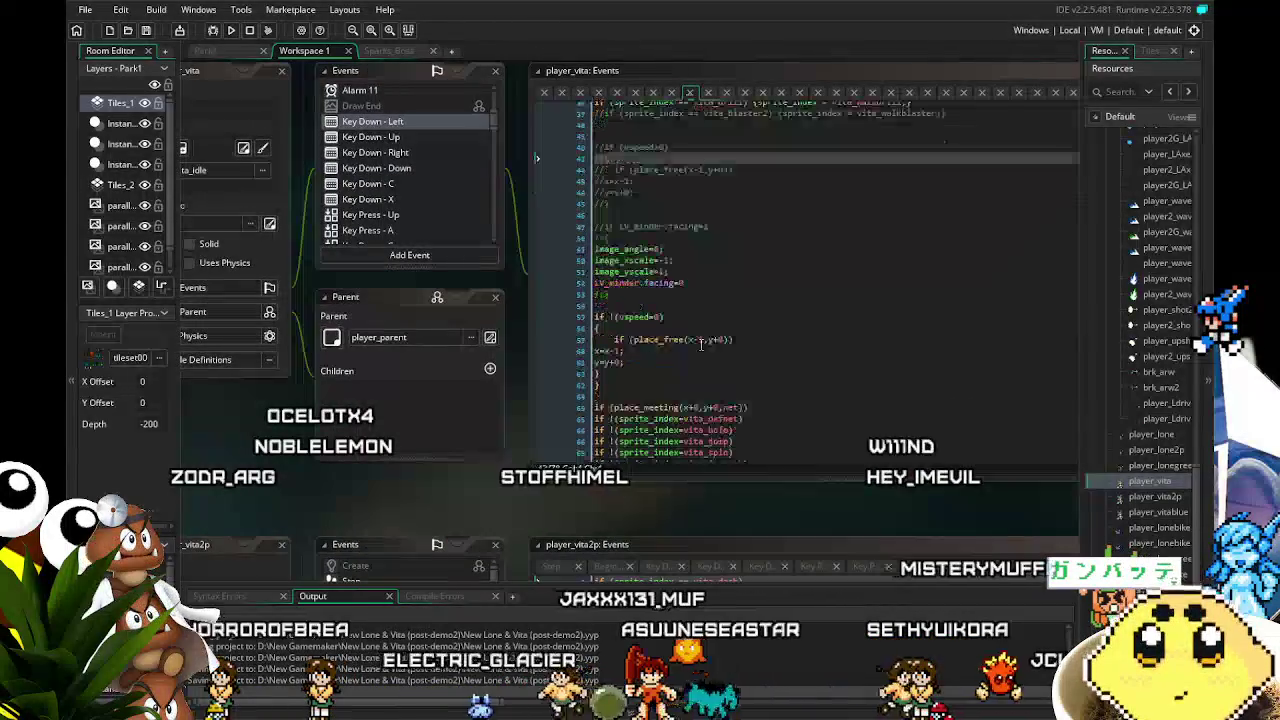
{"action": "scroll", "coordinate": [703, 340], "scroll_direction": "down", "scroll_amount": 2}
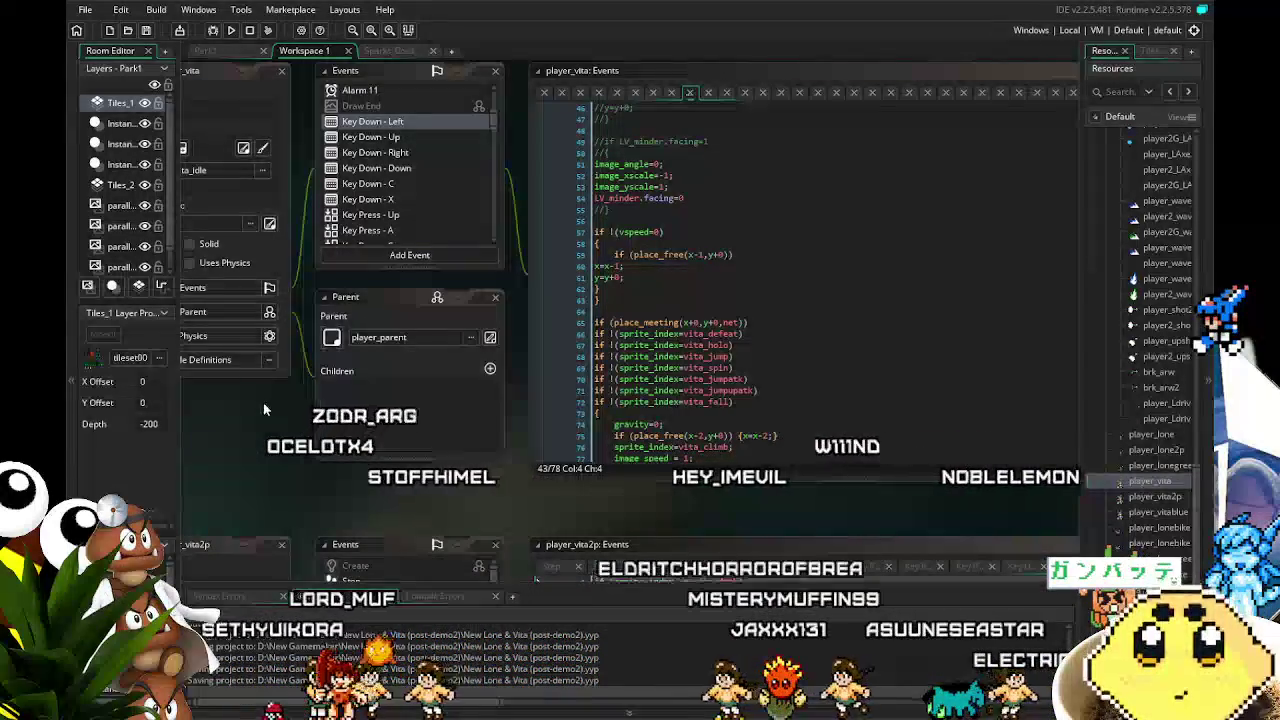
{"action": "left_click_drag", "start_coordinate": [275, 399], "coordinate": [288, 397]}
{"action": "scroll", "coordinate": [404, 195], "scroll_direction": "down", "scroll_amount": 8}
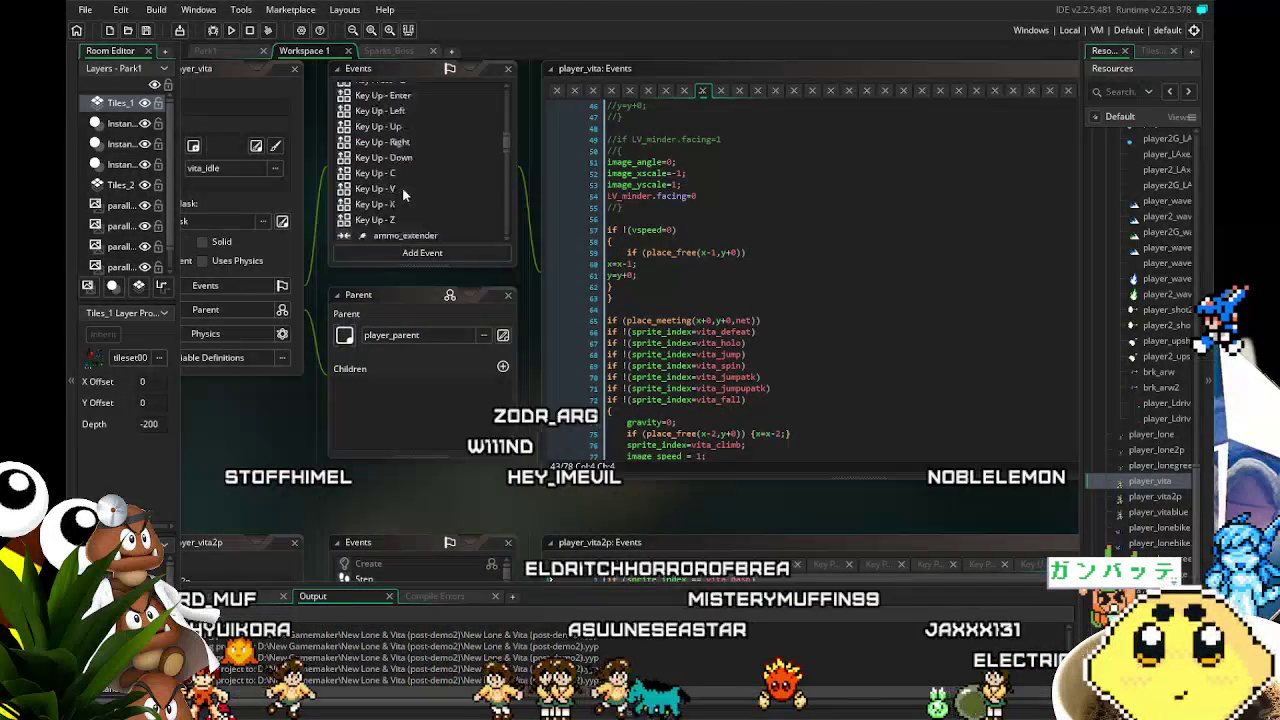
{"action": "scroll", "coordinate": [404, 195], "scroll_direction": "up", "scroll_amount": 10}
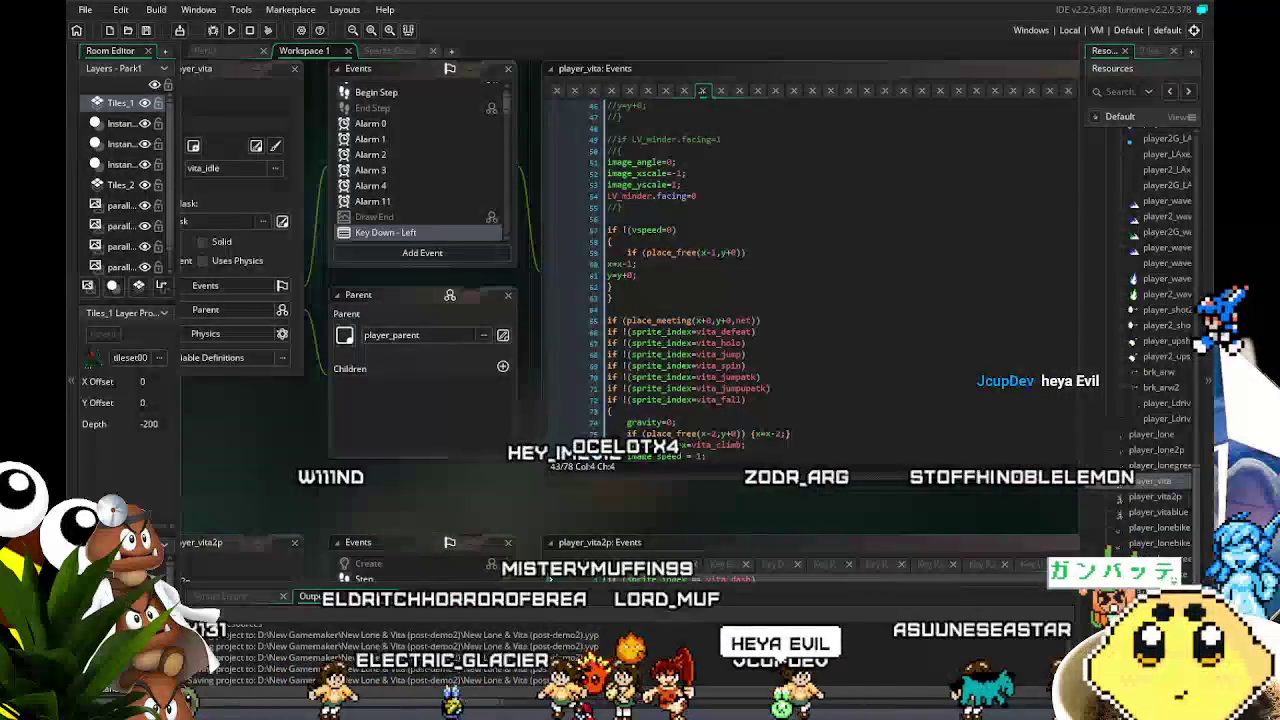
{"action": "left_click_drag", "start_coordinate": [400, 503], "coordinate": [461, 507]}
{"action": "scroll", "coordinate": [479, 250], "scroll_direction": "up", "scroll_amount": 2}
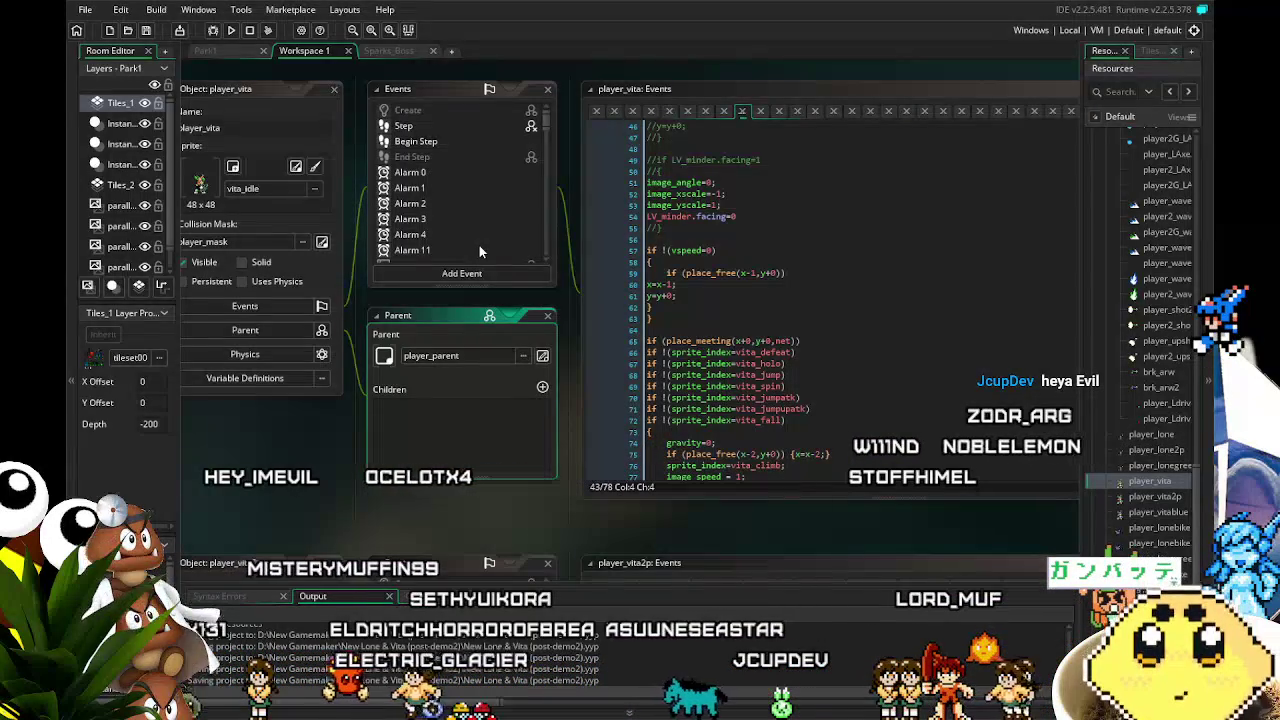
{"action": "scroll", "coordinate": [479, 245], "scroll_direction": "down", "scroll_amount": 2}
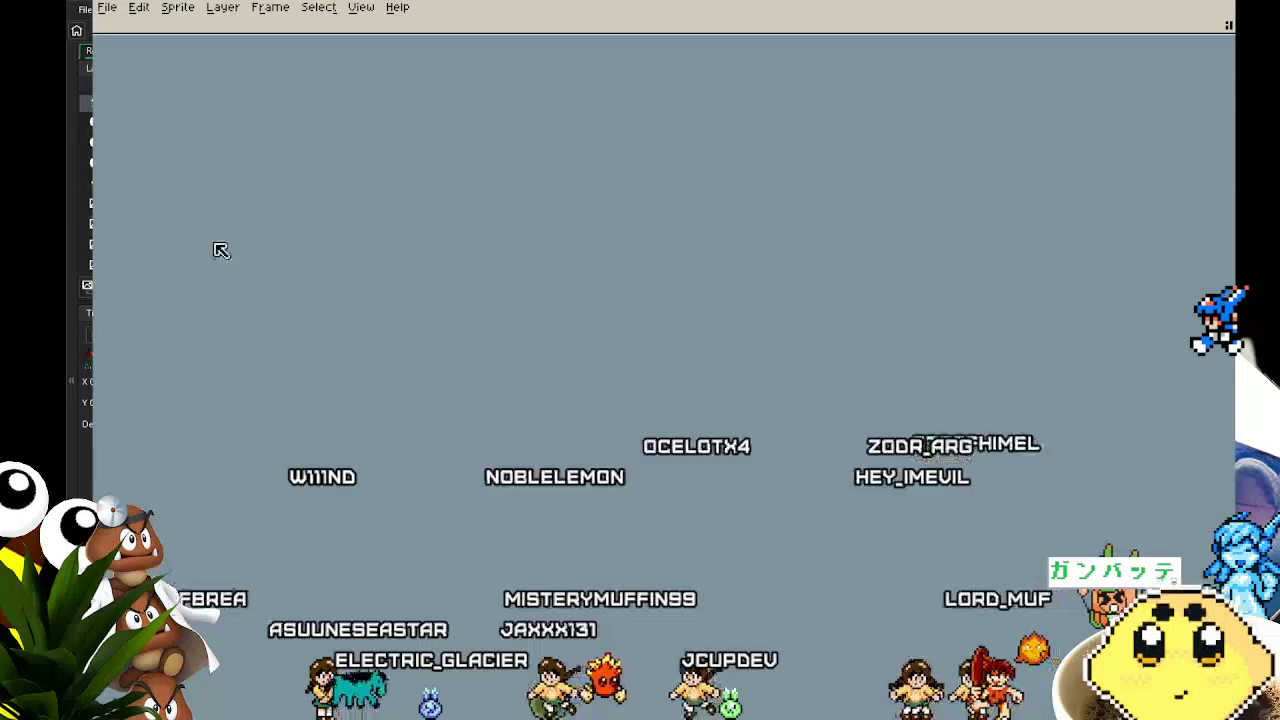
Begin opening a file from the aseprite work folder, then cancel and check recent files
{"action": "left_click", "coordinate": [106, 7]}
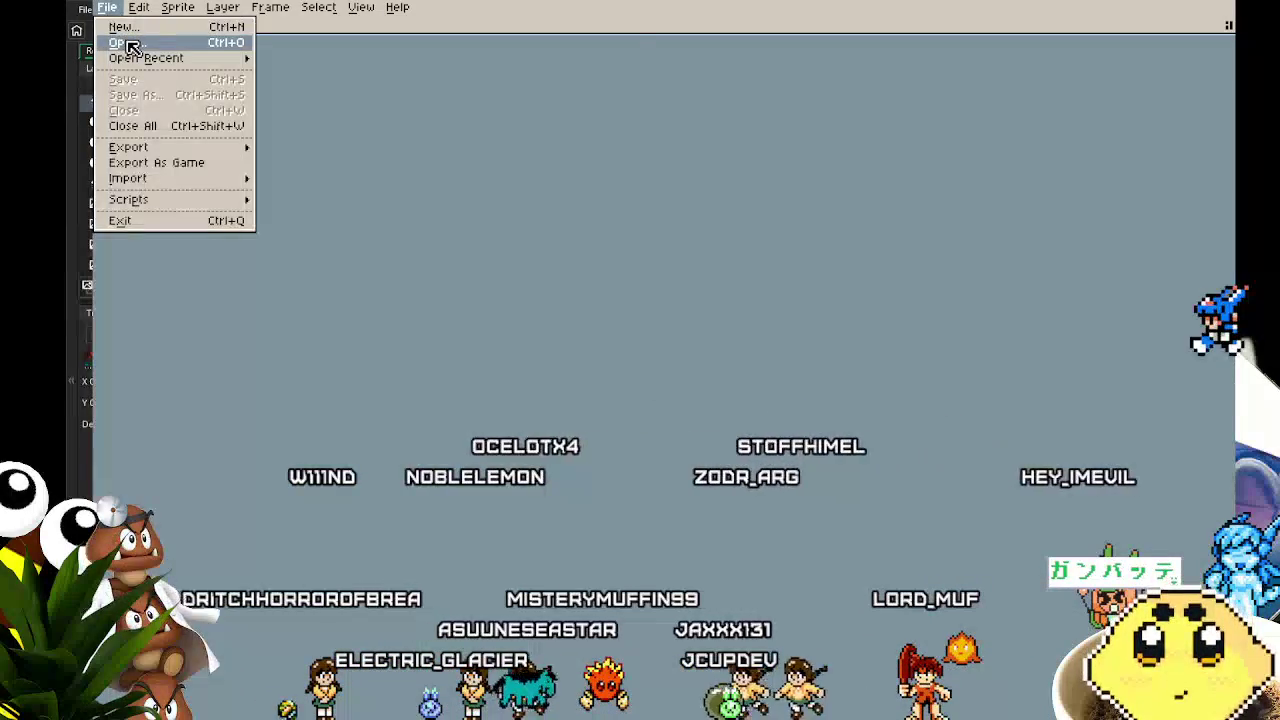
{"action": "left_click", "coordinate": [126, 43]}
{"action": "left_click", "coordinate": [159, 60]}
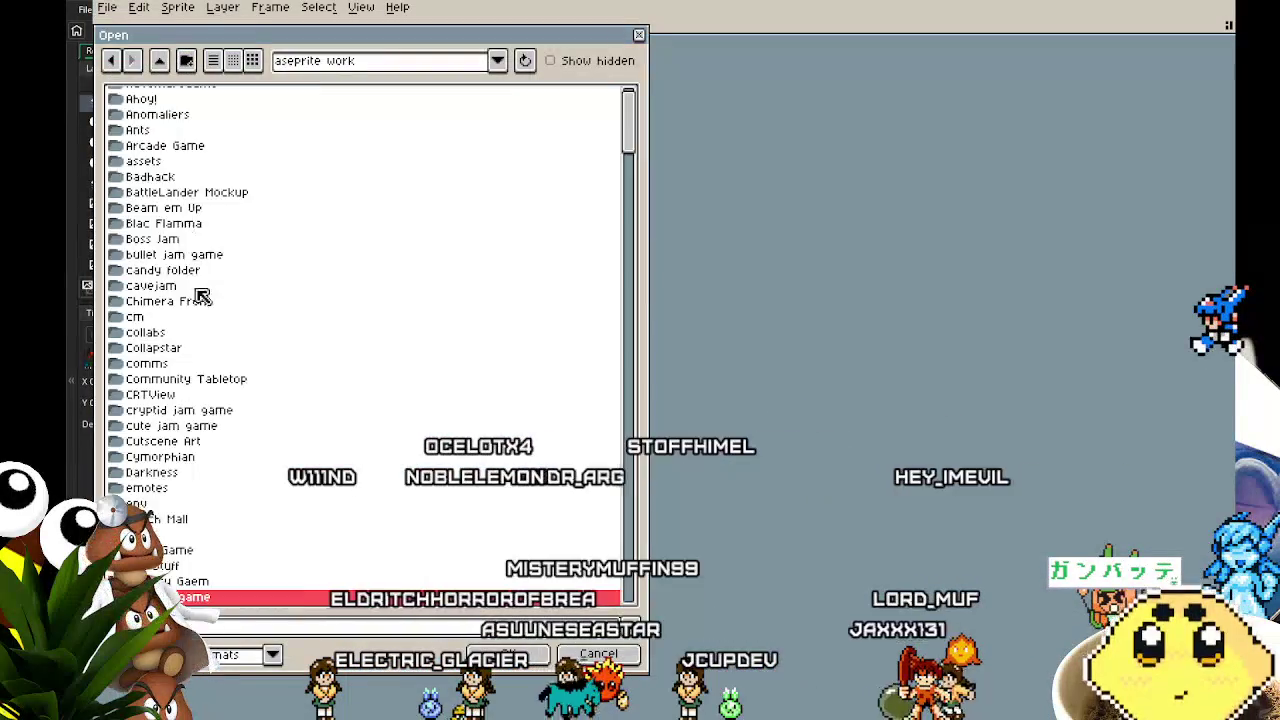
{"action": "scroll", "coordinate": [206, 314], "scroll_direction": "down", "scroll_amount": 5}
{"action": "left_click", "coordinate": [565, 652]}
{"action": "left_click", "coordinate": [107, 7]}
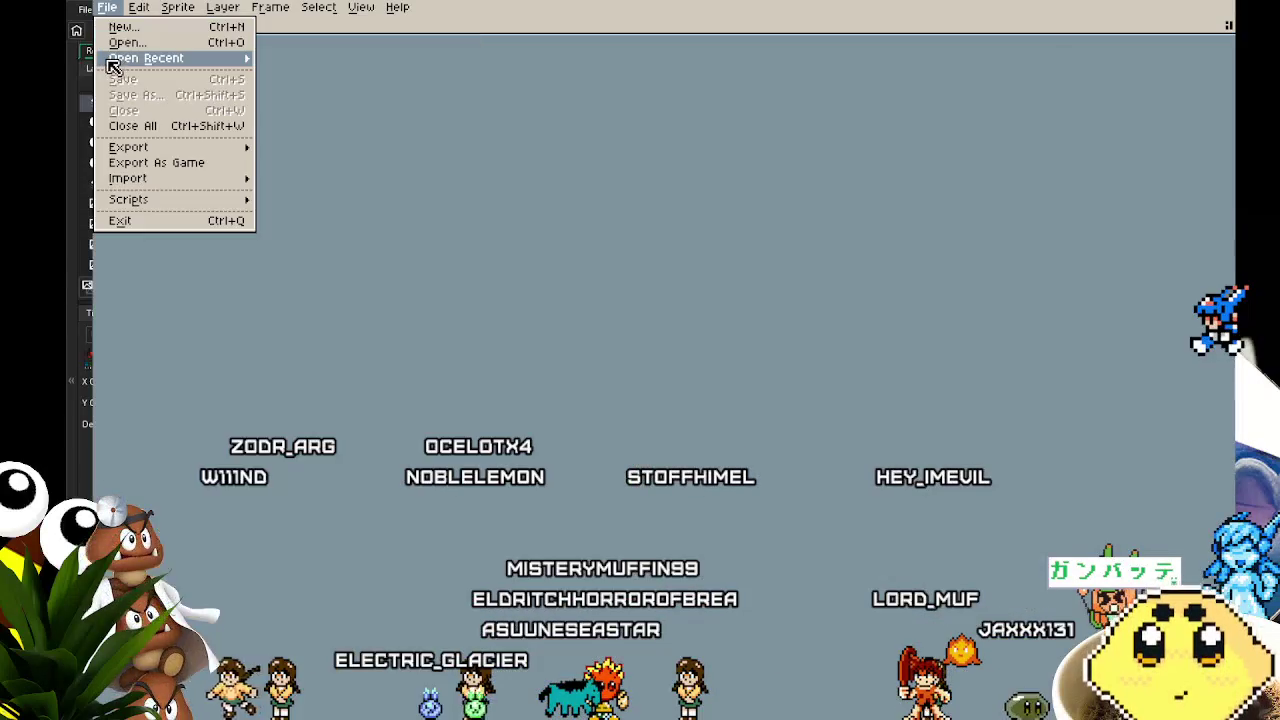
Bring up the file browser again and enter the spritesheets folder under aseprite work
{"action": "mouse_move", "coordinate": [120, 58]}
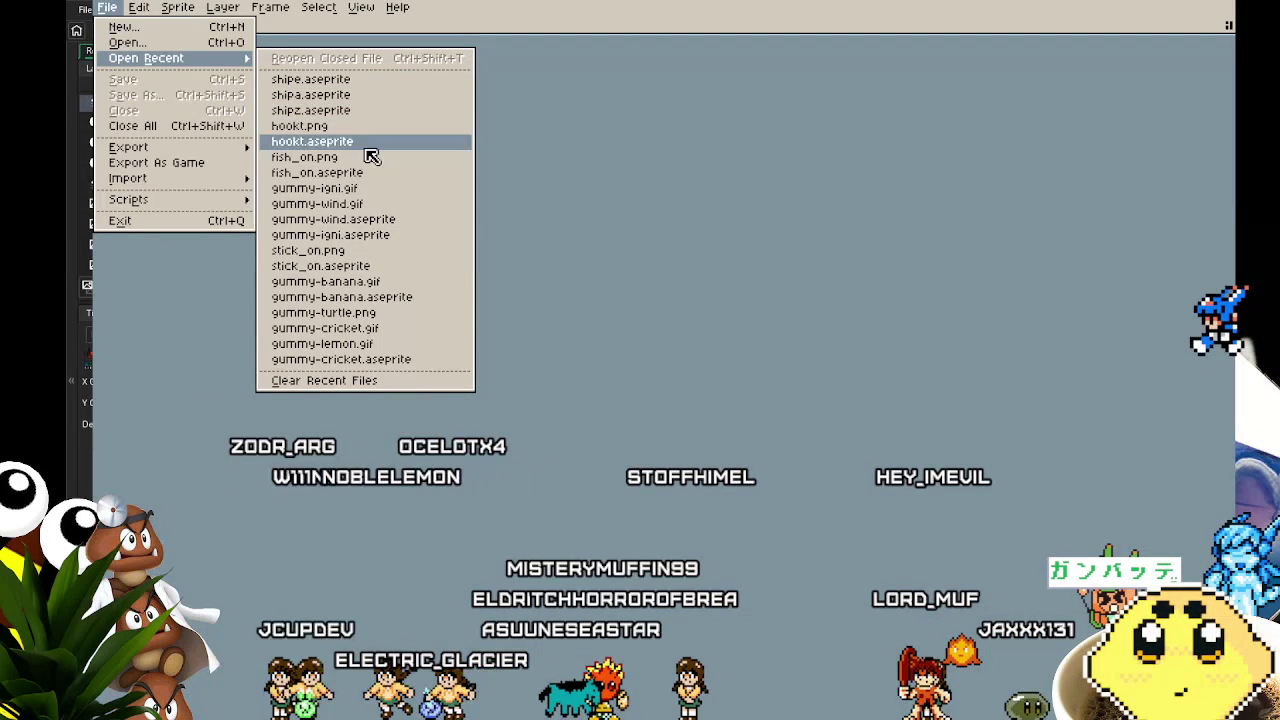
{"action": "left_click", "coordinate": [122, 42]}
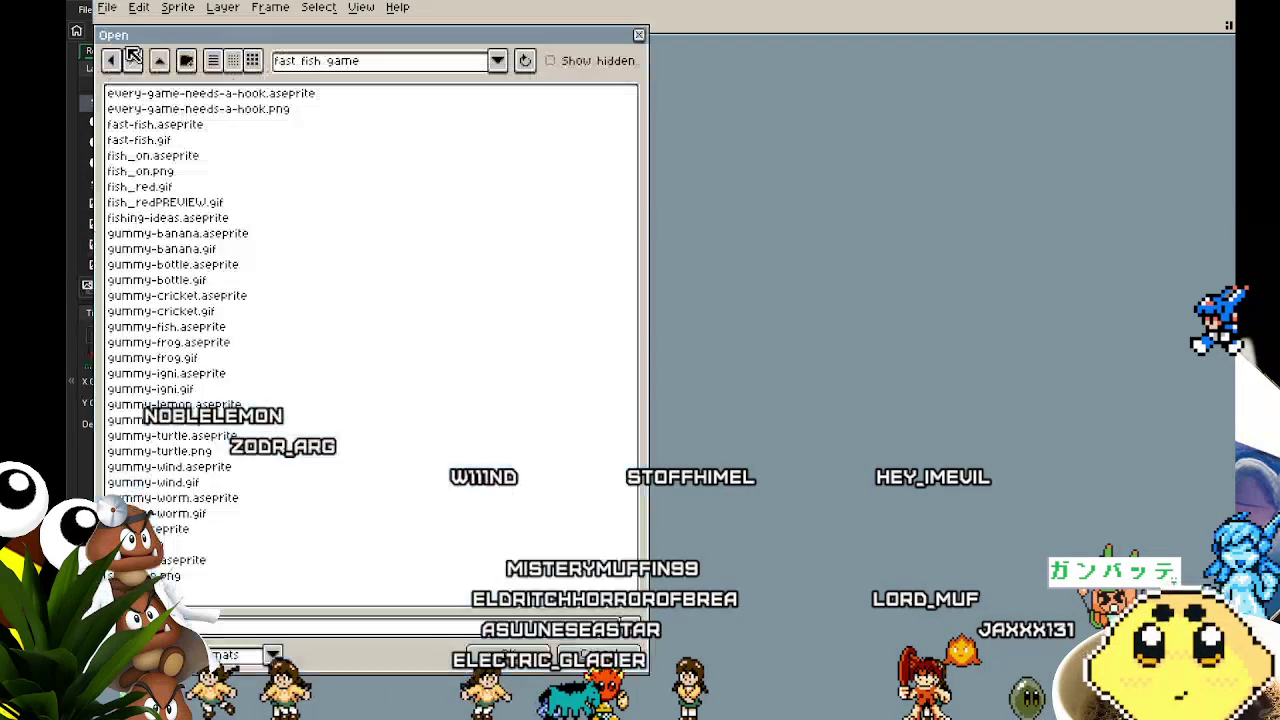
{"action": "left_click", "coordinate": [159, 60]}
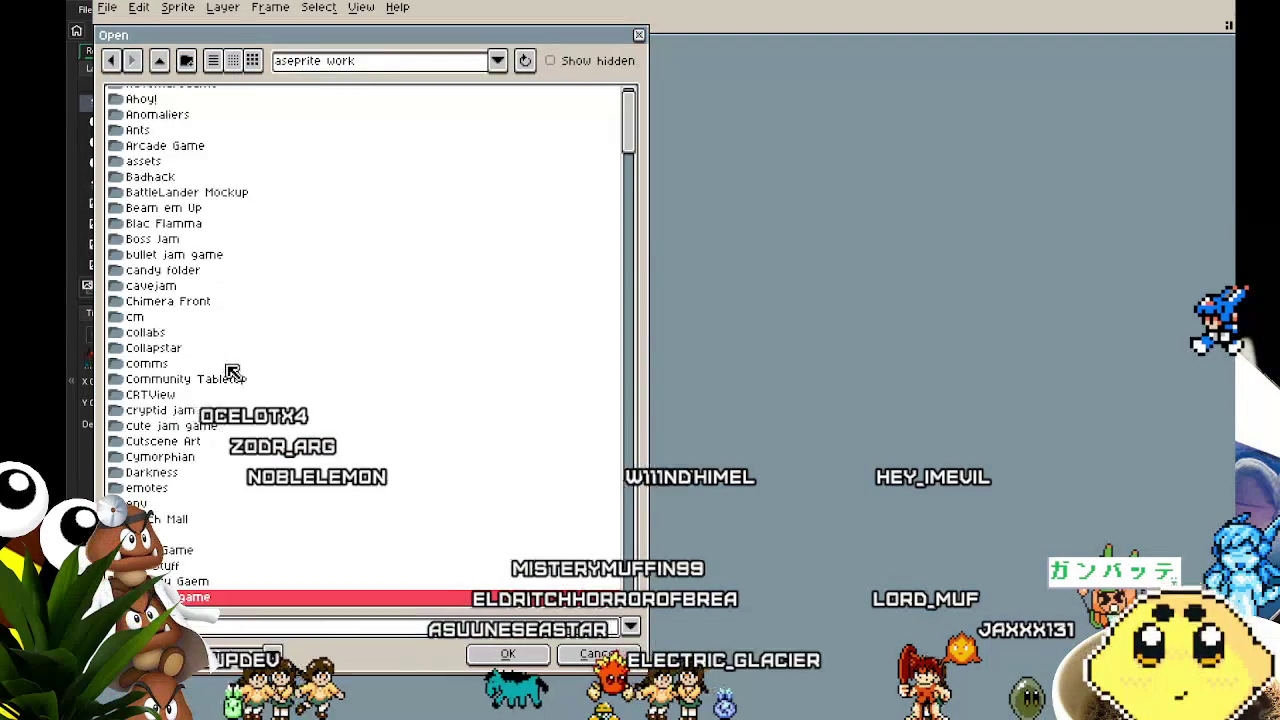
{"action": "scroll", "coordinate": [186, 414], "scroll_direction": "down", "scroll_amount": 10}
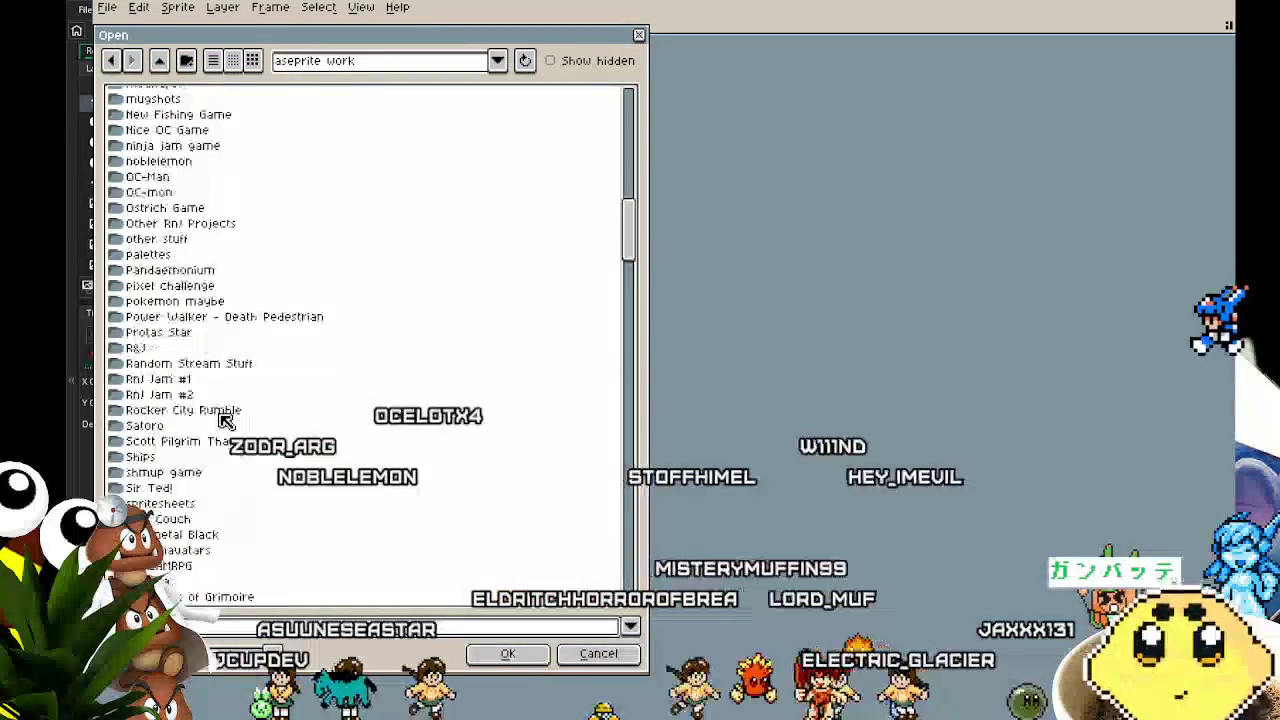
{"action": "double_click", "coordinate": [190, 466]}
Preview the sprite files, open Vita Sheet.aseprite and play its animation
{"action": "scroll", "coordinate": [630, 480], "scroll_direction": "down", "scroll_amount": 15}
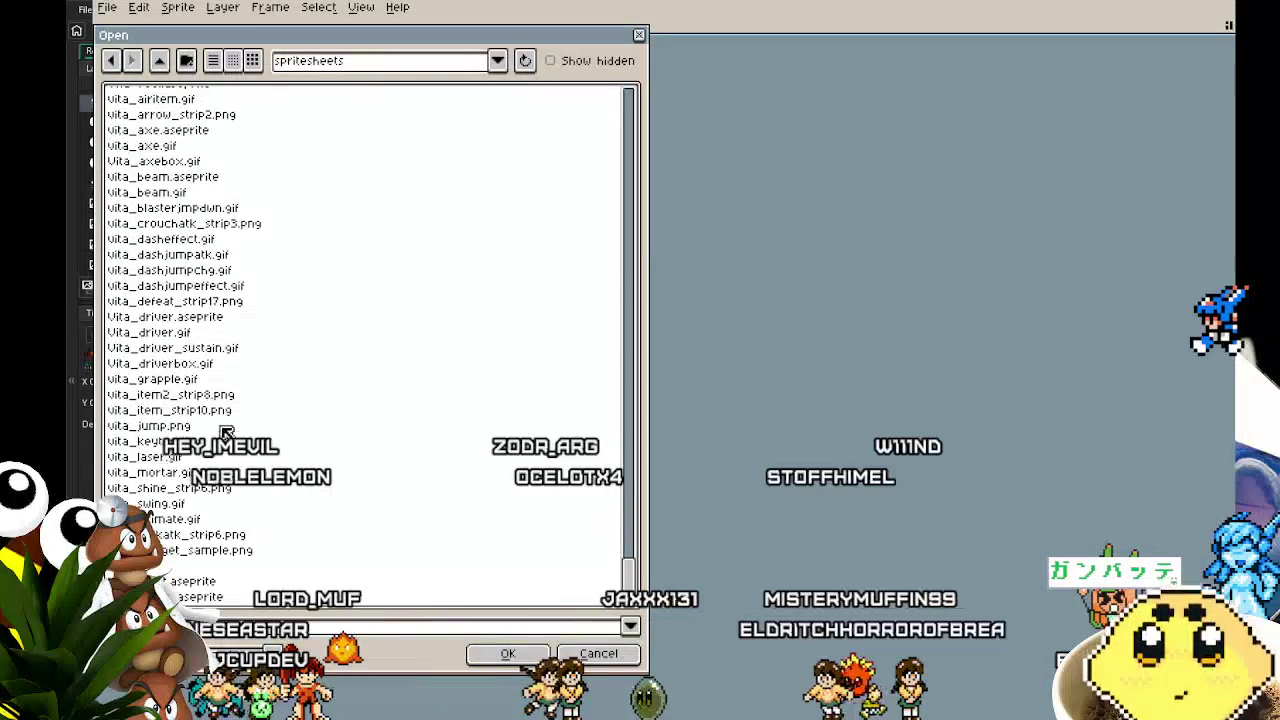
{"action": "scroll", "coordinate": [271, 379], "scroll_direction": "up", "scroll_amount": 6}
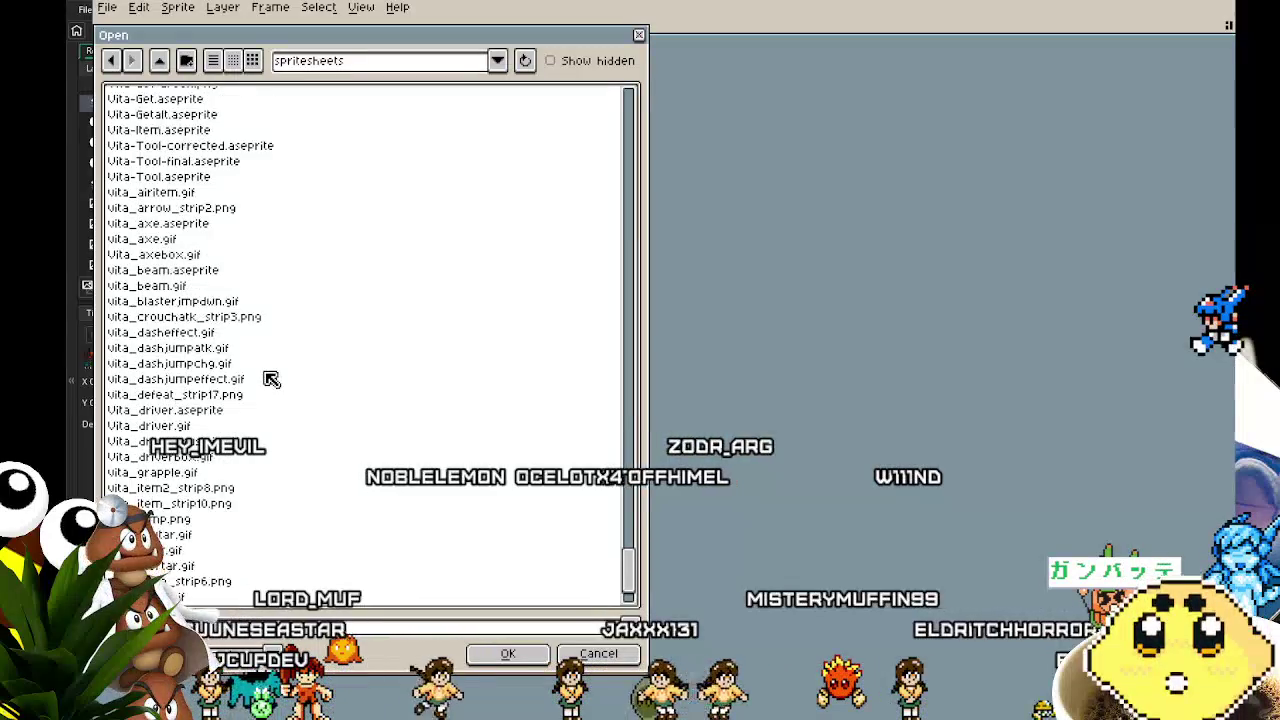
{"action": "scroll", "coordinate": [266, 373], "scroll_direction": "up", "scroll_amount": 1}
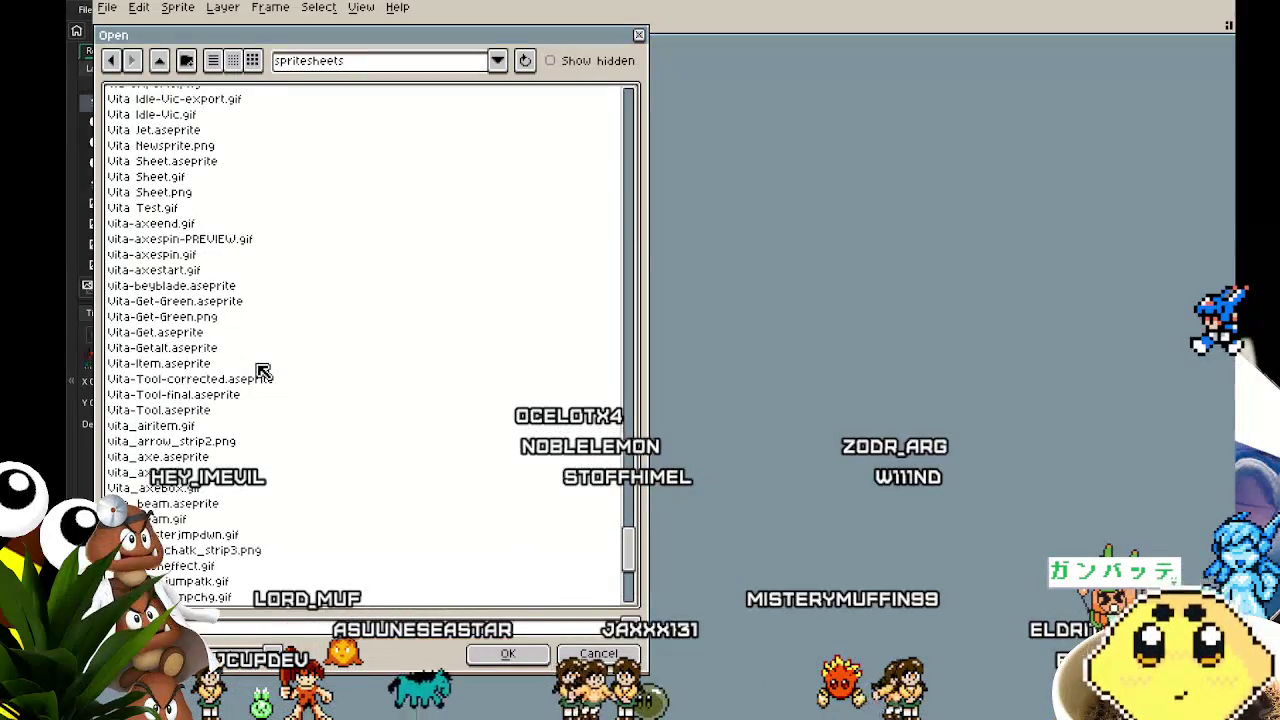
{"action": "left_click", "coordinate": [203, 164]}
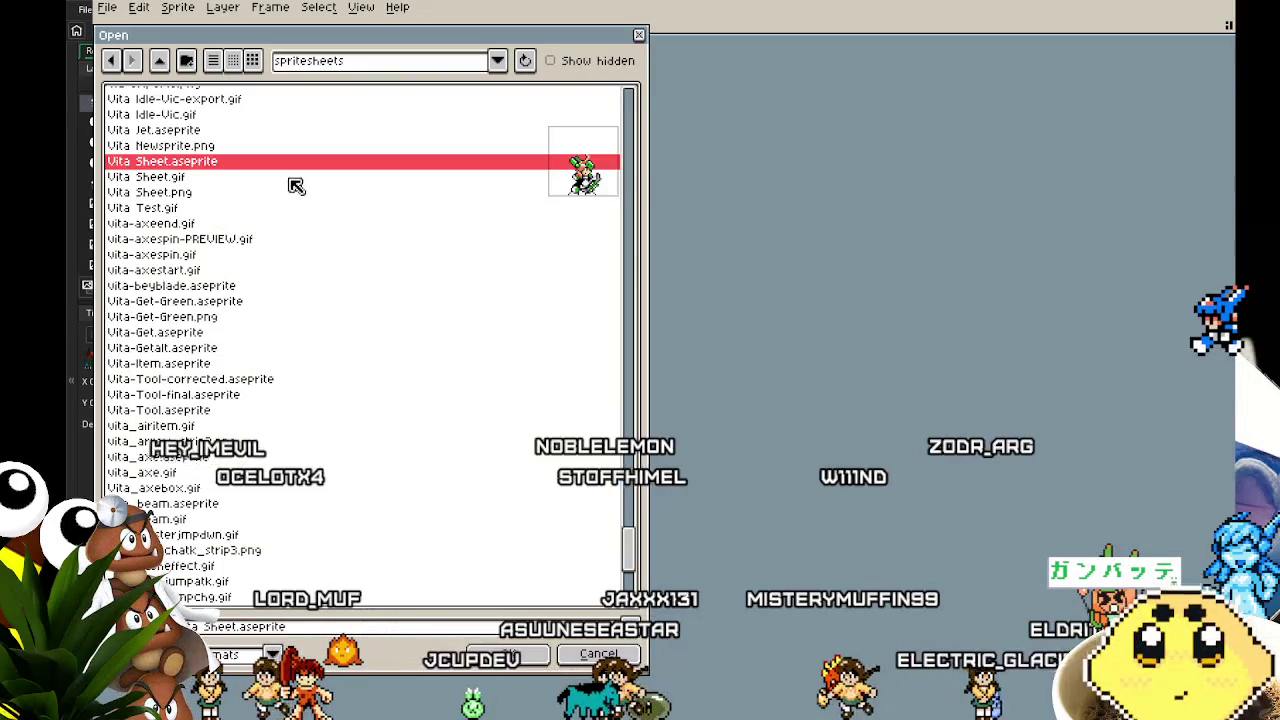
{"action": "left_click", "coordinate": [196, 151]}
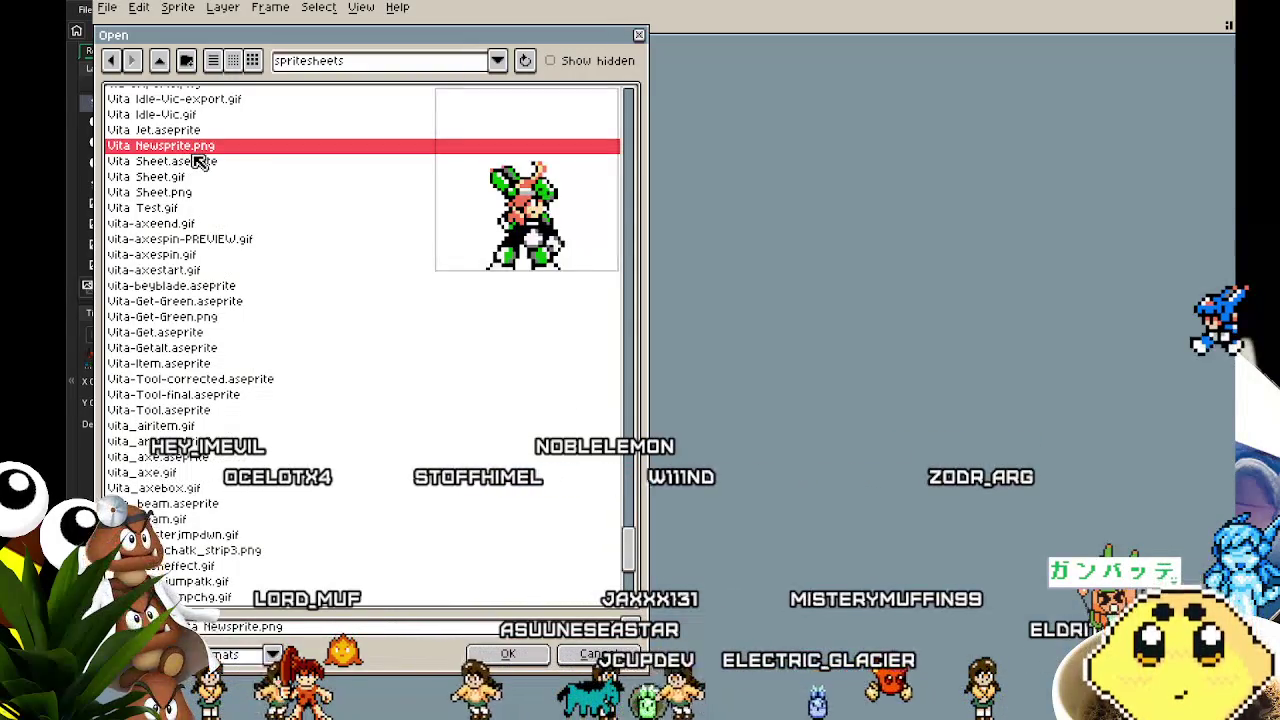
{"action": "left_click", "coordinate": [203, 162]}
{"action": "double_click", "coordinate": [203, 162]}
{"action": "scroll", "coordinate": [560, 340], "scroll_direction": "up", "scroll_amount": 5}
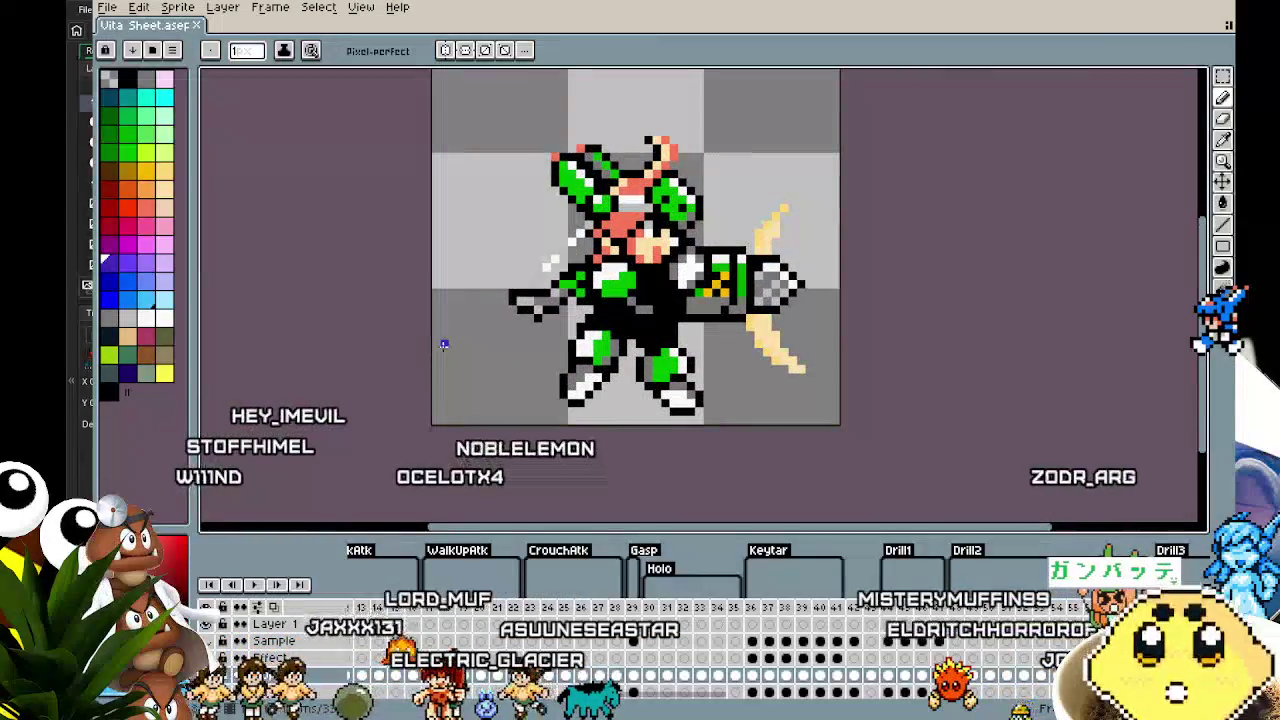
{"action": "key", "text": "Return"}
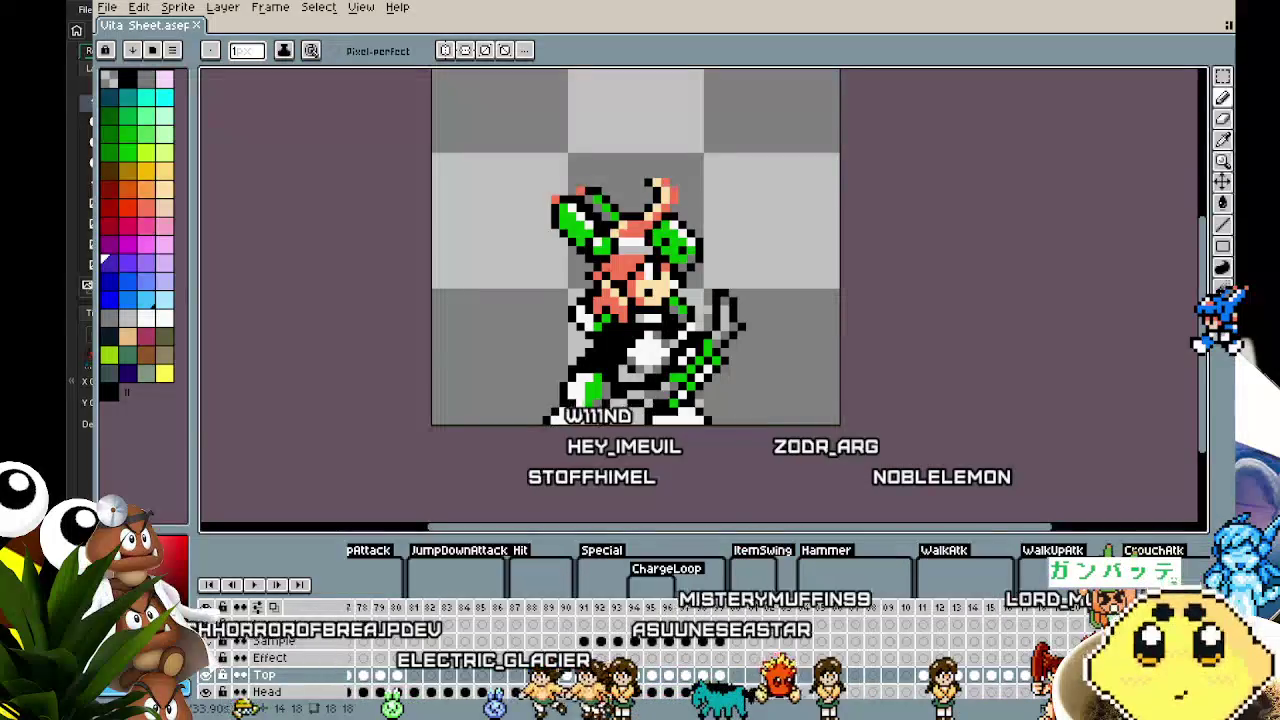
Scroll the timeline and view the frame near frame 92
{"action": "scroll", "coordinate": [520, 682], "scroll_direction": "left", "scroll_amount": 10}
{"action": "scroll", "coordinate": [483, 680], "scroll_direction": "left", "scroll_amount": 4}
{"action": "scroll", "coordinate": [452, 681], "scroll_direction": "right", "scroll_amount": 10}
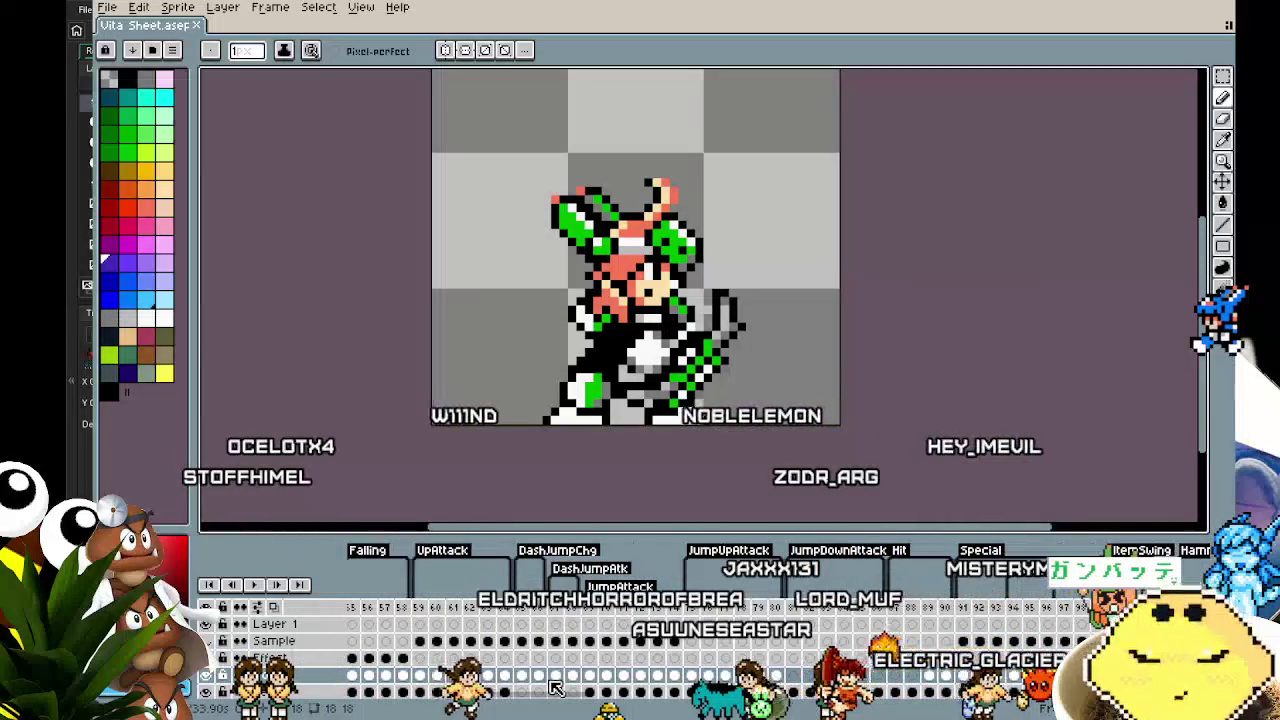
{"action": "scroll", "coordinate": [563, 690], "scroll_direction": "right", "scroll_amount": 7}
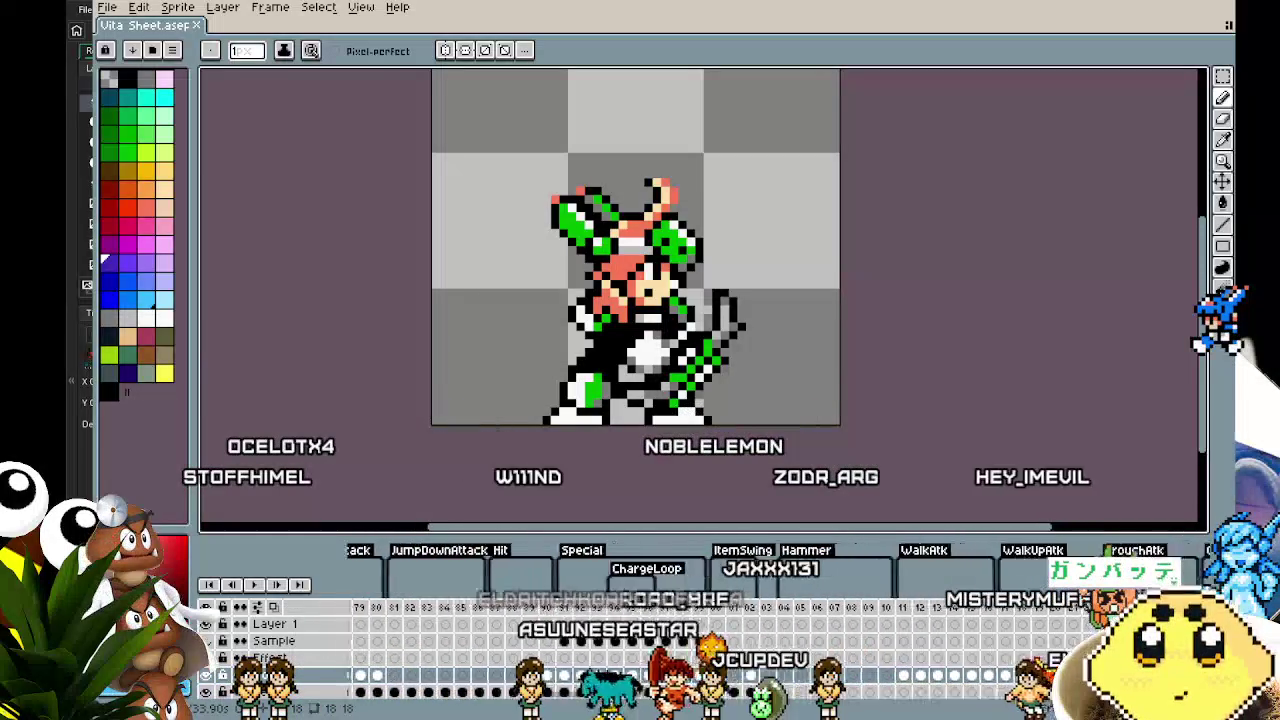
{"action": "left_click", "coordinate": [548, 612]}
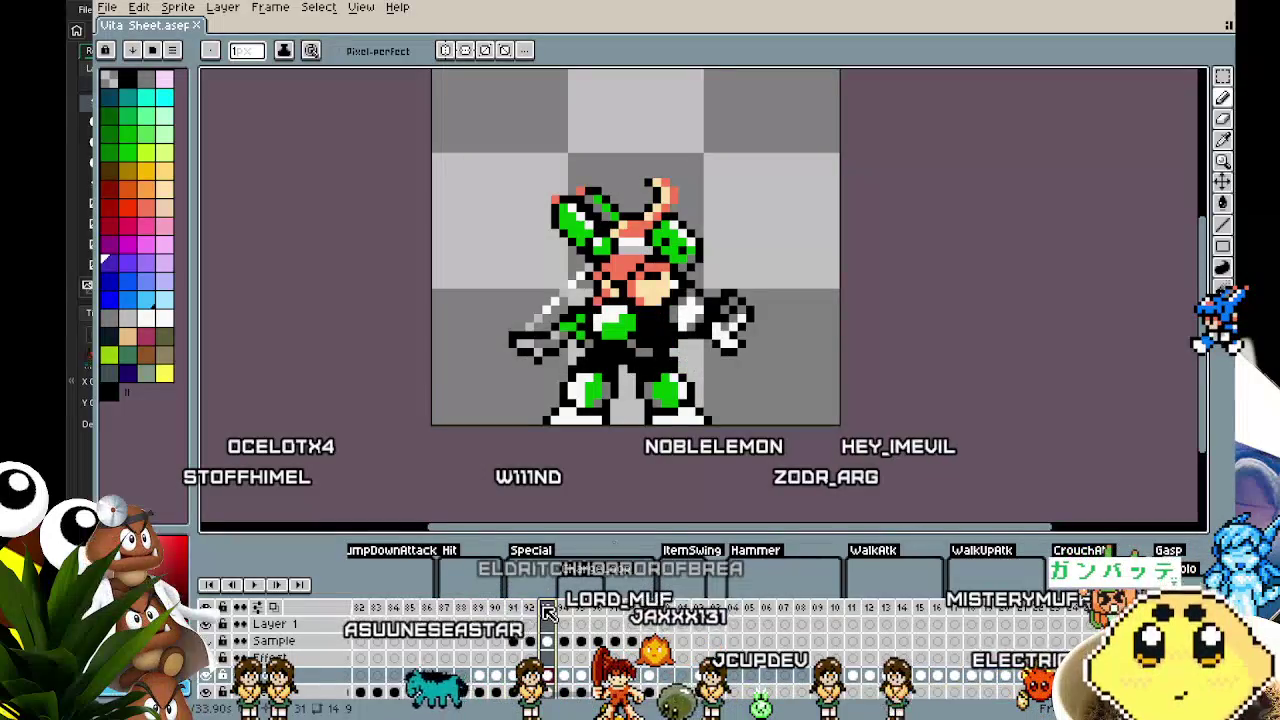
Scroll to the Hammer swing frames and land on frame 115 with the hammer raised
{"action": "scroll", "coordinate": [548, 640], "scroll_direction": "right", "scroll_amount": 15}
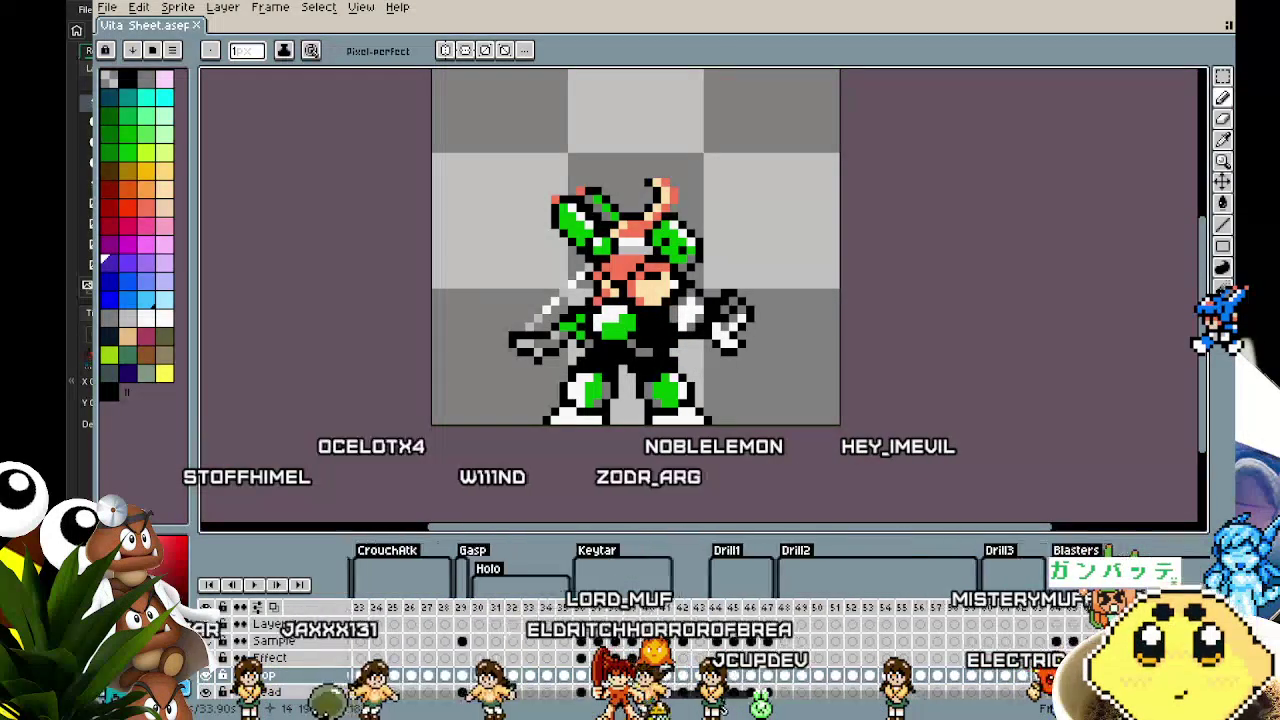
{"action": "scroll", "coordinate": [828, 706], "scroll_direction": "right", "scroll_amount": 10}
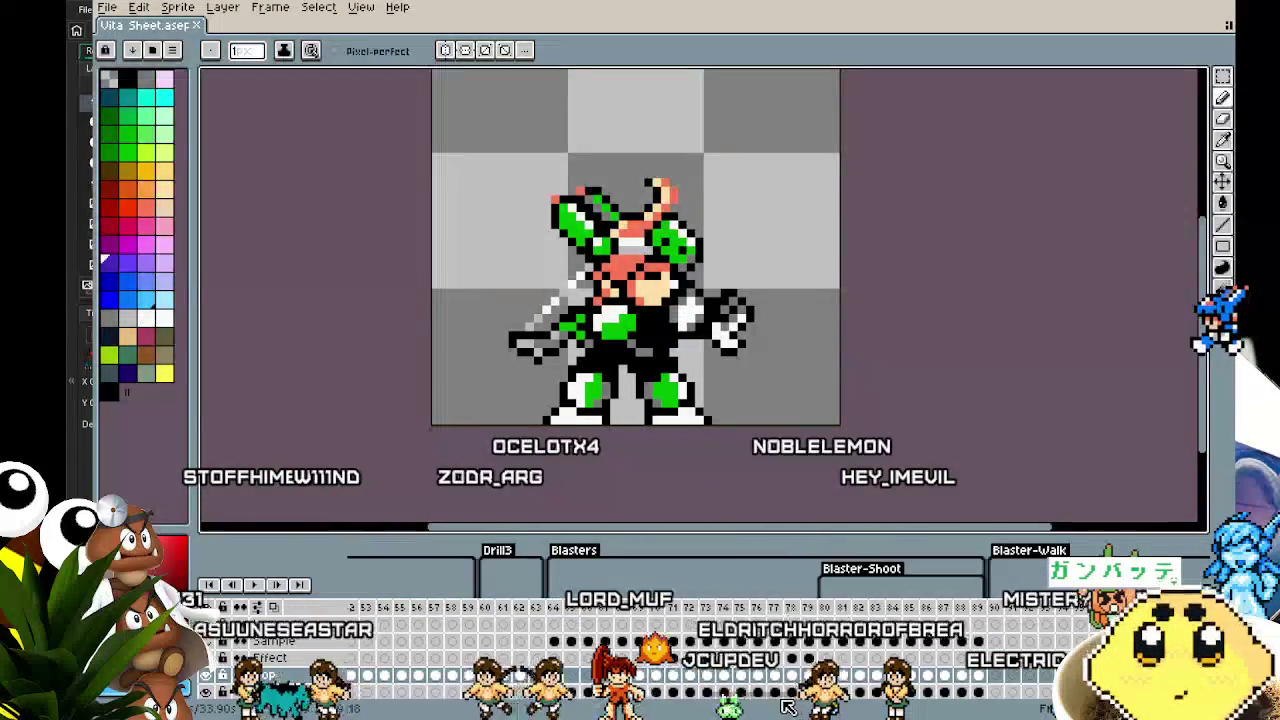
{"action": "scroll", "coordinate": [828, 706], "scroll_direction": "right", "scroll_amount": 10}
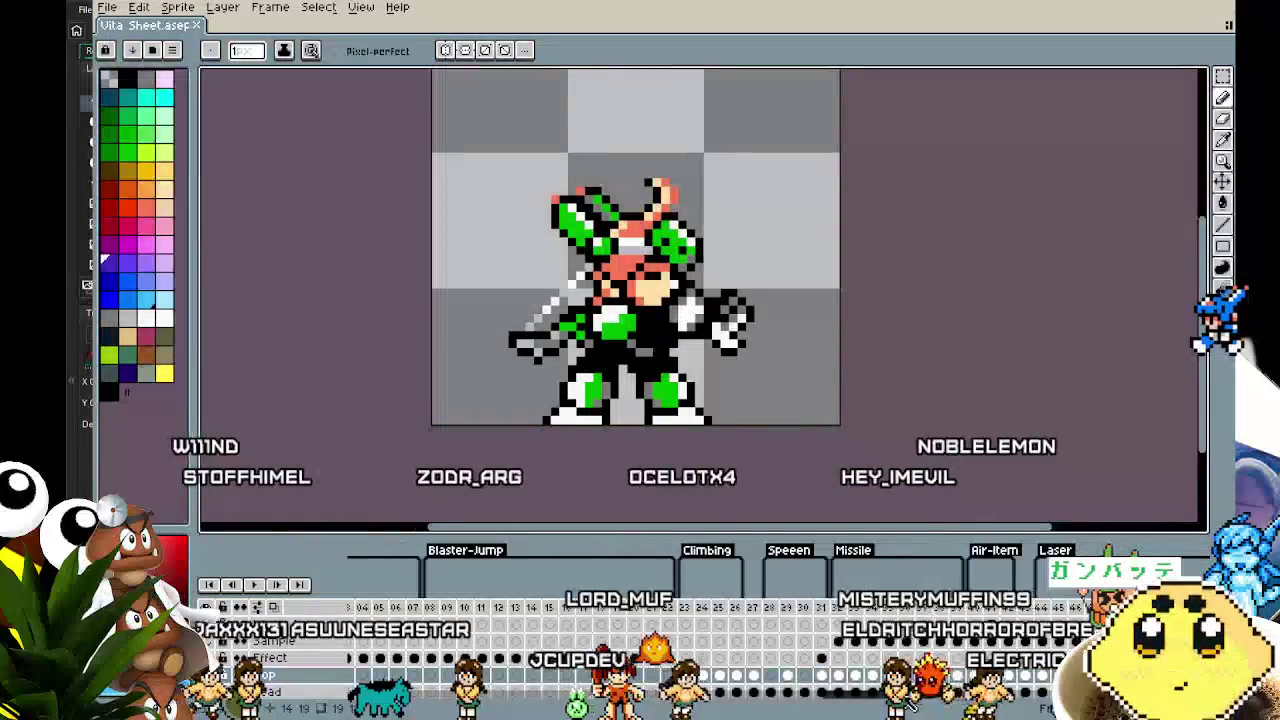
{"action": "scroll", "coordinate": [920, 711], "scroll_direction": "right", "scroll_amount": 19}
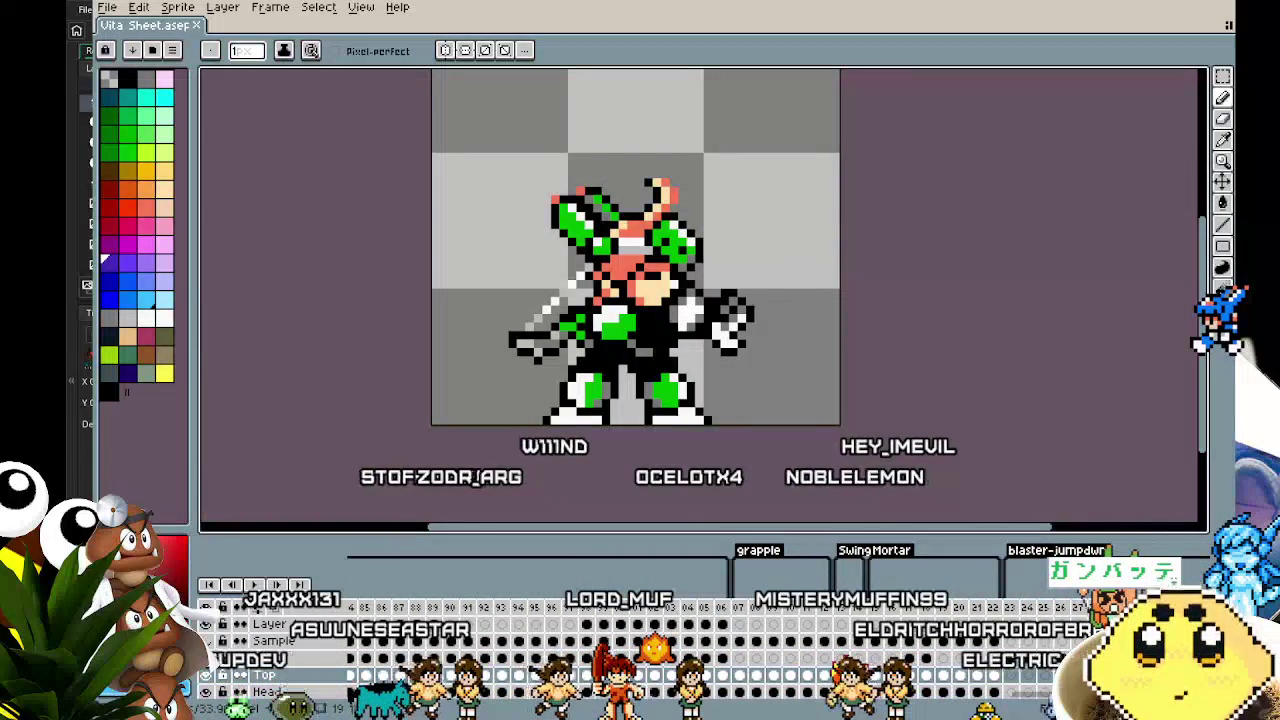
{"action": "scroll", "coordinate": [920, 711], "scroll_direction": "left", "scroll_amount": 20}
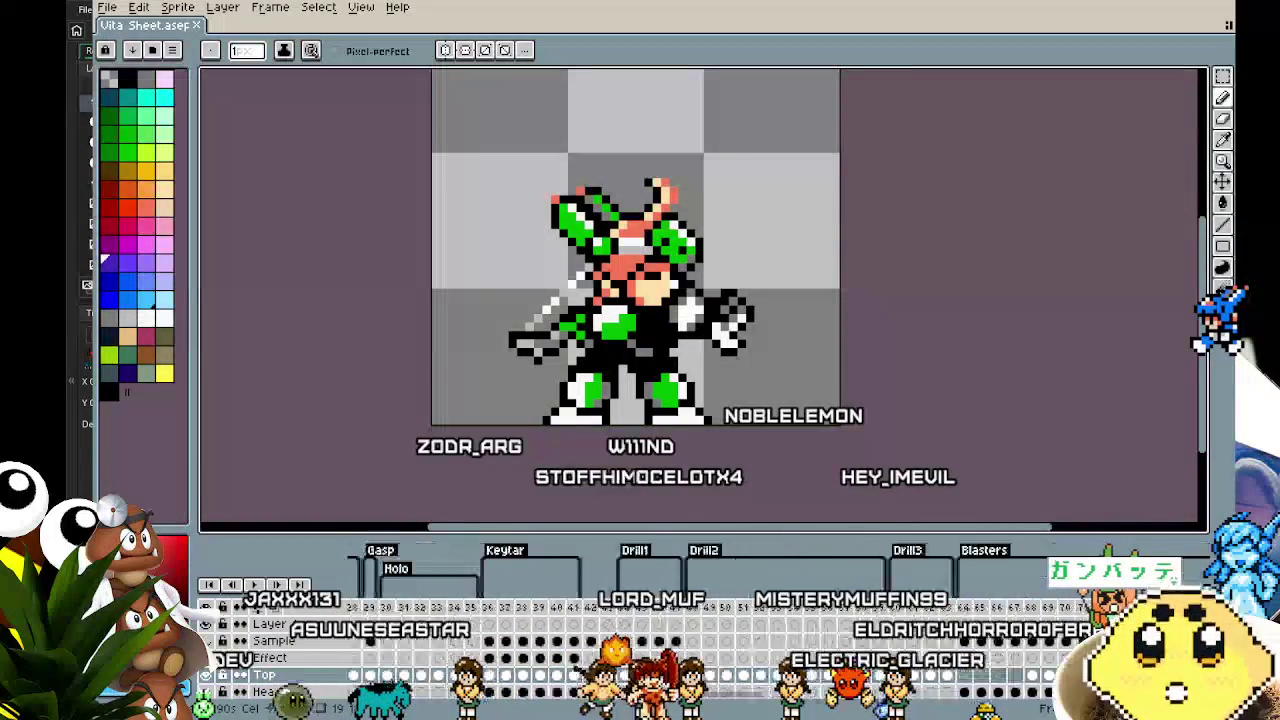
{"action": "scroll", "coordinate": [509, 711], "scroll_direction": "right", "scroll_amount": 8}
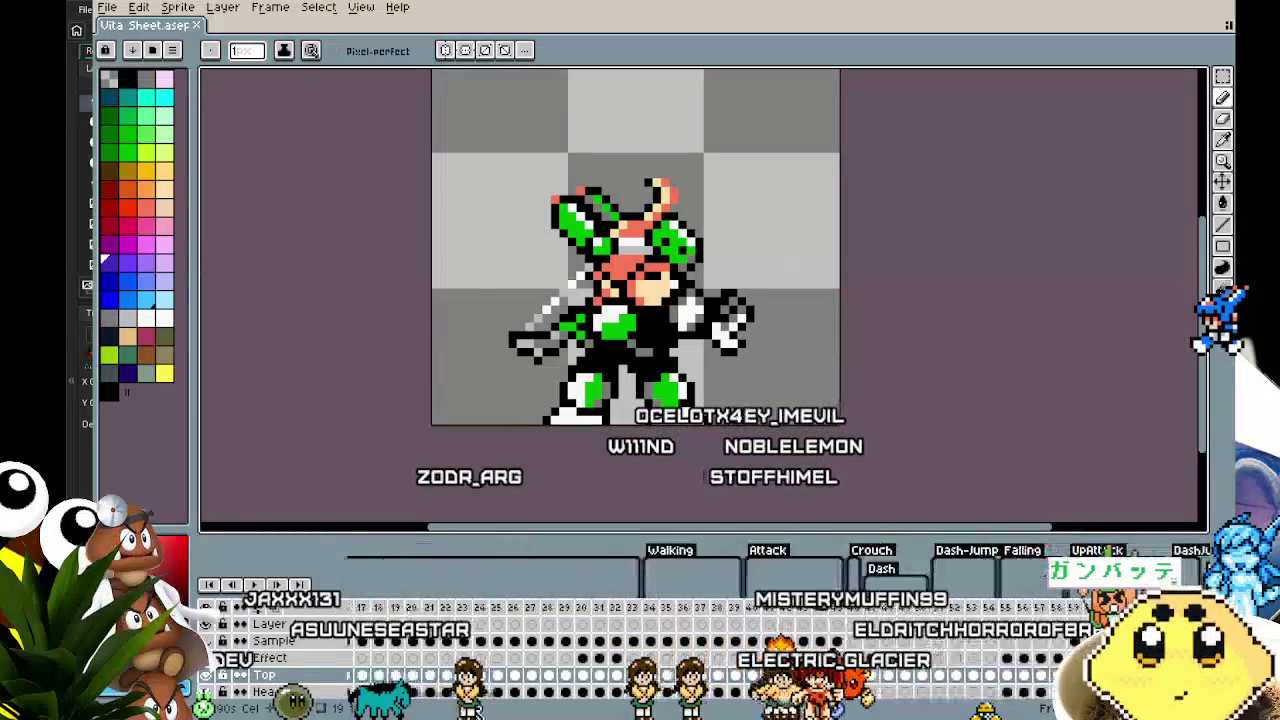
{"action": "scroll", "coordinate": [509, 711], "scroll_direction": "right", "scroll_amount": 1}
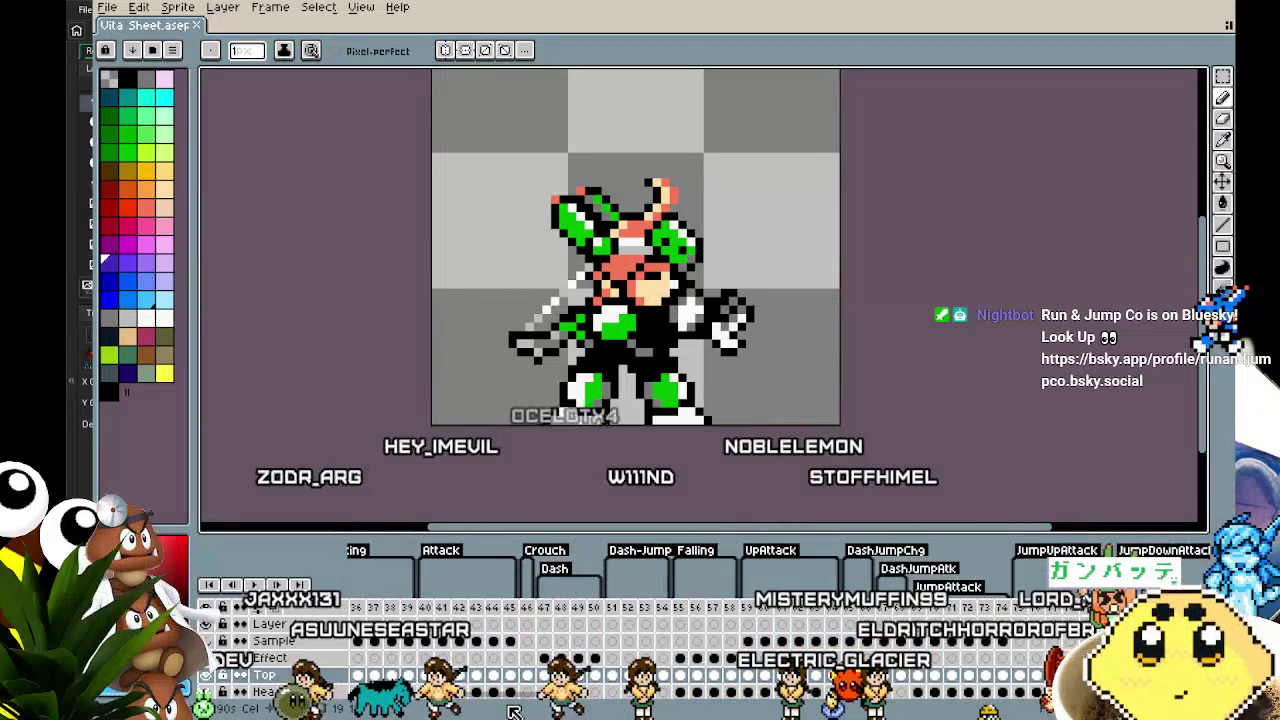
{"action": "scroll", "coordinate": [512, 710], "scroll_direction": "right", "scroll_amount": 4}
{"action": "scroll", "coordinate": [549, 712], "scroll_direction": "right", "scroll_amount": 4}
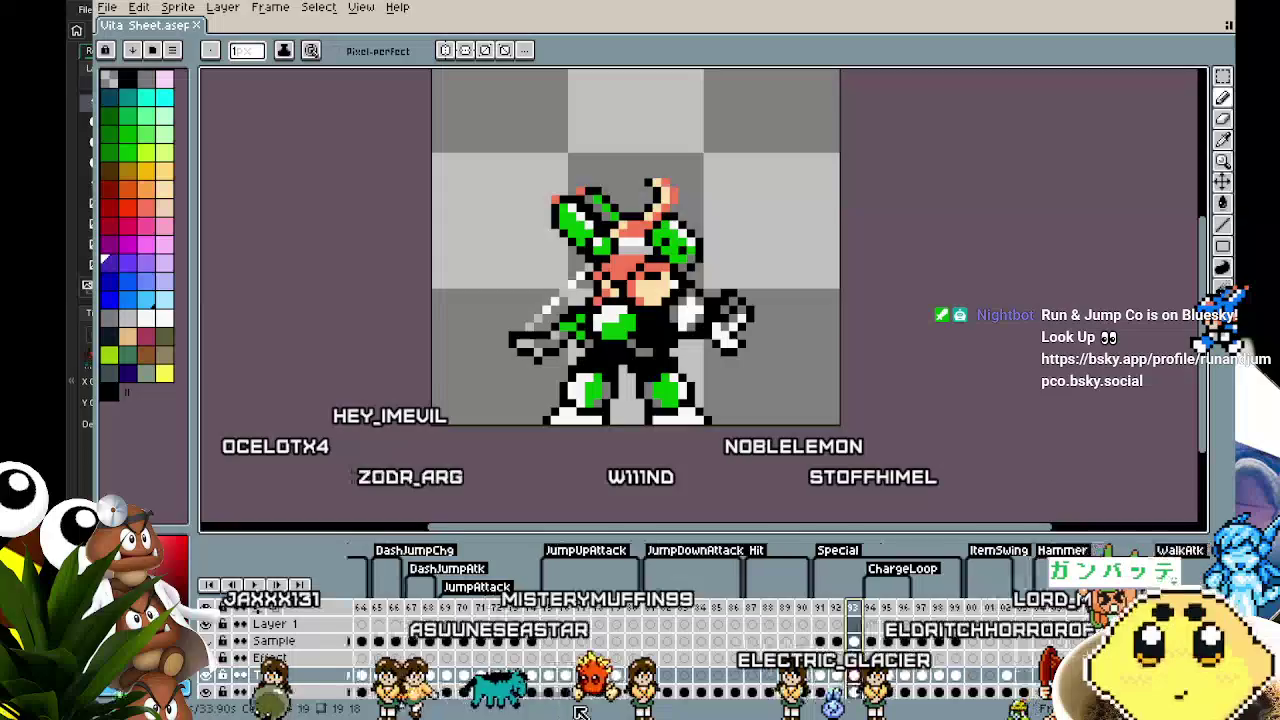
{"action": "scroll", "coordinate": [588, 712], "scroll_direction": "right", "scroll_amount": 2}
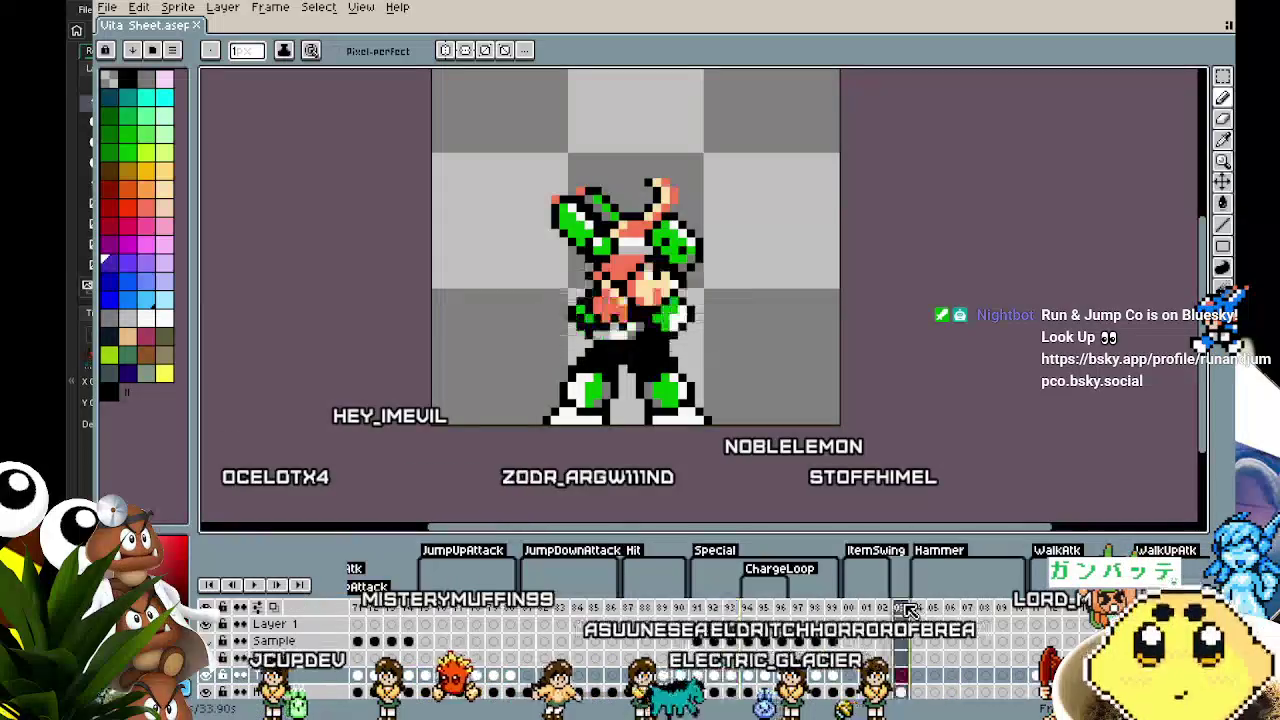
{"action": "left_click", "coordinate": [937, 608]}
{"action": "left_click", "coordinate": [940, 615]}
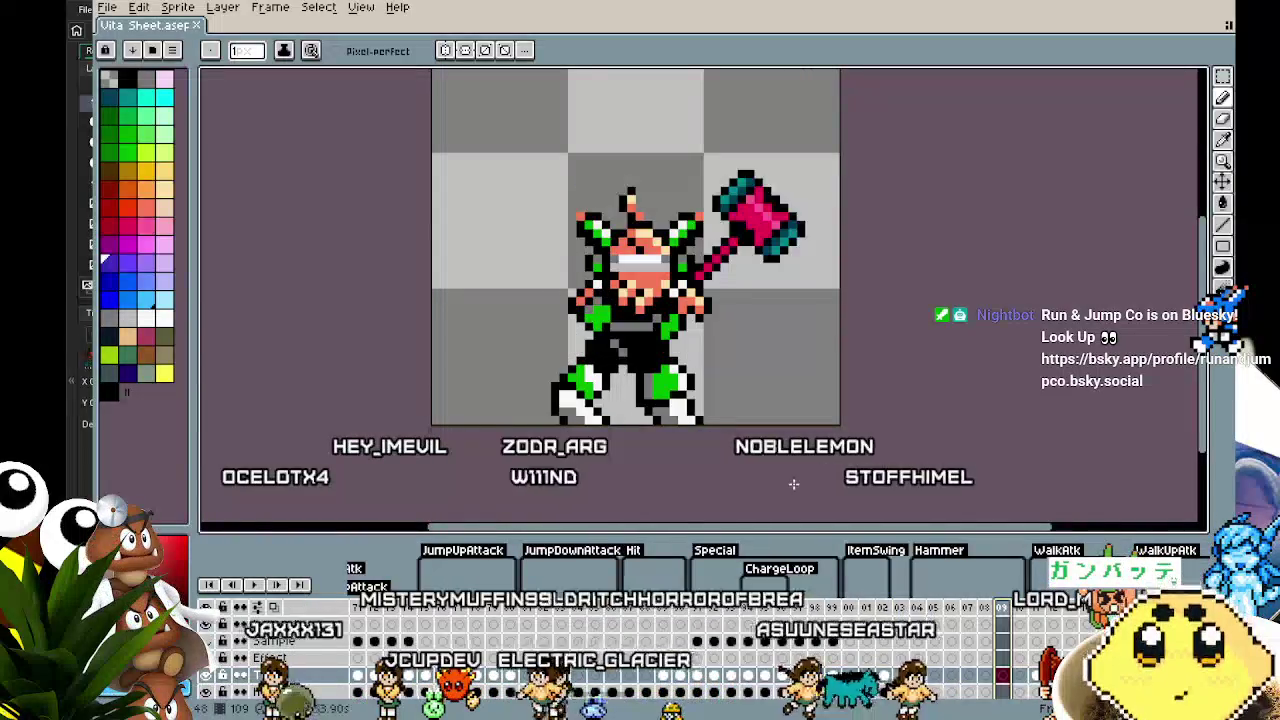
{"action": "key", "text": "Return"}
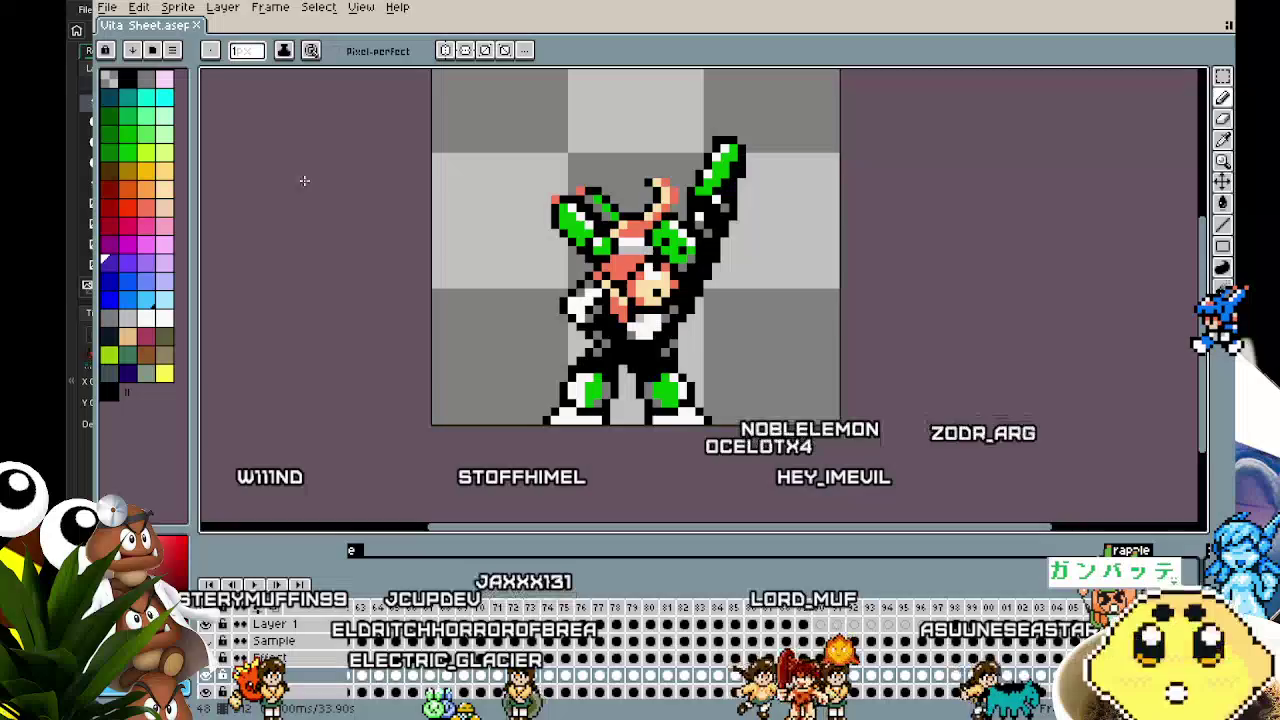
{"action": "left_click", "coordinate": [108, 8]}
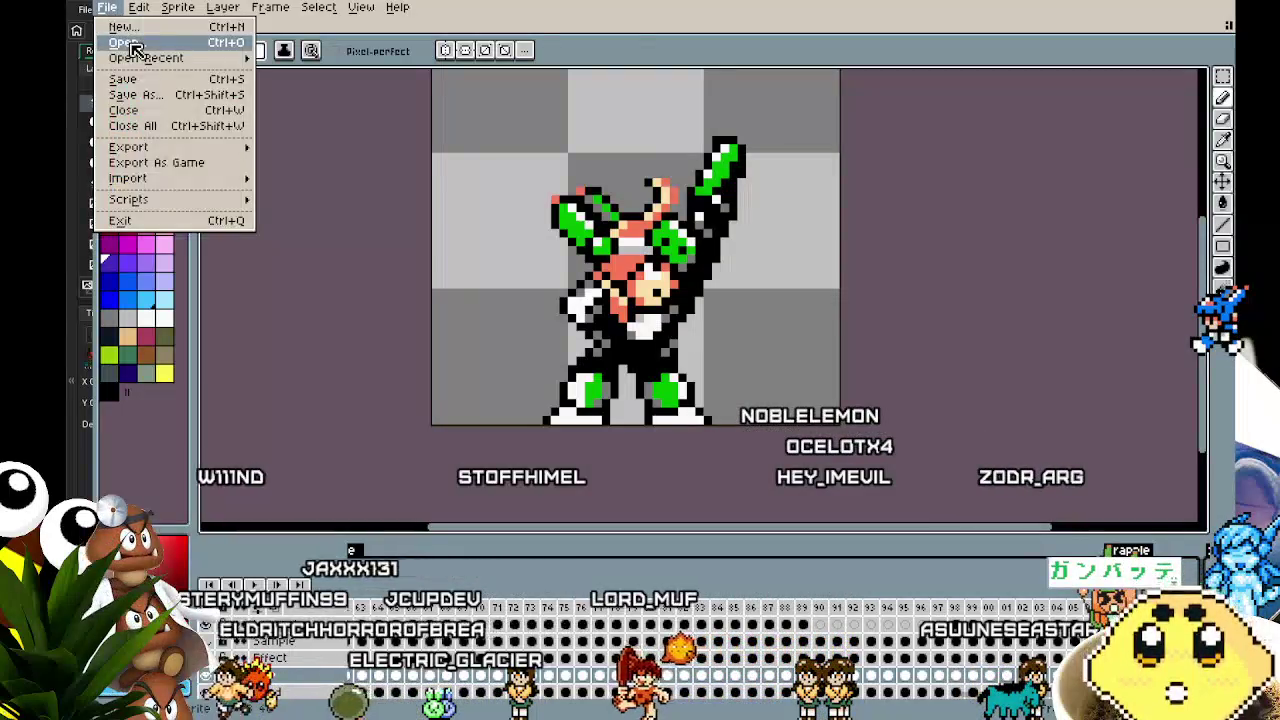
Open Vita Jet.aseprite from the spritesheets folder and centre the jet rider in view
{"action": "left_click", "coordinate": [130, 43]}
{"action": "scroll", "coordinate": [345, 335], "scroll_direction": "down", "scroll_amount": 8}
{"action": "left_click_drag", "start_coordinate": [628, 125], "coordinate": [636, 561]}
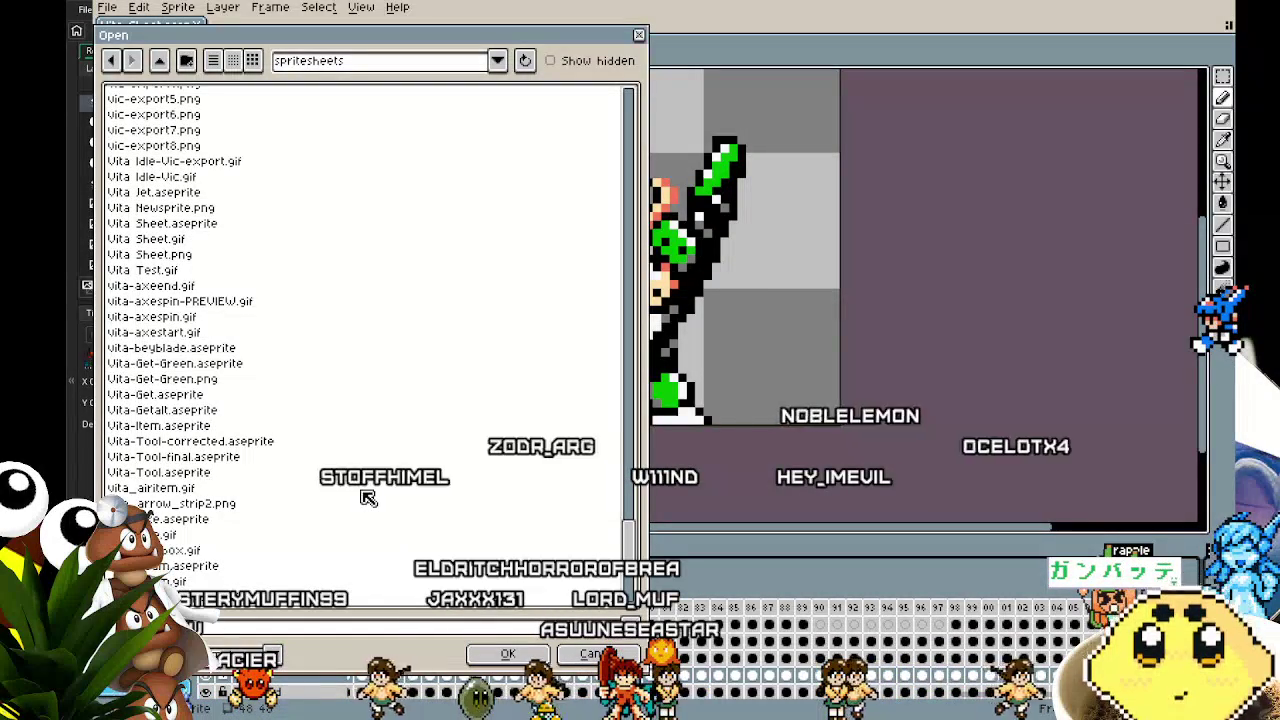
{"action": "scroll", "coordinate": [368, 498], "scroll_direction": "up", "scroll_amount": 4}
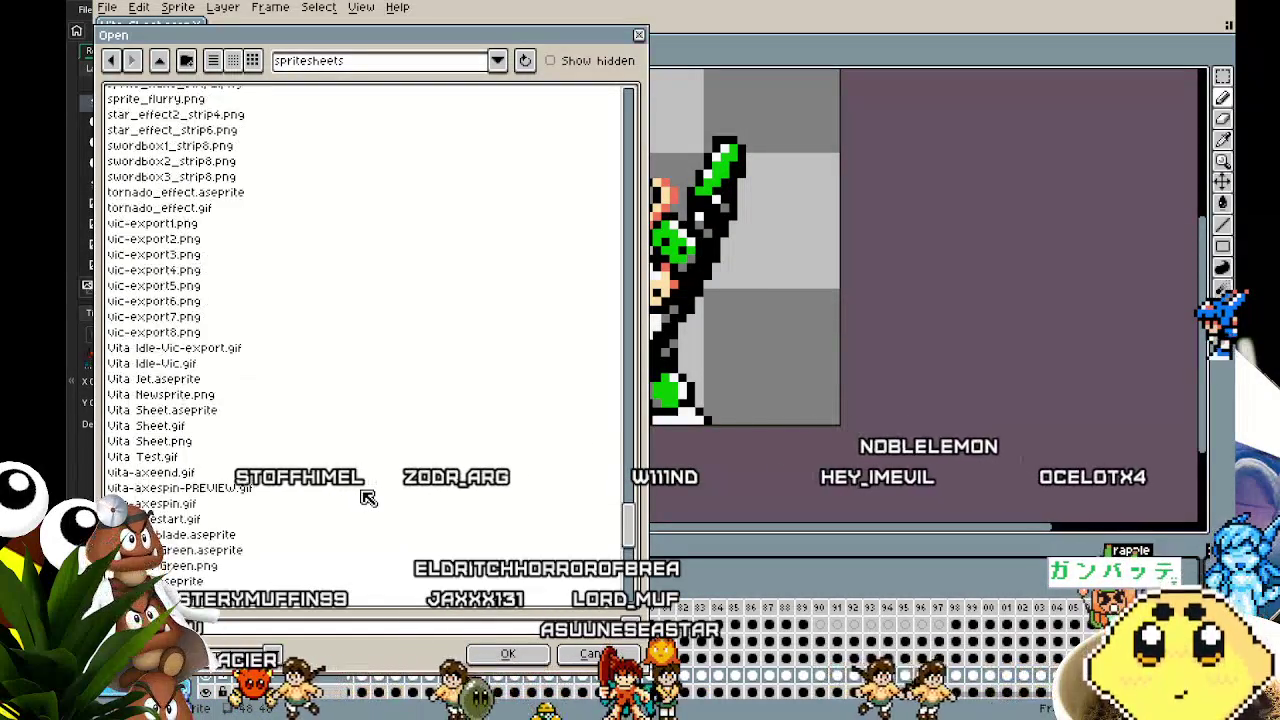
{"action": "left_click", "coordinate": [265, 384]}
{"action": "scroll", "coordinate": [263, 386], "scroll_direction": "up", "scroll_amount": 3}
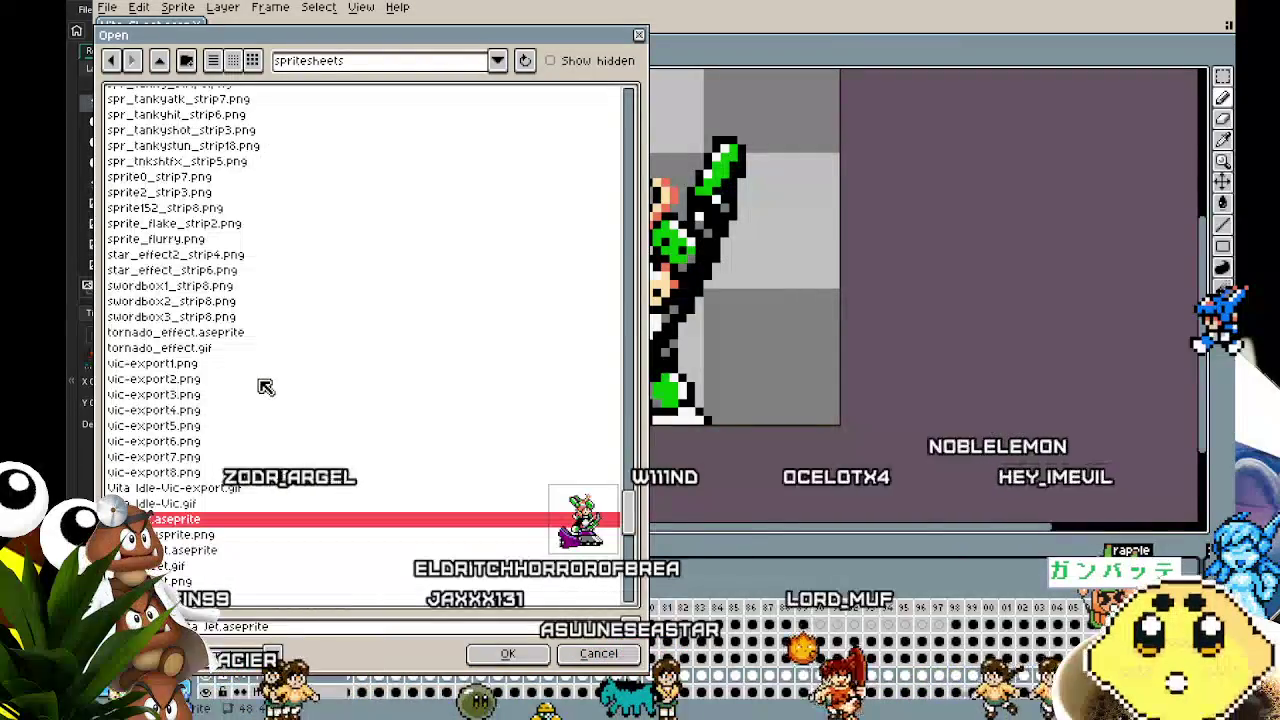
{"action": "left_click", "coordinate": [505, 652]}
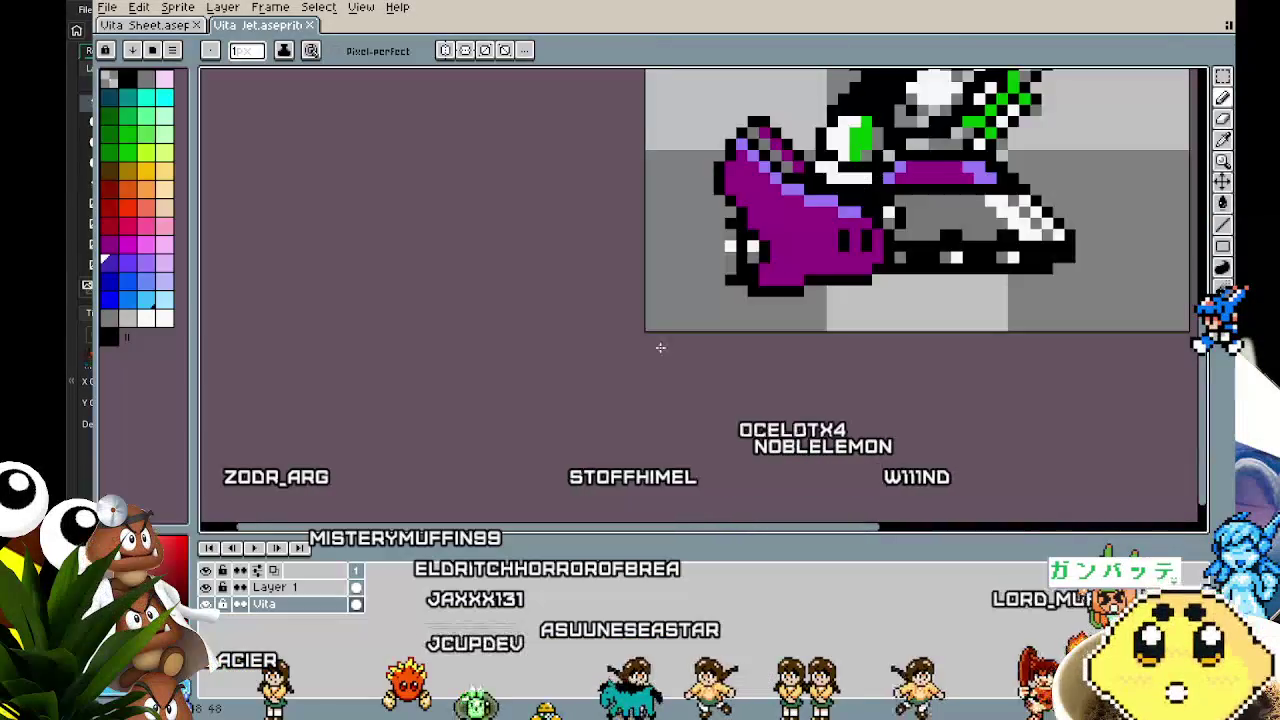
{"action": "scroll", "coordinate": [663, 343], "scroll_direction": "down", "scroll_amount": 2}
{"action": "left_click_drag", "start_coordinate": [423, 403], "coordinate": [395, 433]}
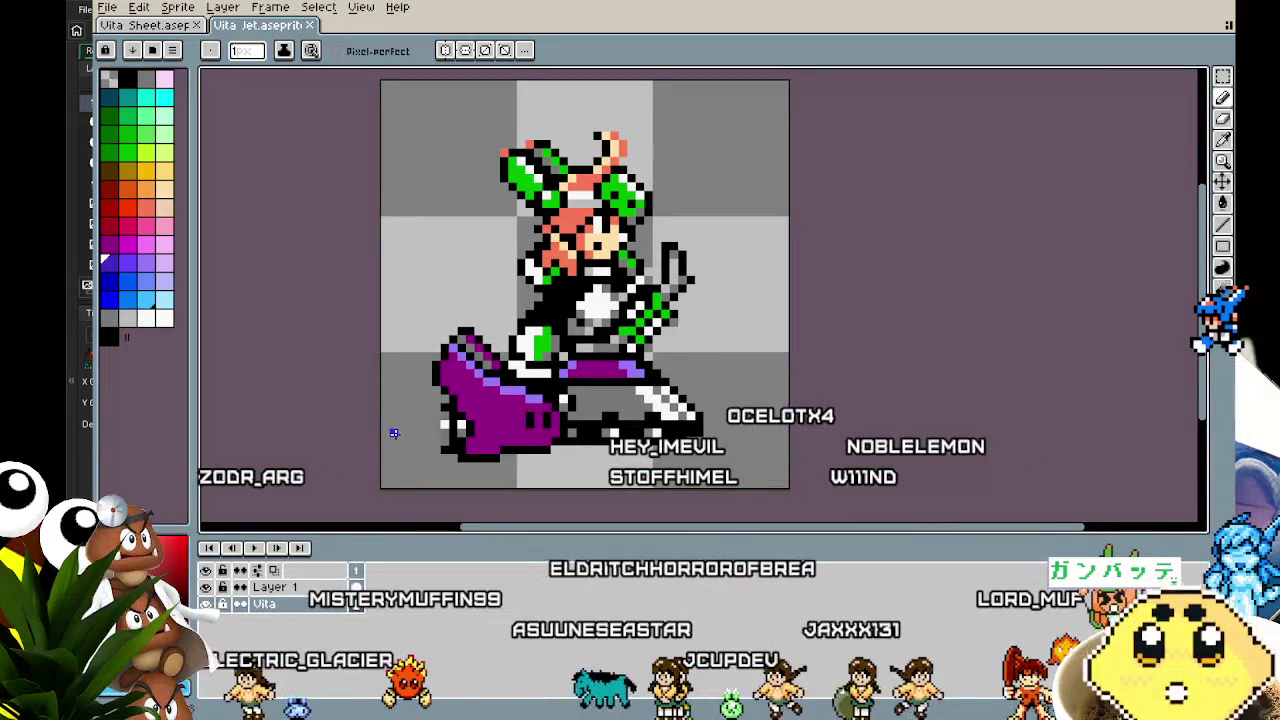
{"action": "left_click_drag", "start_coordinate": [391, 434], "coordinate": [363, 441]}
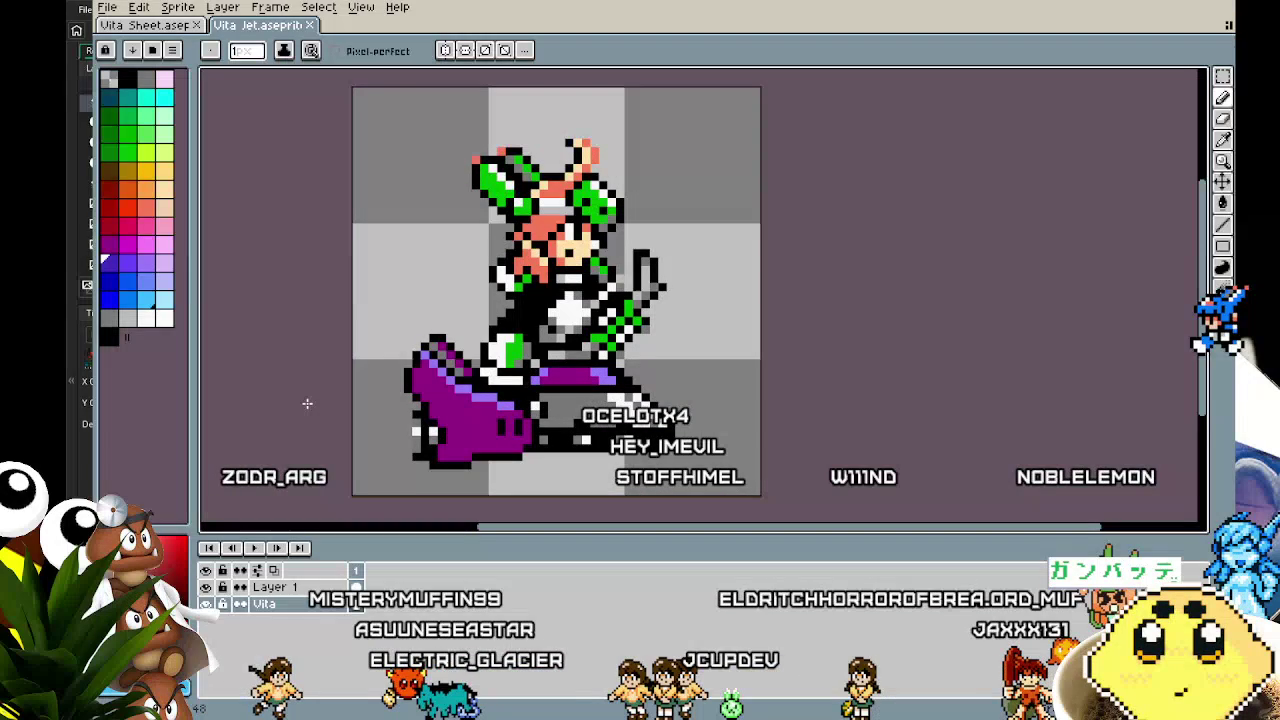
Preview the Vita-Tool and vita_axebox files, then open vita_driver.aseprite from spritesheets
{"action": "left_click", "coordinate": [106, 7]}
{"action": "left_click", "coordinate": [127, 42]}
{"action": "scroll", "coordinate": [200, 420], "scroll_direction": "down", "scroll_amount": 15}
{"action": "scroll", "coordinate": [225, 435], "scroll_direction": "down", "scroll_amount": 3}
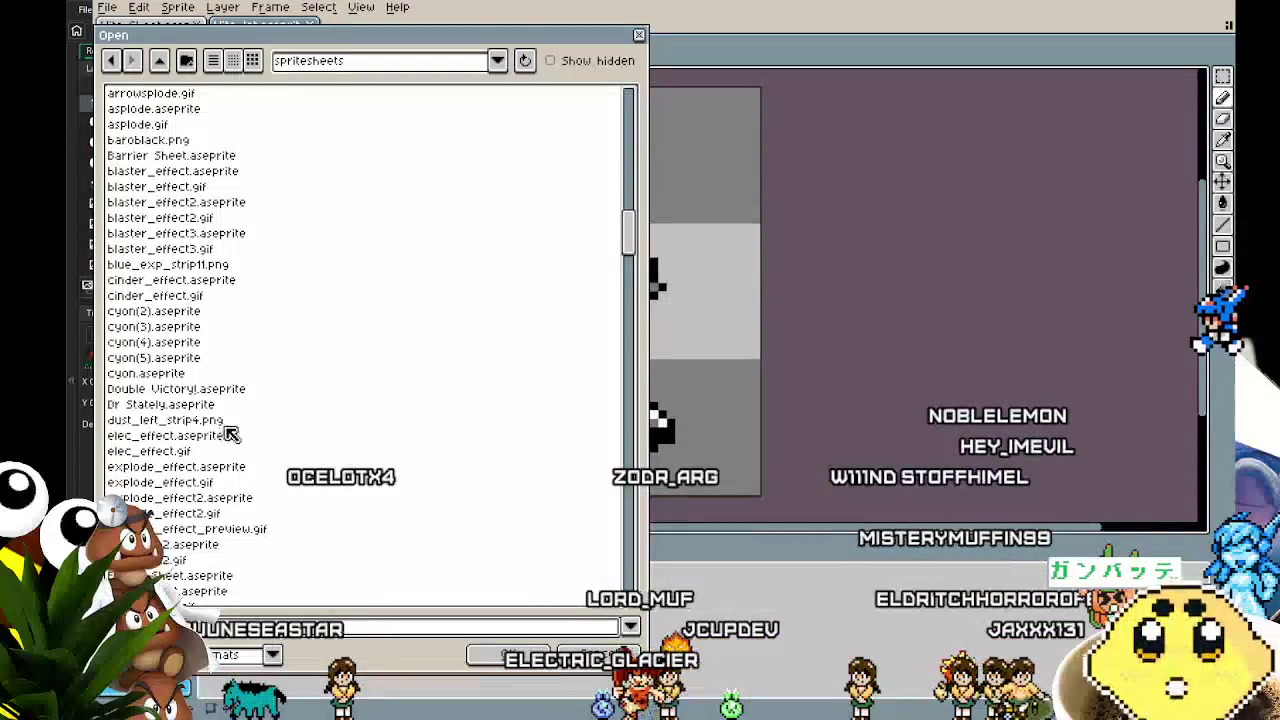
{"action": "left_click_drag", "start_coordinate": [629, 230], "coordinate": [609, 551]}
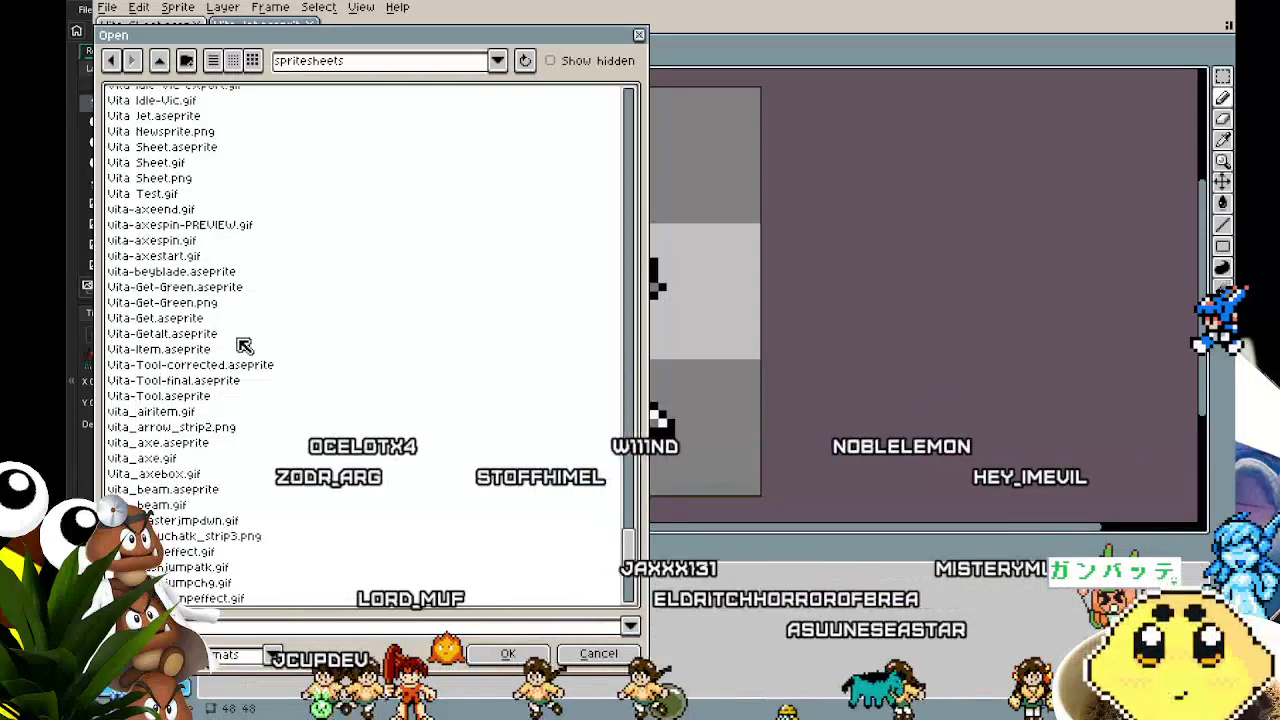
{"action": "left_click", "coordinate": [238, 381]}
{"action": "left_click", "coordinate": [239, 396]}
{"action": "left_click", "coordinate": [240, 427]}
{"action": "left_click", "coordinate": [247, 476]}
{"action": "scroll", "coordinate": [255, 475], "scroll_direction": "down", "scroll_amount": 6}
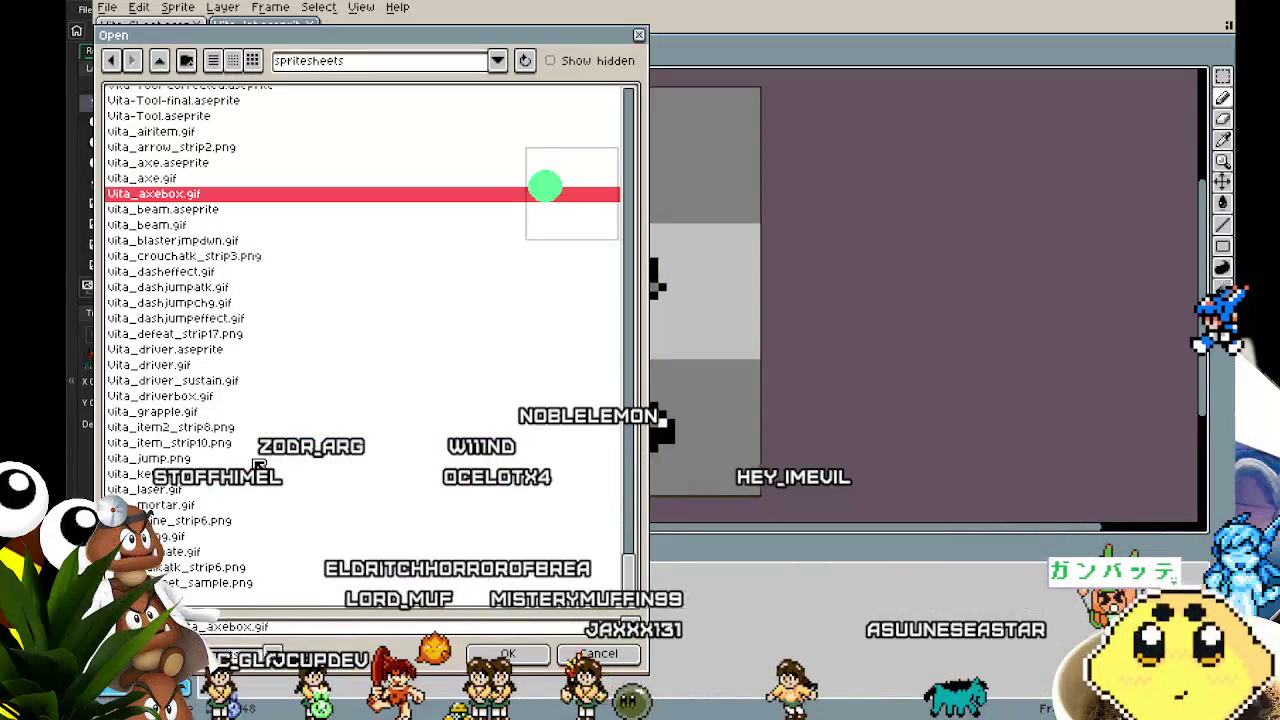
{"action": "left_click", "coordinate": [214, 350]}
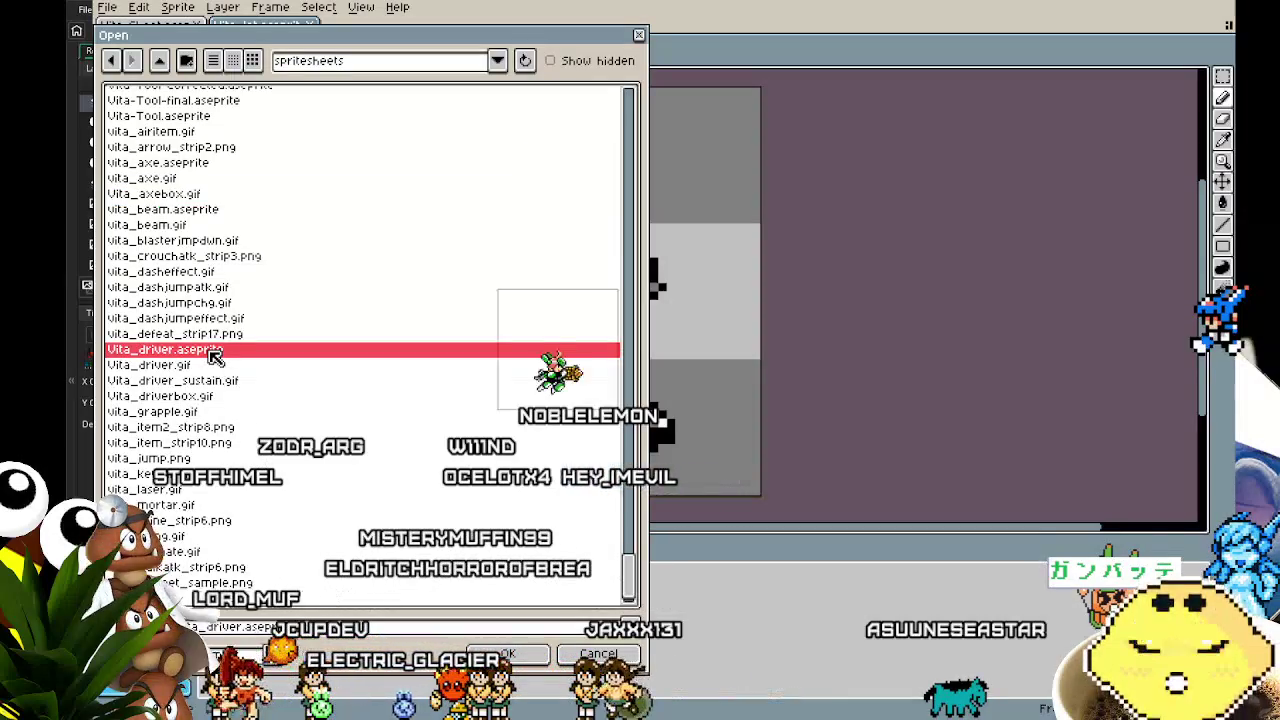
{"action": "left_click", "coordinate": [530, 652]}
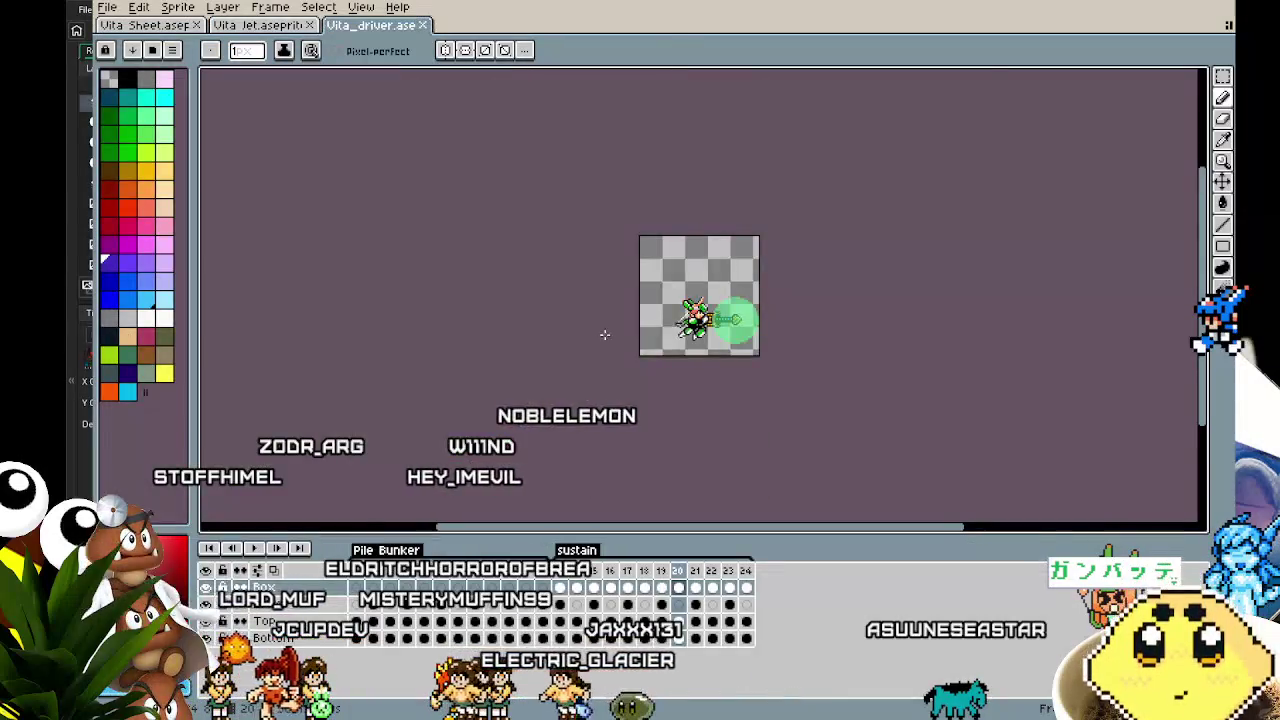
{"action": "scroll", "coordinate": [600, 334], "scroll_direction": "up", "scroll_amount": 2}
{"action": "left_click_drag", "start_coordinate": [608, 332], "coordinate": [360, 361]}
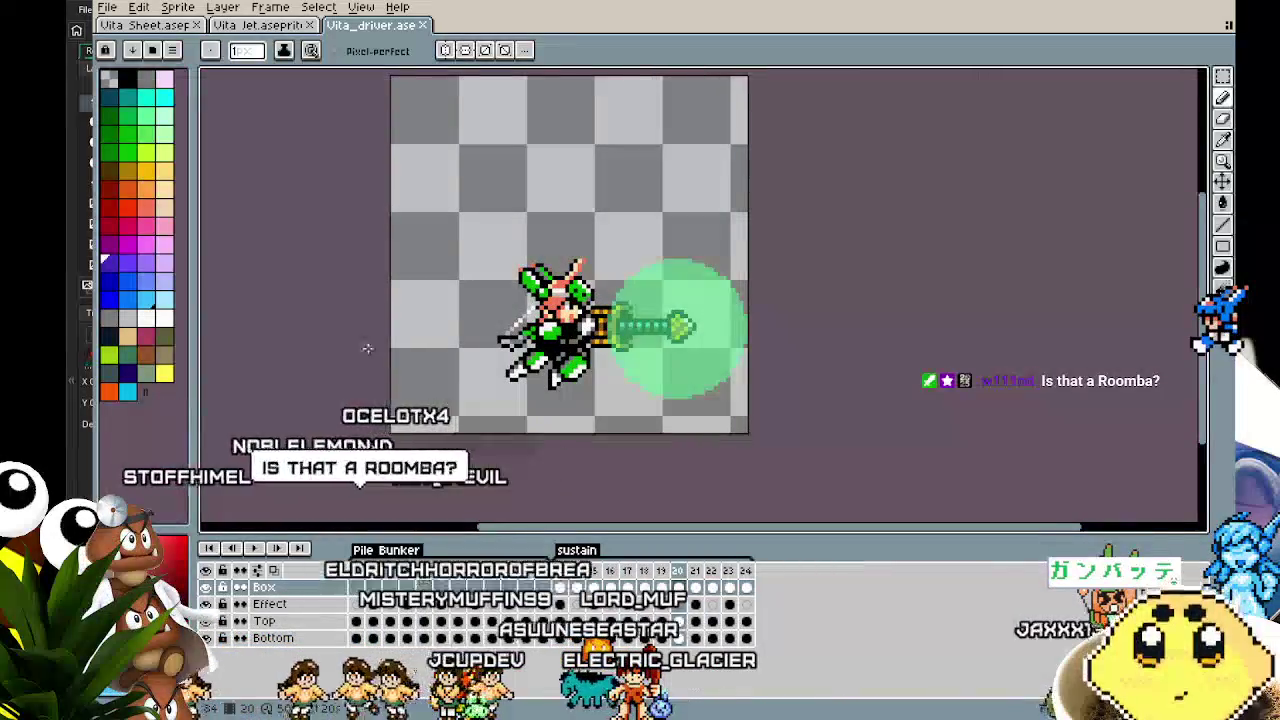
{"action": "key", "text": "ctrl+shift+Tab"}
{"action": "left_click_drag", "start_coordinate": [306, 274], "coordinate": [232, 238]}
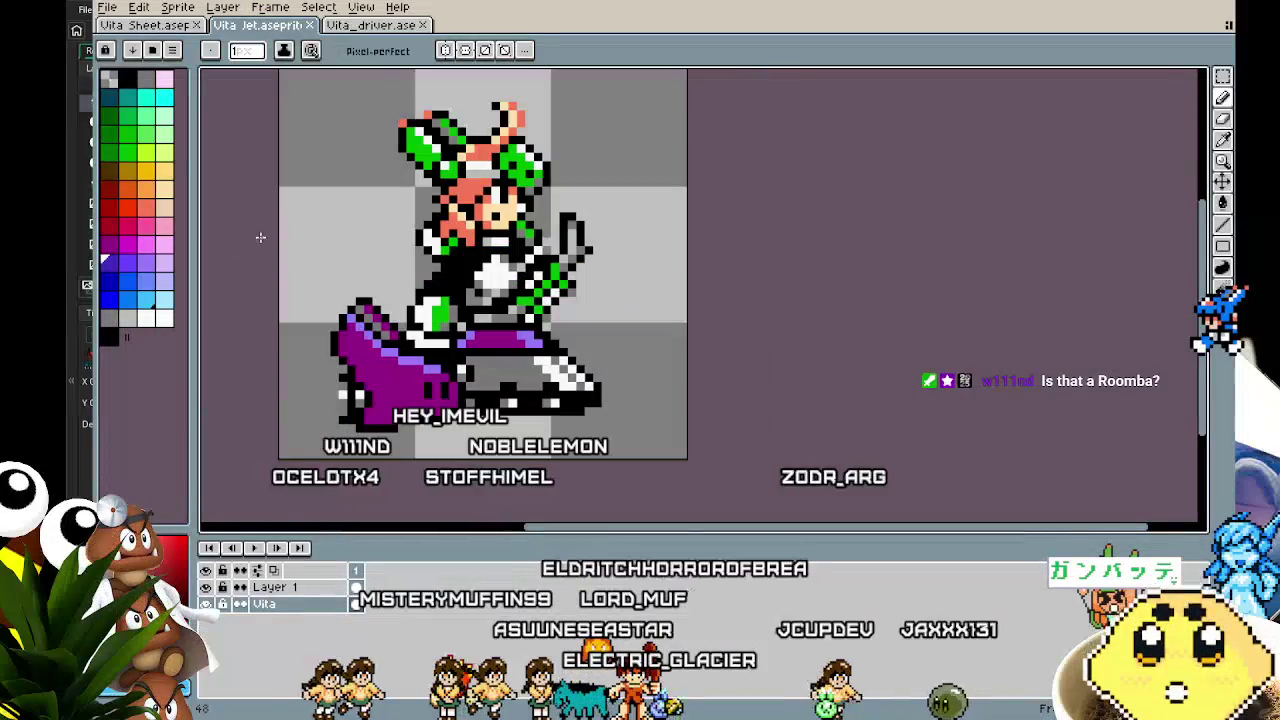
{"action": "left_click", "coordinate": [366, 26]}
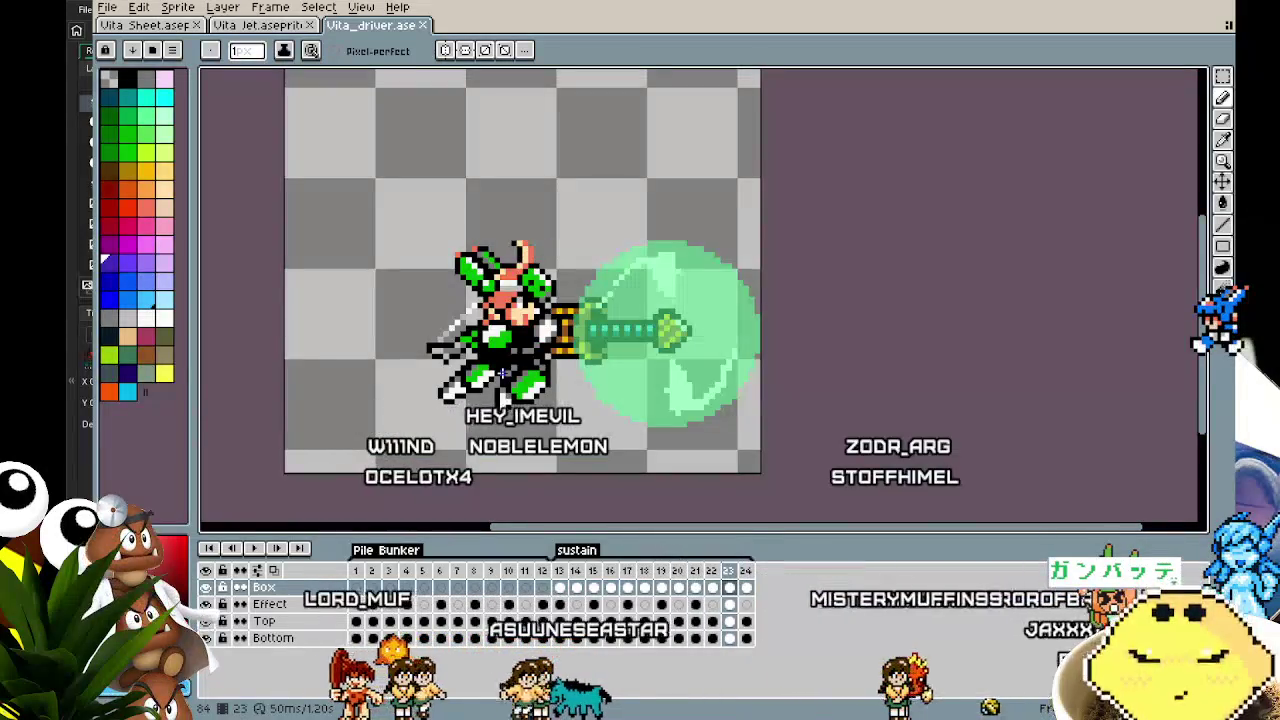
{"action": "left_click", "coordinate": [541, 587]}
{"action": "key", "text": "Right"}
{"action": "key", "text": "Right"}
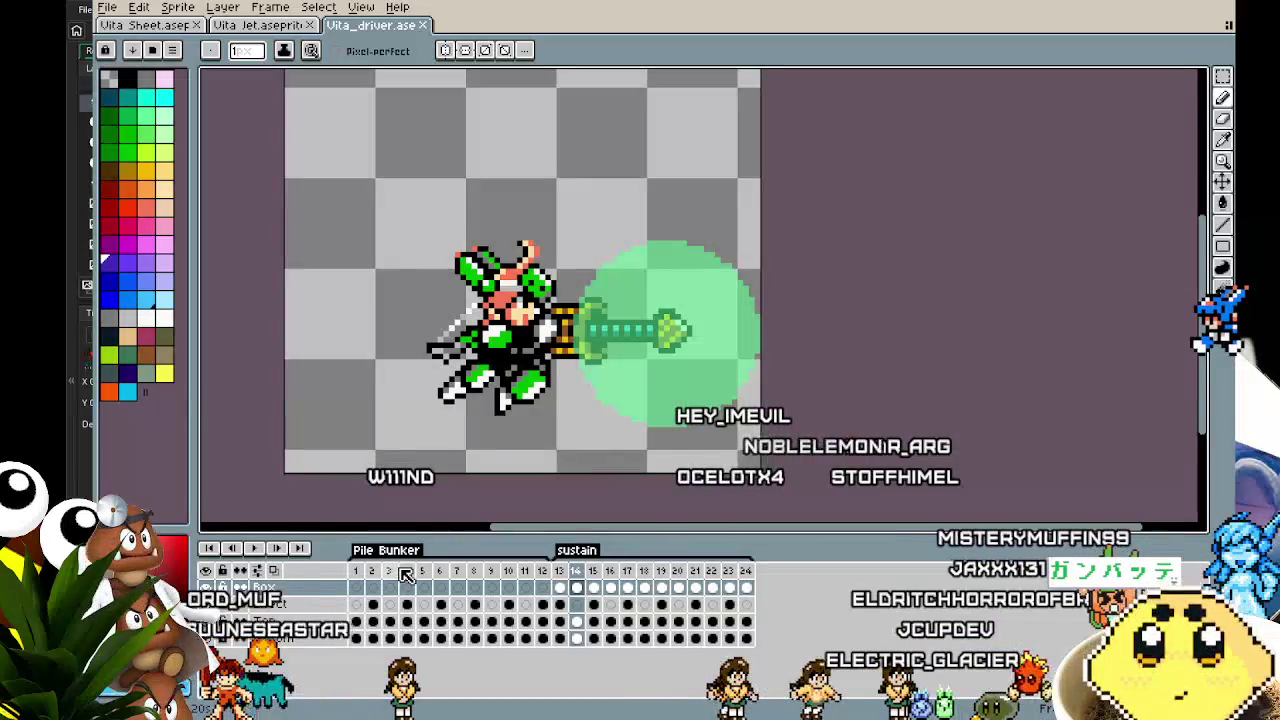
{"action": "left_click", "coordinate": [360, 571]}
{"action": "key", "text": "Return"}
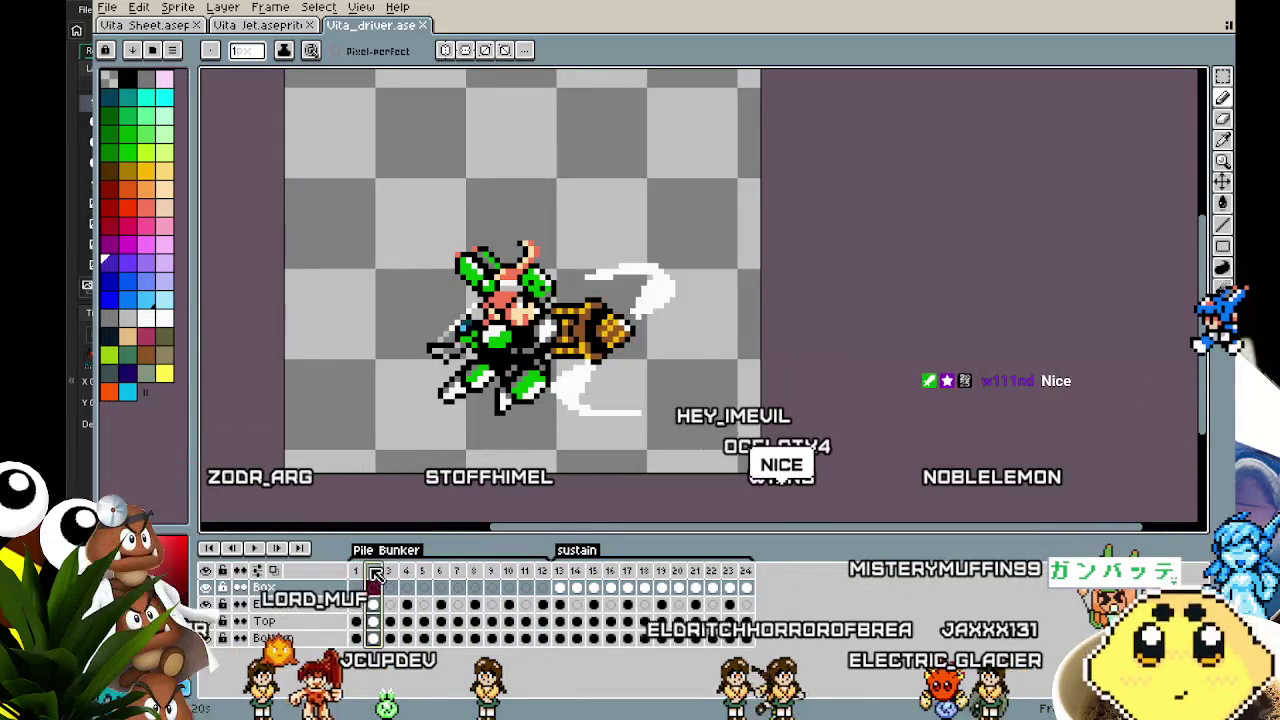
{"action": "left_click", "coordinate": [358, 573]}
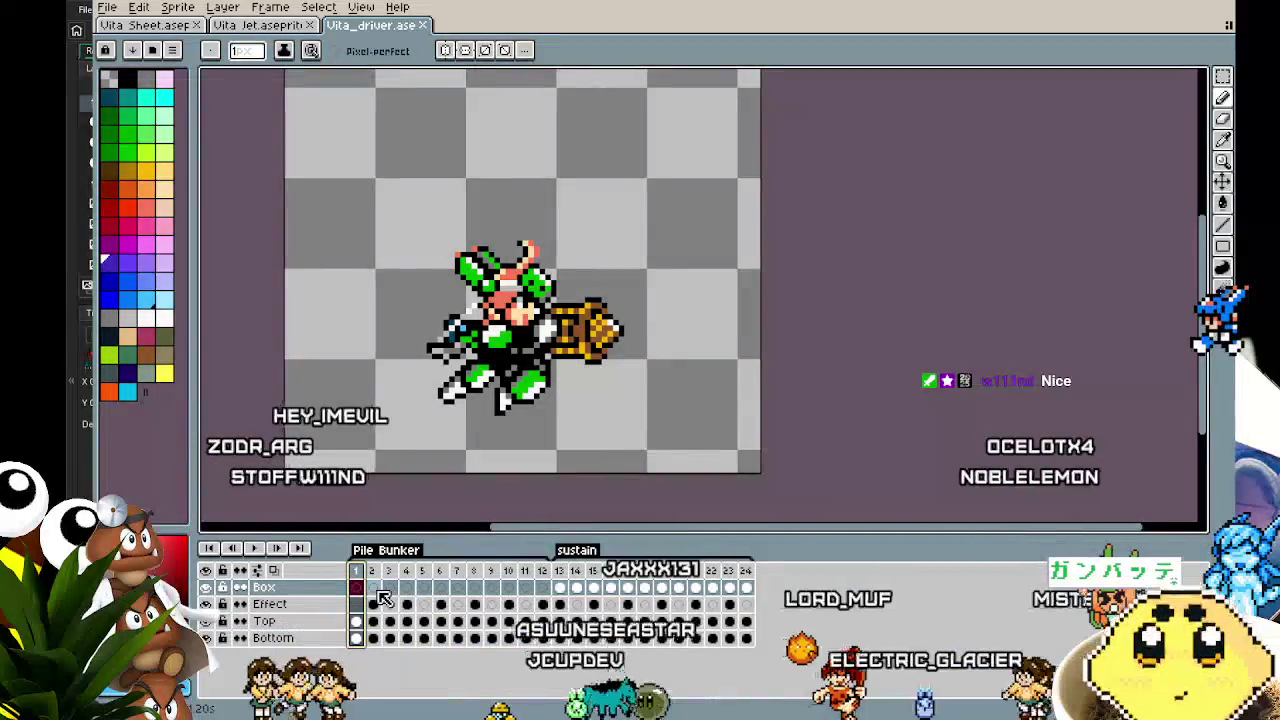
{"action": "left_click", "coordinate": [262, 25]}
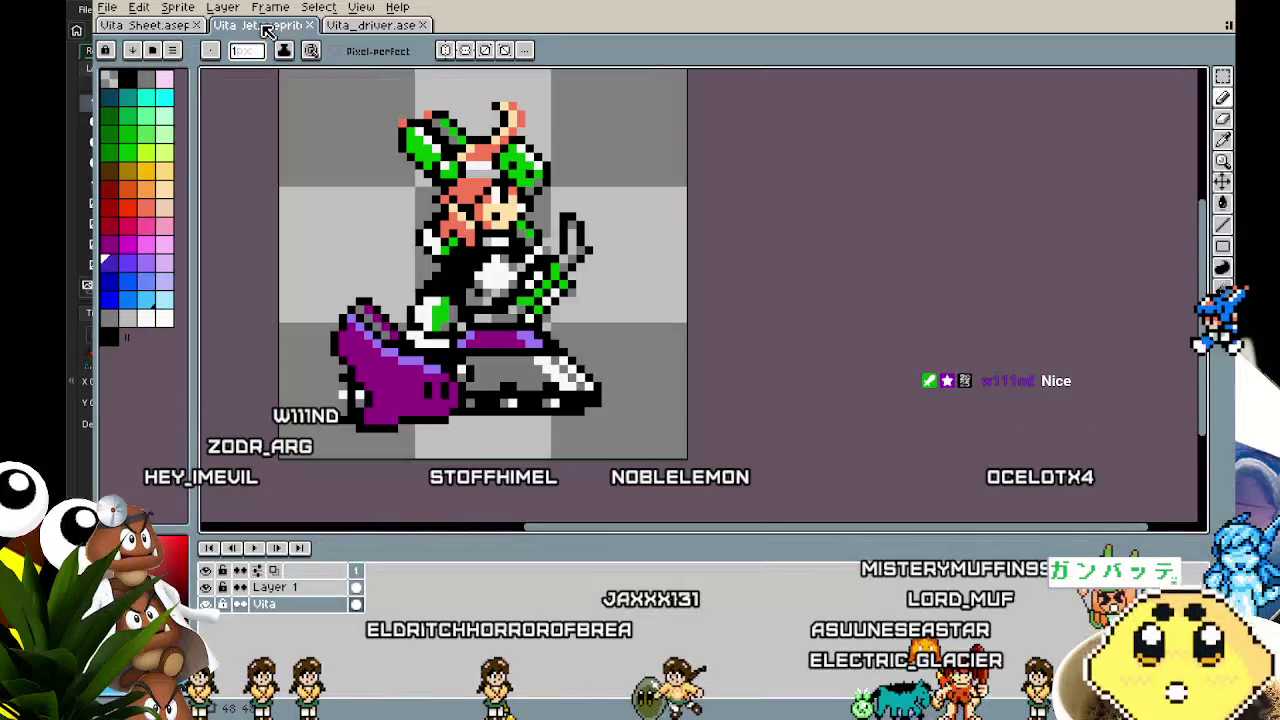
{"action": "scroll", "coordinate": [303, 298], "scroll_direction": "up", "scroll_amount": 2}
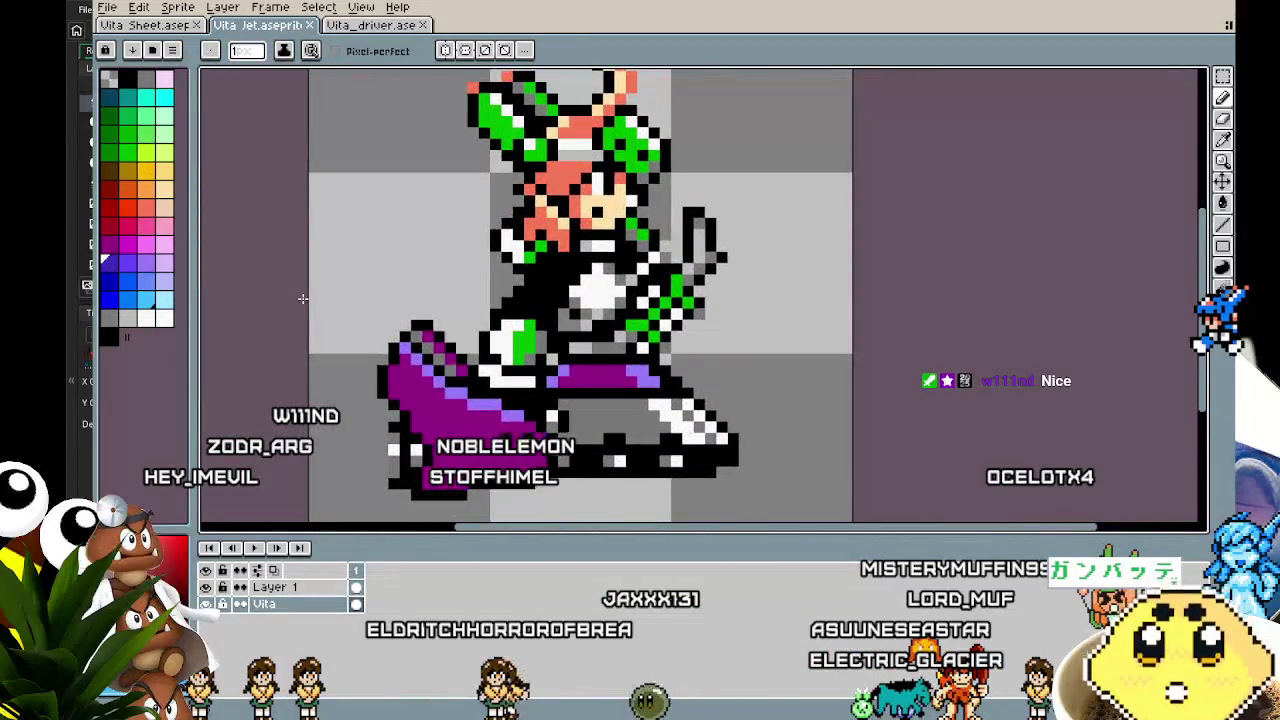
{"action": "scroll", "coordinate": [270, 400], "scroll_direction": "up", "scroll_amount": 1}
{"action": "left_click", "coordinate": [224, 589]}
{"action": "left_click", "coordinate": [224, 589]}
{"action": "left_click", "coordinate": [370, 25]}
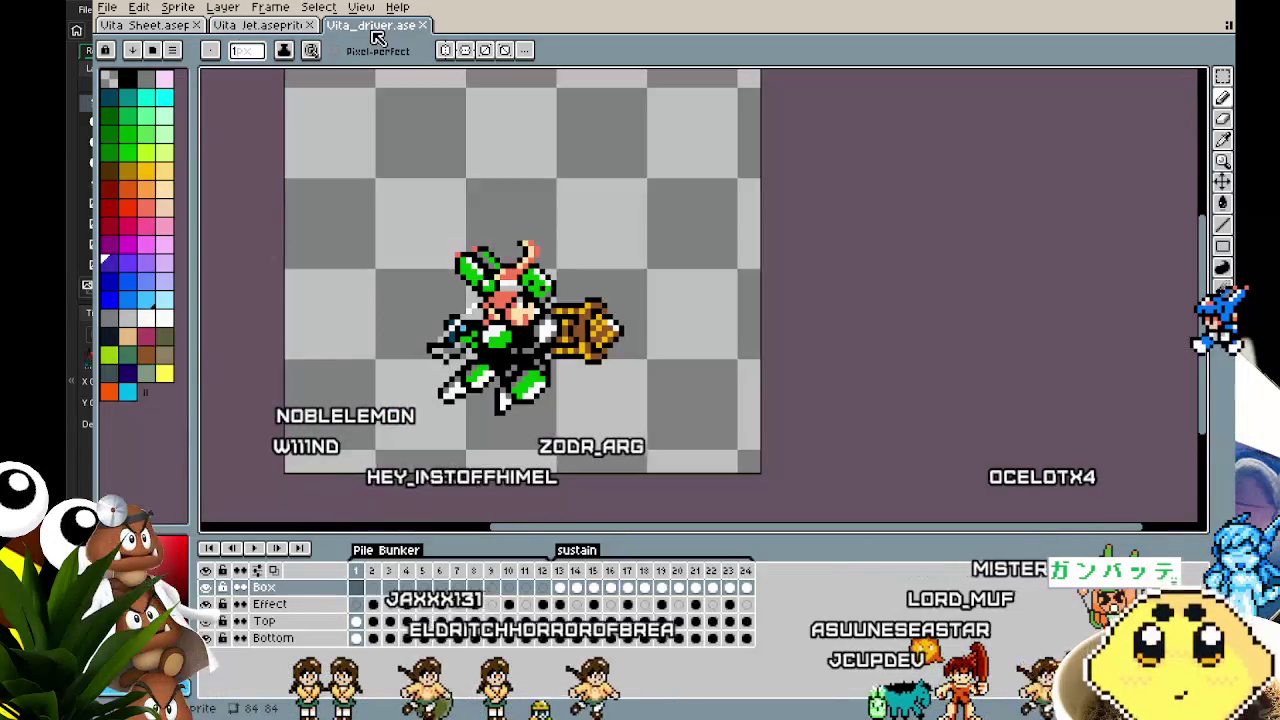
Play the driver swing animation and return to frame 1
{"action": "left_click_drag", "start_coordinate": [270, 275], "coordinate": [239, 281]}
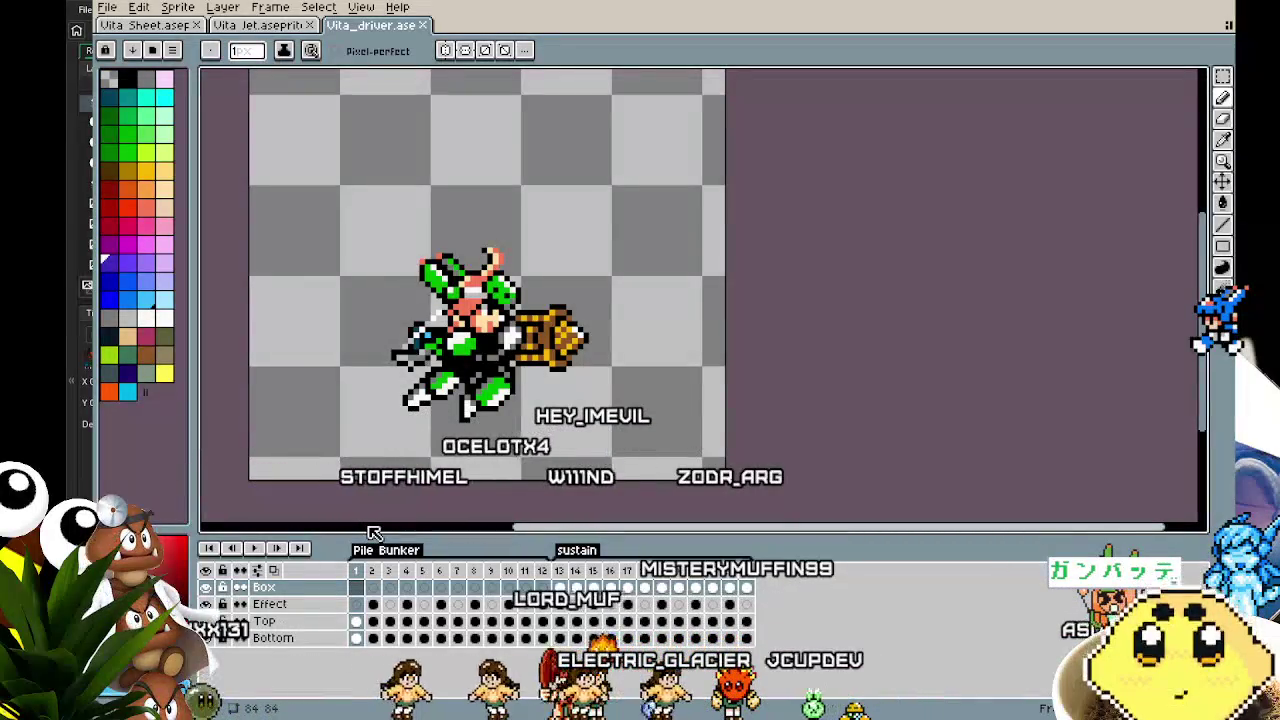
{"action": "key", "text": "Return"}
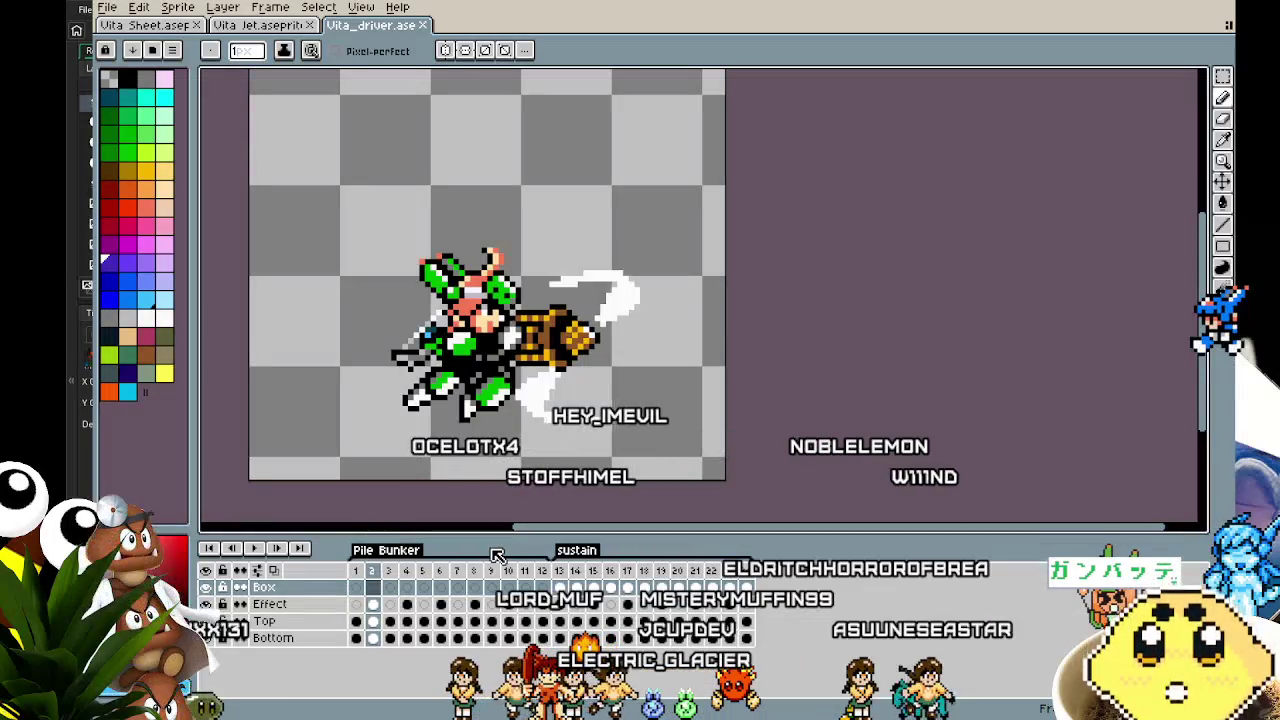
{"action": "key", "text": "Right"}
{"action": "key", "text": "Right"}
{"action": "key", "text": "Right"}
{"action": "key", "text": "Right"}
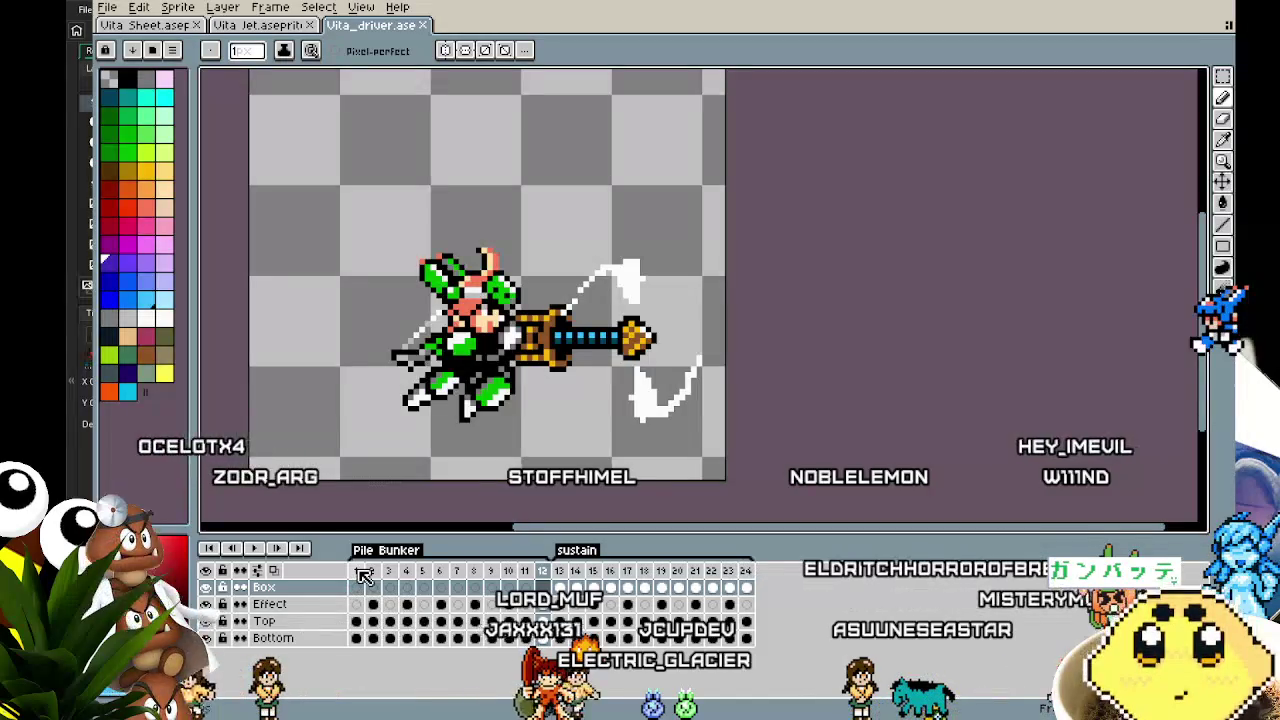
{"action": "left_click", "coordinate": [358, 571]}
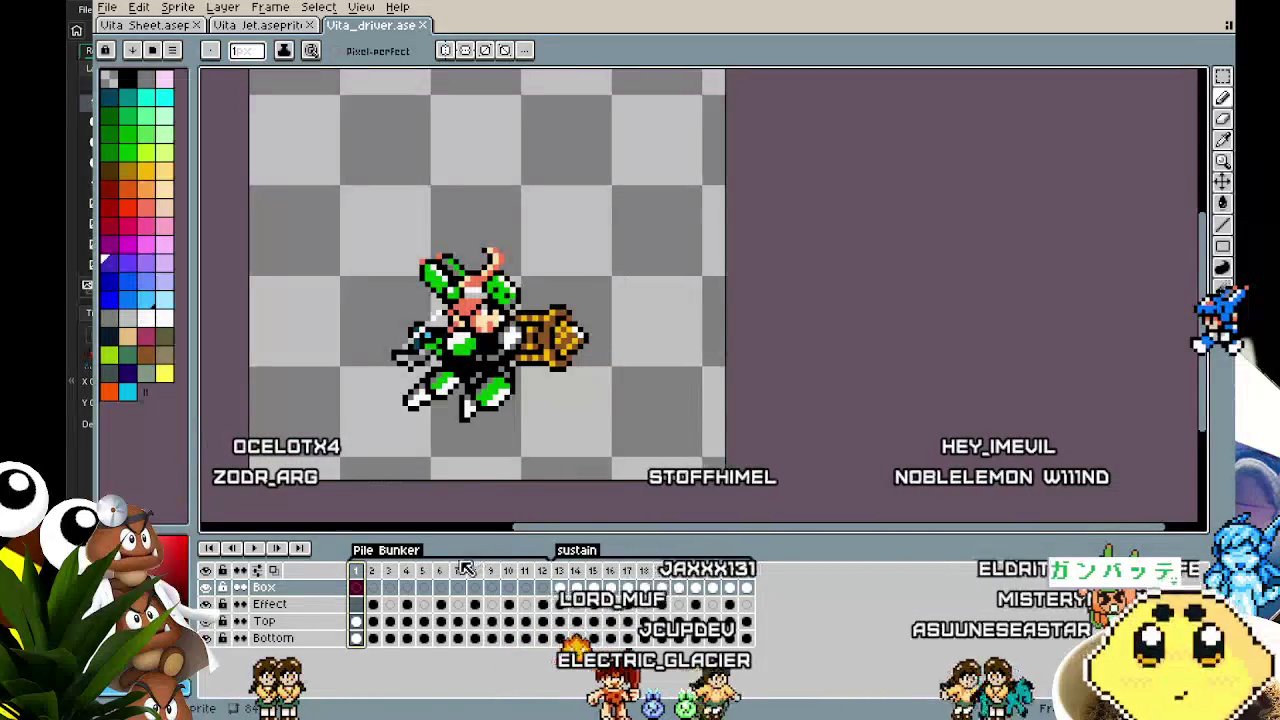
Copy frames 1–12 to frames 25–36, tag them 'Rev', and switch to Vita Sheet
{"action": "left_click", "coordinate": [543, 587], "text": "shift"}
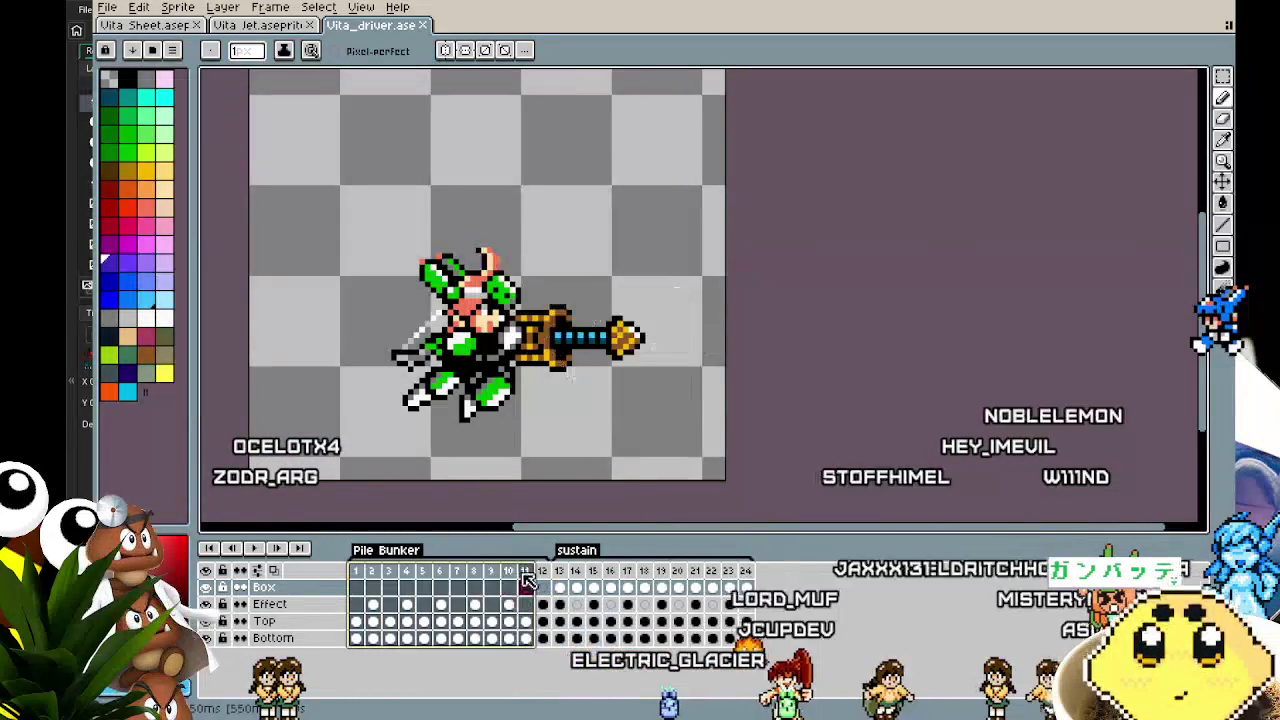
{"action": "left_click_drag", "start_coordinate": [556, 582], "coordinate": [950, 571]}
{"action": "left_click", "coordinate": [764, 587]}
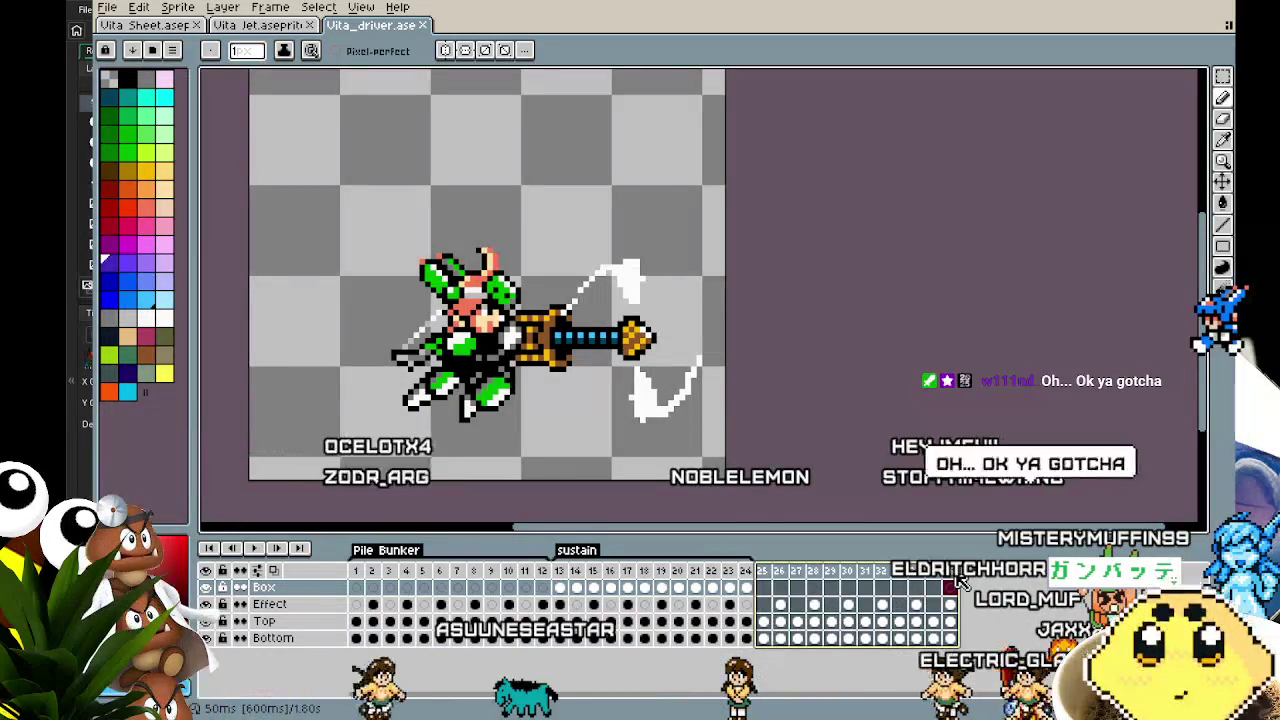
{"action": "key", "text": "F2"}
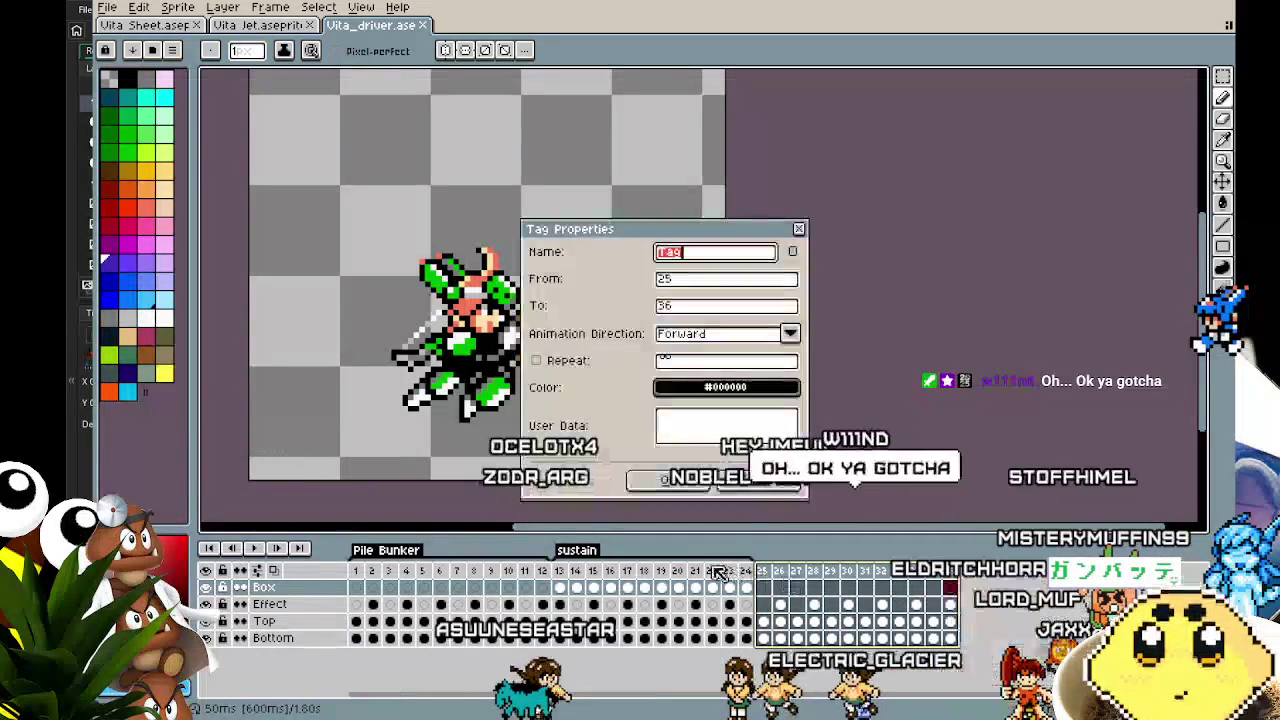
{"action": "type", "text": "Rev"}
{"action": "key", "text": "Return"}
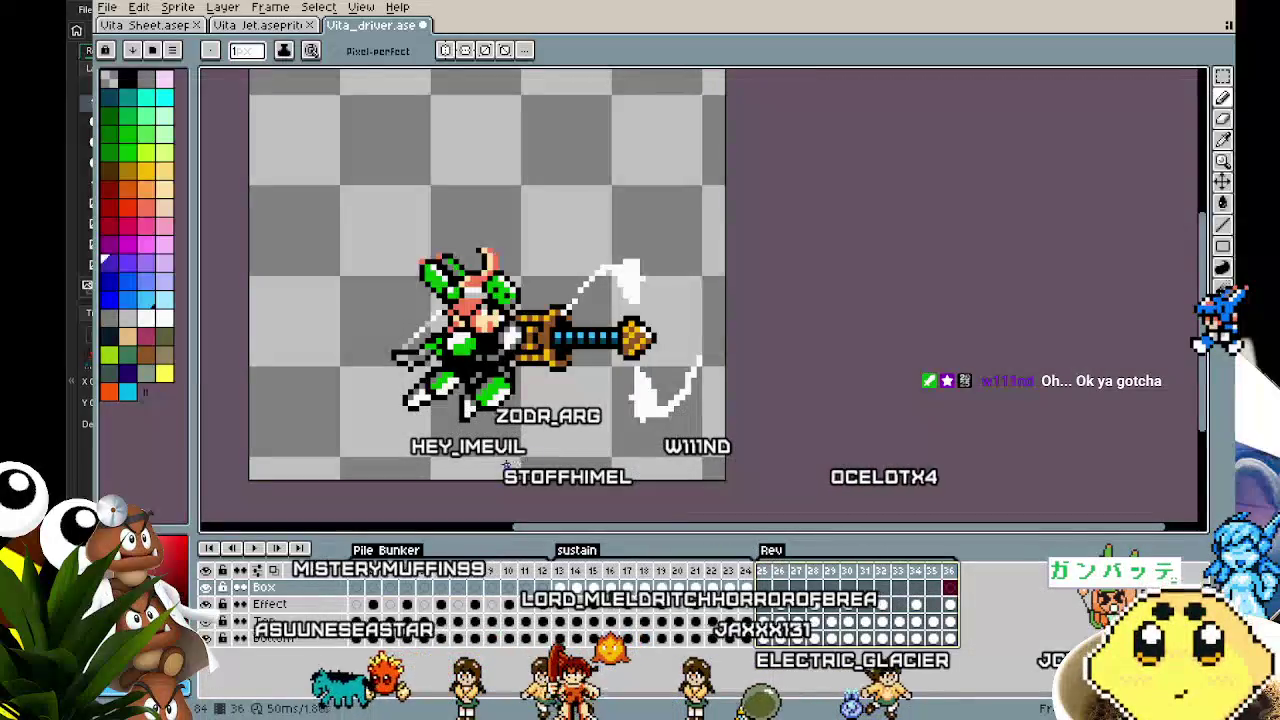
{"action": "left_click", "coordinate": [765, 572]}
{"action": "left_click", "coordinate": [150, 25]}
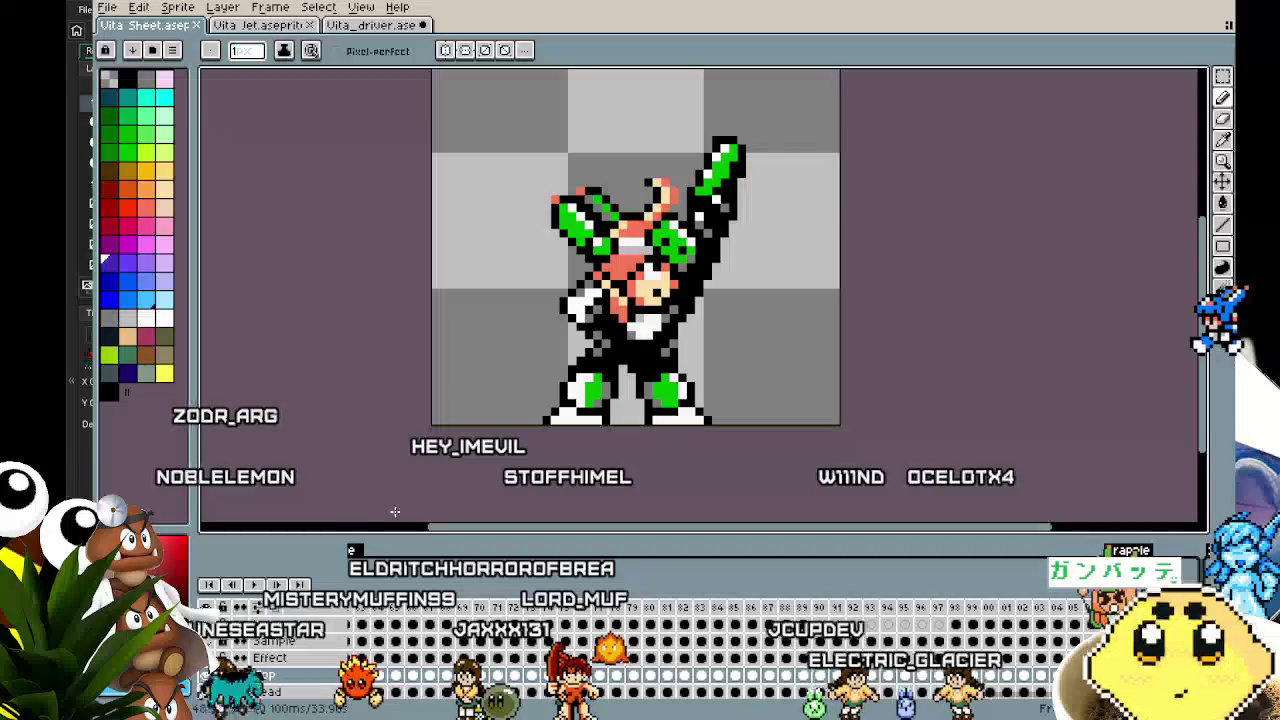
On Vita Sheet, pick the Body layer at frame 1 and select the whole canvas
{"action": "scroll", "coordinate": [280, 677], "scroll_direction": "down", "scroll_amount": 3}
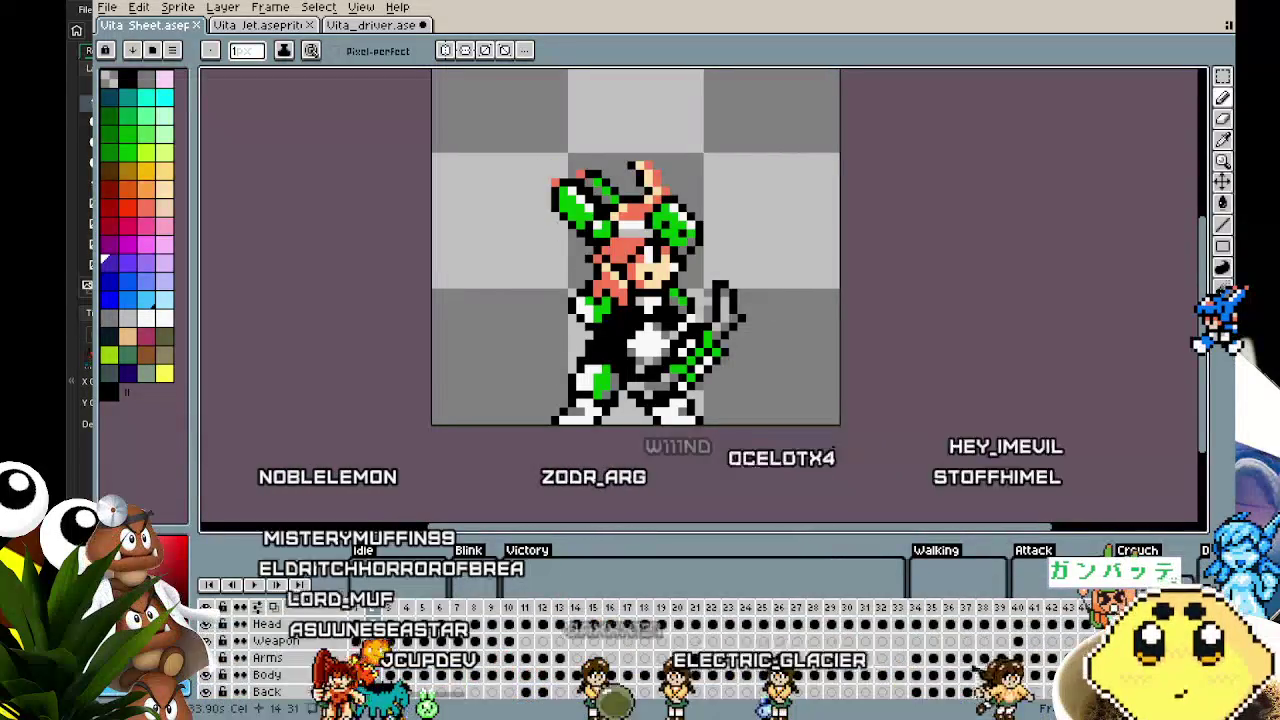
{"action": "left_click", "coordinate": [362, 676]}
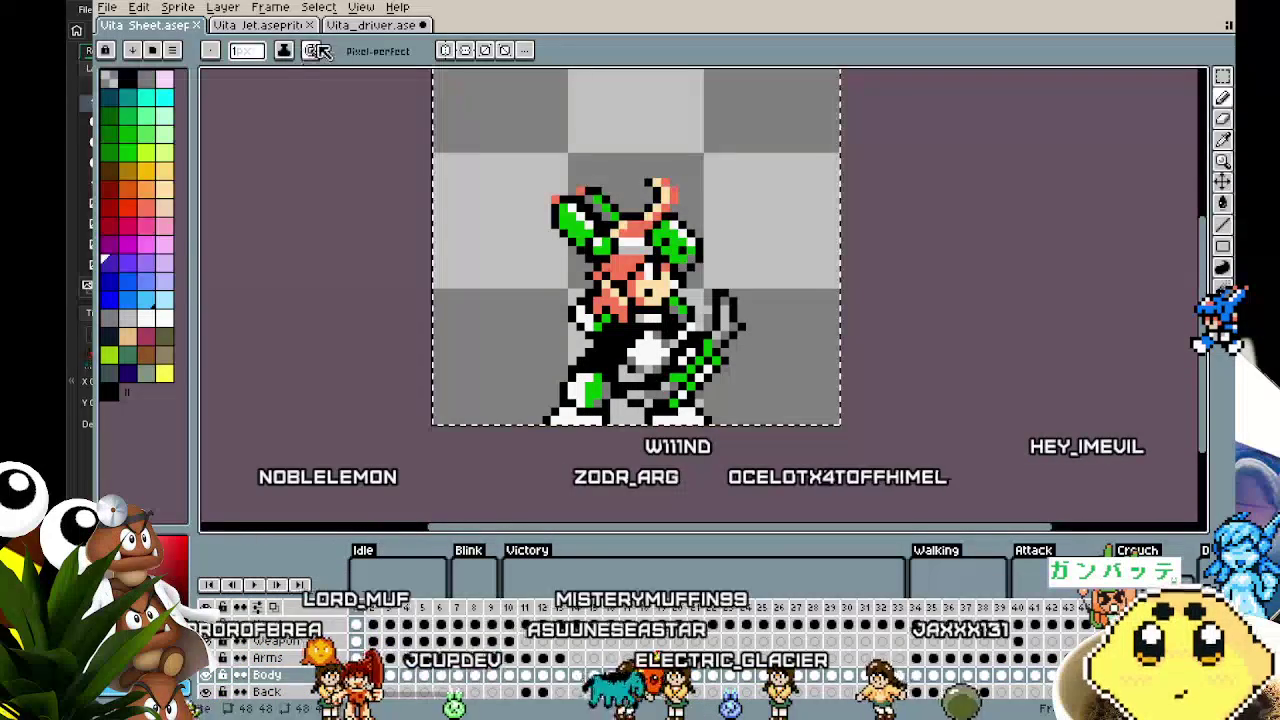
{"action": "key", "text": "ctrl+a"}
In vita_driver go to Rev frame 25, then return to Vita Sheet with the Rectangular Marquee
{"action": "left_click", "coordinate": [364, 27]}
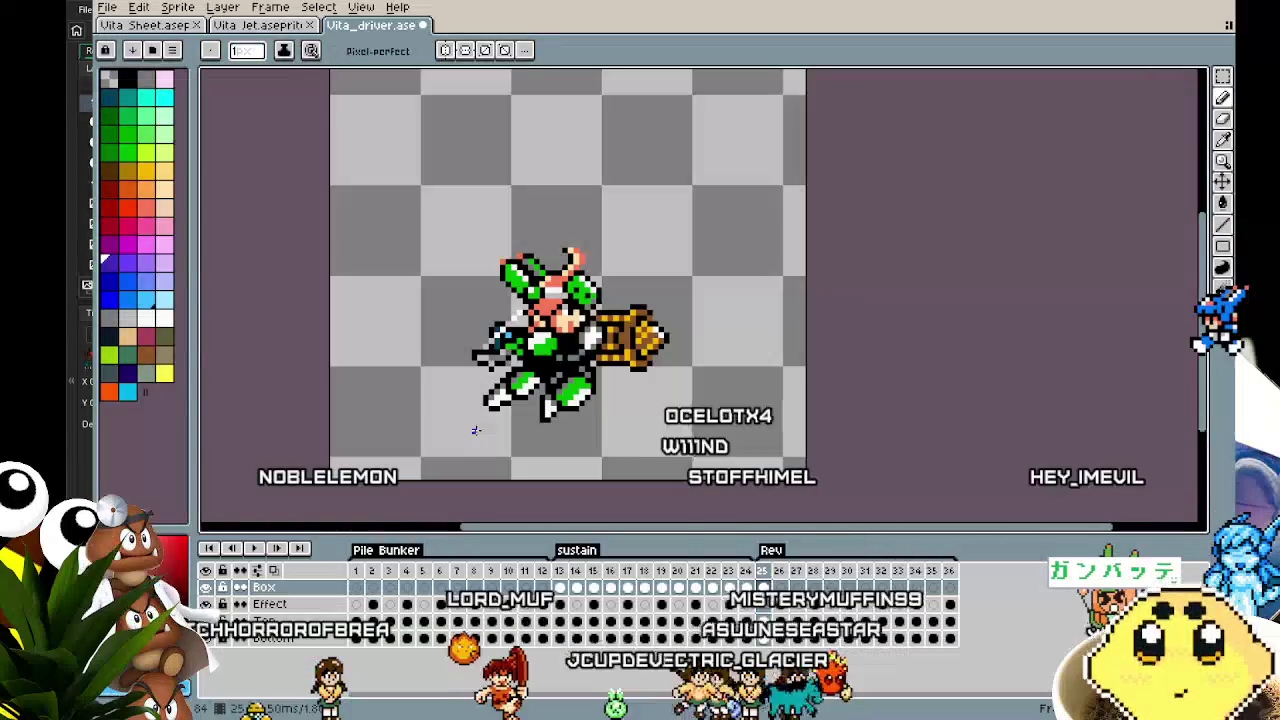
{"action": "key", "text": "b"}
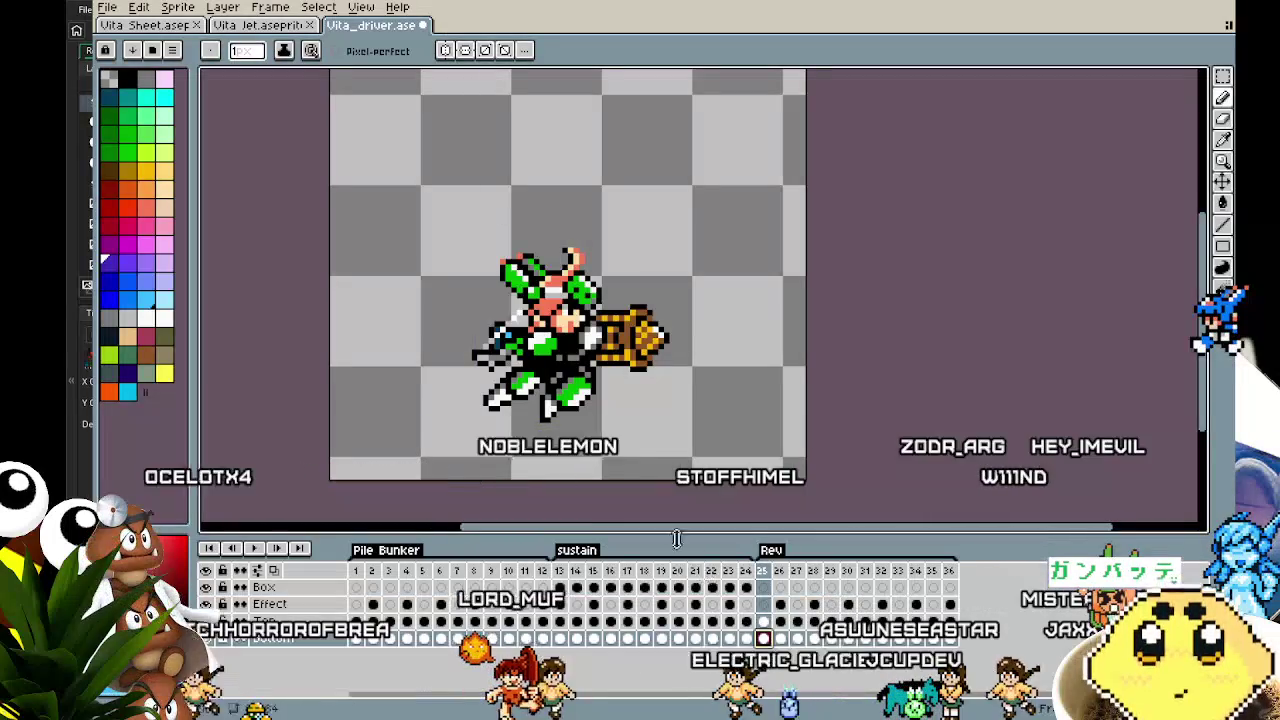
{"action": "scroll", "coordinate": [616, 457], "scroll_direction": "up", "scroll_amount": 1}
{"action": "key", "text": "e"}
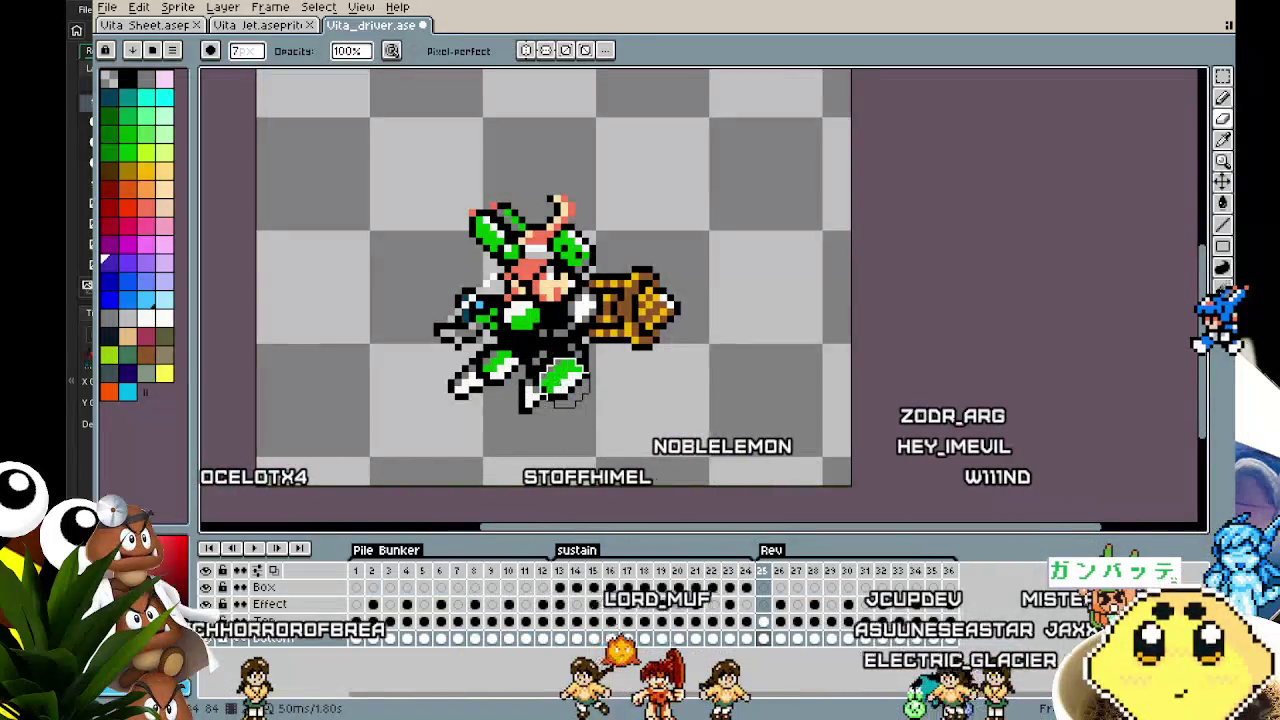
{"action": "left_click", "coordinate": [760, 620]}
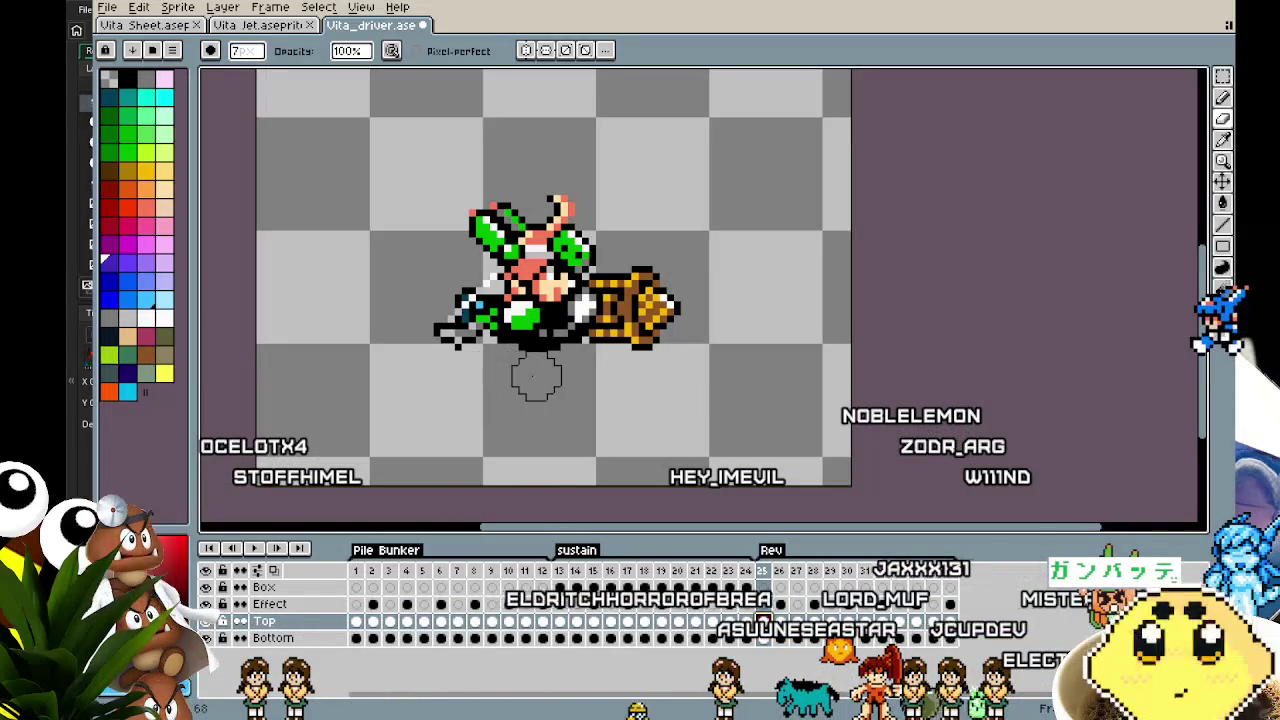
{"action": "key", "text": "v"}
{"action": "key", "text": "b"}
{"action": "scroll", "coordinate": [571, 445], "scroll_direction": "down", "scroll_amount": 2}
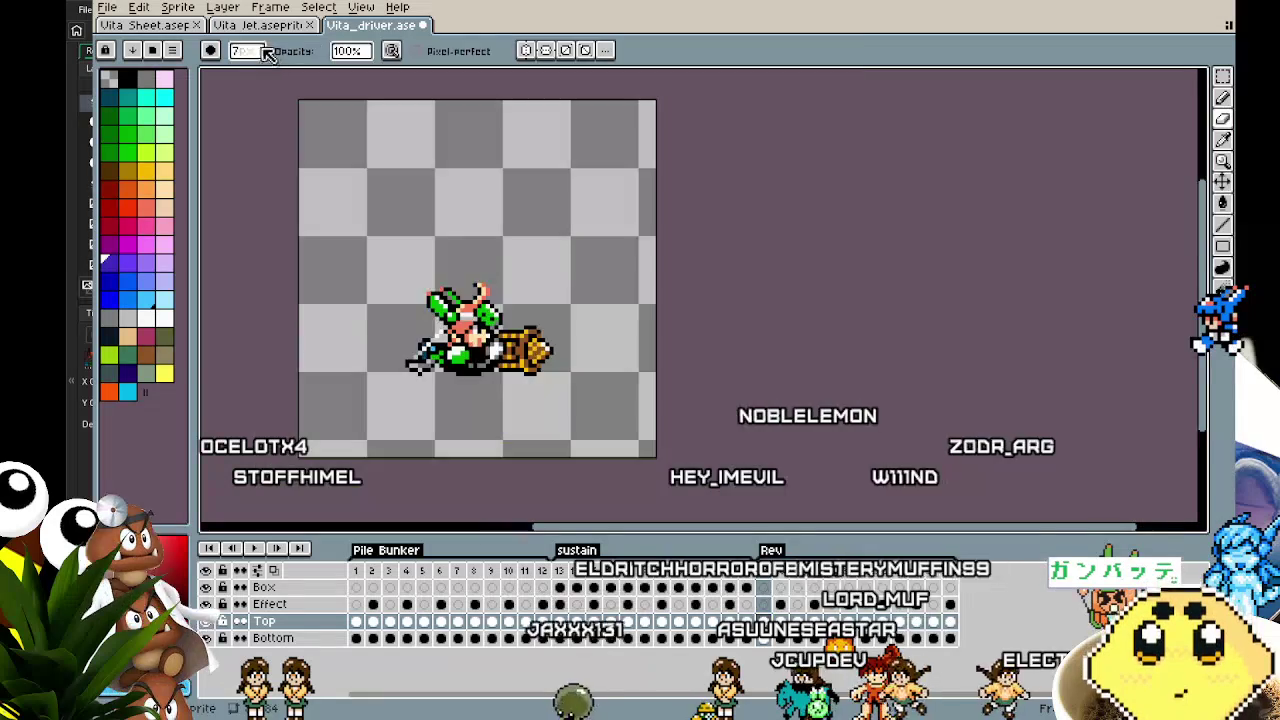
{"action": "left_click", "coordinate": [170, 30]}
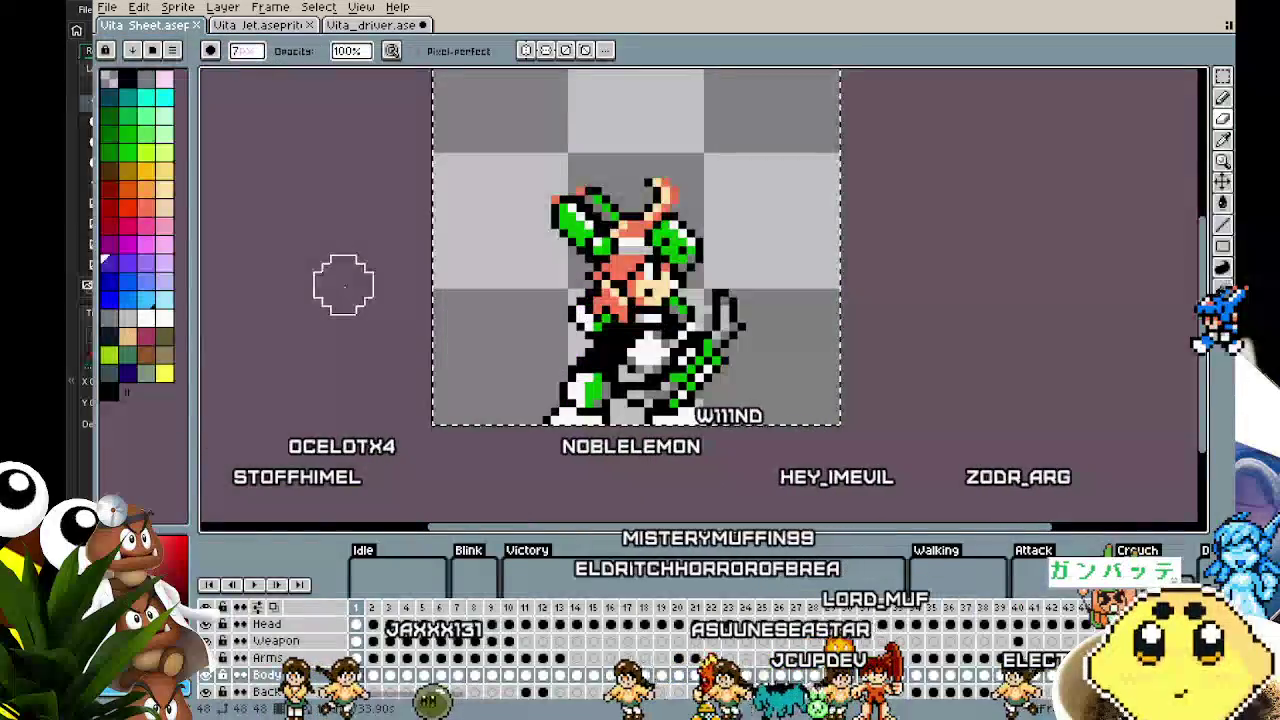
{"action": "scroll", "coordinate": [343, 280], "scroll_direction": "down", "scroll_amount": 1}
{"action": "key", "text": "m"}
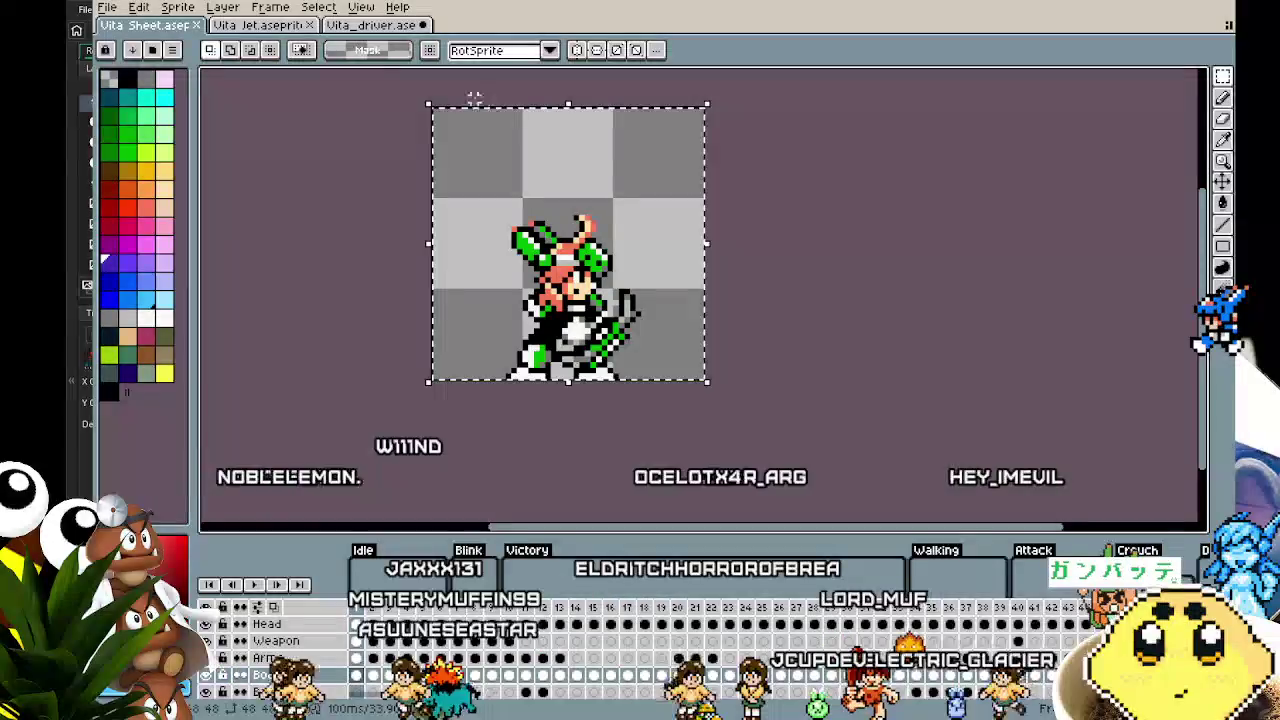
Paste the standing Vita into the first Rev frame and erase its head and upper body
{"action": "left_click", "coordinate": [370, 24]}
{"action": "key", "text": "ctrl+v"}
{"action": "mouse_move", "coordinate": [393, 275]}
{"action": "left_mouse_down"}
{"action": "mouse_move", "coordinate": [469, 364]}
{"action": "mouse_move", "coordinate": [458, 390]}
{"action": "left_mouse_up"}
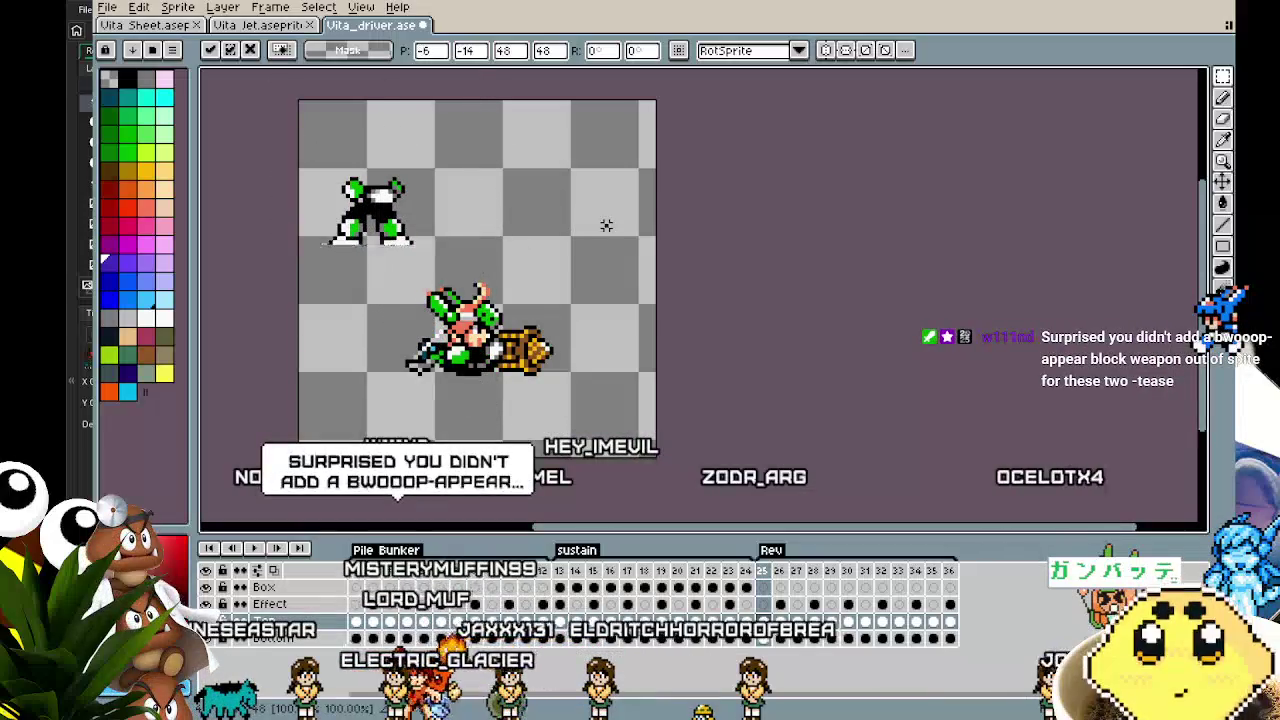
{"action": "key", "text": "b"}
{"action": "scroll", "coordinate": [385, 190], "scroll_direction": "up", "scroll_amount": 2}
{"action": "mouse_move", "coordinate": [390, 203]}
{"action": "left_mouse_down"}
{"action": "mouse_move", "coordinate": [325, 197]}
{"action": "mouse_move", "coordinate": [450, 313]}
{"action": "left_mouse_up"}
Move the remaining legs beneath the driver's torso and return to the Vita Sheet to compare
{"action": "key", "text": "m"}
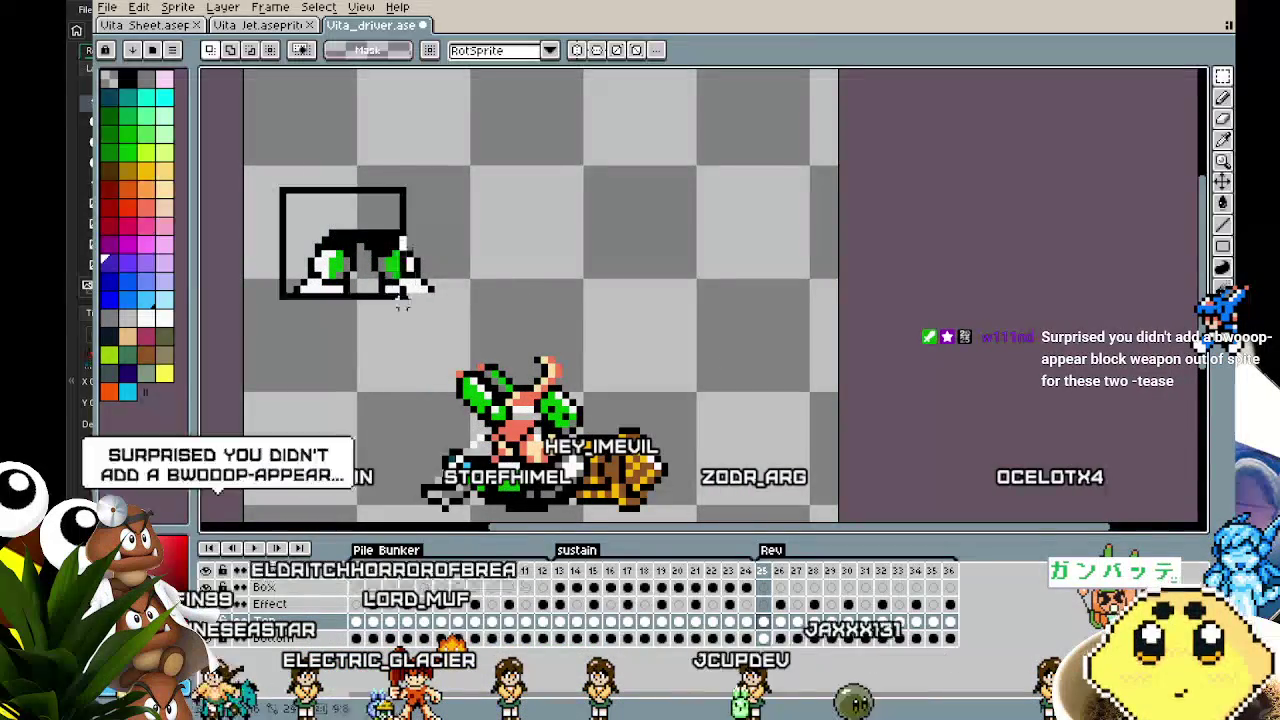
{"action": "scroll", "coordinate": [427, 226], "scroll_direction": "down", "scroll_amount": 1}
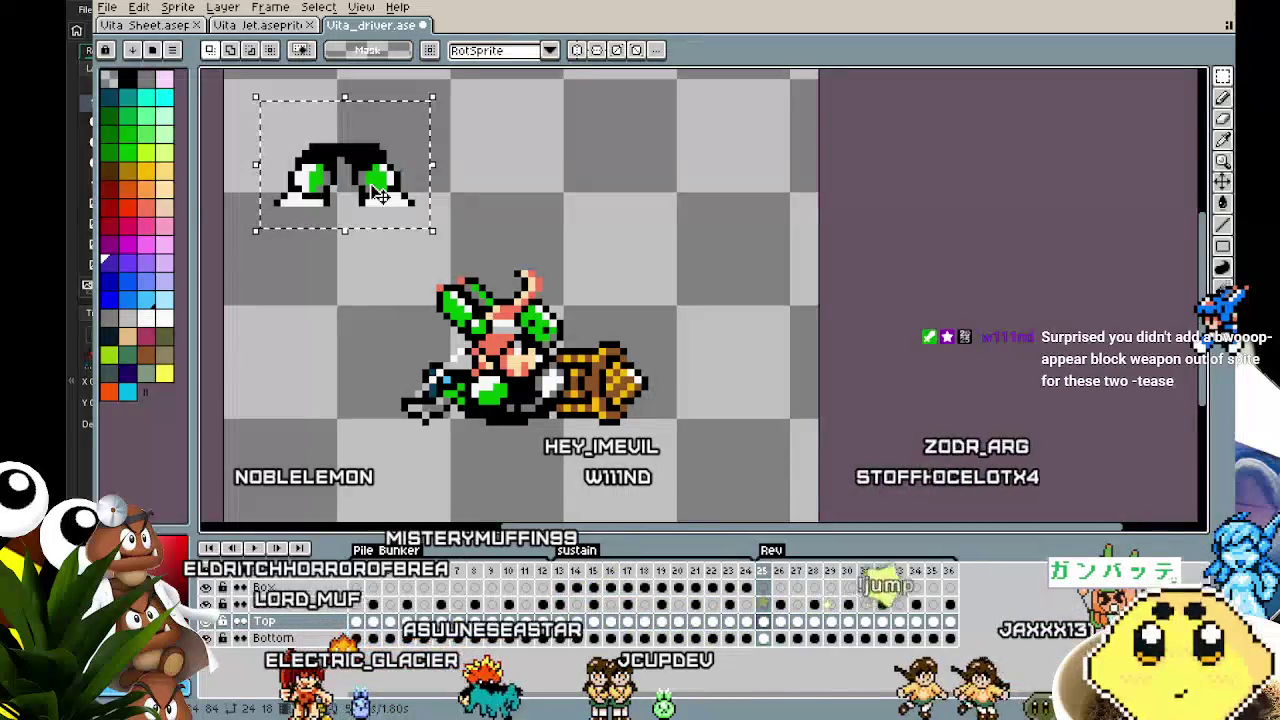
{"action": "mouse_move", "coordinate": [367, 183]}
{"action": "left_mouse_down"}
{"action": "mouse_move", "coordinate": [445, 283]}
{"action": "mouse_move", "coordinate": [527, 458]}
{"action": "left_mouse_up"}
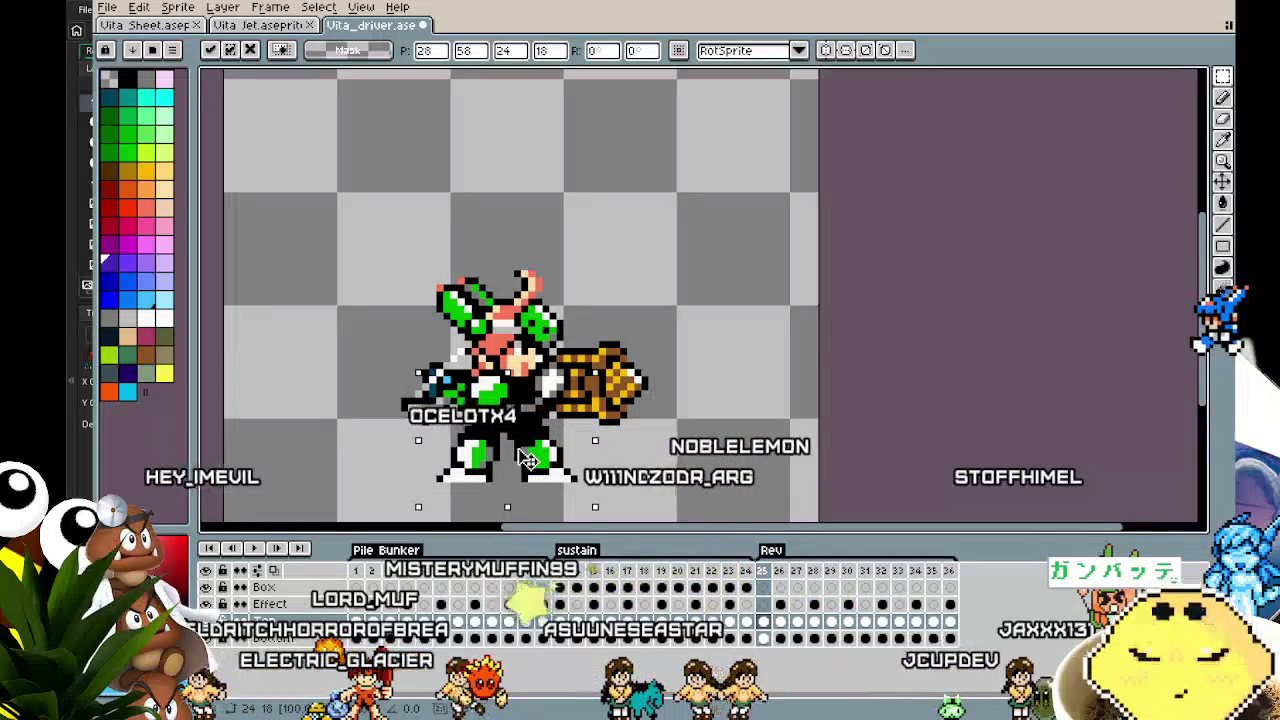
{"action": "key", "text": "Return"}
{"action": "left_click_drag", "start_coordinate": [334, 387], "coordinate": [289, 299]}
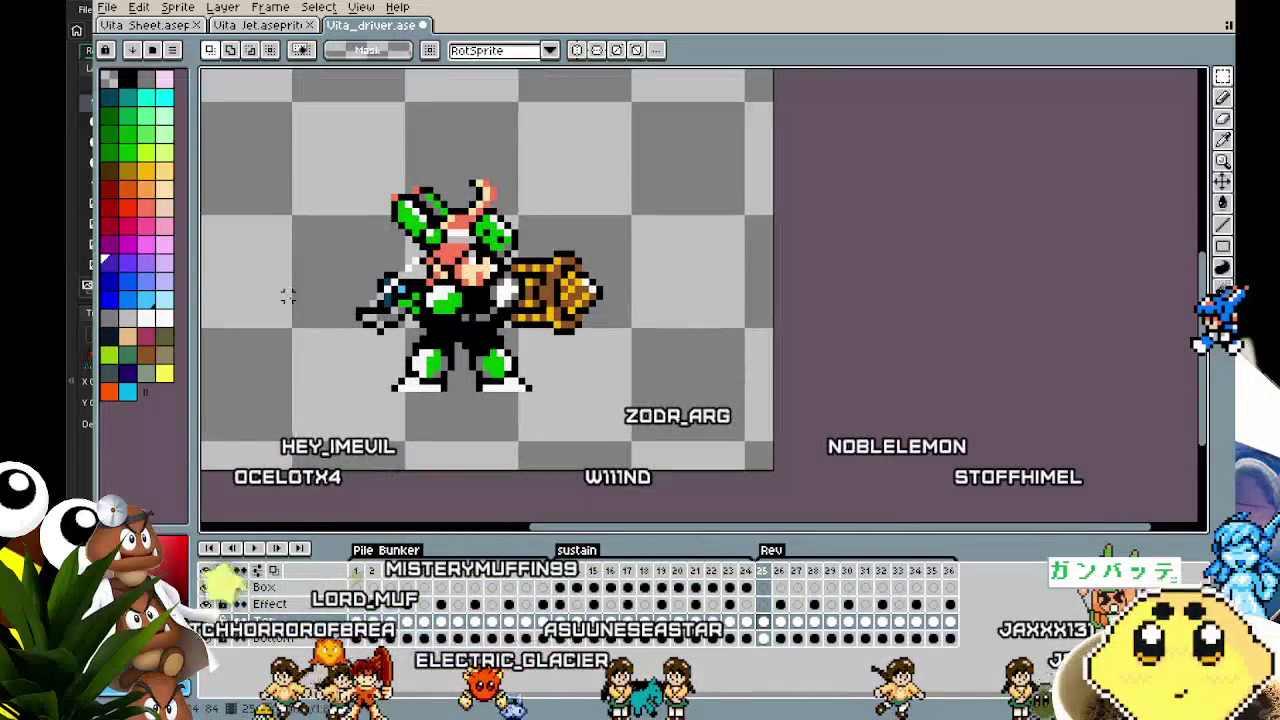
{"action": "left_click", "coordinate": [155, 28]}
{"action": "key", "text": "Return"}
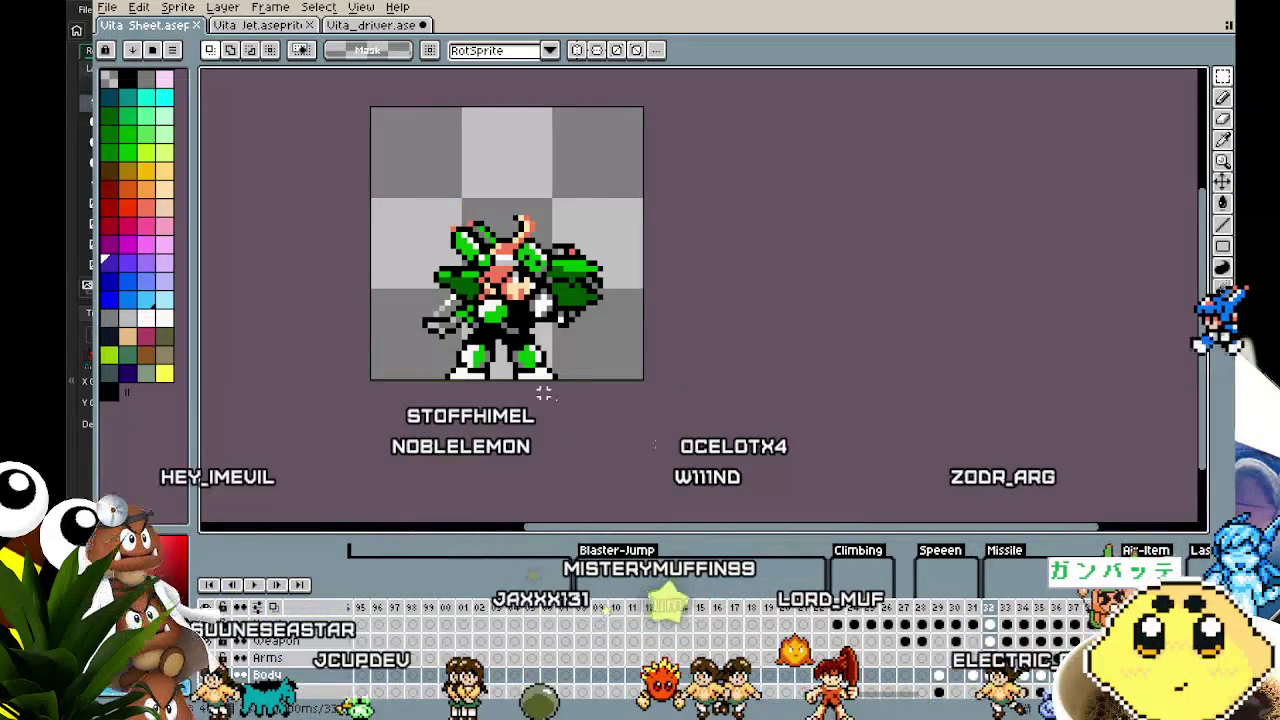
Adjust the driver's lower body and legs in Vita_driver, then return to the pencil
{"action": "left_click", "coordinate": [348, 25]}
{"action": "left_click", "coordinate": [173, 31]}
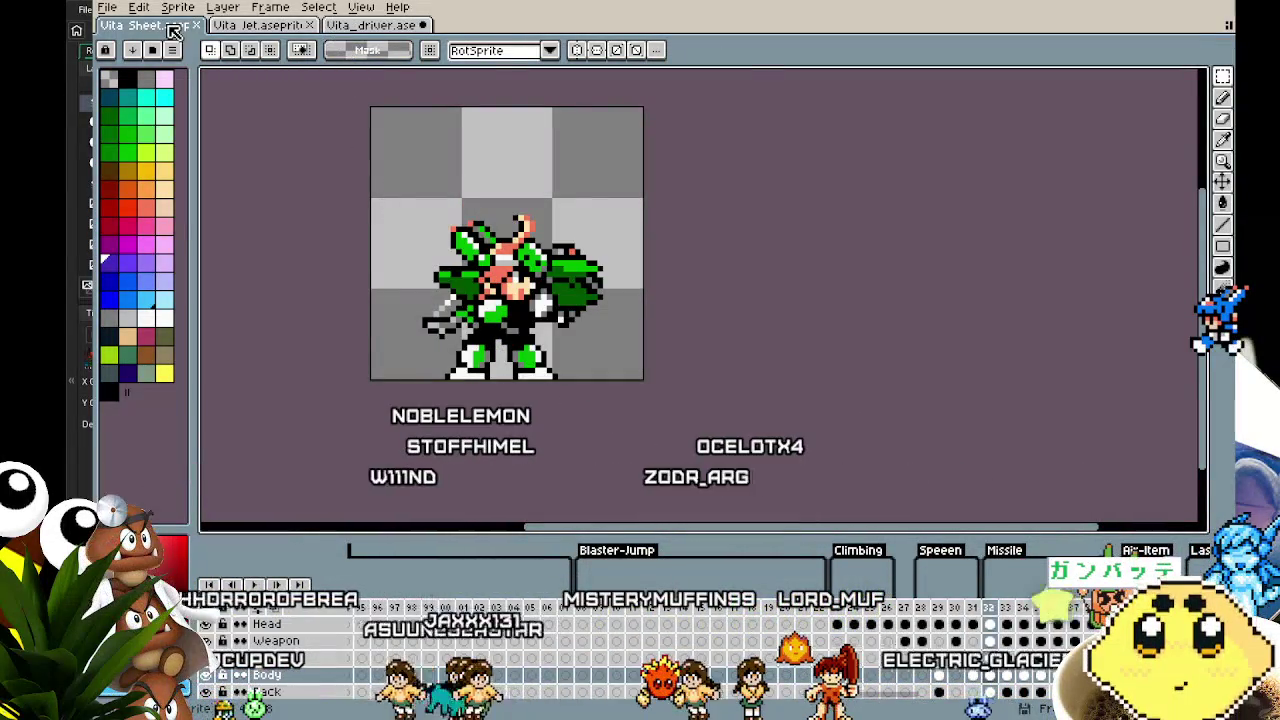
{"action": "left_click", "coordinate": [352, 26]}
{"action": "scroll", "coordinate": [358, 275], "scroll_direction": "up", "scroll_amount": 2}
{"action": "scroll", "coordinate": [445, 380], "scroll_direction": "up", "scroll_amount": 2}
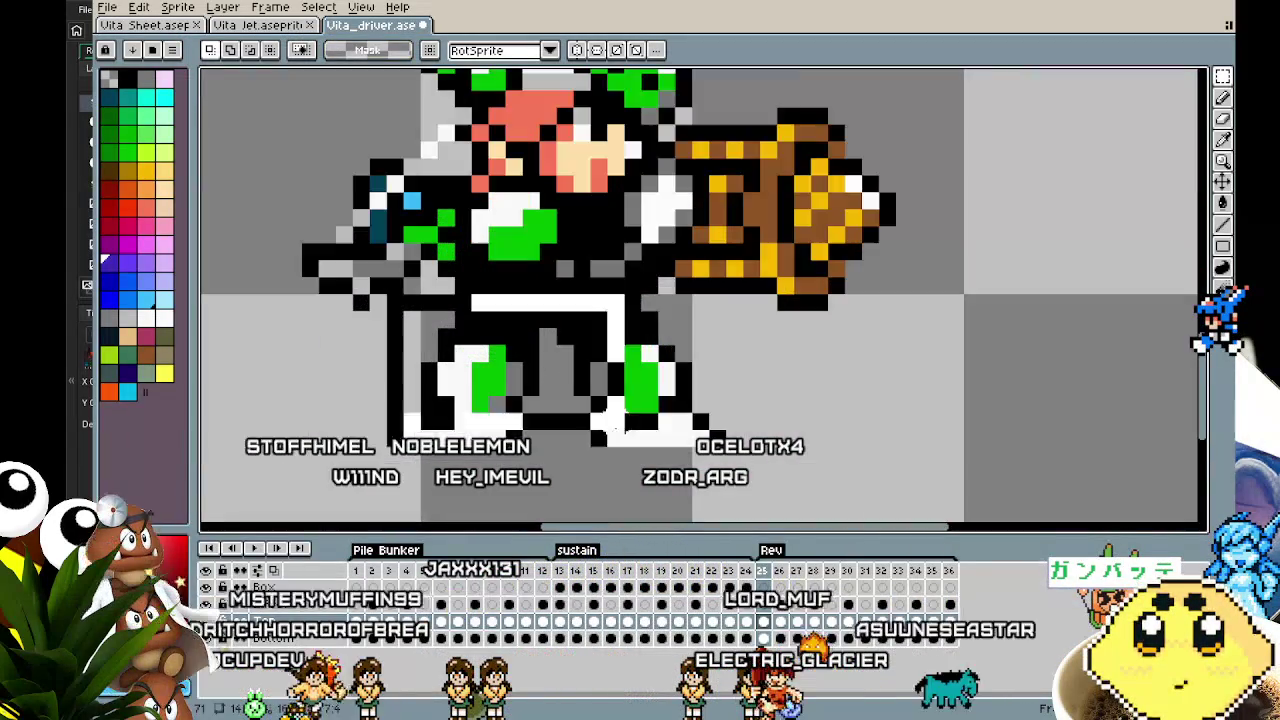
{"action": "left_click_drag", "start_coordinate": [383, 272], "coordinate": [746, 450]}
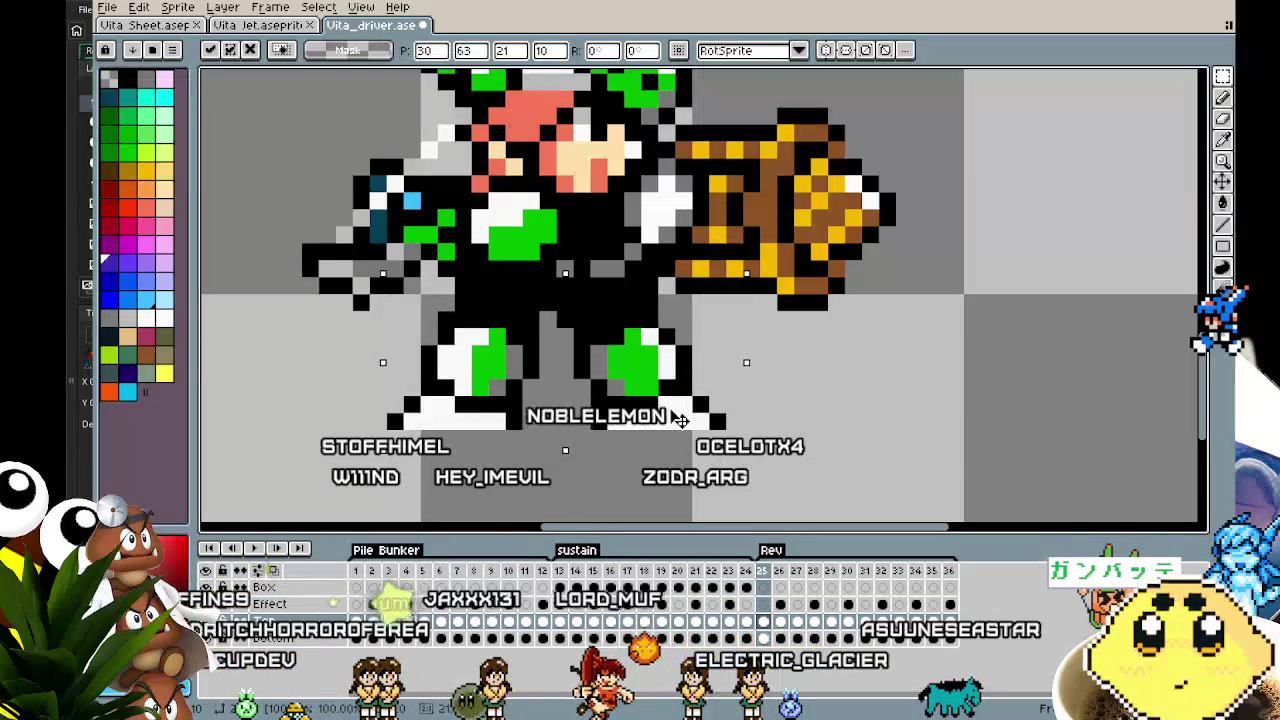
{"action": "left_click", "coordinate": [814, 366]}
{"action": "scroll", "coordinate": [788, 428], "scroll_direction": "down", "scroll_amount": 2}
{"action": "key", "text": "b"}
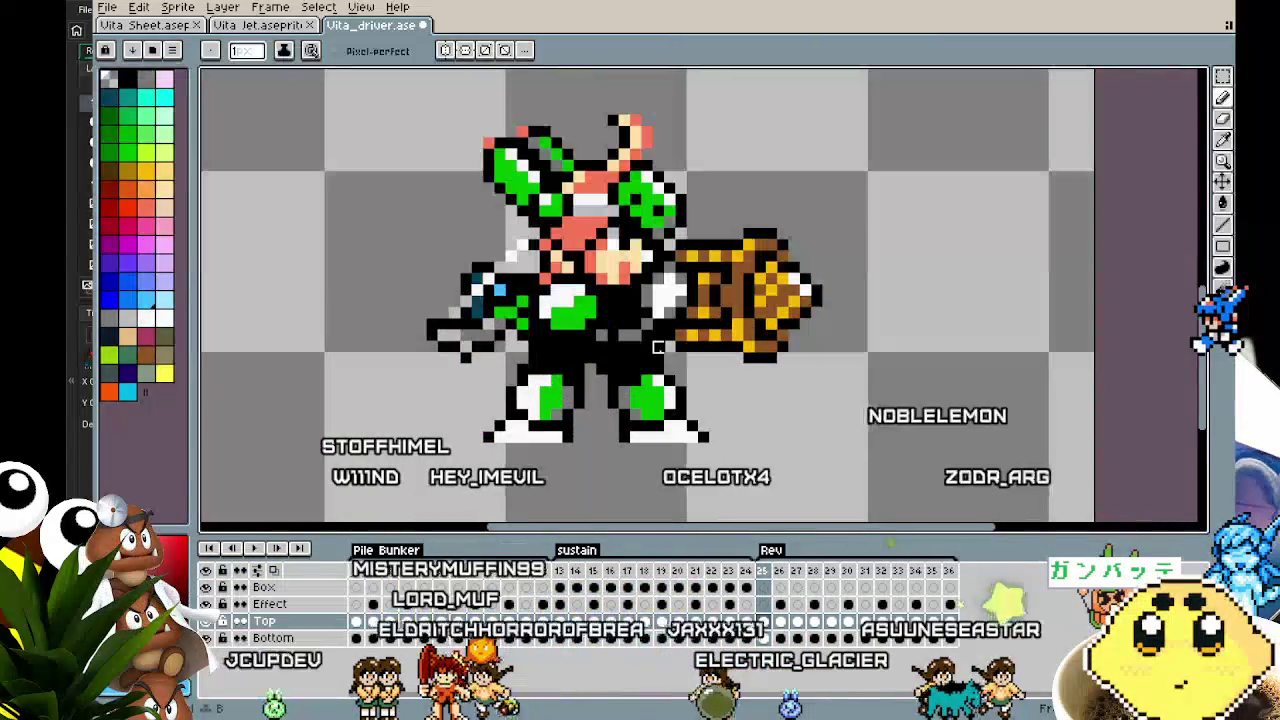
{"action": "scroll", "coordinate": [680, 459], "scroll_direction": "down", "scroll_amount": 1}
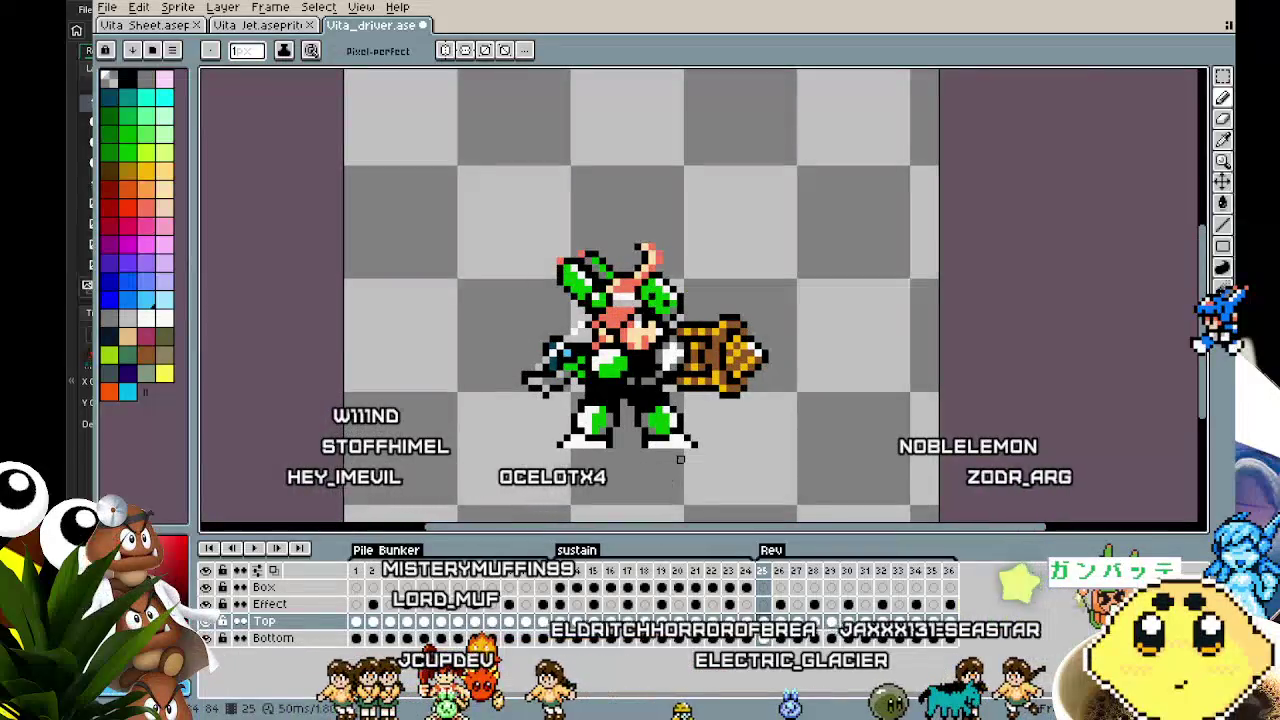
Compare with the Vita Sheet and marquee-select the whole standing Vita there
{"action": "left_click", "coordinate": [152, 30]}
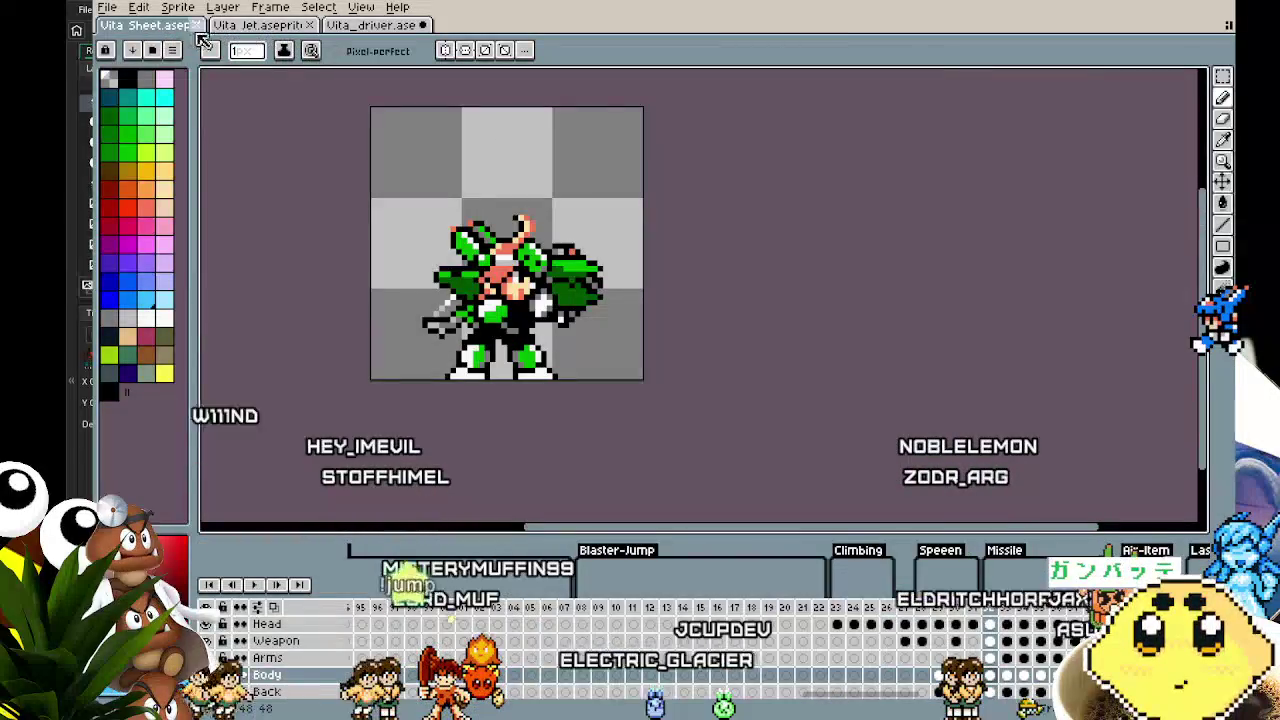
{"action": "left_click", "coordinate": [348, 30]}
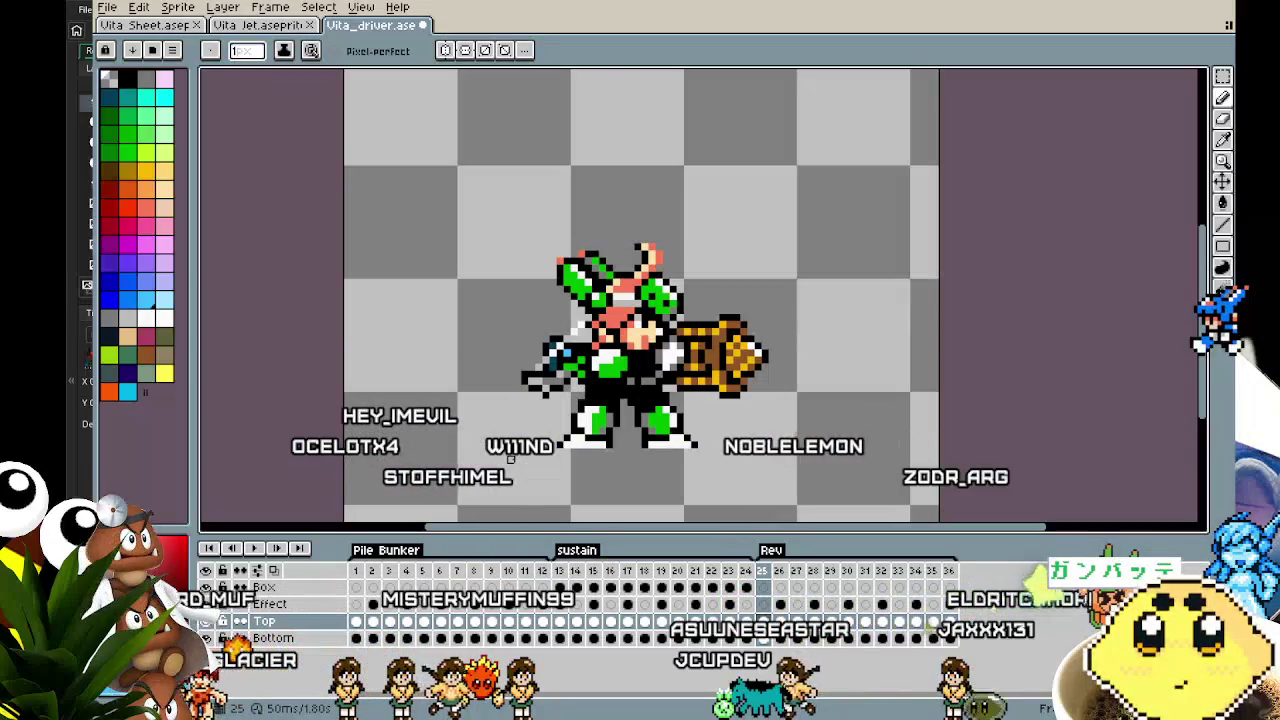
{"action": "left_click", "coordinate": [180, 27]}
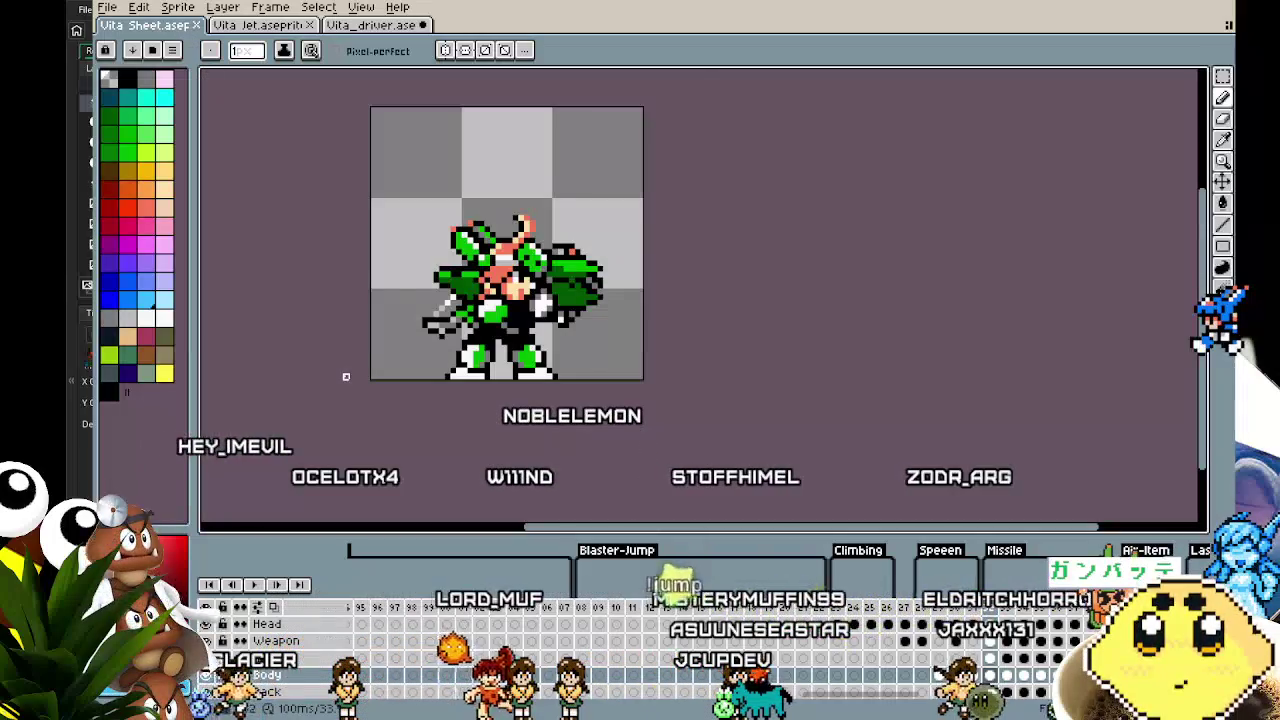
{"action": "scroll", "coordinate": [347, 377], "scroll_direction": "up", "scroll_amount": 1}
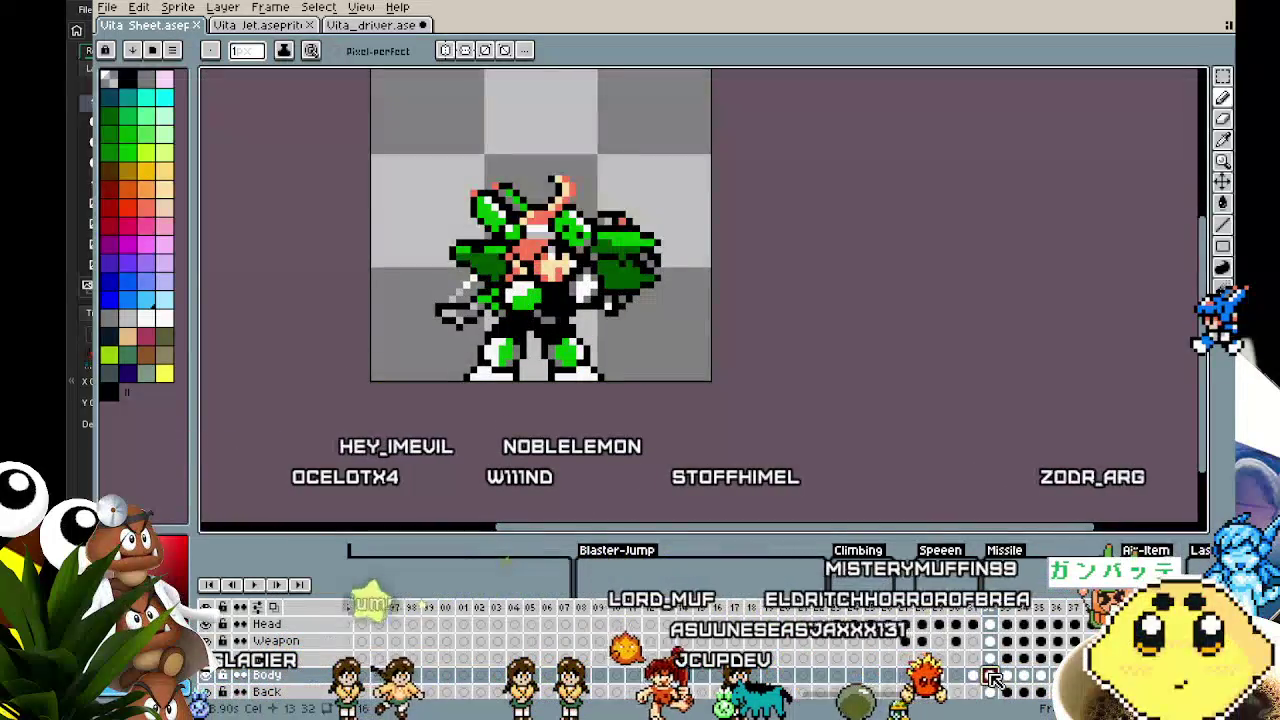
{"action": "key", "text": "m"}
{"action": "left_click_drag", "start_coordinate": [369, 124], "coordinate": [711, 423]}
Test a pasted Vita over the driver, delete the extra copy, and return to the pencil
{"action": "left_click", "coordinate": [378, 28]}
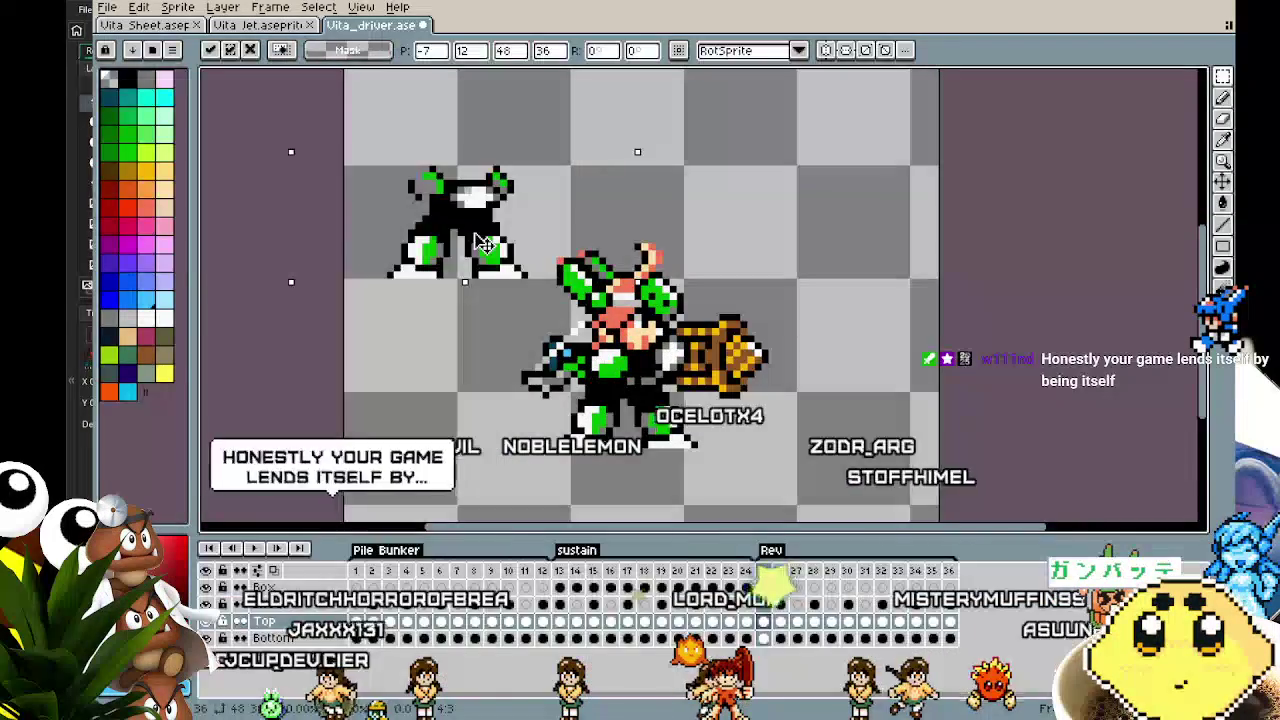
{"action": "mouse_move", "coordinate": [466, 283]}
{"action": "left_mouse_down"}
{"action": "mouse_move", "coordinate": [620, 391]}
{"action": "mouse_move", "coordinate": [445, 269]}
{"action": "left_mouse_up"}
{"action": "key", "text": "Delete"}
{"action": "scroll", "coordinate": [432, 373], "scroll_direction": "up", "scroll_amount": 2}
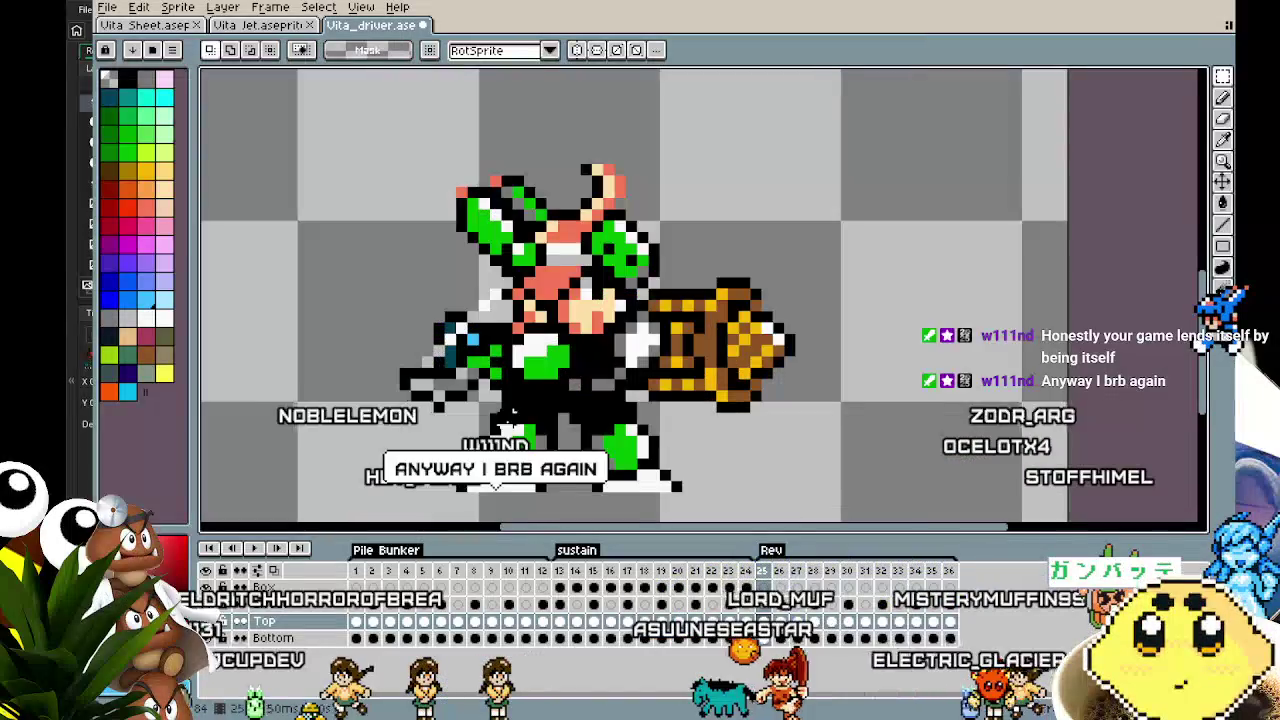
{"action": "key", "text": "b"}
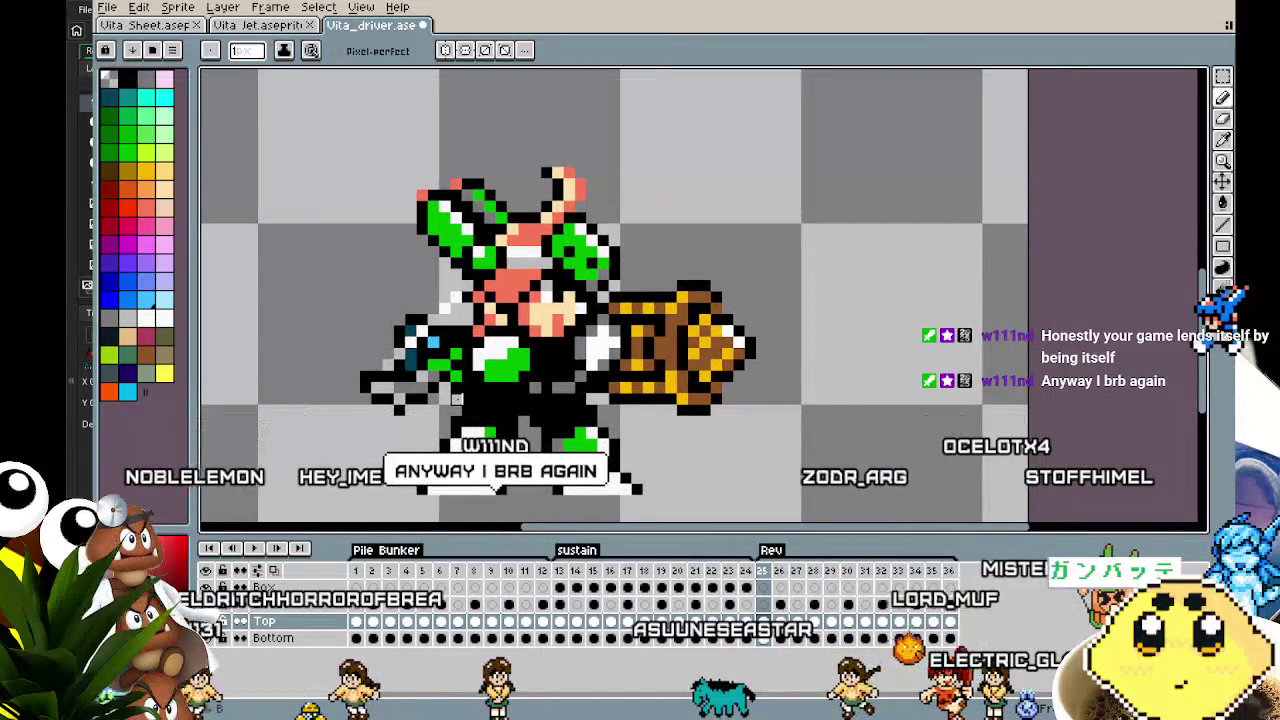
{"action": "left_click_drag", "start_coordinate": [381, 449], "coordinate": [329, 449]}
{"action": "scroll", "coordinate": [329, 449], "scroll_direction": "down", "scroll_amount": 1}
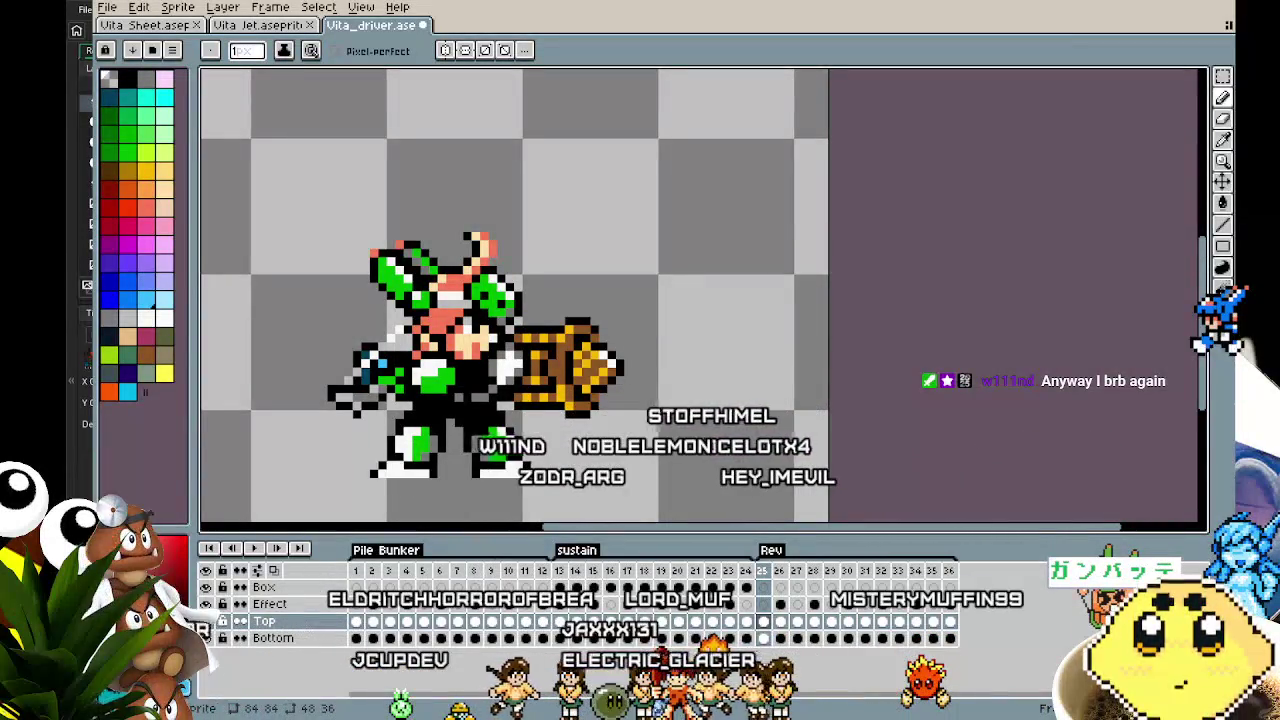
Marquee-select the standing legs in frame 25 to copy them
{"action": "left_click_drag", "start_coordinate": [532, 445], "coordinate": [563, 404]}
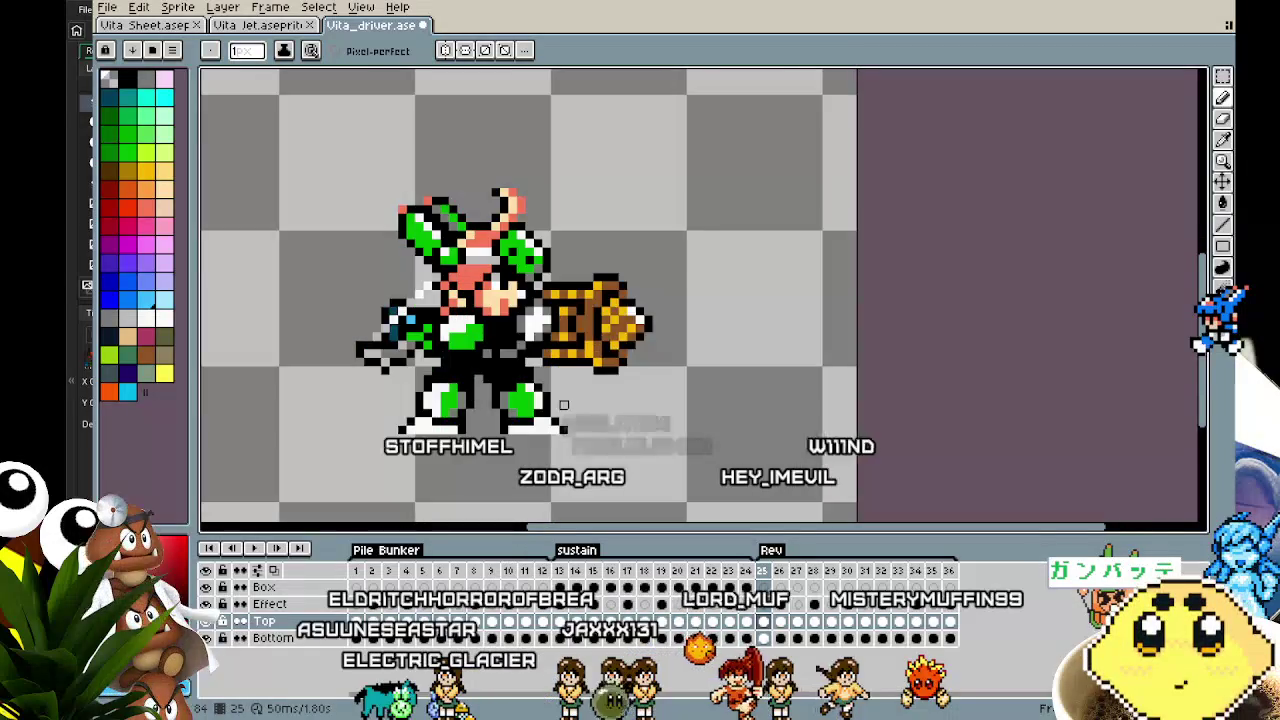
{"action": "key", "text": "m"}
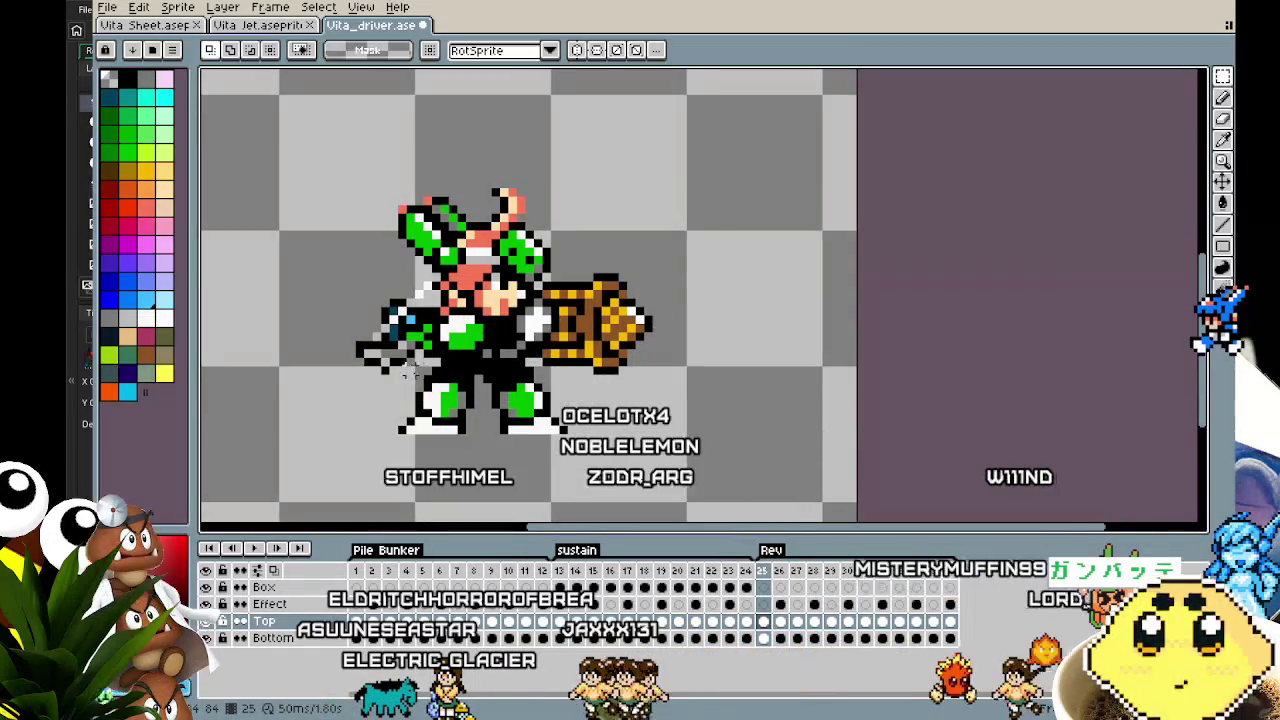
{"action": "left_click_drag", "start_coordinate": [403, 362], "coordinate": [505, 455]}
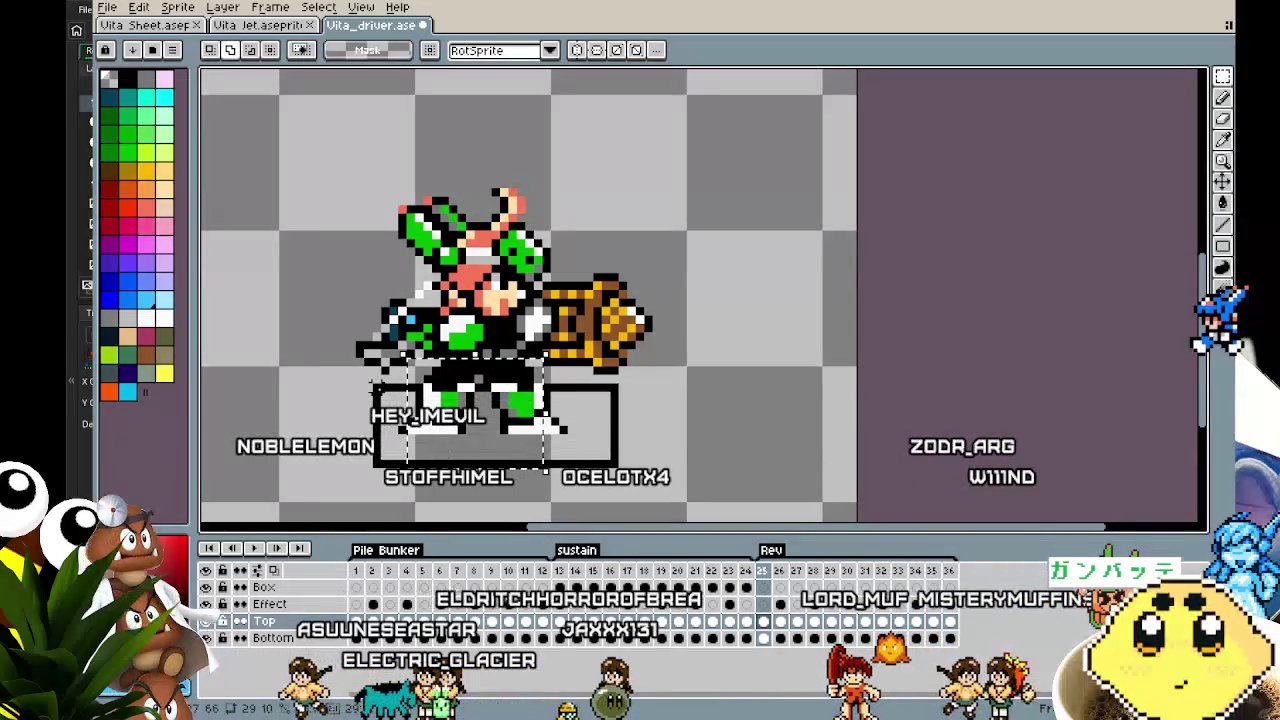
{"action": "left_click_drag", "start_coordinate": [368, 353], "coordinate": [622, 470]}
{"action": "key", "text": "Right"}
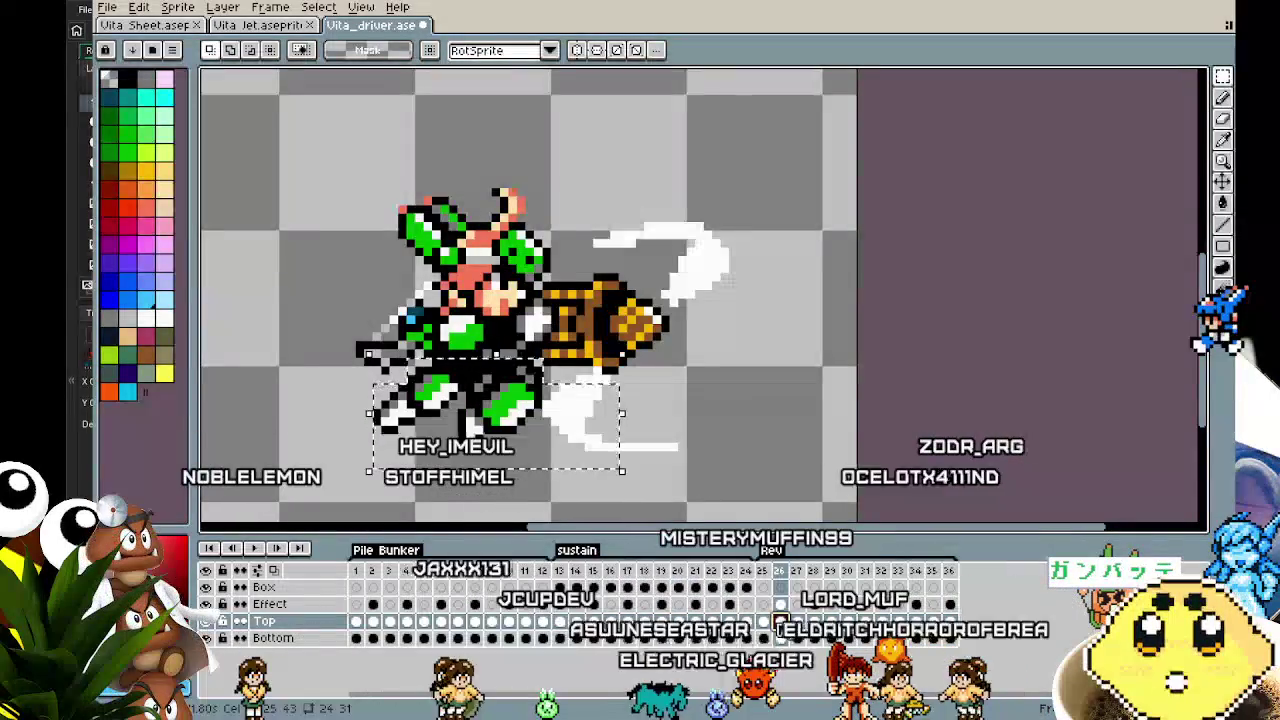
Paste the legs into Rev frames 26 through 29, committing each
{"action": "key", "text": "ctrl+v"}
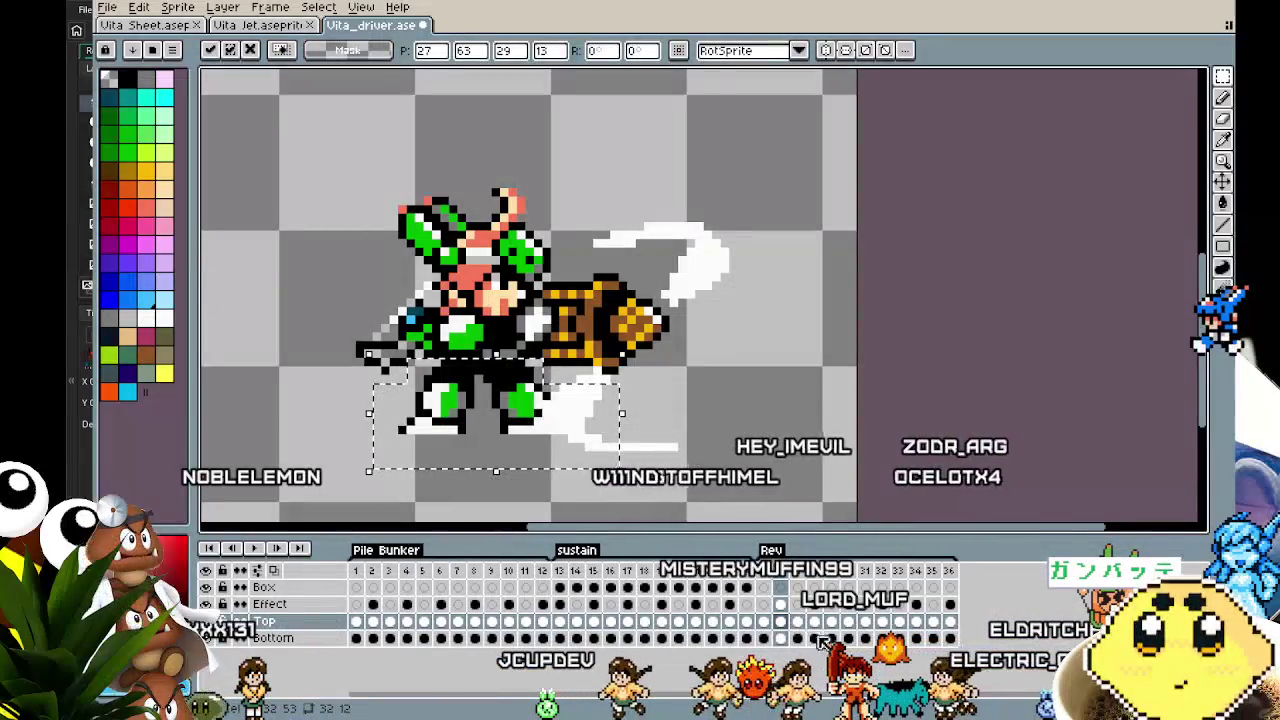
{"action": "key", "text": "Right"}
{"action": "key", "text": "ctrl+v"}
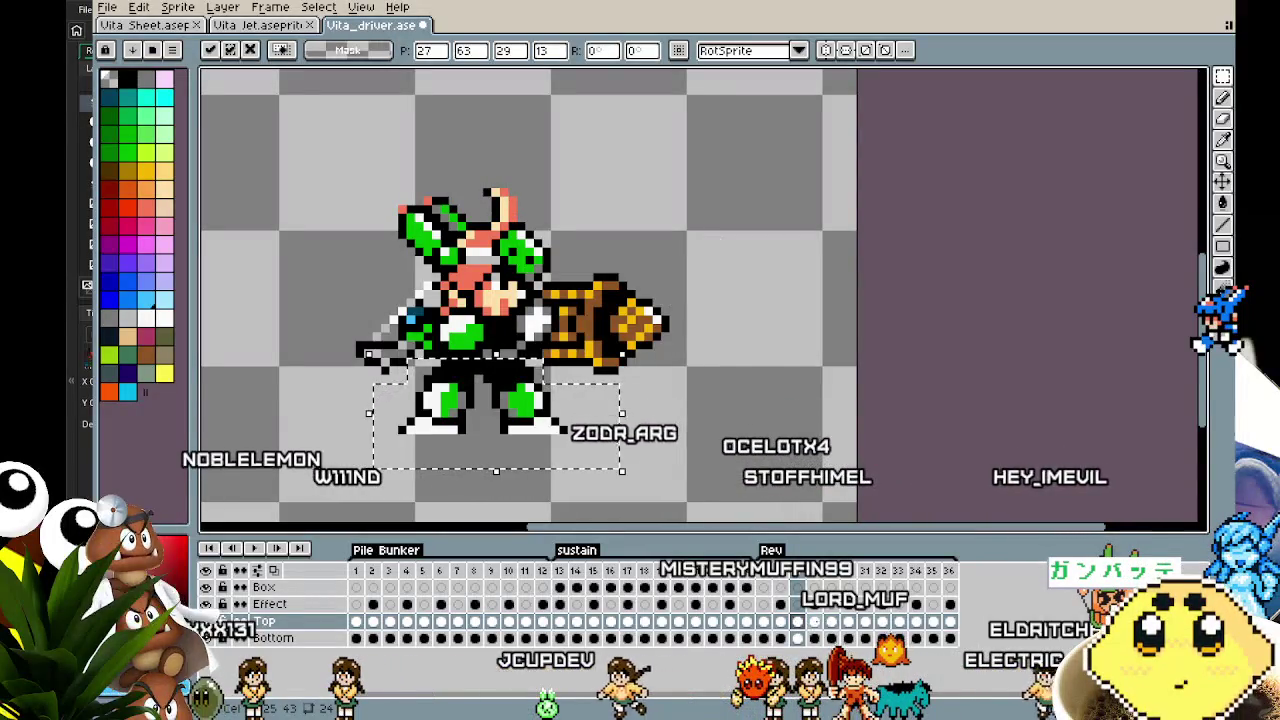
{"action": "key", "text": "Right"}
{"action": "key", "text": "ctrl+v"}
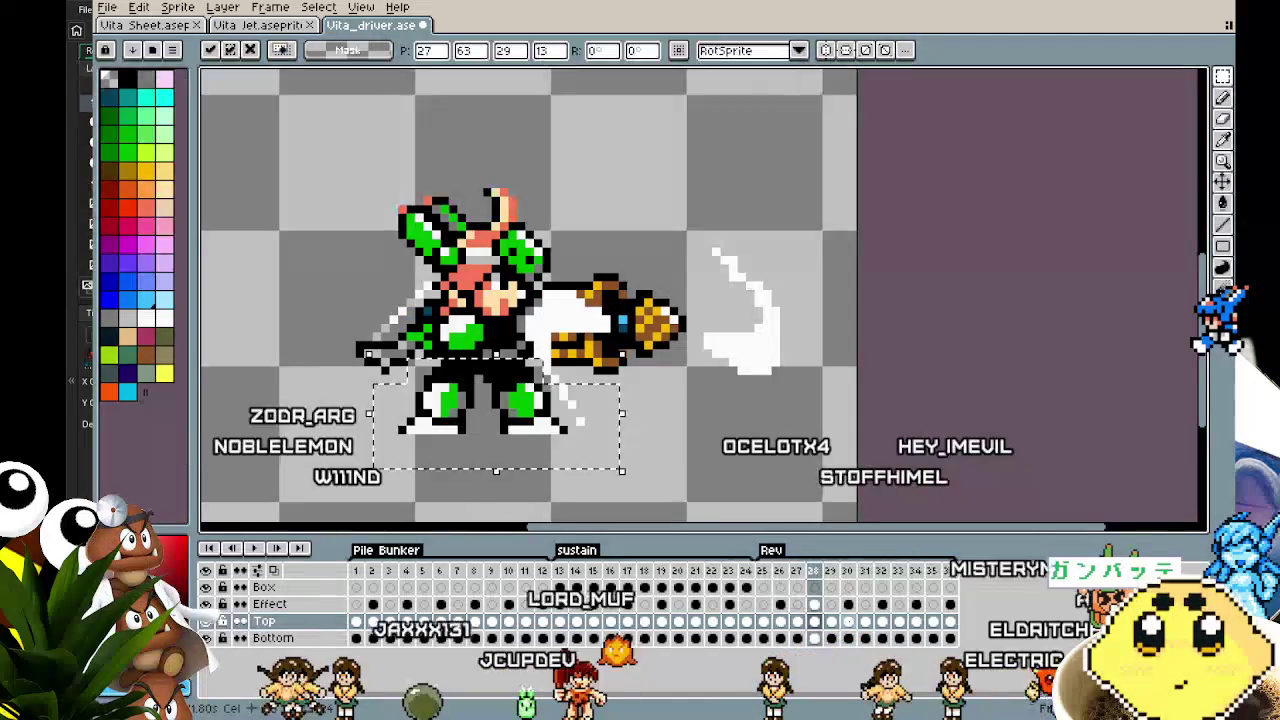
{"action": "key", "text": "Right"}
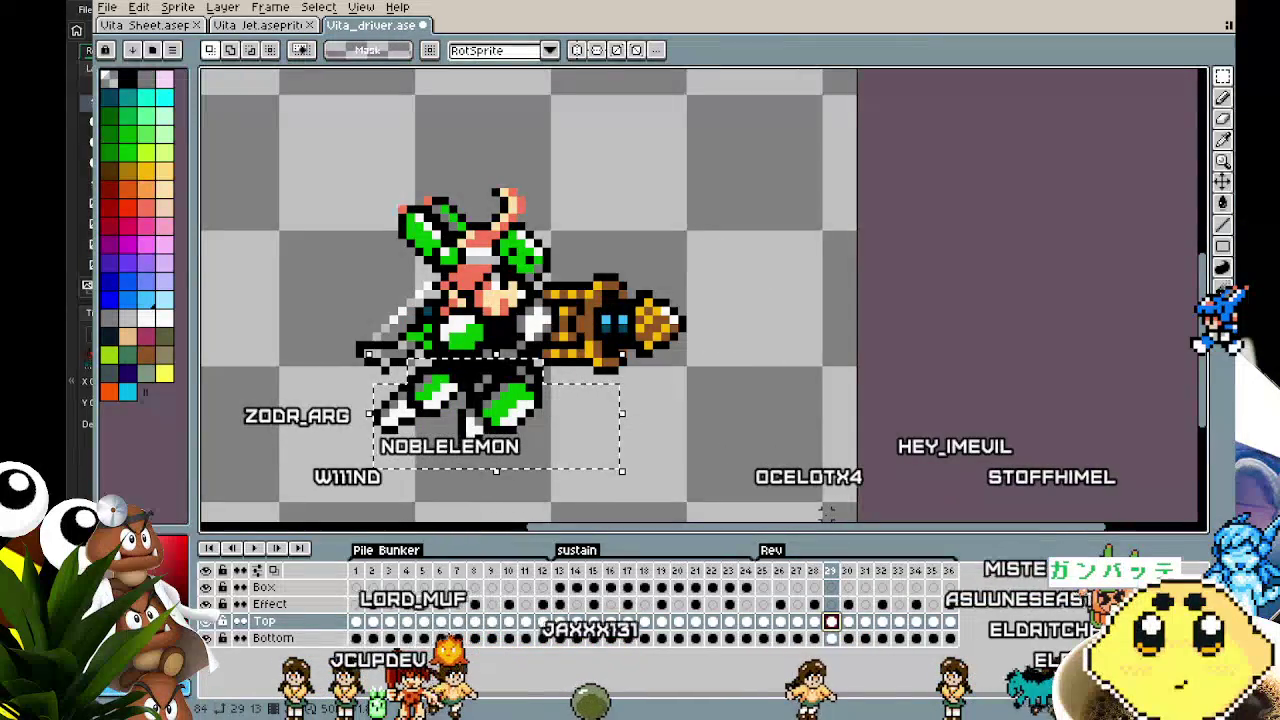
{"action": "key", "text": "Right"}
{"action": "key", "text": "Right"}
{"action": "key", "text": "Right"}
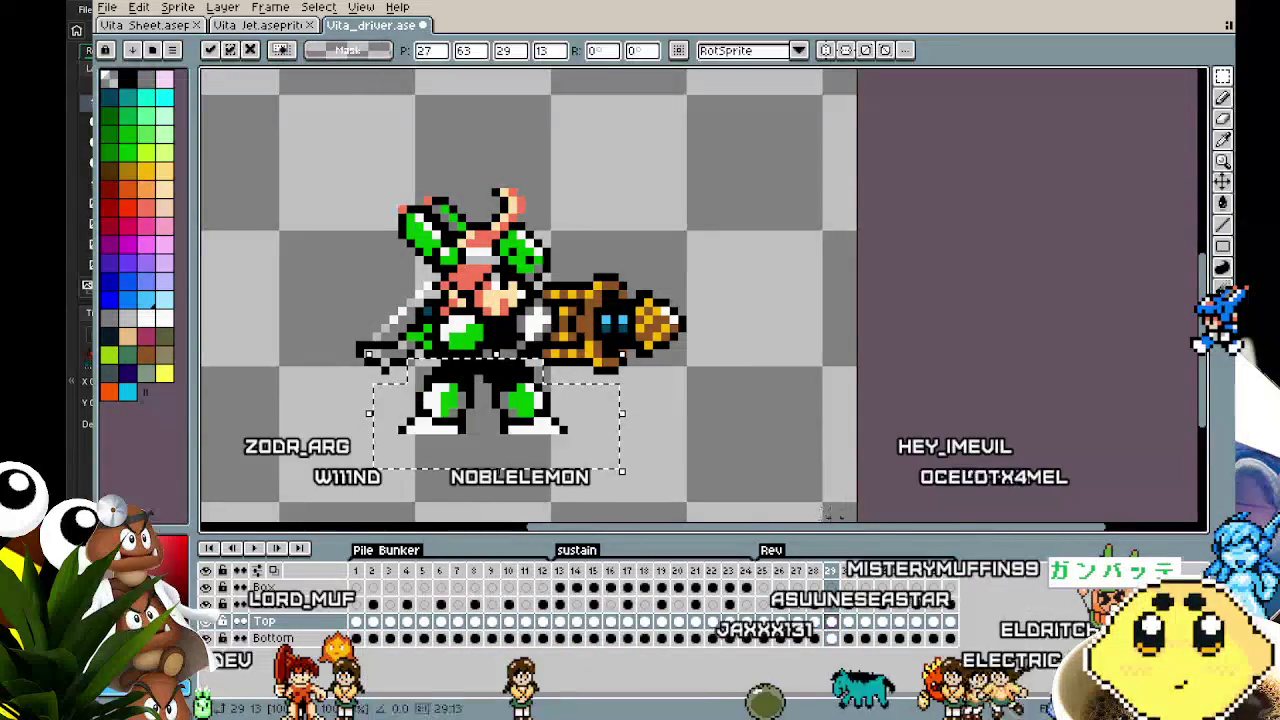
{"action": "key", "text": "Return"}
Continue pasting the legs into frames 30 through 36 and clear the selection
{"action": "key", "text": "Right"}
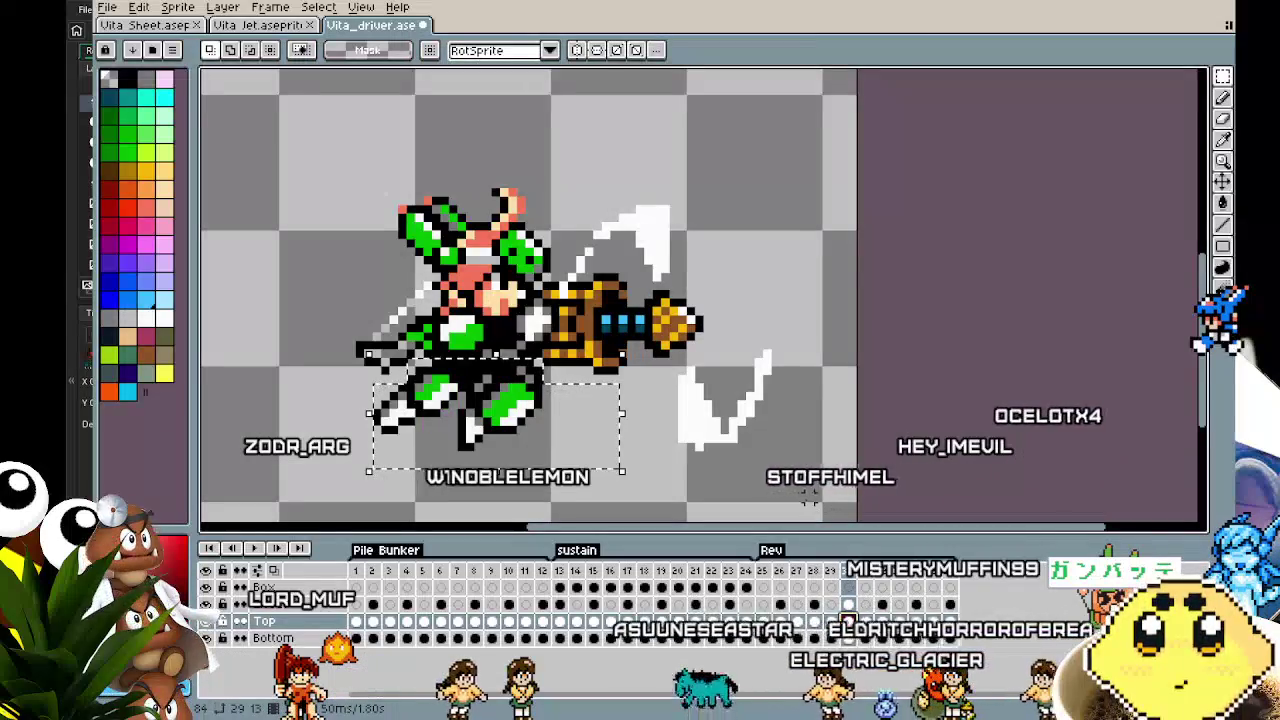
{"action": "key", "text": "ctrl+v"}
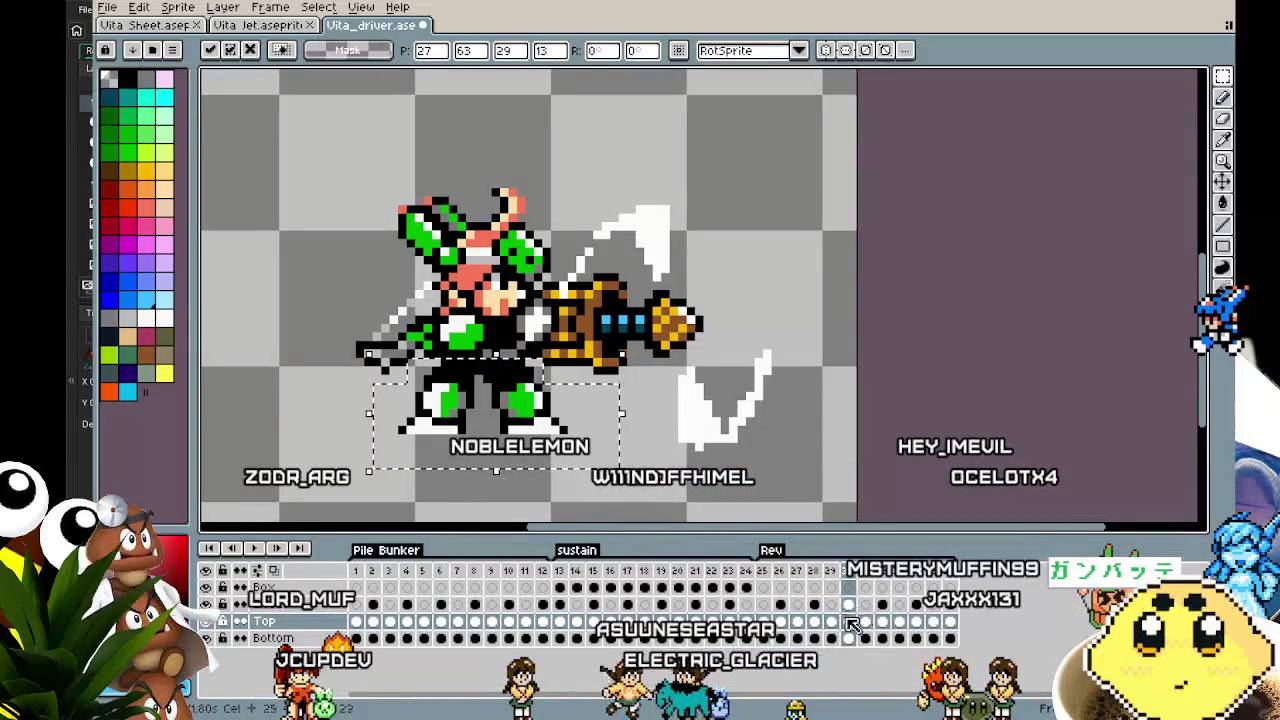
{"action": "left_click", "coordinate": [866, 622]}
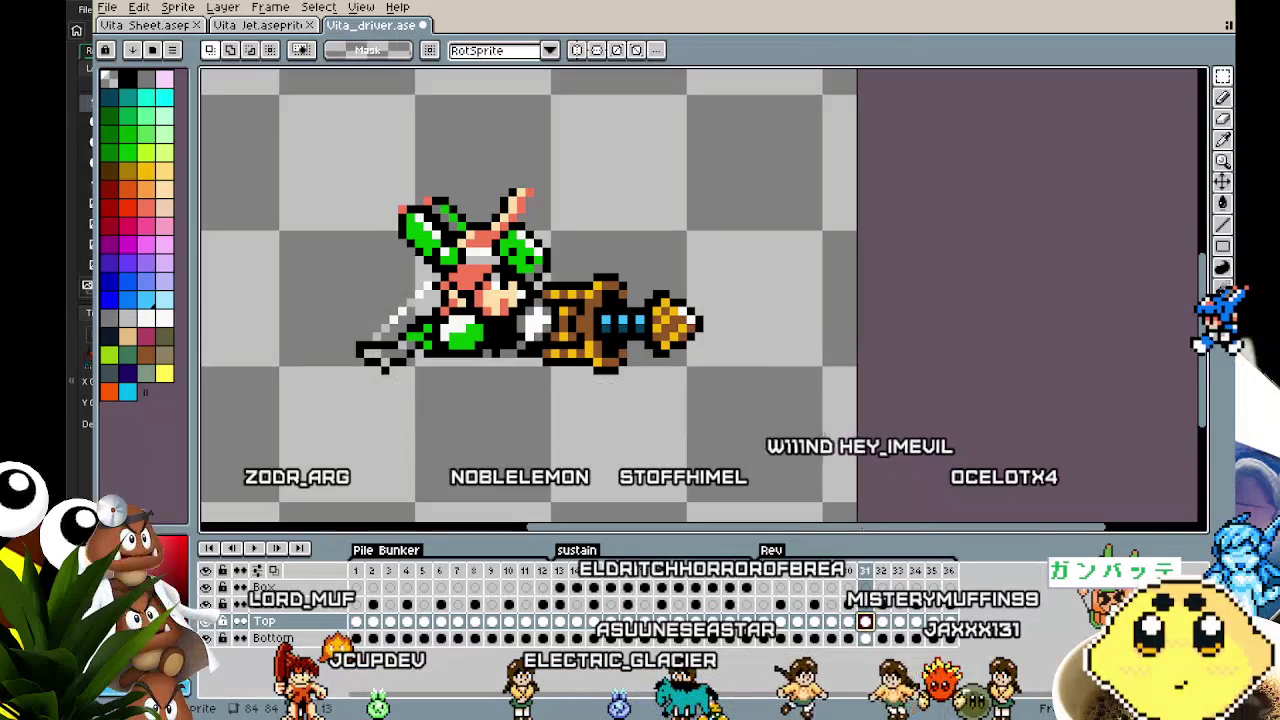
{"action": "key", "text": "ctrl+v"}
{"action": "left_click", "coordinate": [882, 622]}
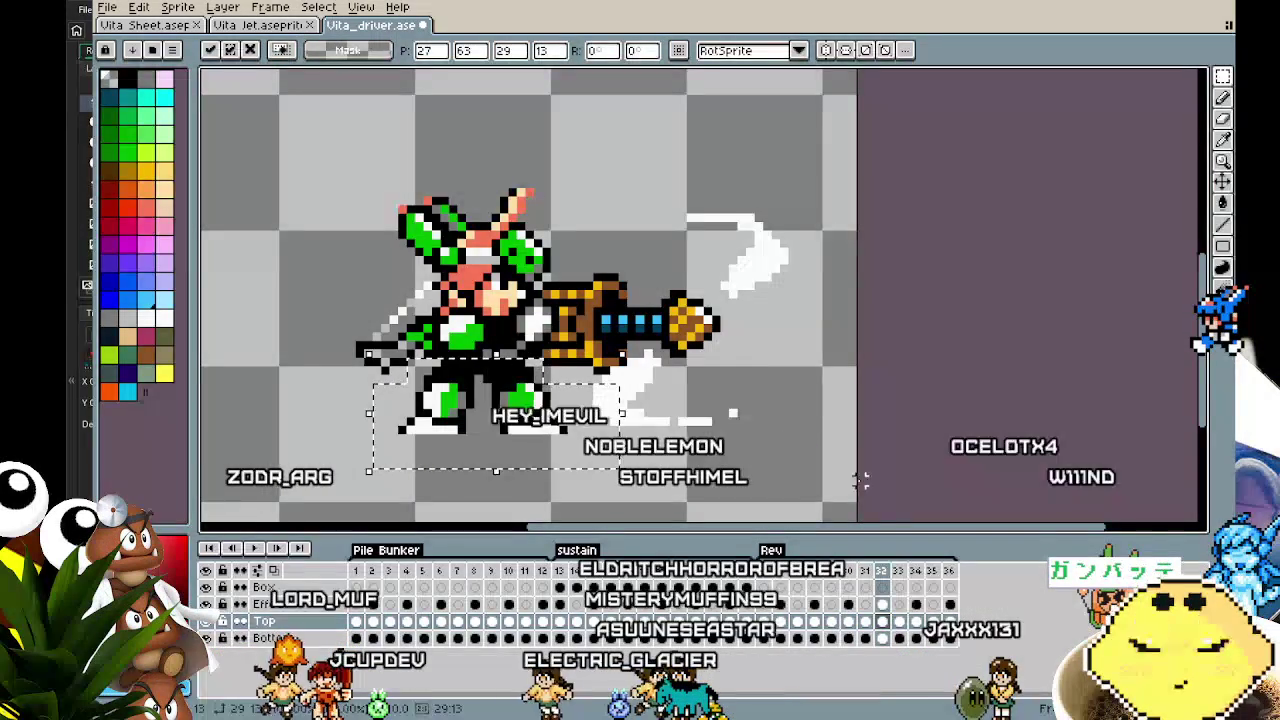
{"action": "left_click", "coordinate": [899, 622]}
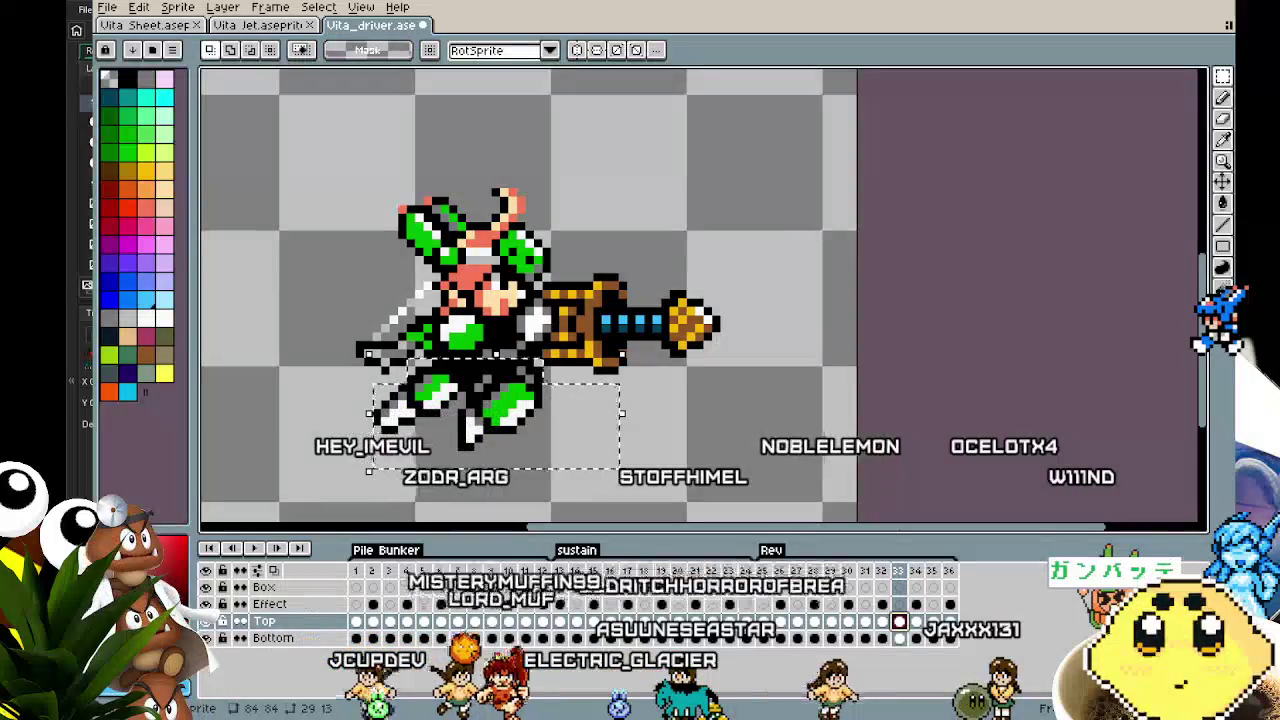
{"action": "left_click", "coordinate": [916, 622]}
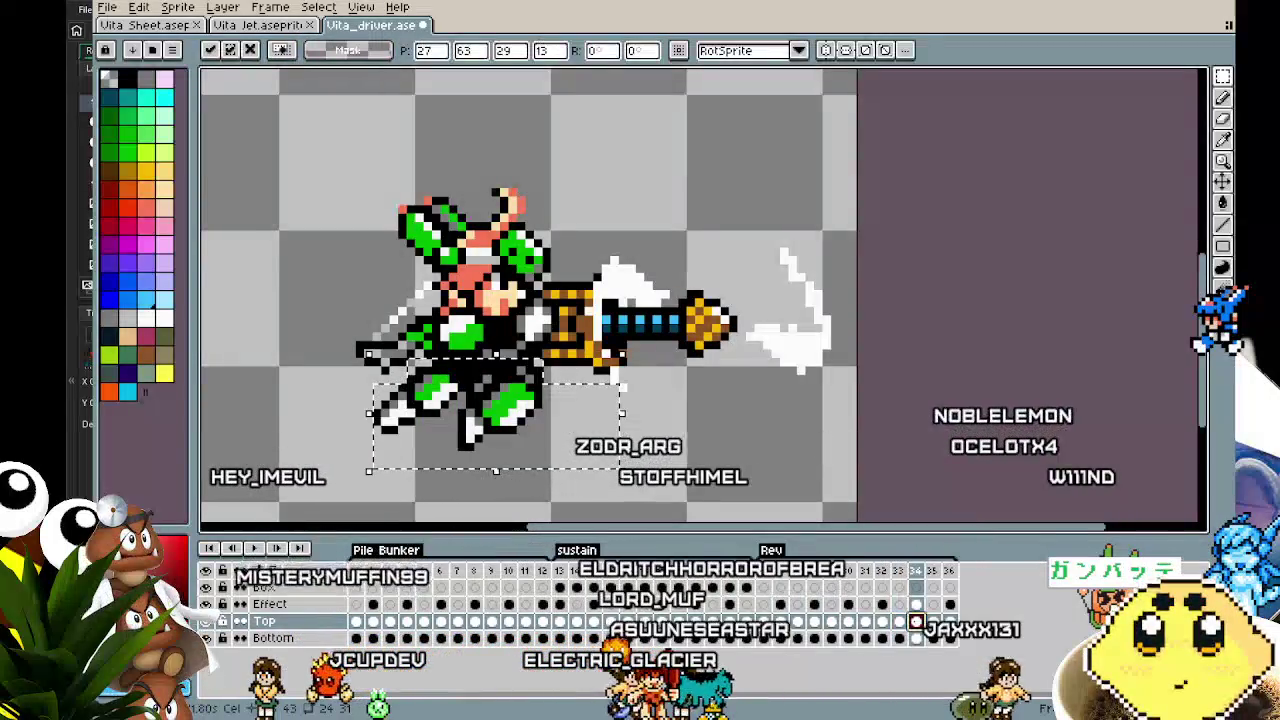
{"action": "key", "text": "ctrl+v"}
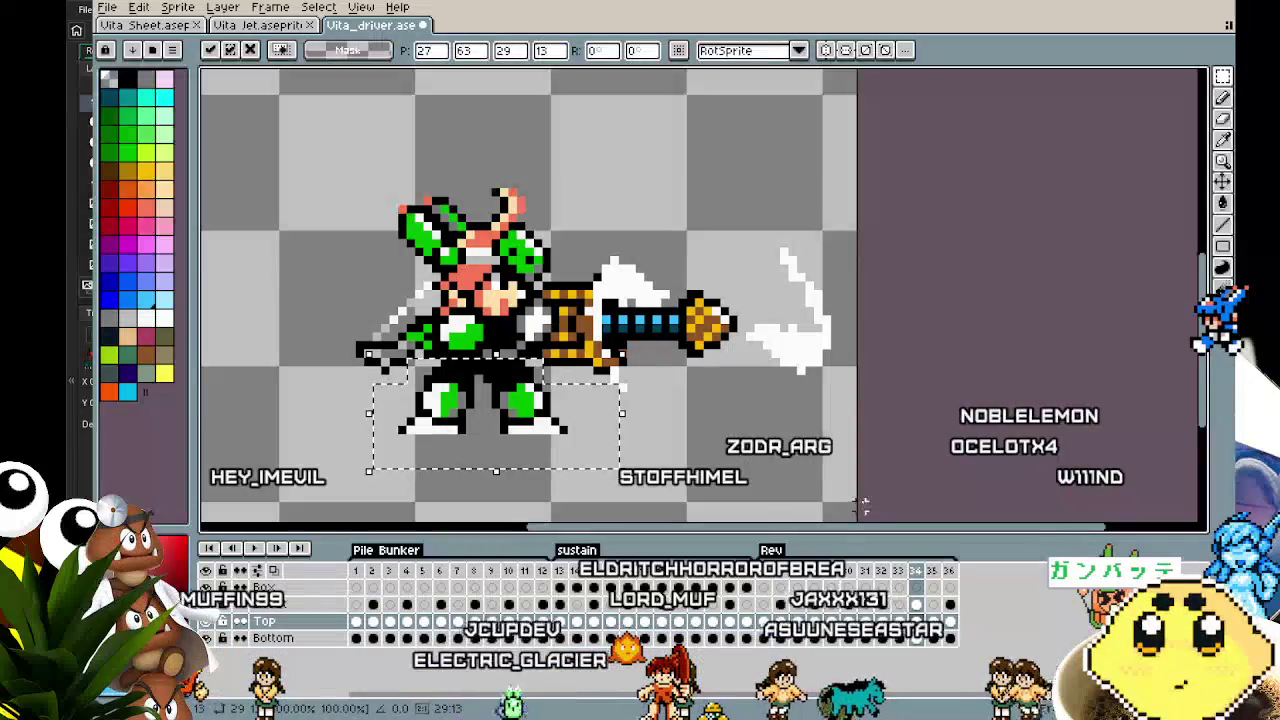
{"action": "left_click", "coordinate": [932, 622]}
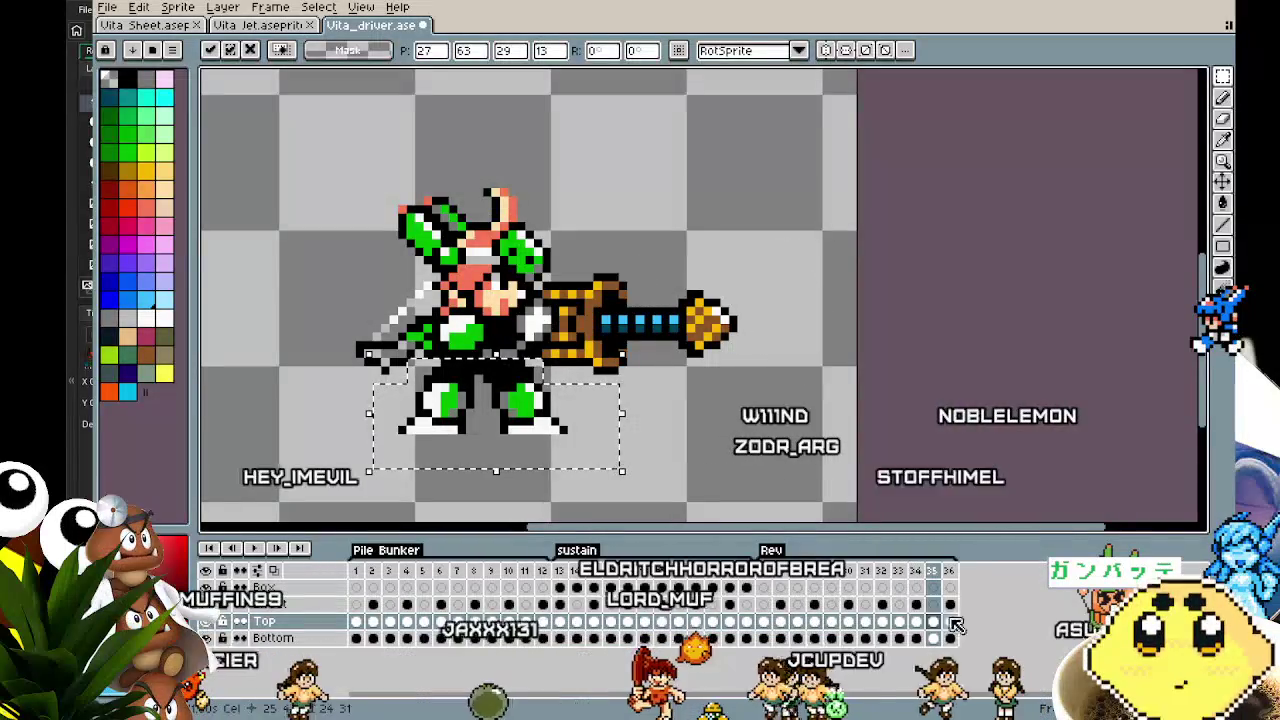
{"action": "key", "text": "."}
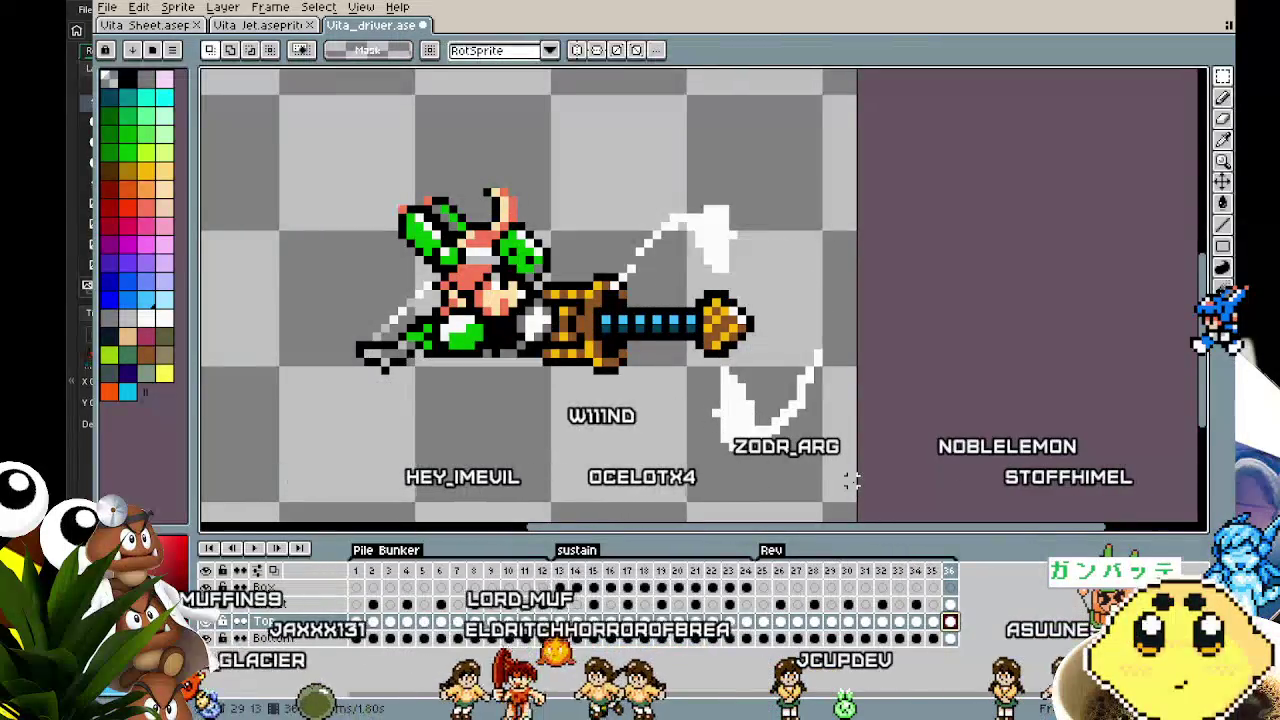
{"action": "key", "text": "ctrl+v"}
{"action": "left_click", "coordinate": [673, 453]}
{"action": "scroll", "coordinate": [522, 408], "scroll_direction": "up", "scroll_amount": 1}
{"action": "scroll", "coordinate": [505, 398], "scroll_direction": "up", "scroll_amount": 2}
{"action": "key", "text": "i"}
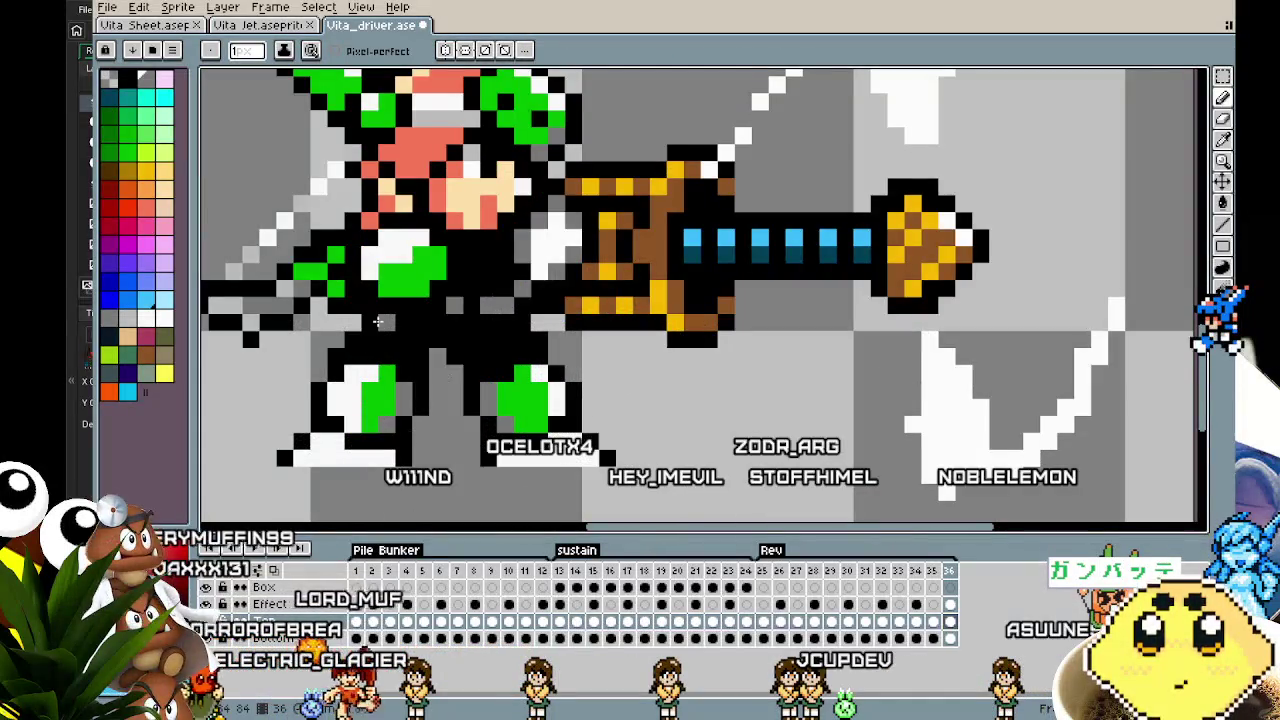
{"action": "key", "text": "v"}
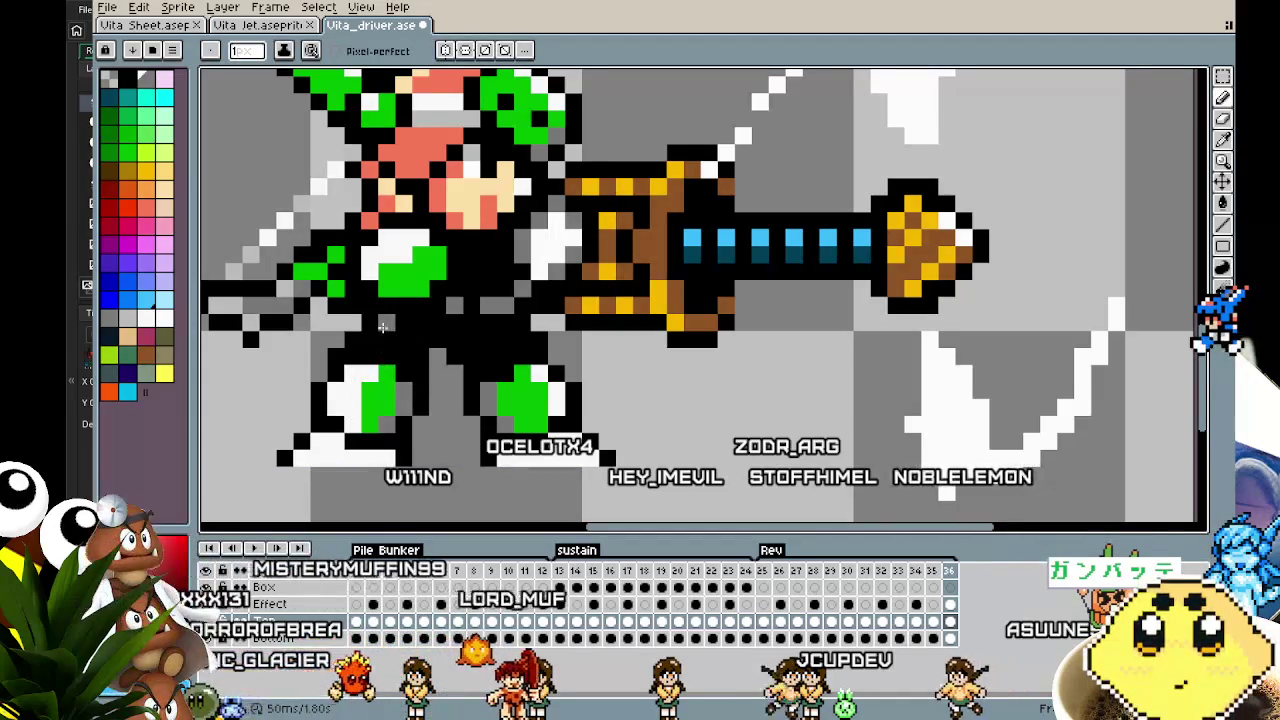
{"action": "scroll", "coordinate": [383, 352], "scroll_direction": "down", "scroll_amount": 5}
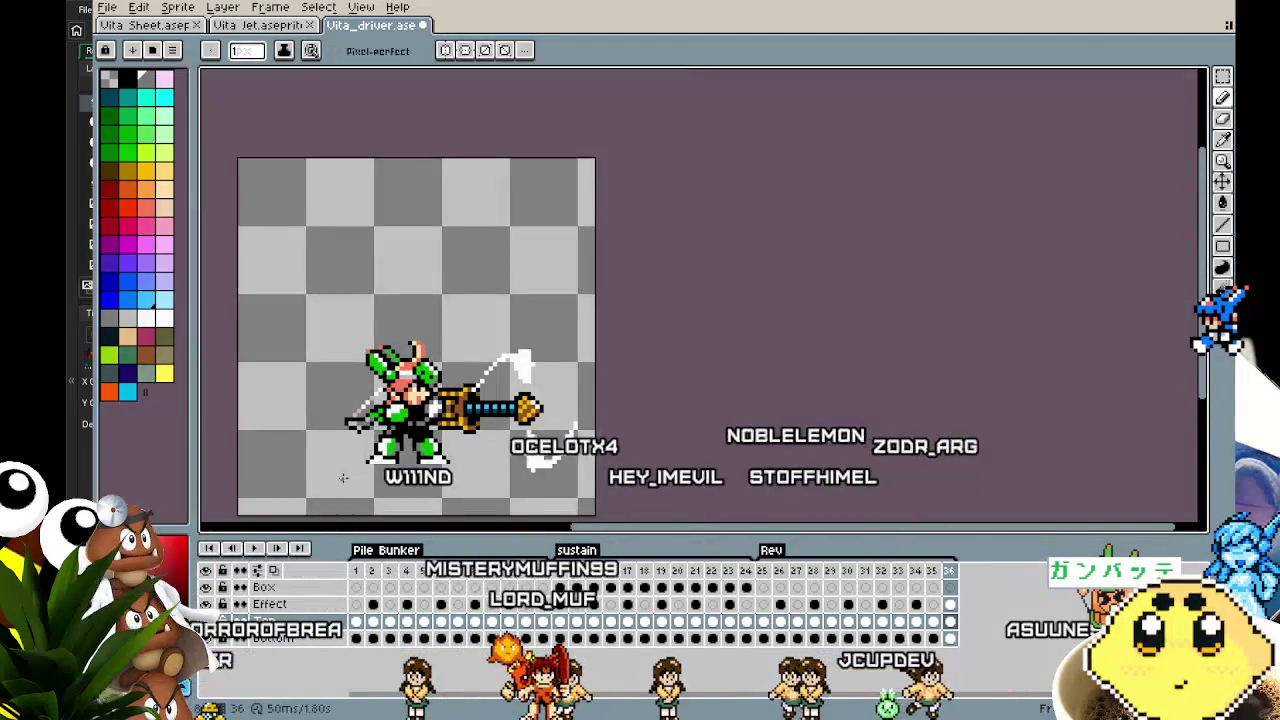
{"action": "key", "text": "b"}
{"action": "scroll", "coordinate": [342, 478], "scroll_direction": "up", "scroll_amount": 3}
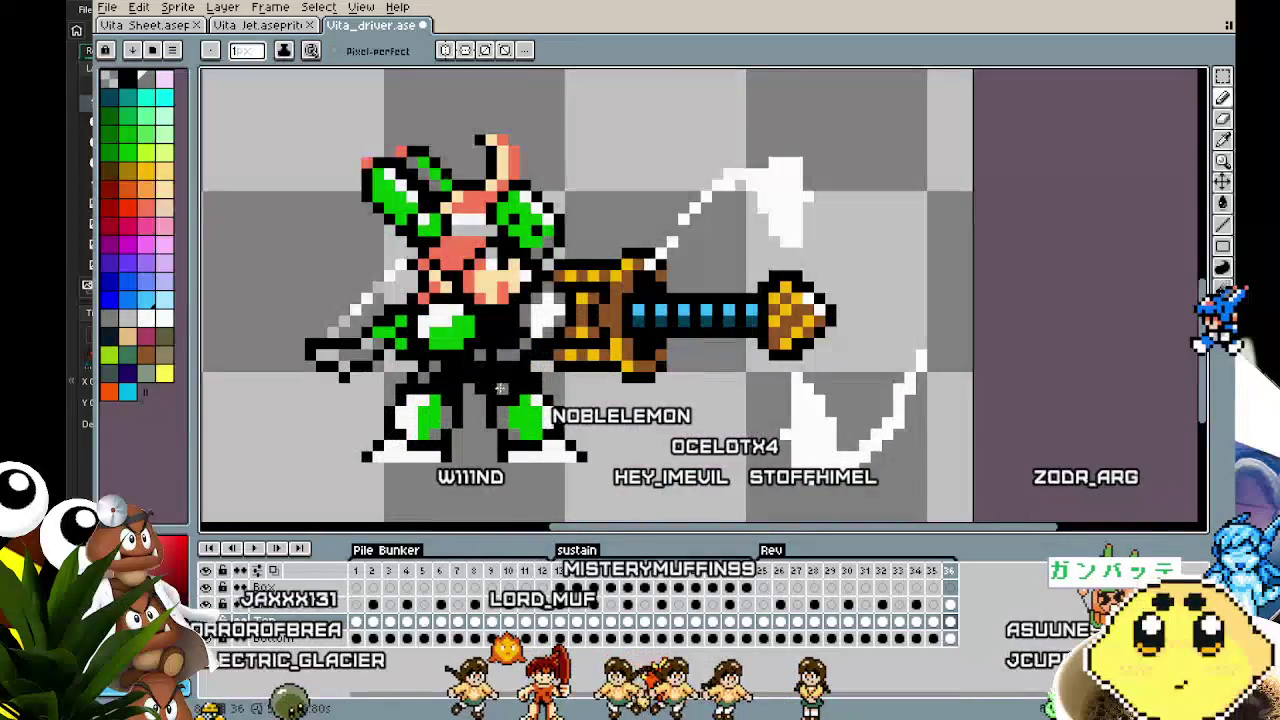
{"action": "scroll", "coordinate": [445, 491], "scroll_direction": "down", "scroll_amount": 4}
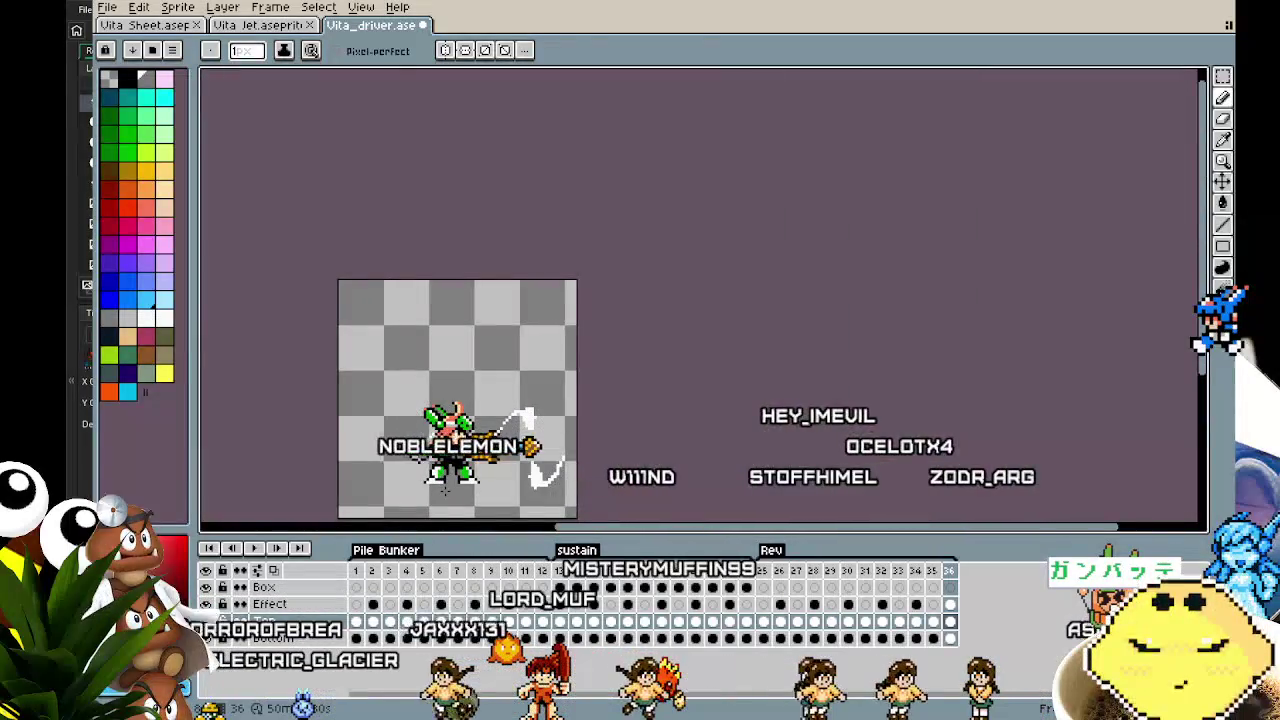
{"action": "scroll", "coordinate": [445, 489], "scroll_direction": "up", "scroll_amount": 3}
{"action": "scroll", "coordinate": [445, 489], "scroll_direction": "up", "scroll_amount": 2}
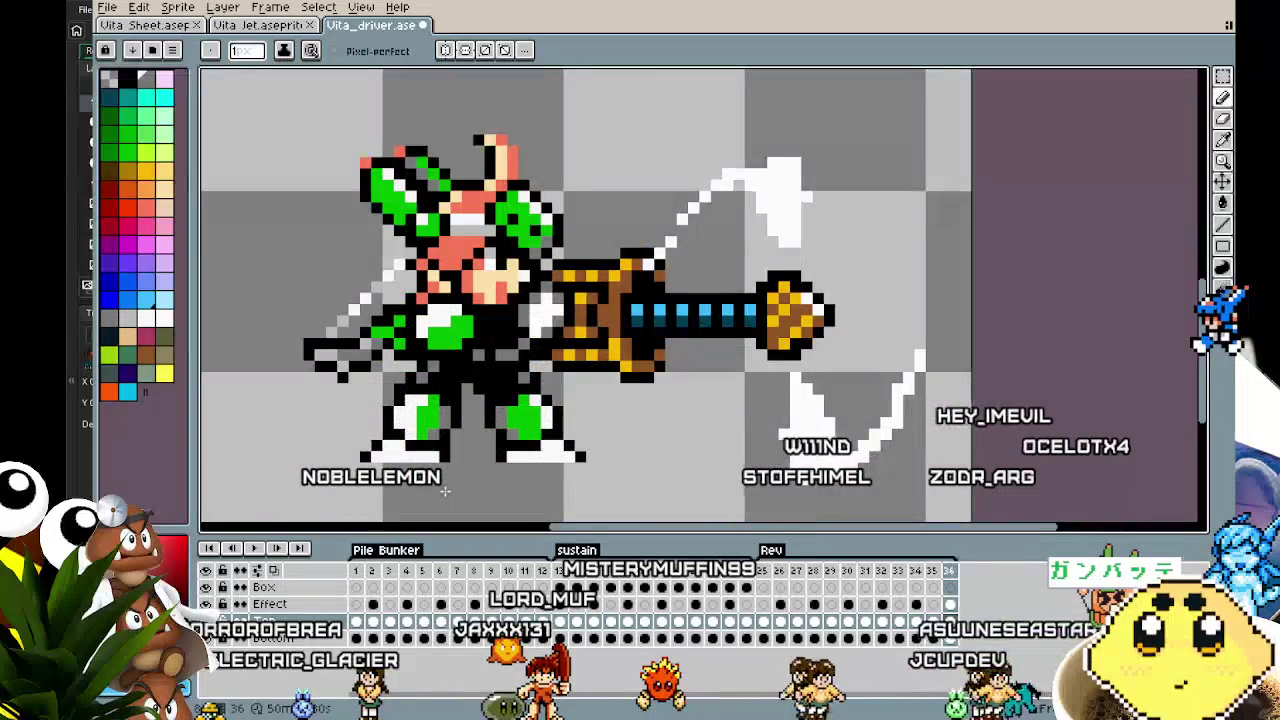
{"action": "key", "text": "comma"}
{"action": "key", "text": "comma"}
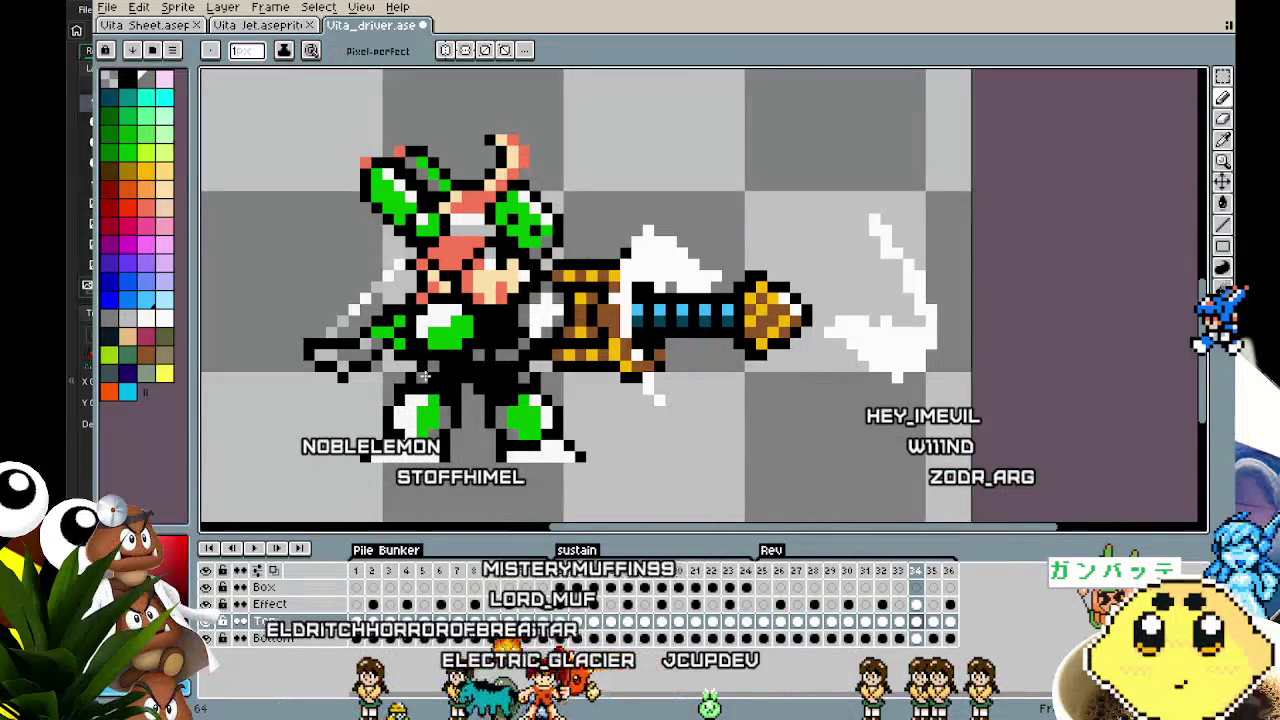
With the Magic Wand active, add the waist strip to frames 33, 30, 29, 28 and 27
{"action": "key", "text": "w"}
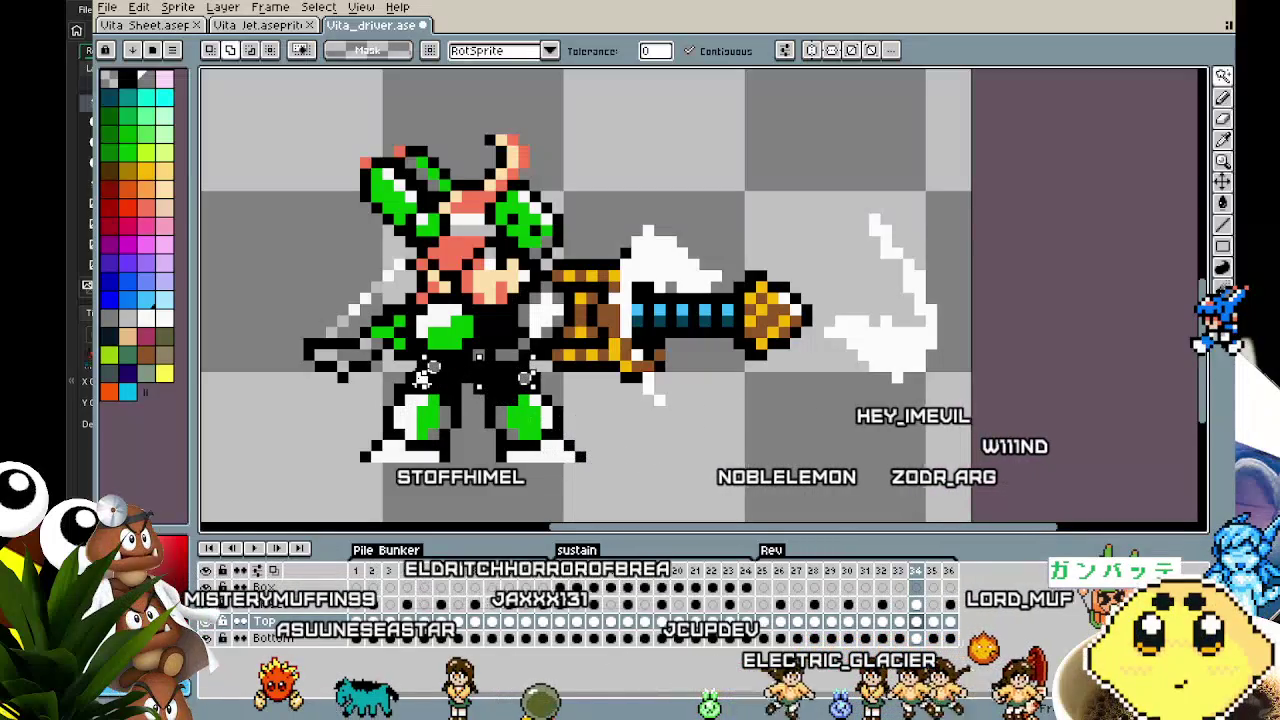
{"action": "key", "text": "Left"}
{"action": "left_click", "coordinate": [610, 458]}
{"action": "key", "text": "Left"}
{"action": "key", "text": "Left"}
{"action": "key", "text": "Left"}
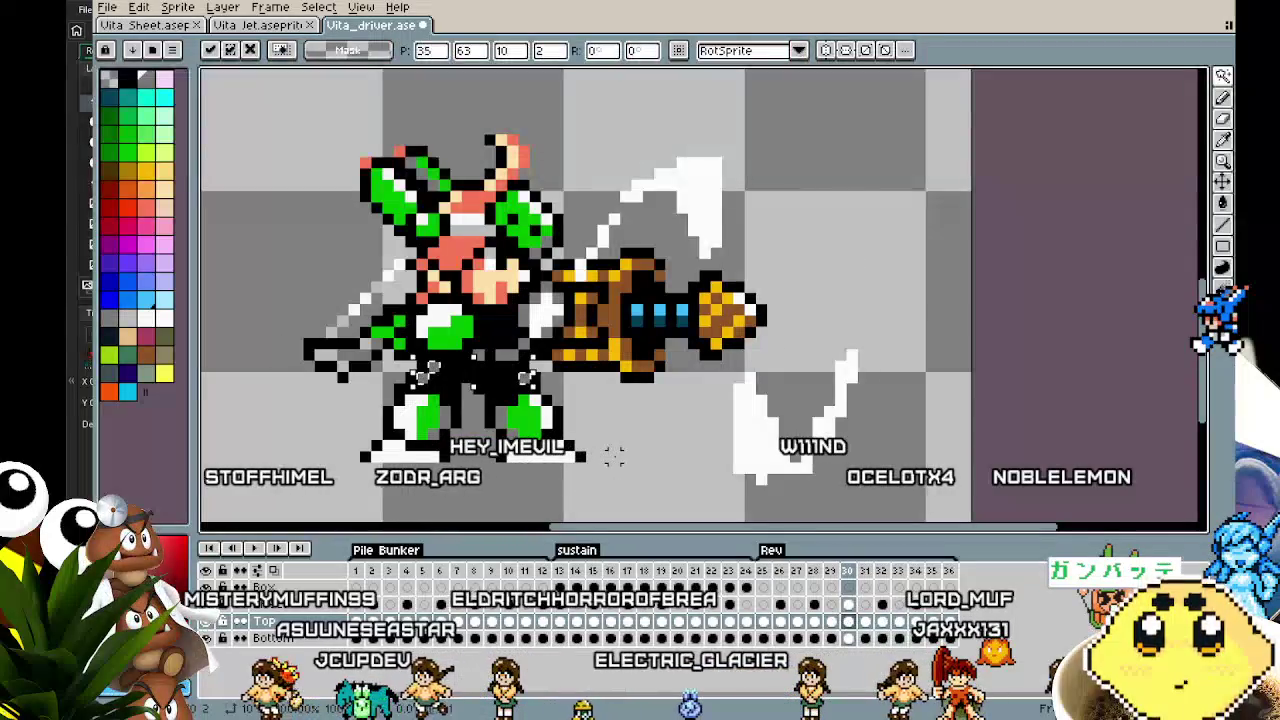
{"action": "key", "text": "Left"}
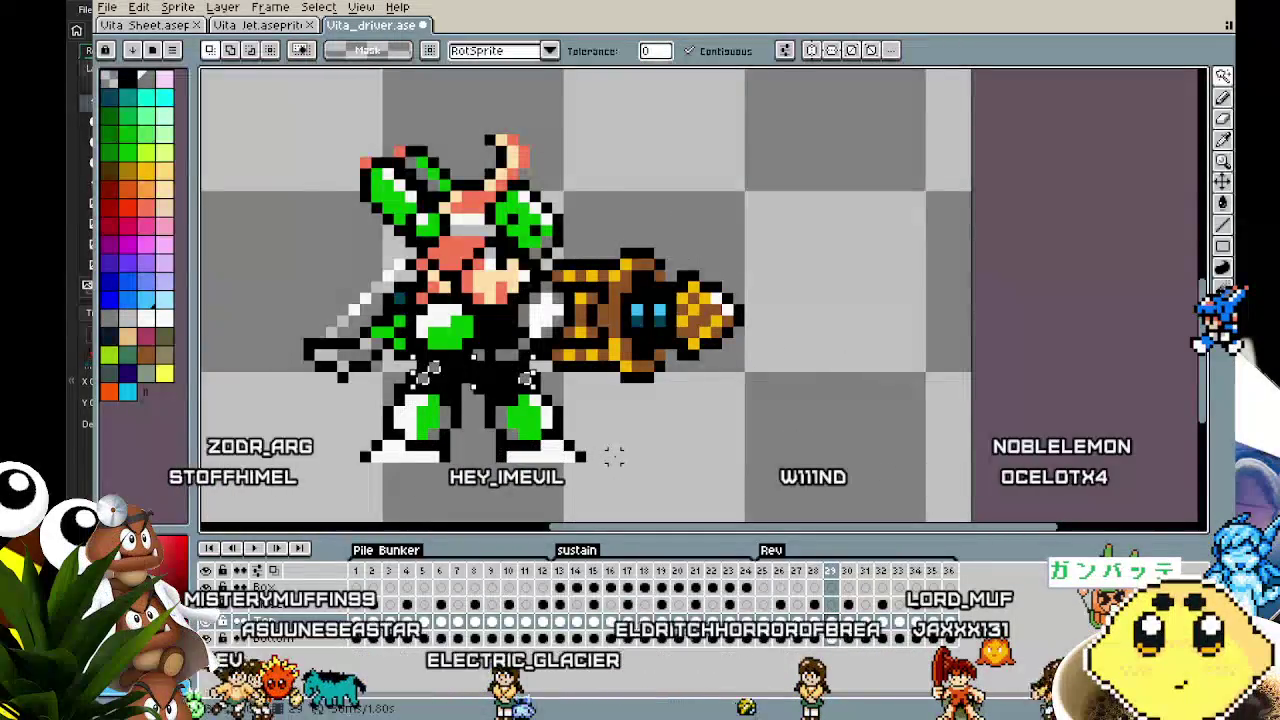
{"action": "key", "text": "Left"}
{"action": "key", "text": "Left"}
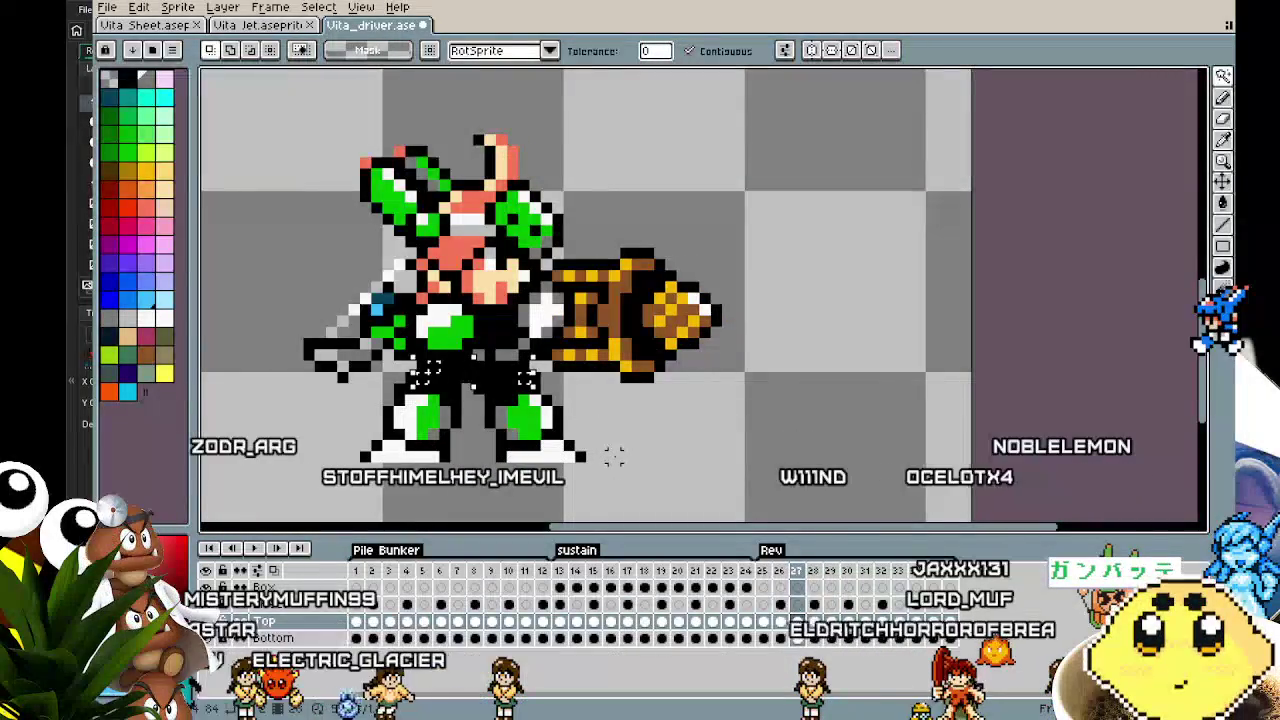
{"action": "key", "text": "Left"}
{"action": "key", "text": "Left"}
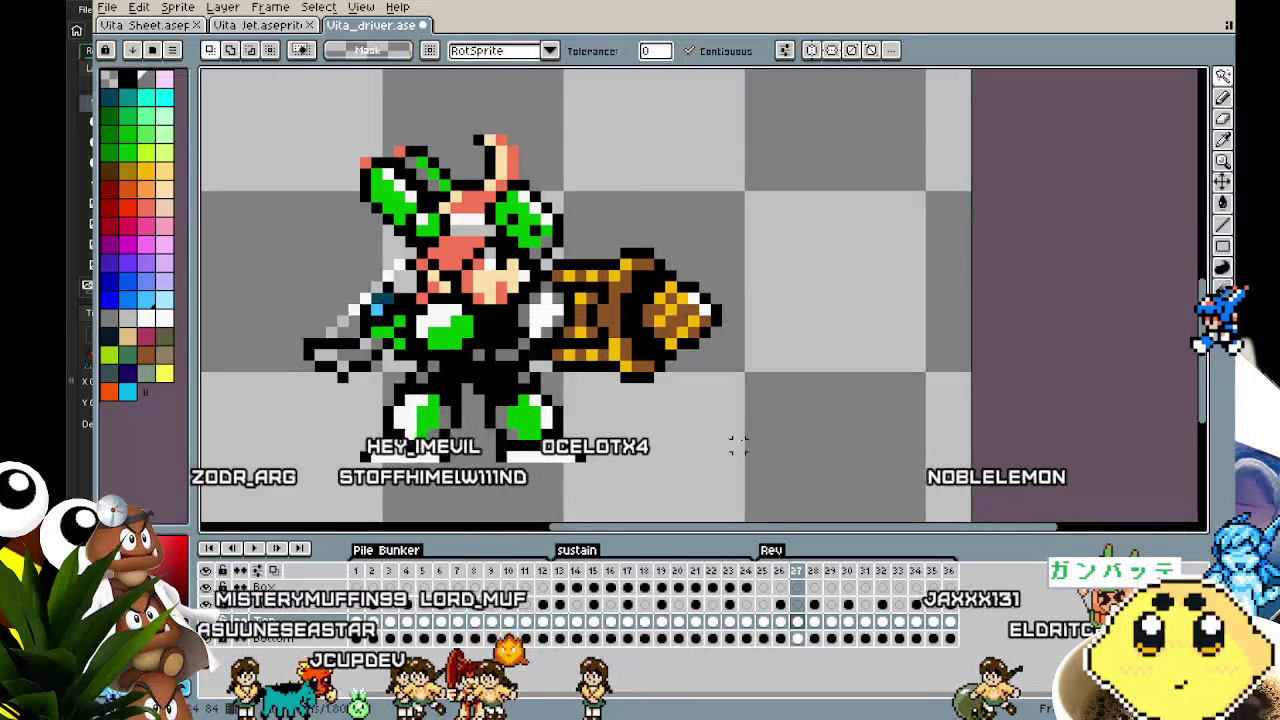
Zoom out, centre the sprite and play the Rev swing to check the standing legs
{"action": "key", "text": "Right"}
{"action": "key", "text": "Right"}
{"action": "key", "text": "Left"}
{"action": "scroll", "coordinate": [740, 440], "scroll_direction": "down", "scroll_amount": 2}
{"action": "key", "text": "Right"}
{"action": "key", "text": "Right"}
{"action": "key", "text": "Right"}
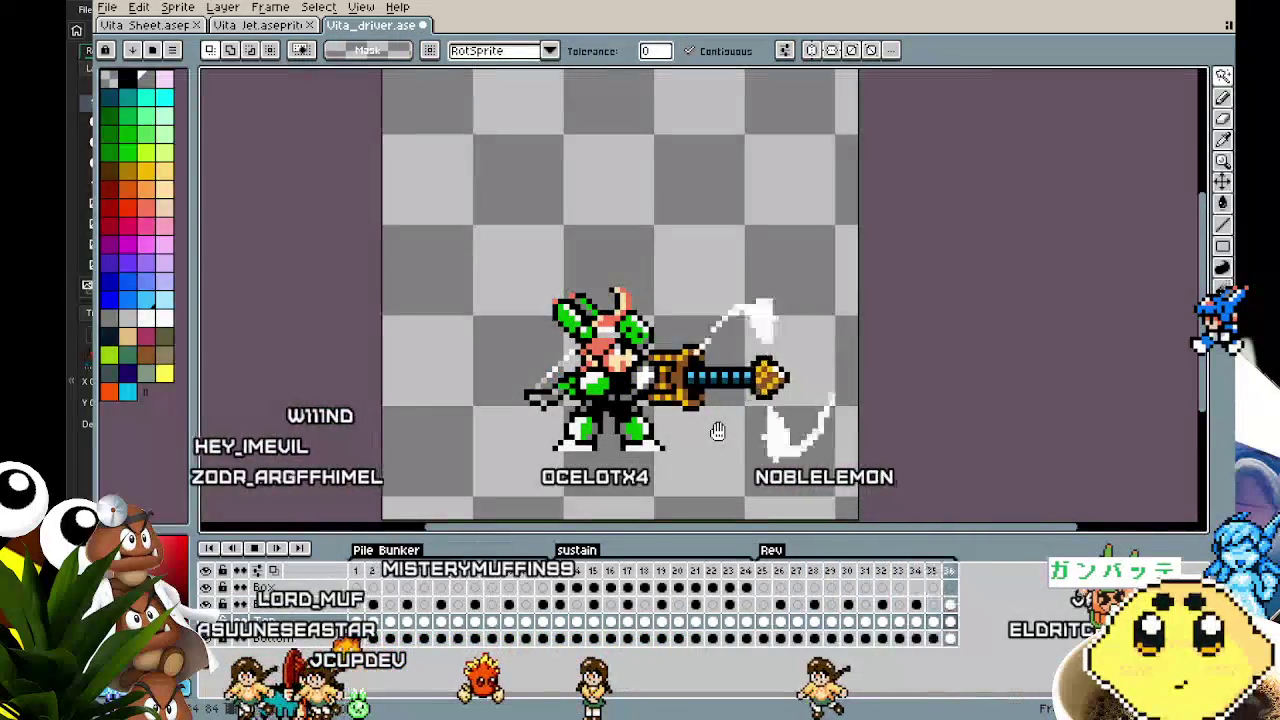
{"action": "left_click_drag", "start_coordinate": [717, 431], "coordinate": [571, 420]}
{"action": "key", "text": "Right"}
{"action": "key", "text": "Right"}
{"action": "key", "text": "Right"}
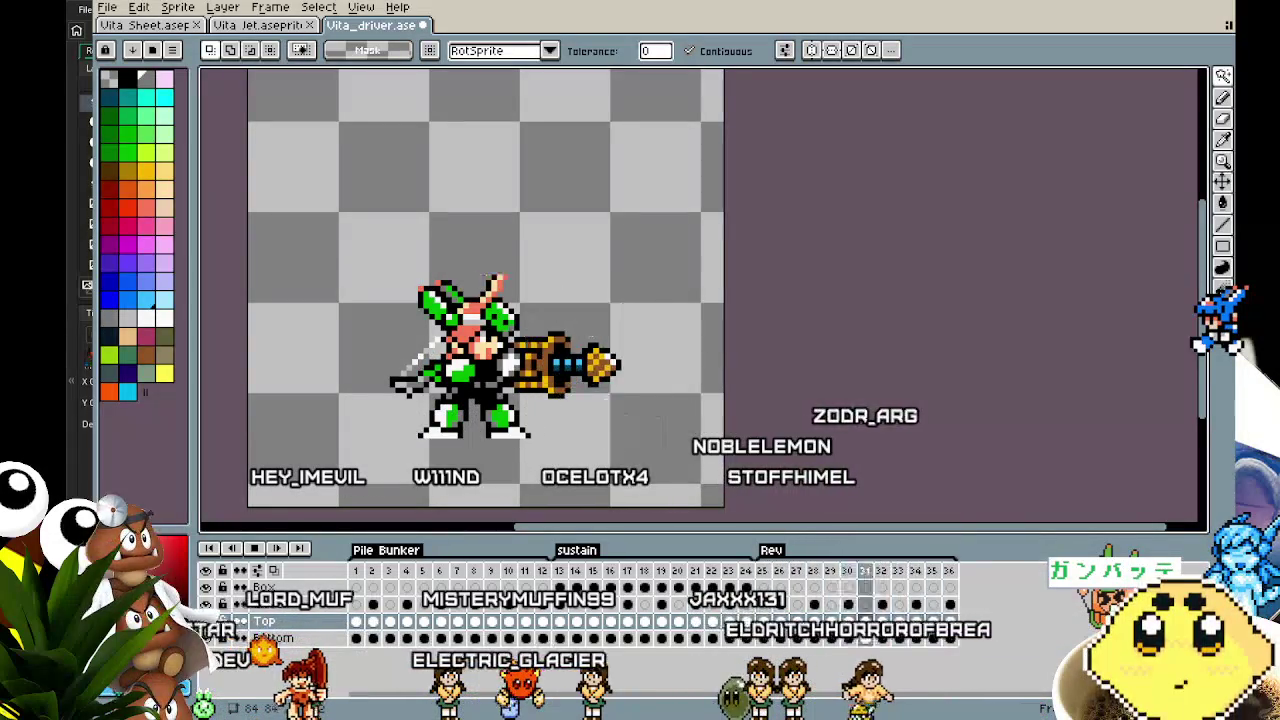
{"action": "key", "text": "Left"}
{"action": "key", "text": "Left"}
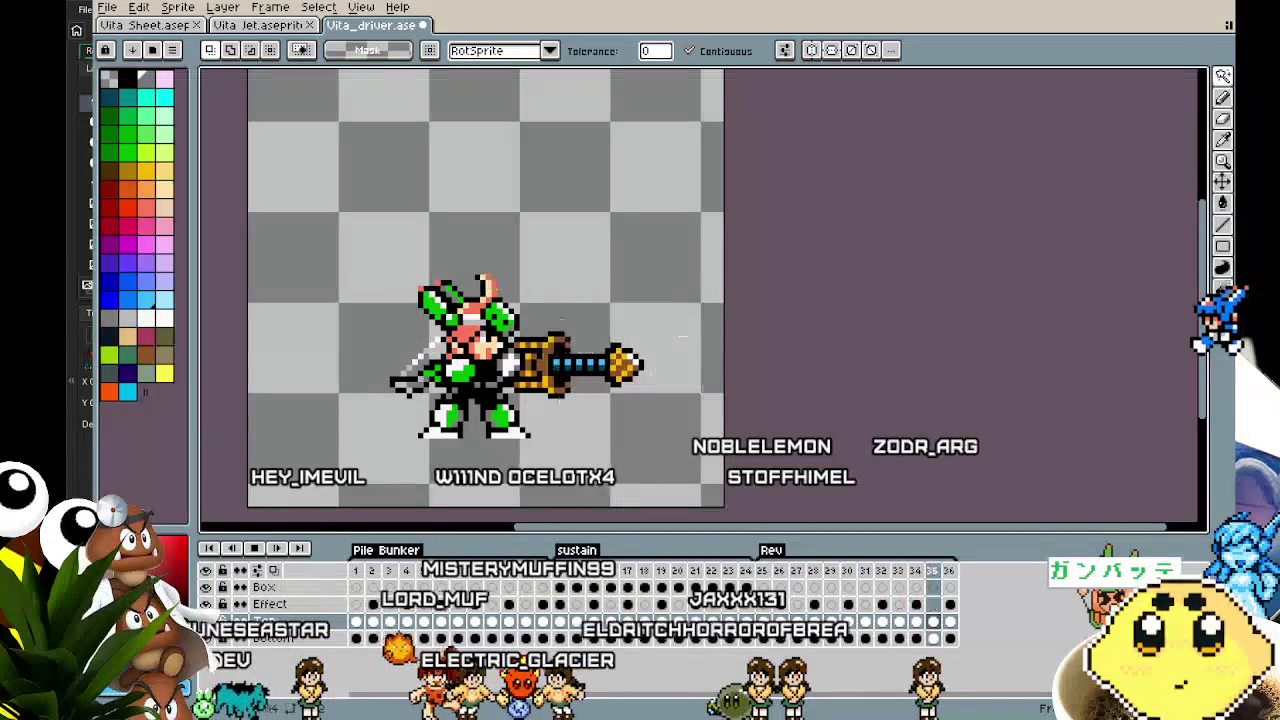
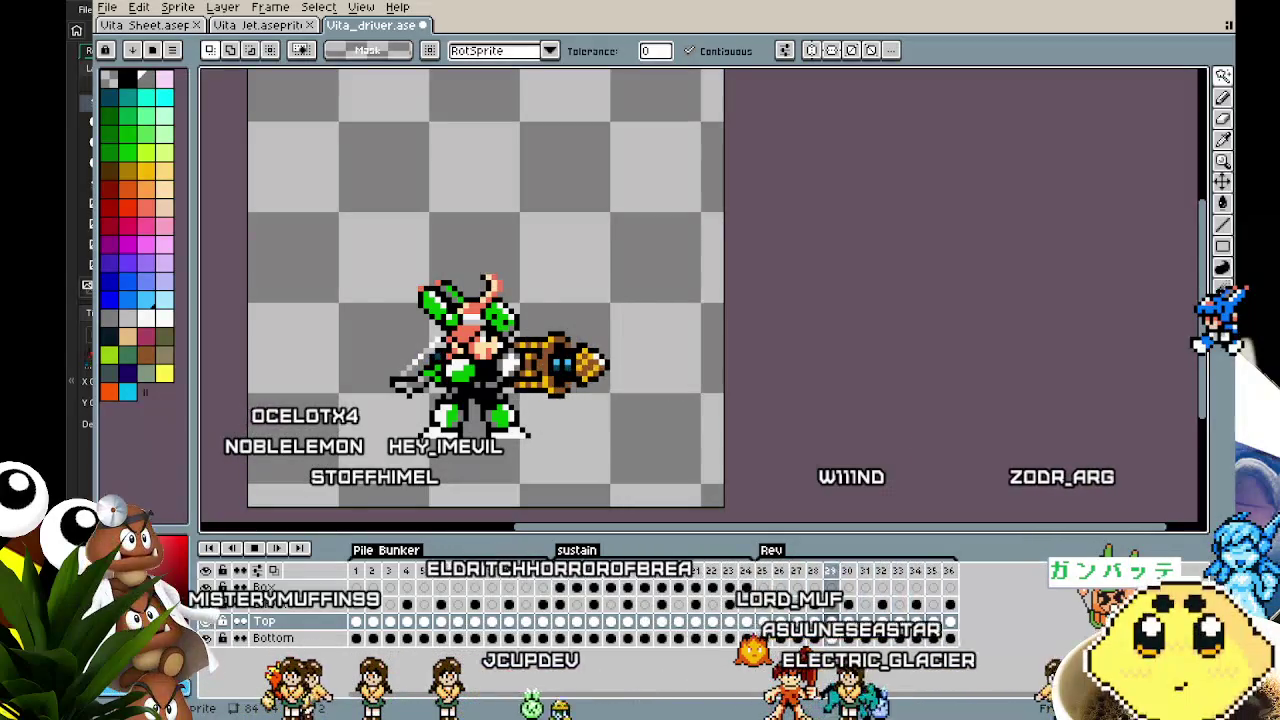
Pan and zoom across the playing Vita_driver drill animation, then switch to the Vita Sheet file
{"action": "left_click_drag", "start_coordinate": [520, 483], "coordinate": [556, 455]}
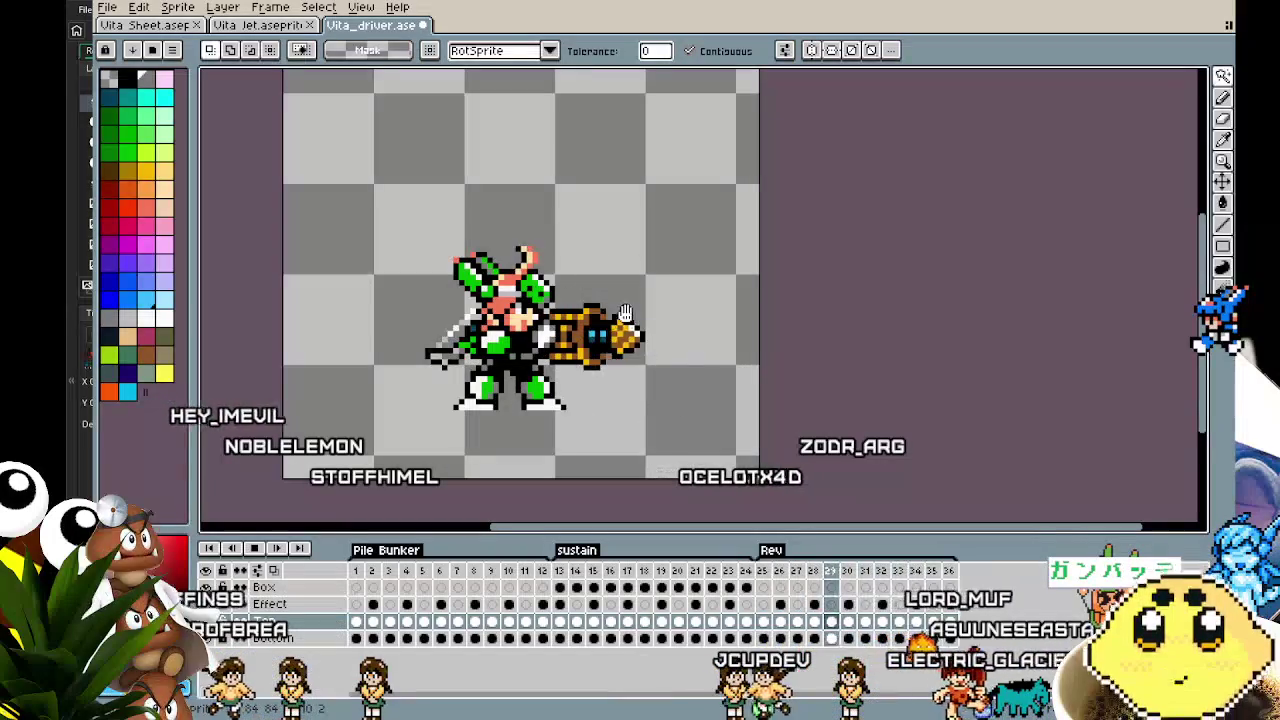
{"action": "scroll", "coordinate": [555, 450], "scroll_direction": "up", "scroll_amount": 1}
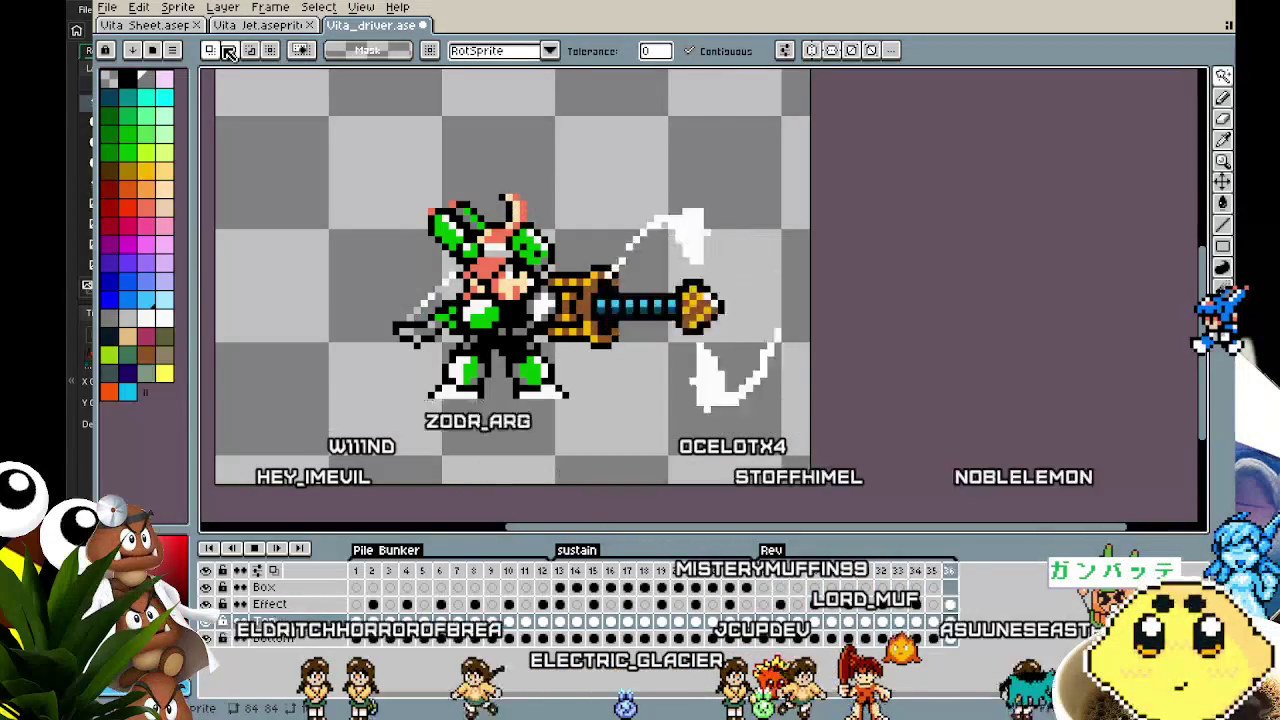
{"action": "scroll", "coordinate": [512, 217], "scroll_direction": "up", "scroll_amount": 1}
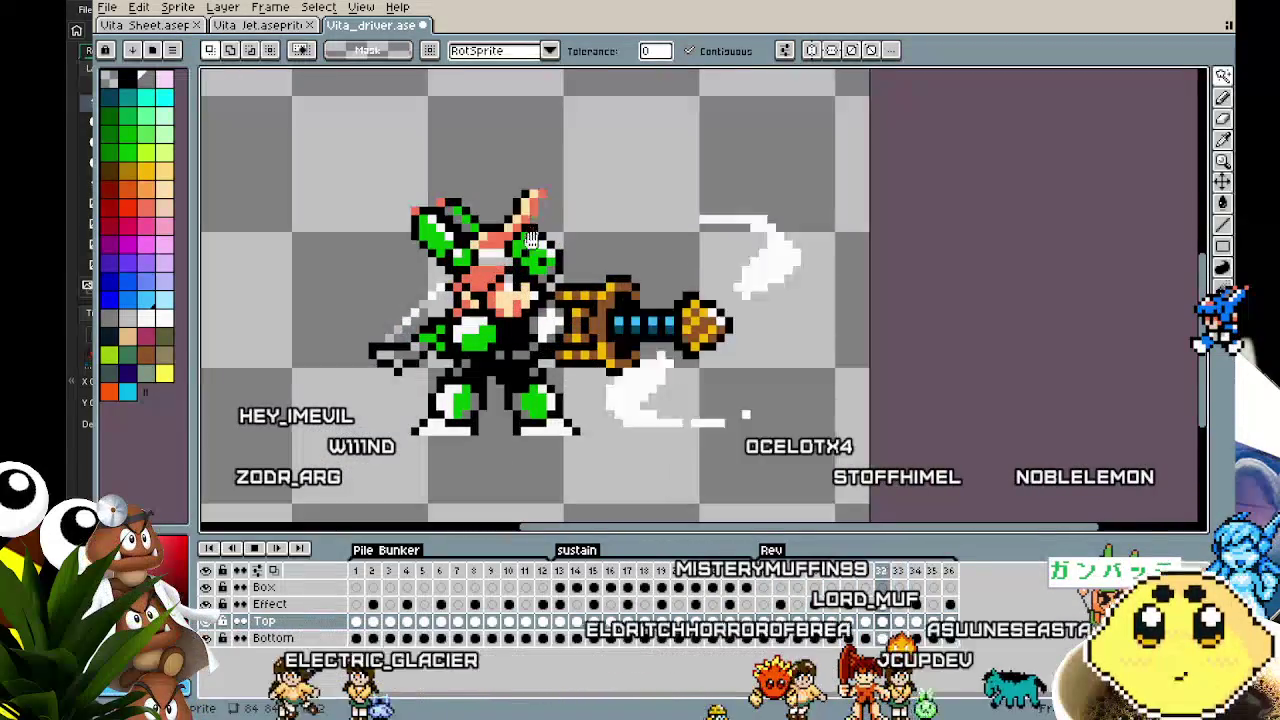
{"action": "left_click", "coordinate": [147, 25]}
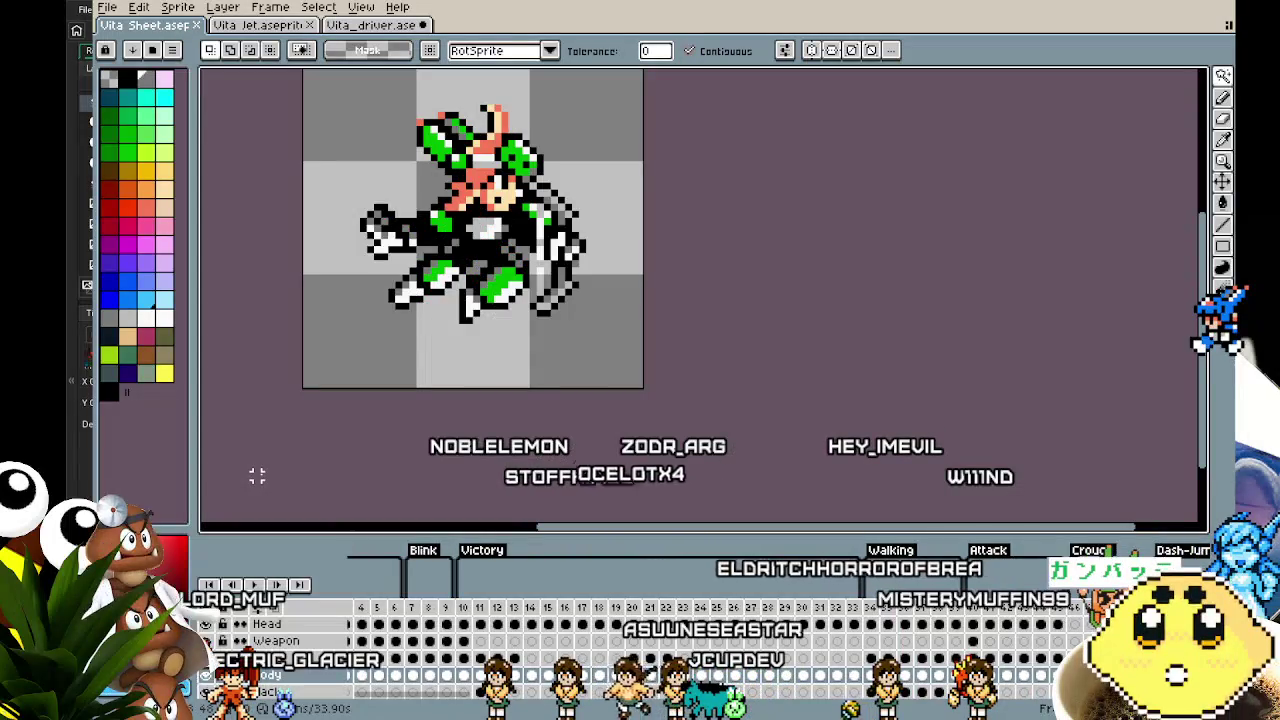
Zoom in and repaint Vita's face with the Pencil: a white pixel line and one black pixel beside it
{"action": "scroll", "coordinate": [535, 250], "scroll_direction": "up", "scroll_amount": 4}
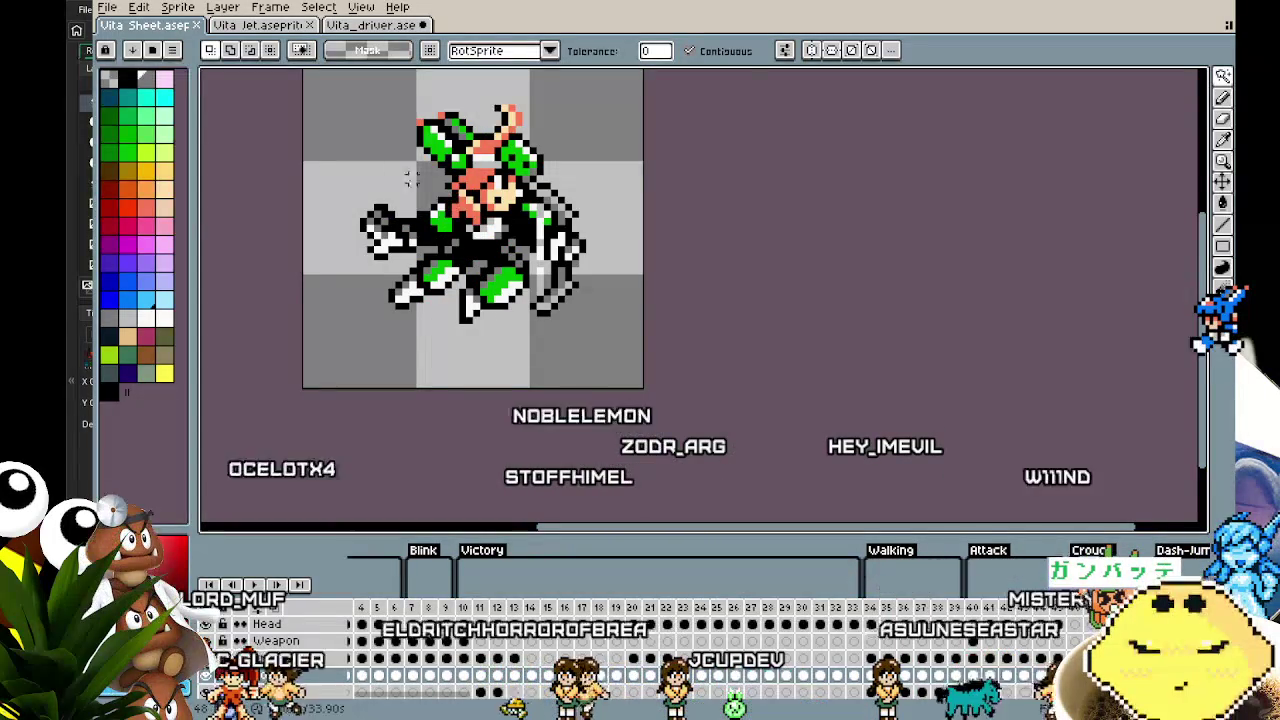
{"action": "scroll", "coordinate": [262, 645], "scroll_direction": "up", "scroll_amount": 3}
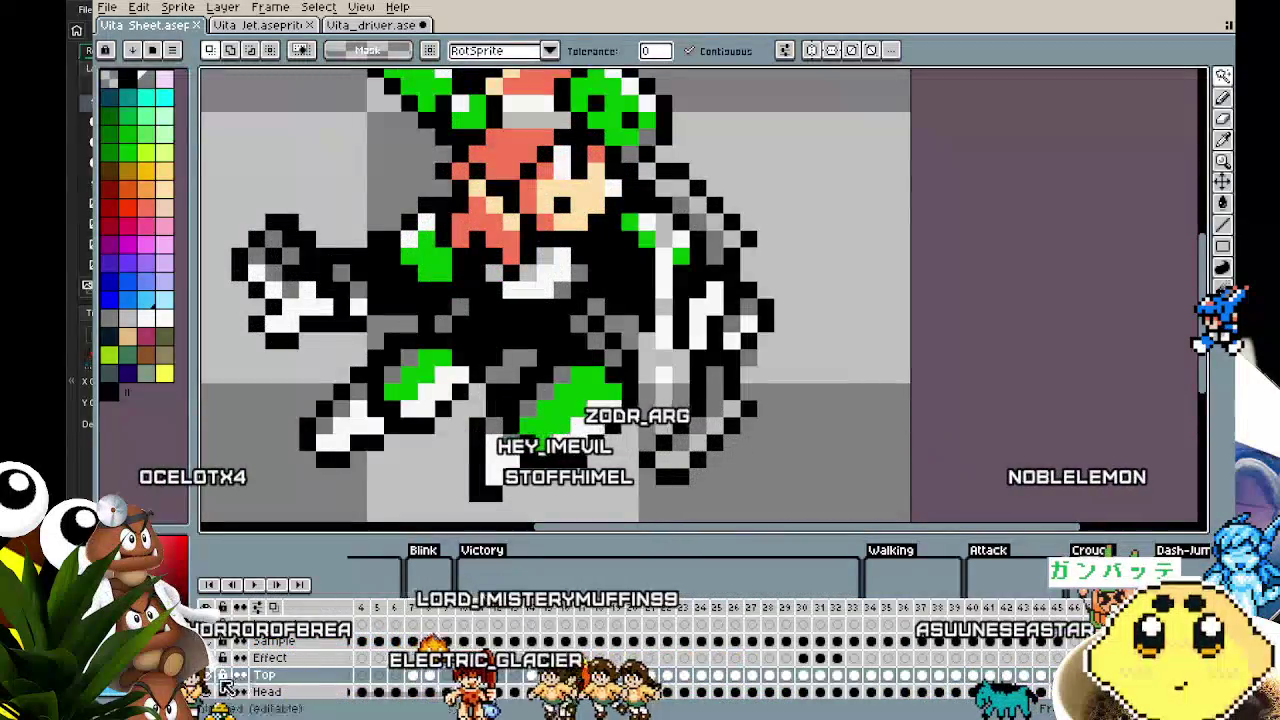
{"action": "key", "text": "b"}
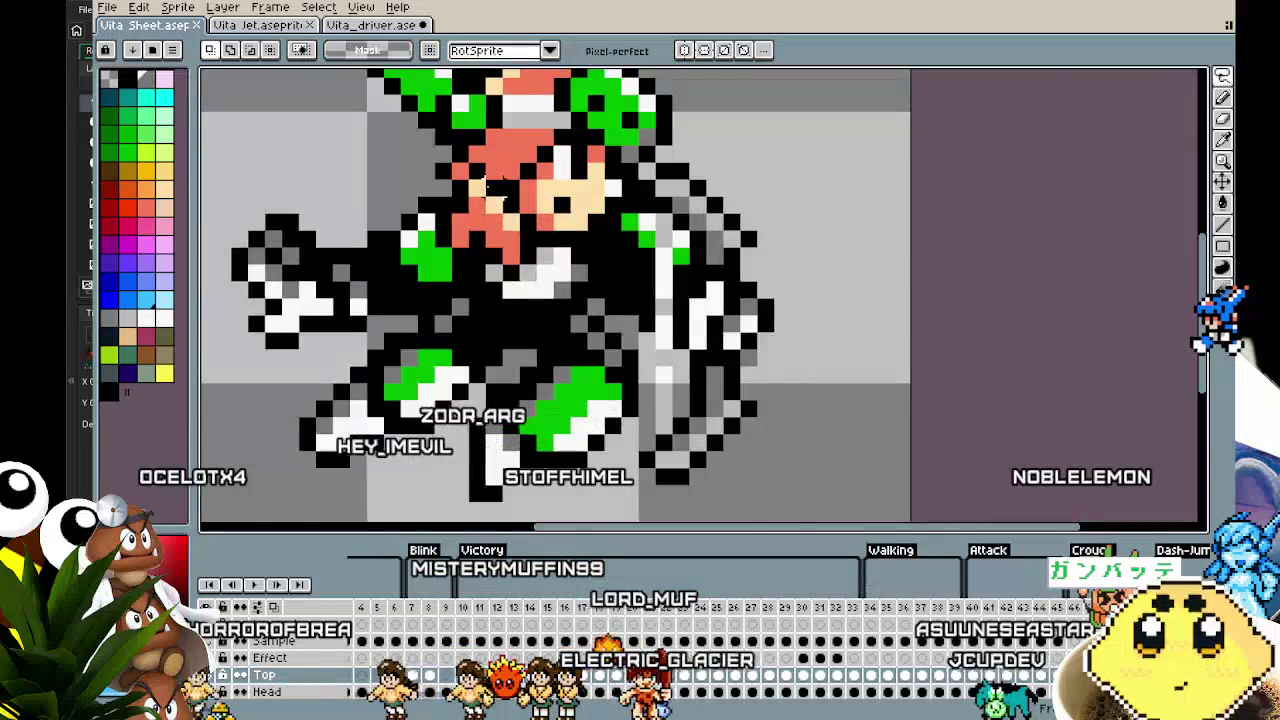
{"action": "scroll", "coordinate": [575, 225], "scroll_direction": "up", "scroll_amount": 2}
{"action": "mouse_move", "coordinate": [465, 150]}
{"action": "left_mouse_down"}
{"action": "mouse_move", "coordinate": [570, 255]}
{"action": "mouse_move", "coordinate": [567, 300]}
{"action": "mouse_move", "coordinate": [495, 315]}
{"action": "mouse_move", "coordinate": [440, 215]}
{"action": "left_mouse_up"}
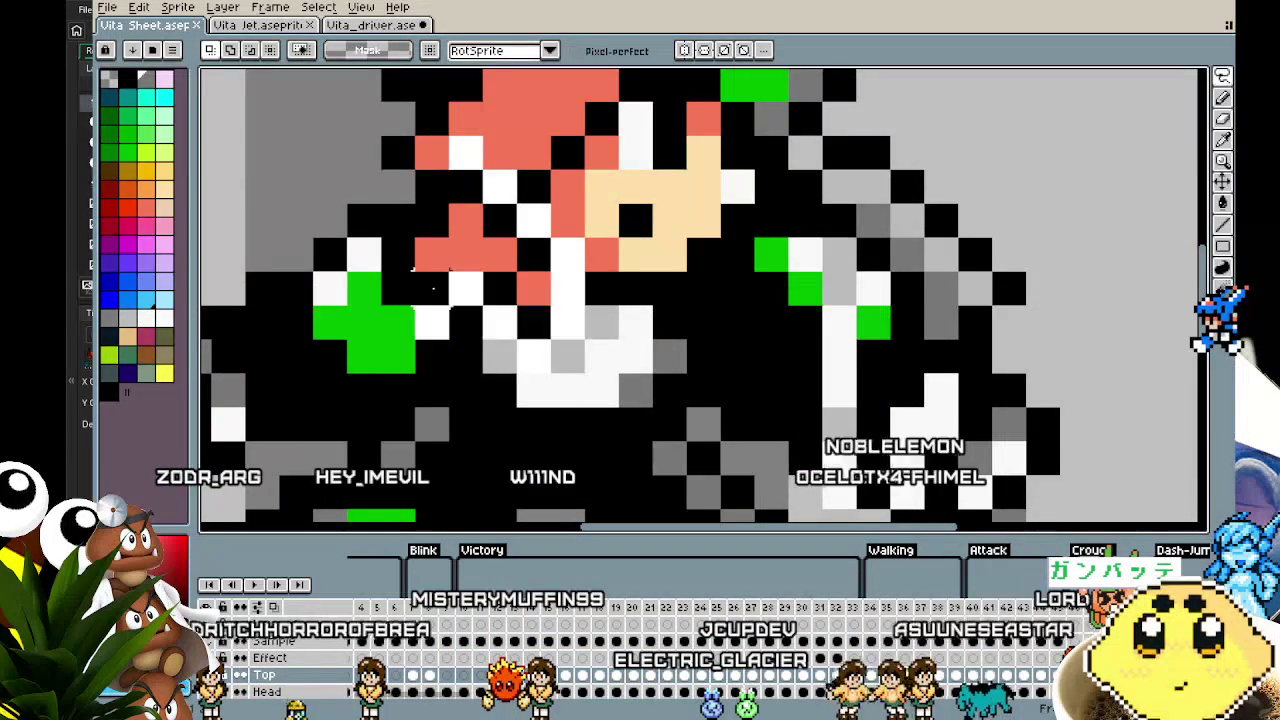
{"action": "left_click", "coordinate": [460, 215]}
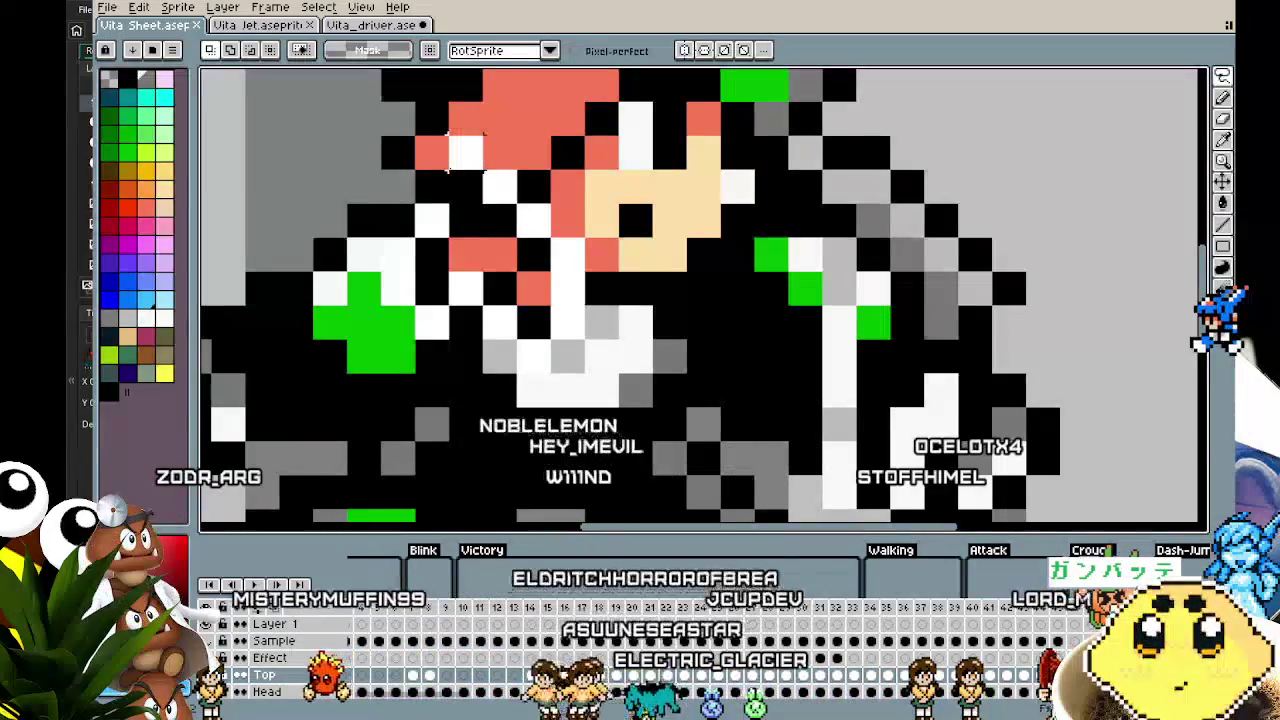
{"action": "scroll", "coordinate": [448, 175], "scroll_direction": "down", "scroll_amount": 2}
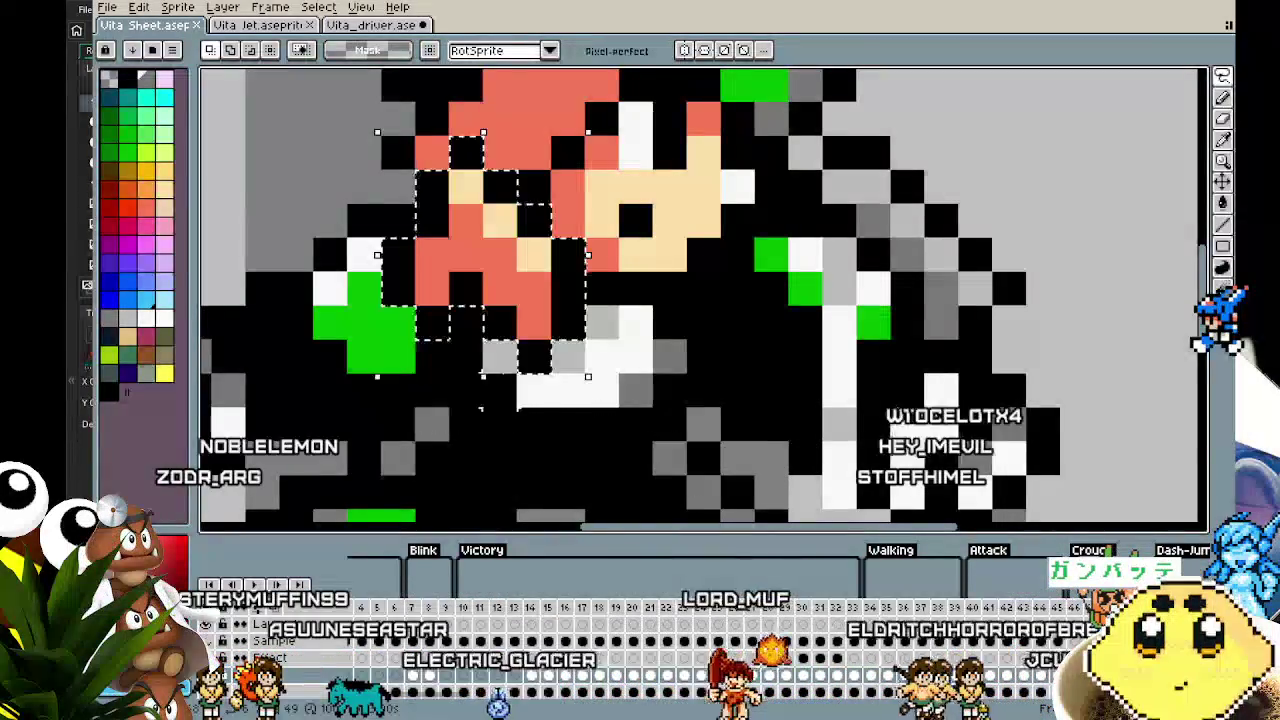
Stop Vita_driver playback, paste the copied face and commit it over the sprite's head
{"action": "left_click", "coordinate": [357, 30]}
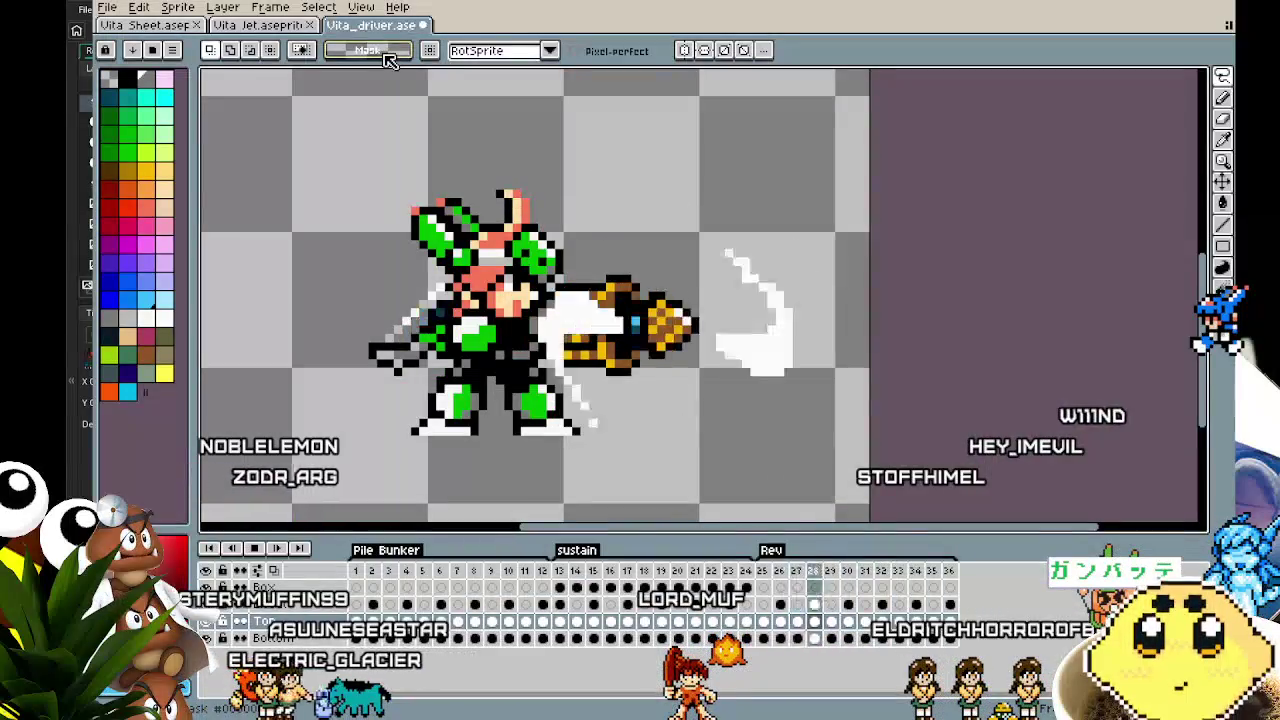
{"action": "key", "text": "Return"}
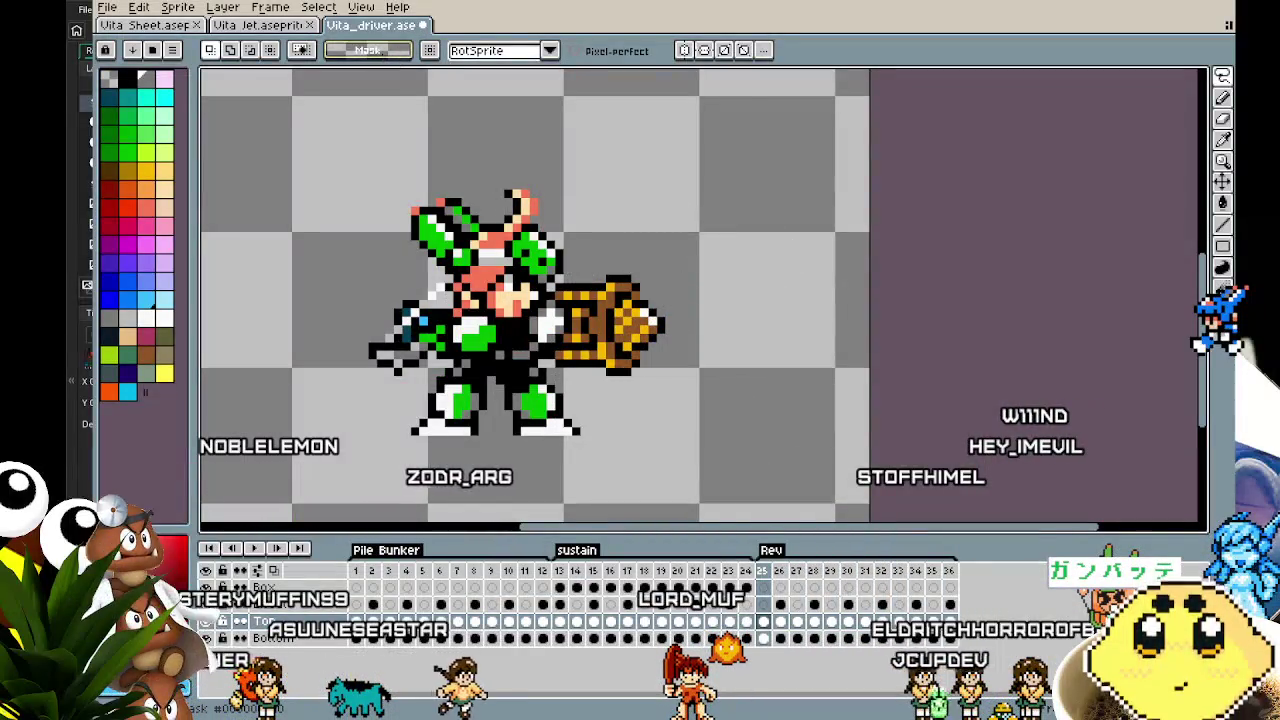
{"action": "key", "text": "ctrl+v"}
{"action": "left_click_drag", "start_coordinate": [360, 314], "coordinate": [490, 333]}
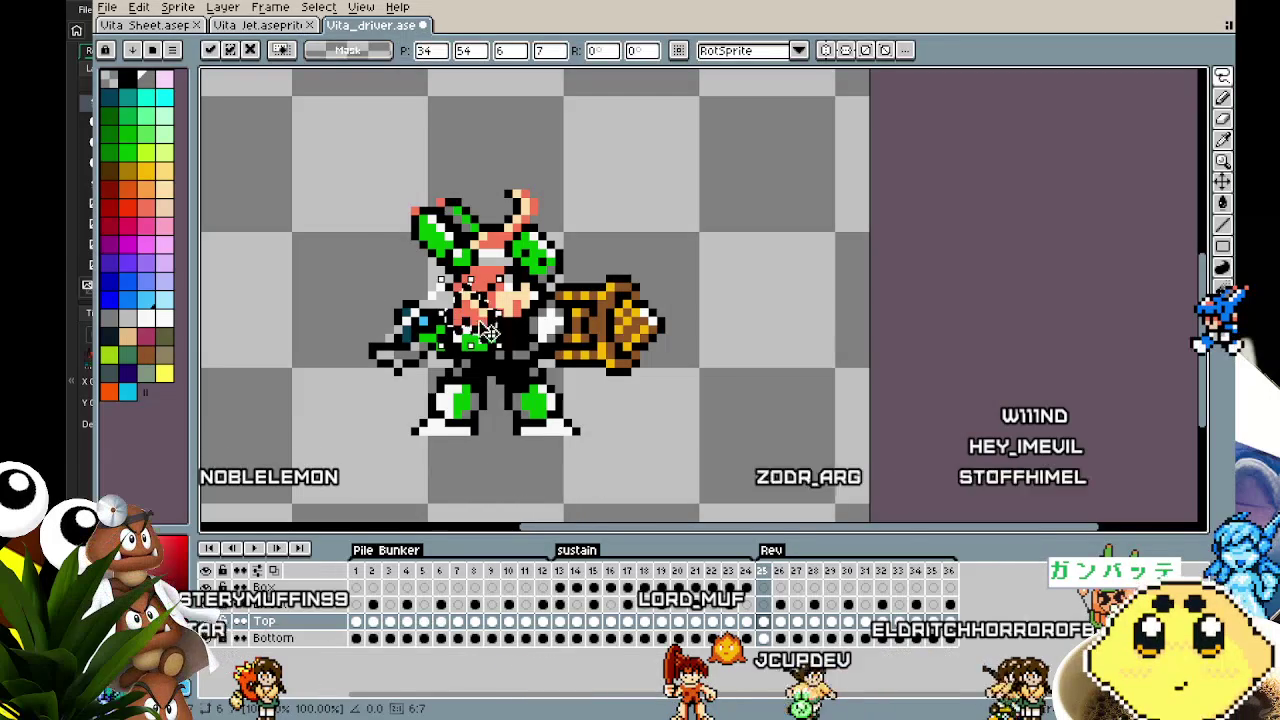
{"action": "key", "text": "Return"}
{"action": "left_click_drag", "start_coordinate": [370, 296], "coordinate": [334, 302]}
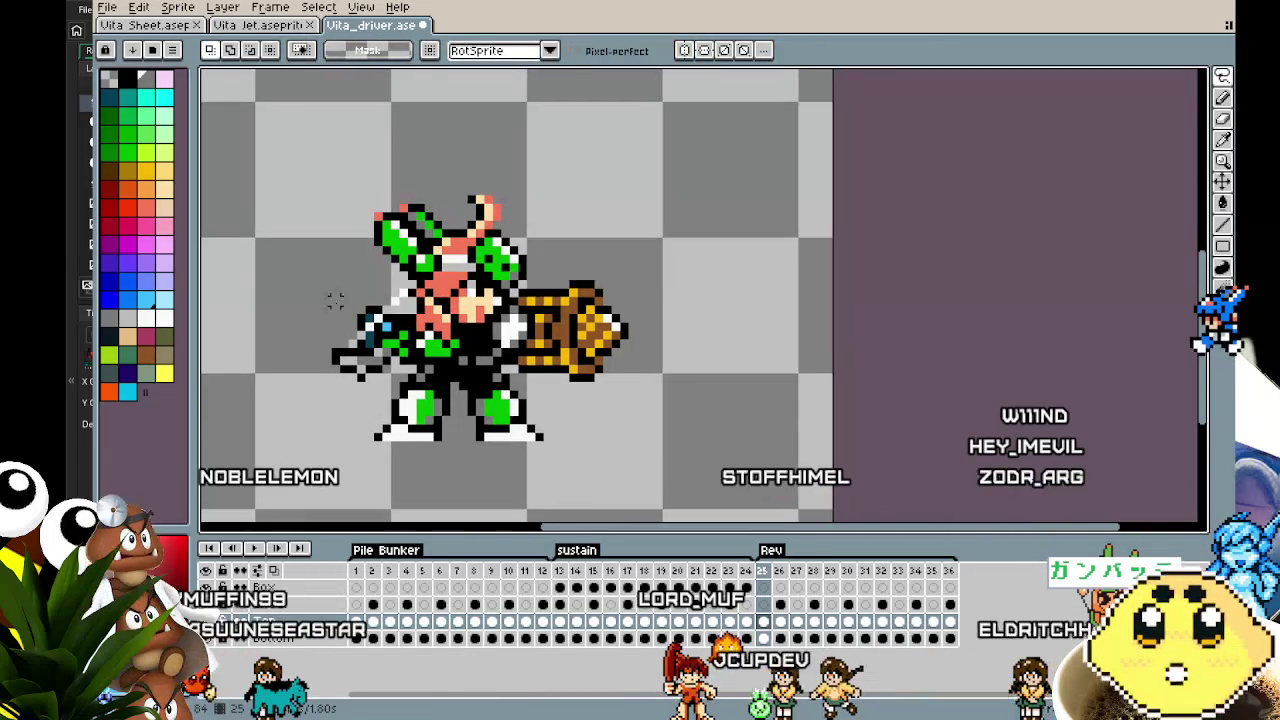
{"action": "scroll", "coordinate": [343, 368], "scroll_direction": "up", "scroll_amount": 1}
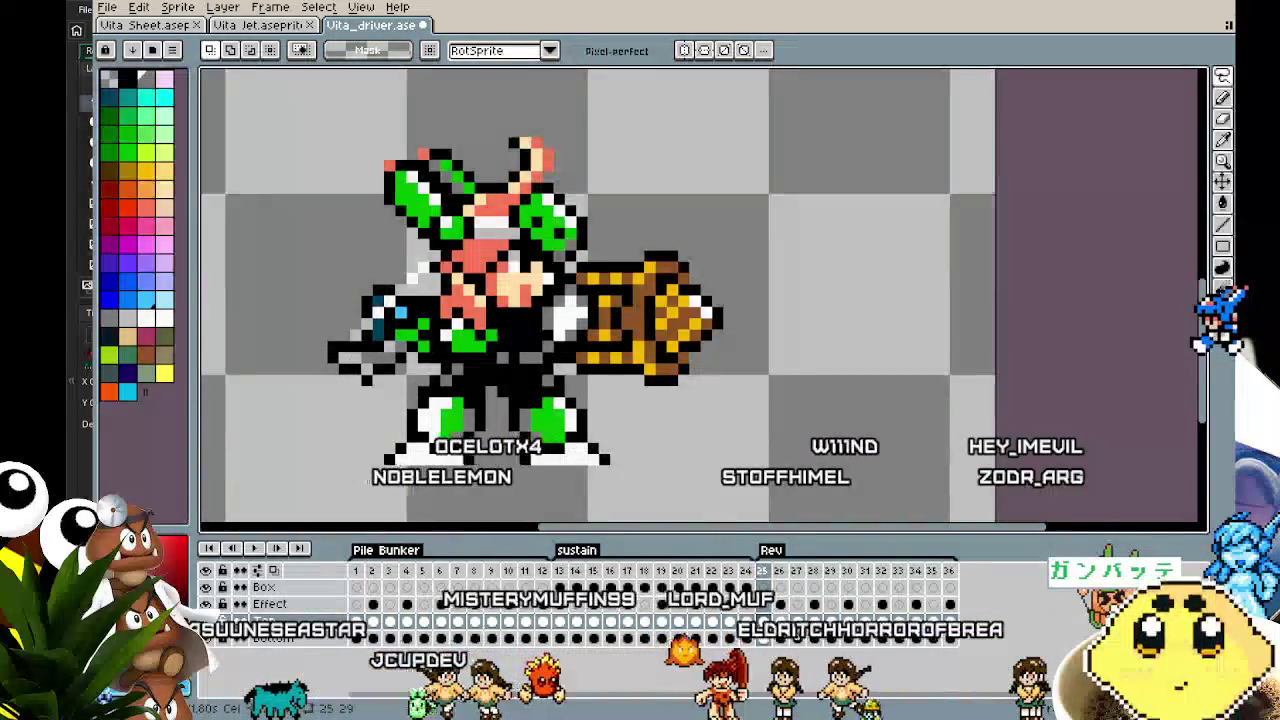
Check the Vita Sheet, then select frame 26's face on Vita_driver and shift it right to align
{"action": "left_click", "coordinate": [165, 28]}
{"action": "scroll", "coordinate": [377, 222], "scroll_direction": "down", "scroll_amount": 4}
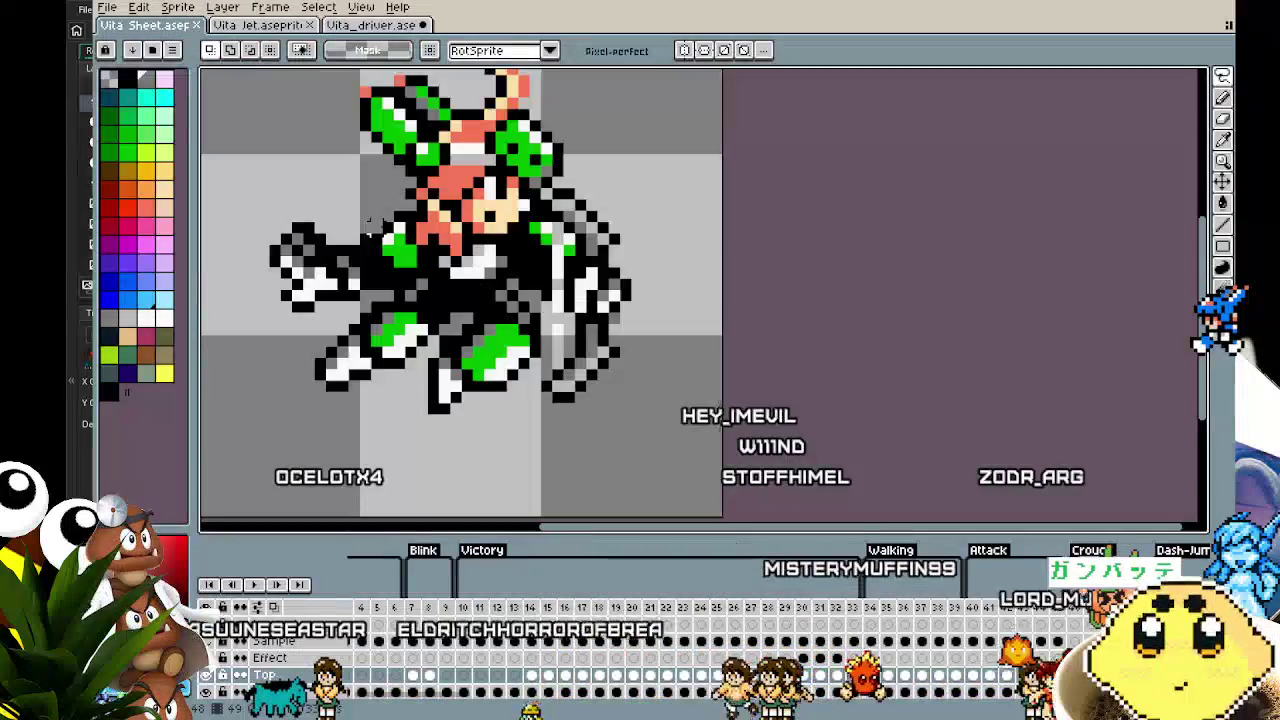
{"action": "scroll", "coordinate": [377, 222], "scroll_direction": "up", "scroll_amount": 1}
{"action": "scroll", "coordinate": [377, 222], "scroll_direction": "up", "scroll_amount": 1}
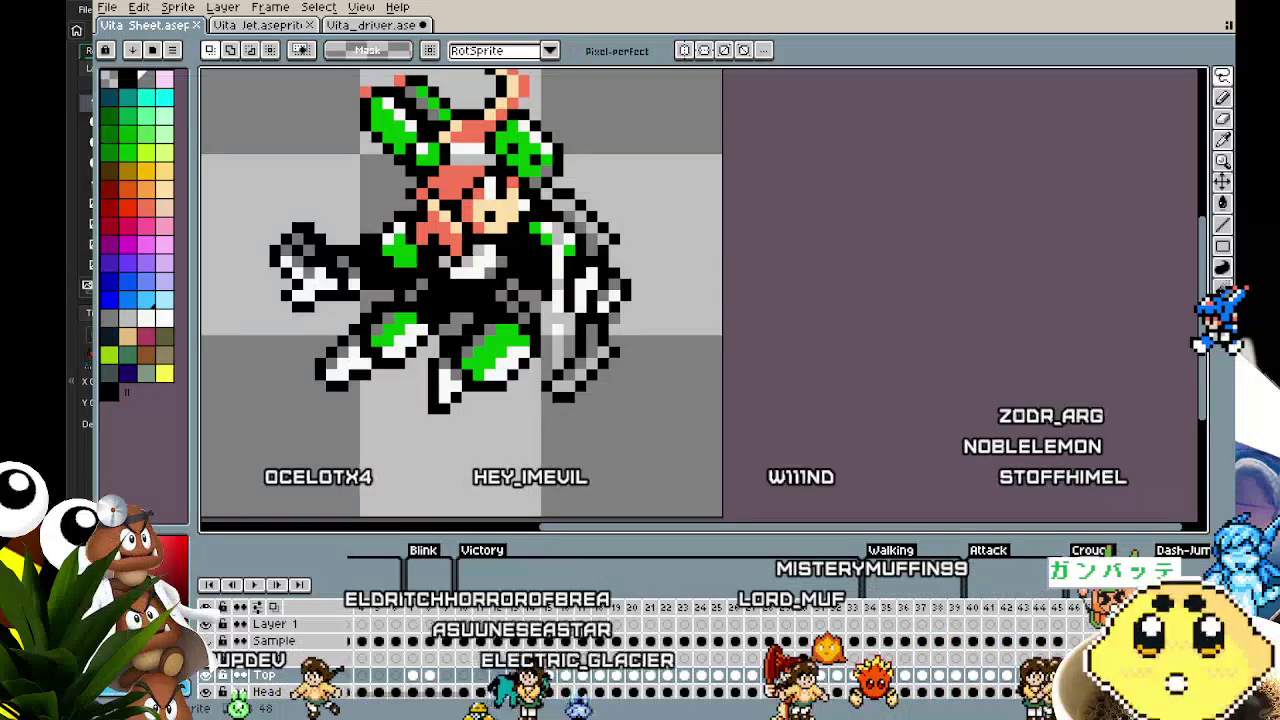
{"action": "key", "text": "ctrl+Tab"}
{"action": "key", "text": "ctrl+Tab"}
{"action": "key", "text": "Return"}
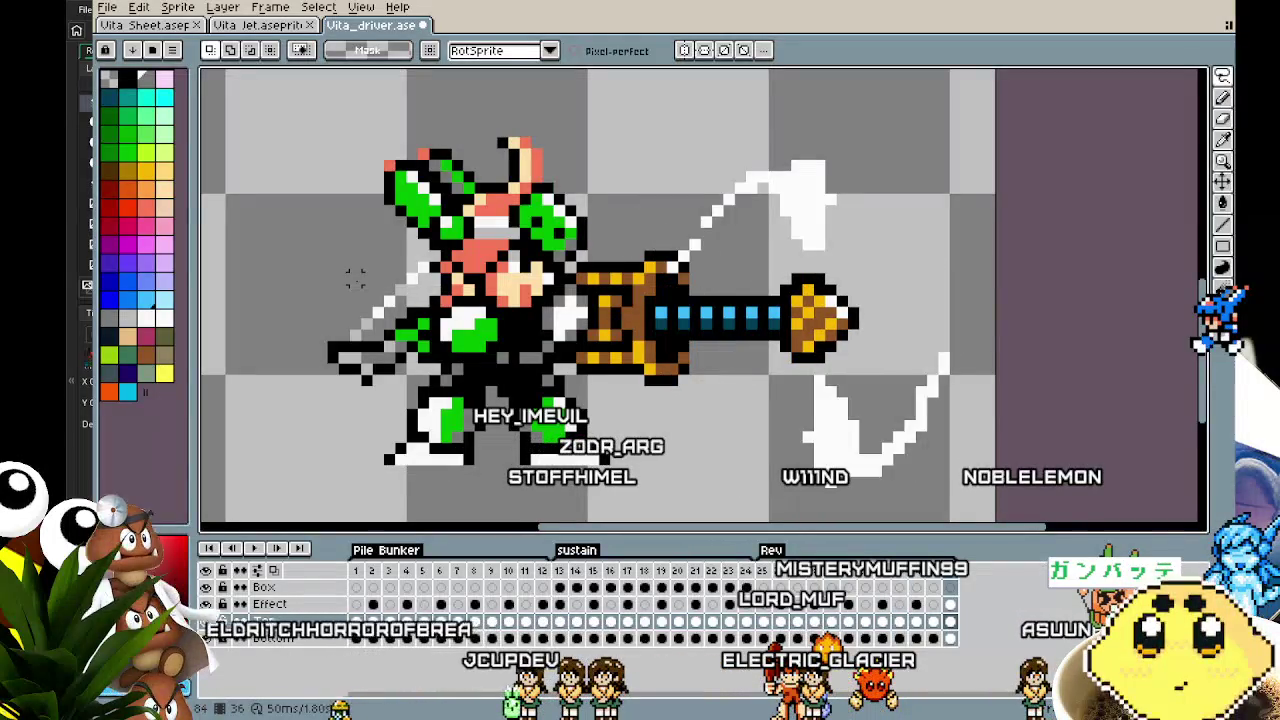
{"action": "scroll", "coordinate": [355, 232], "scroll_direction": "up", "scroll_amount": 2}
{"action": "left_click_drag", "start_coordinate": [364, 262], "coordinate": [473, 388]}
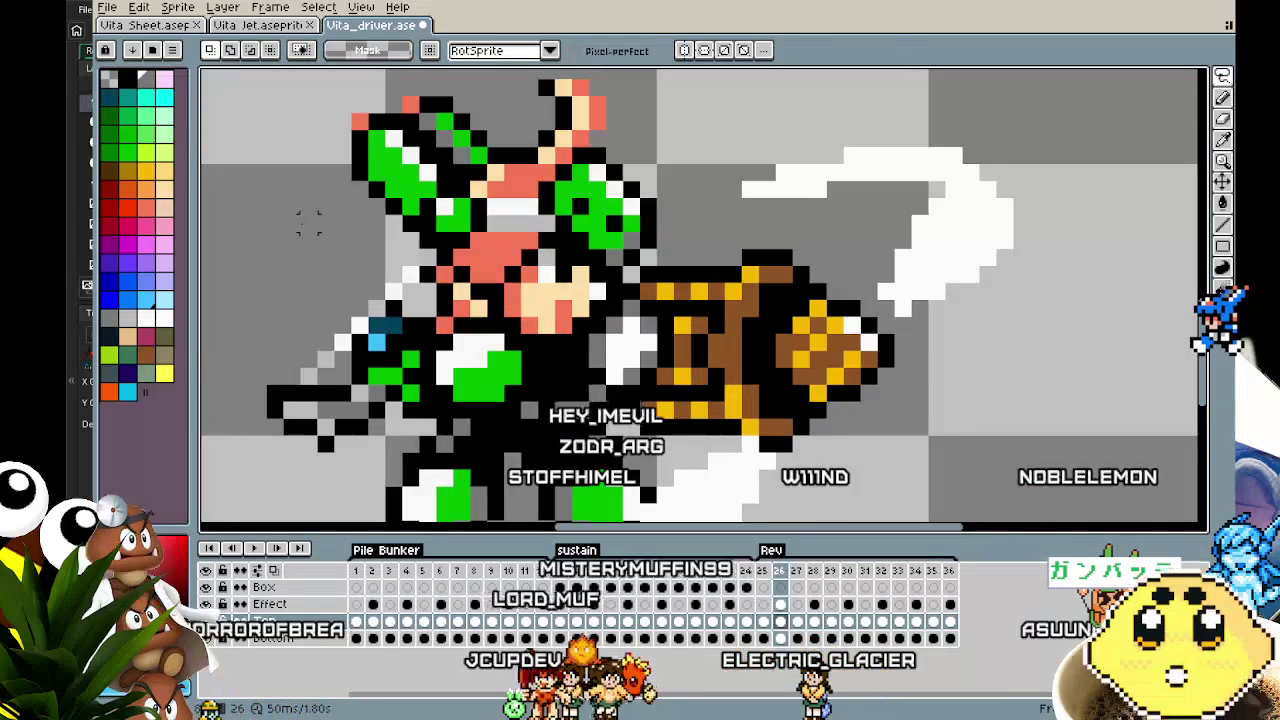
{"action": "mouse_move", "coordinate": [443, 348]}
{"action": "left_mouse_down"}
{"action": "mouse_move", "coordinate": [480, 346]}
{"action": "mouse_move", "coordinate": [265, 330]}
{"action": "mouse_move", "coordinate": [480, 346]}
{"action": "left_mouse_up"}
Step to the next frame, nudge the selected face one pixel, and advance to a later Rev frame
{"action": "key", "text": "period"}
{"action": "key", "text": "Right"}
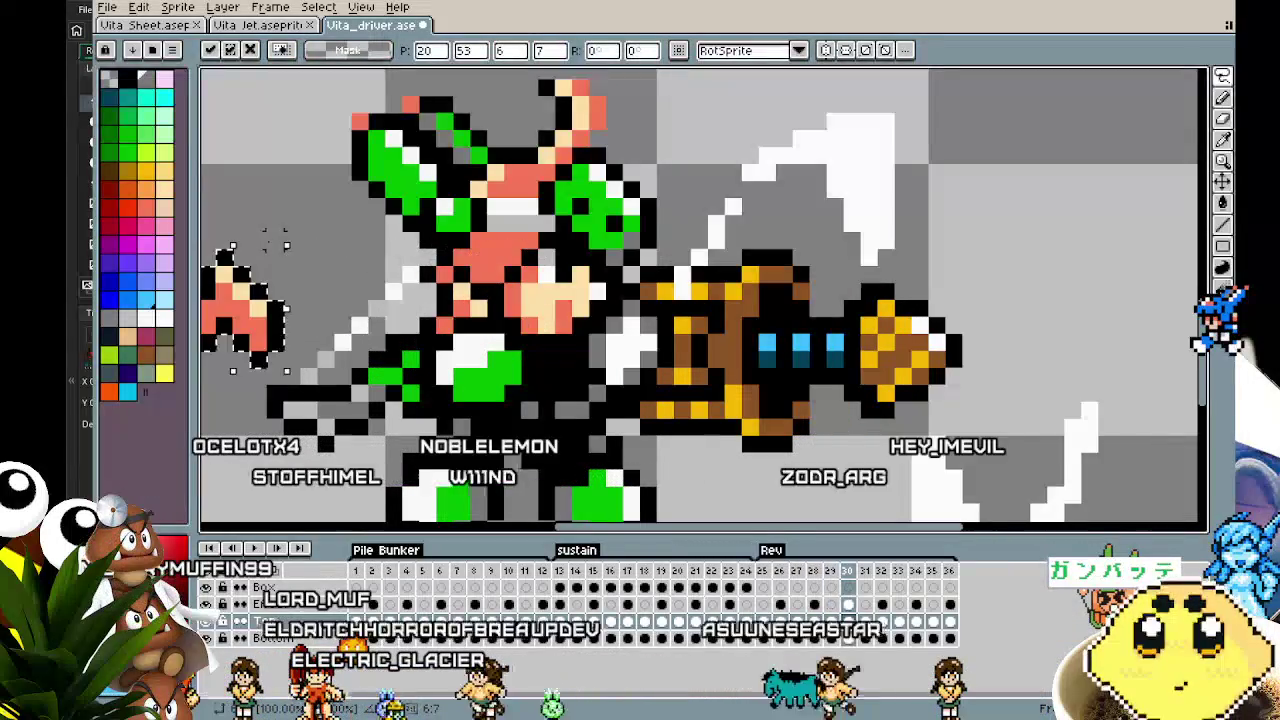
{"action": "key", "text": "Left"}
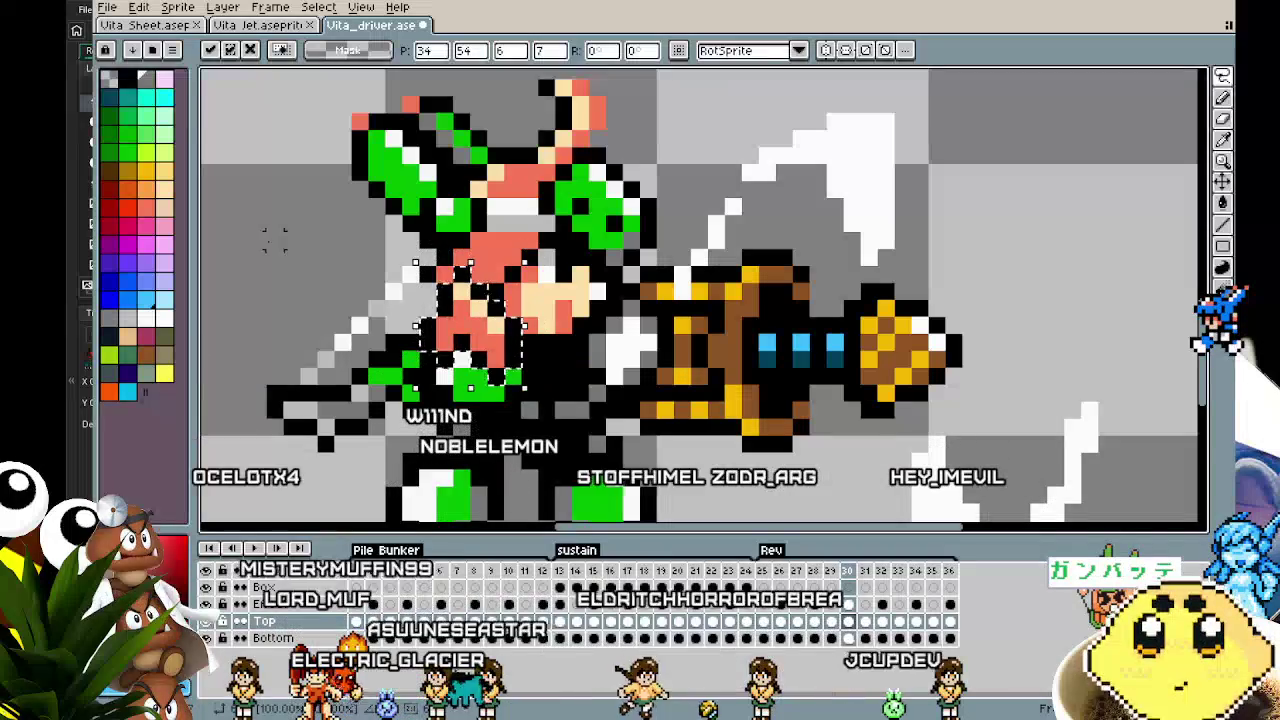
{"action": "key", "text": "period"}
{"action": "key", "text": "period"}
{"action": "key", "text": "period"}
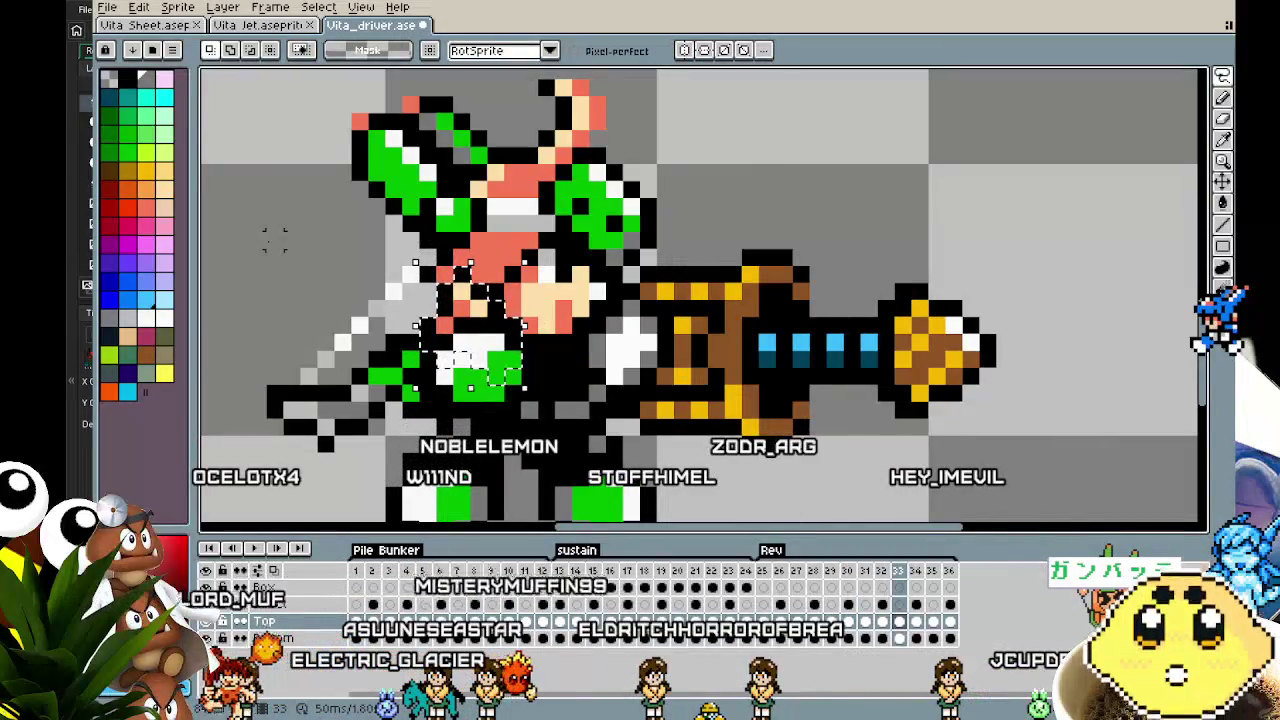
Paste the face into that Rev frame, arrow-nudge it onto the head, commit, and zoom out
{"action": "key", "text": "ctrl+v"}
{"action": "key", "text": "Right"}
{"action": "key", "text": "Right"}
{"action": "key", "text": "Right"}
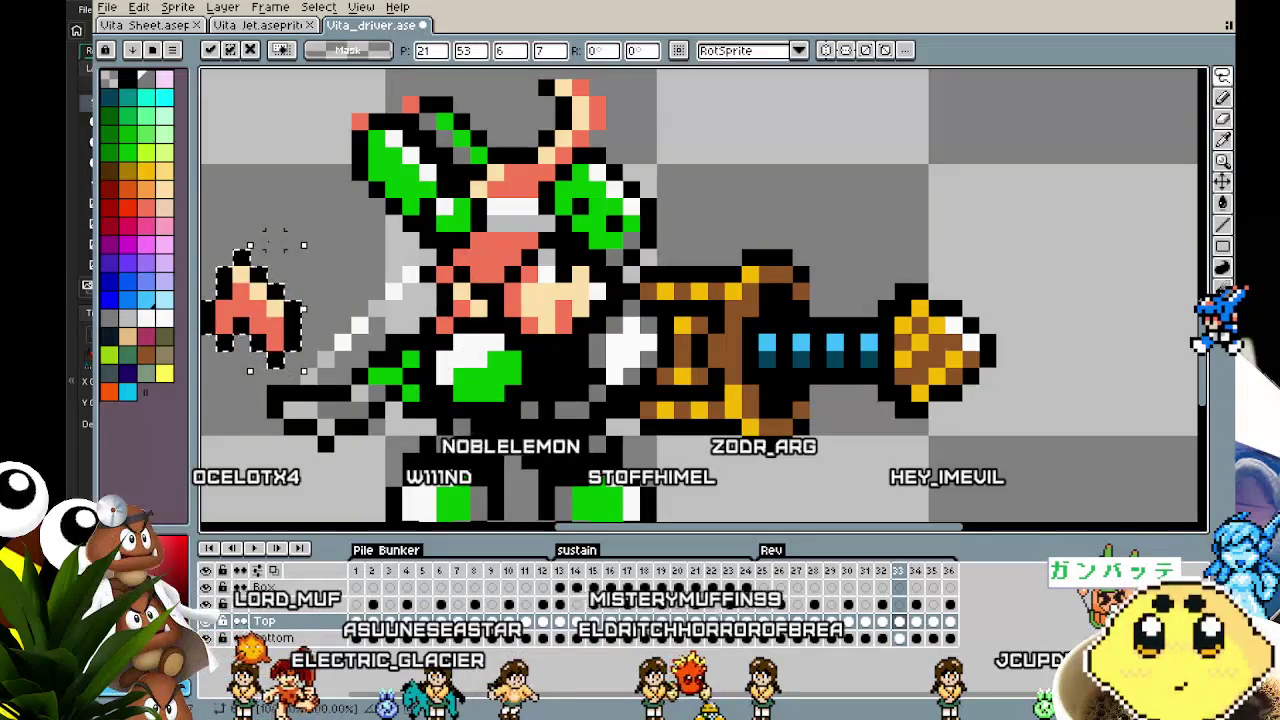
{"action": "key", "text": "Down"}
{"action": "key", "text": "Left"}
{"action": "key", "text": "Left"}
{"action": "key", "text": "Left"}
{"action": "key", "text": "Up"}
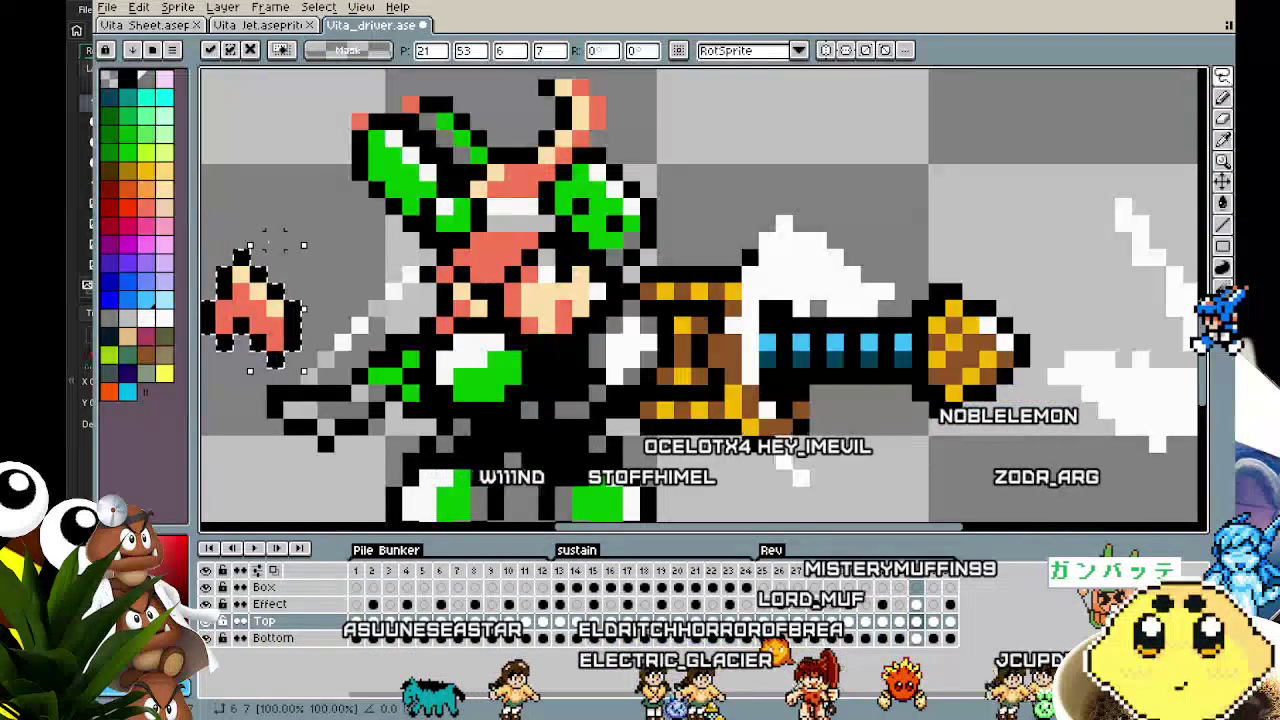
{"action": "key", "text": "Right"}
{"action": "key", "text": "Right"}
{"action": "key", "text": "Right"}
{"action": "key", "text": "Right"}
{"action": "key", "text": "Right"}
{"action": "key", "text": "Right"}
{"action": "key", "text": "Down"}
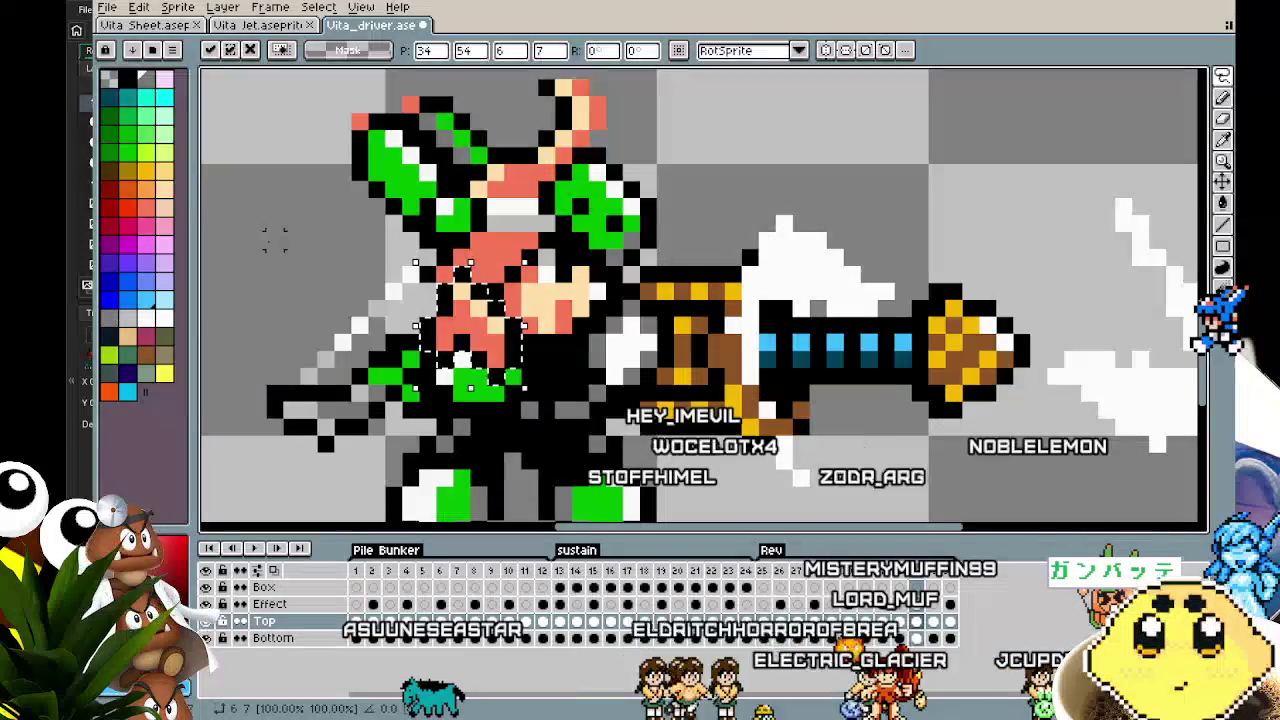
{"action": "key", "text": "Return"}
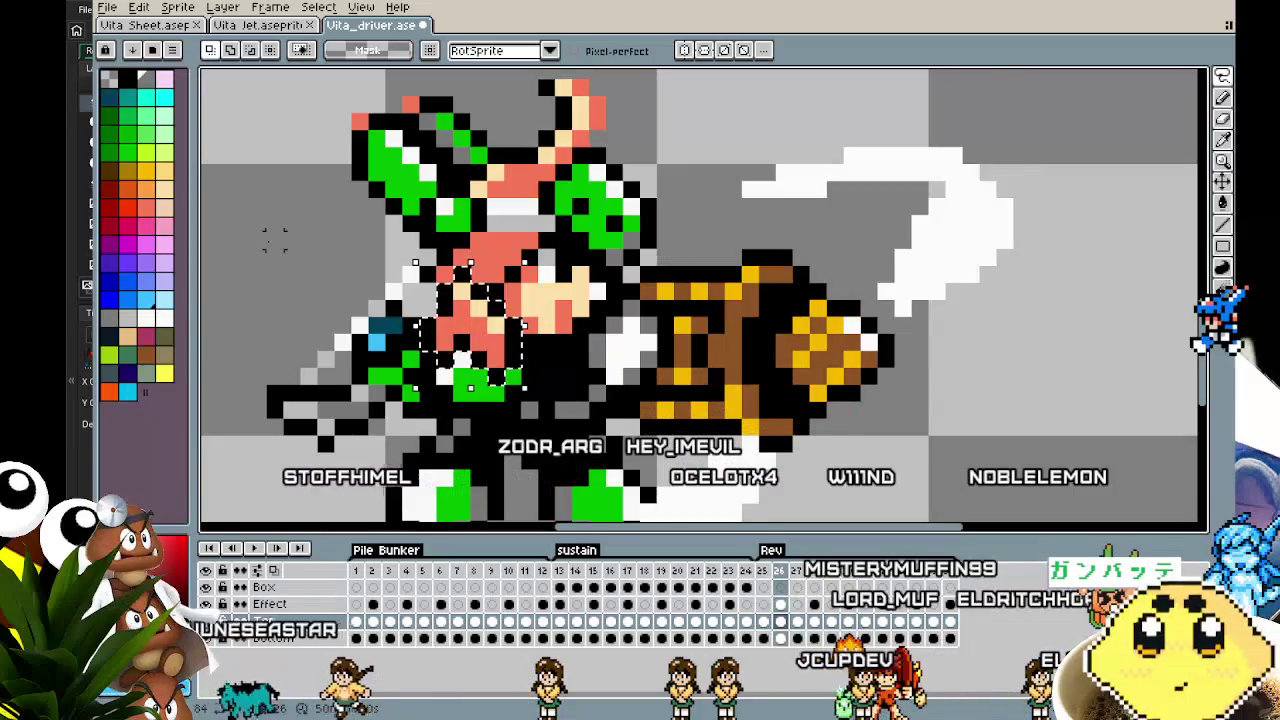
{"action": "key", "text": "minus"}
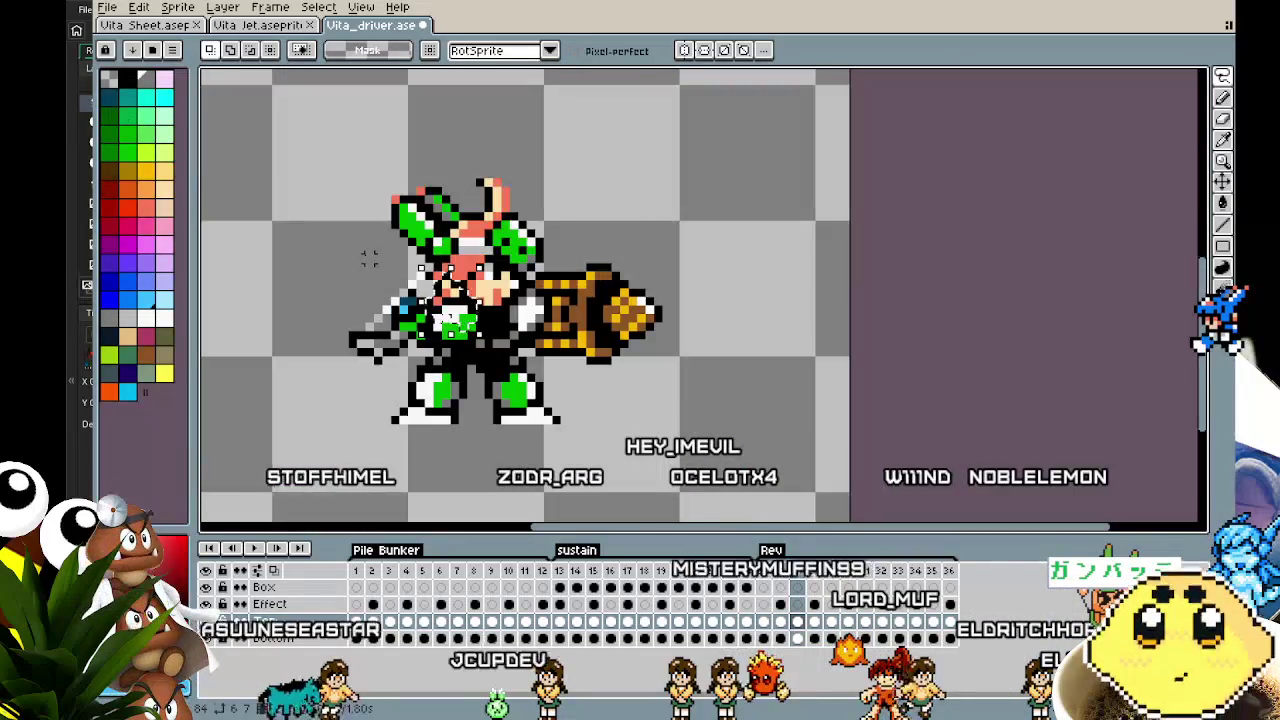
{"action": "left_click", "coordinate": [170, 28]}
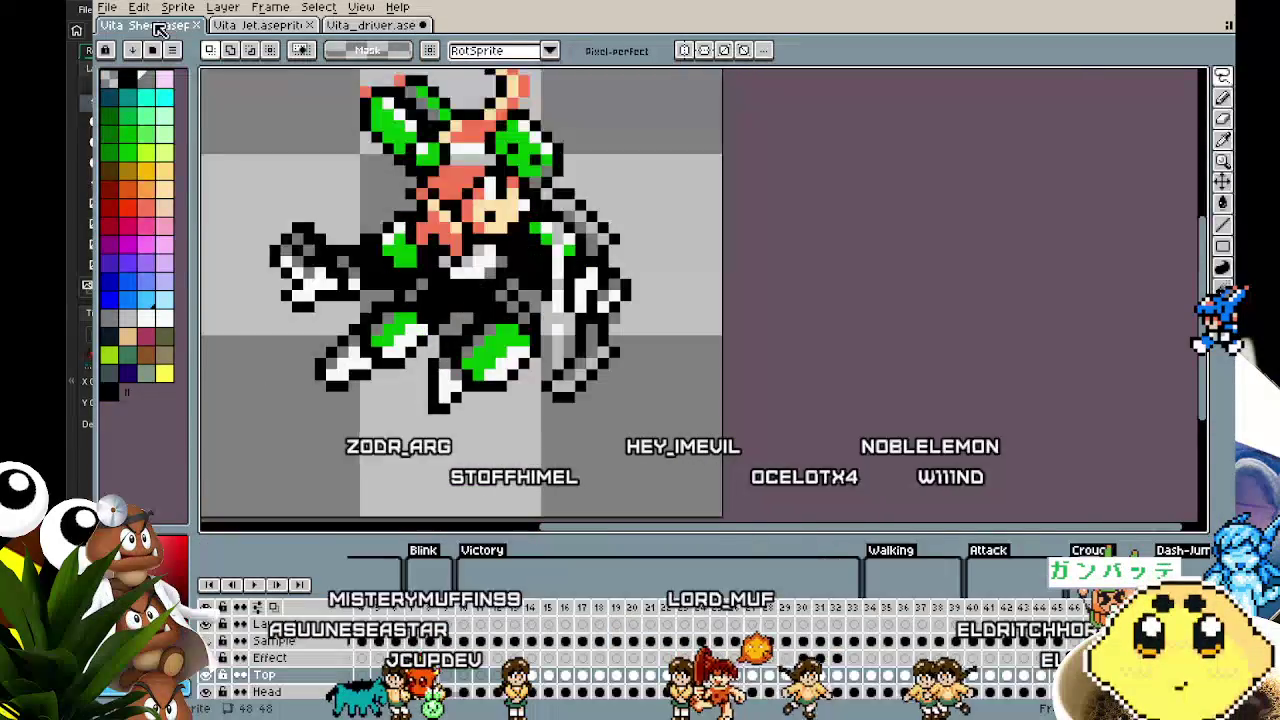
Paste the copied head into Rev frame 27 of Vita_driver and rotate it -90° with RotSprite
{"action": "key", "text": "Right"}
{"action": "left_click", "coordinate": [372, 25]}
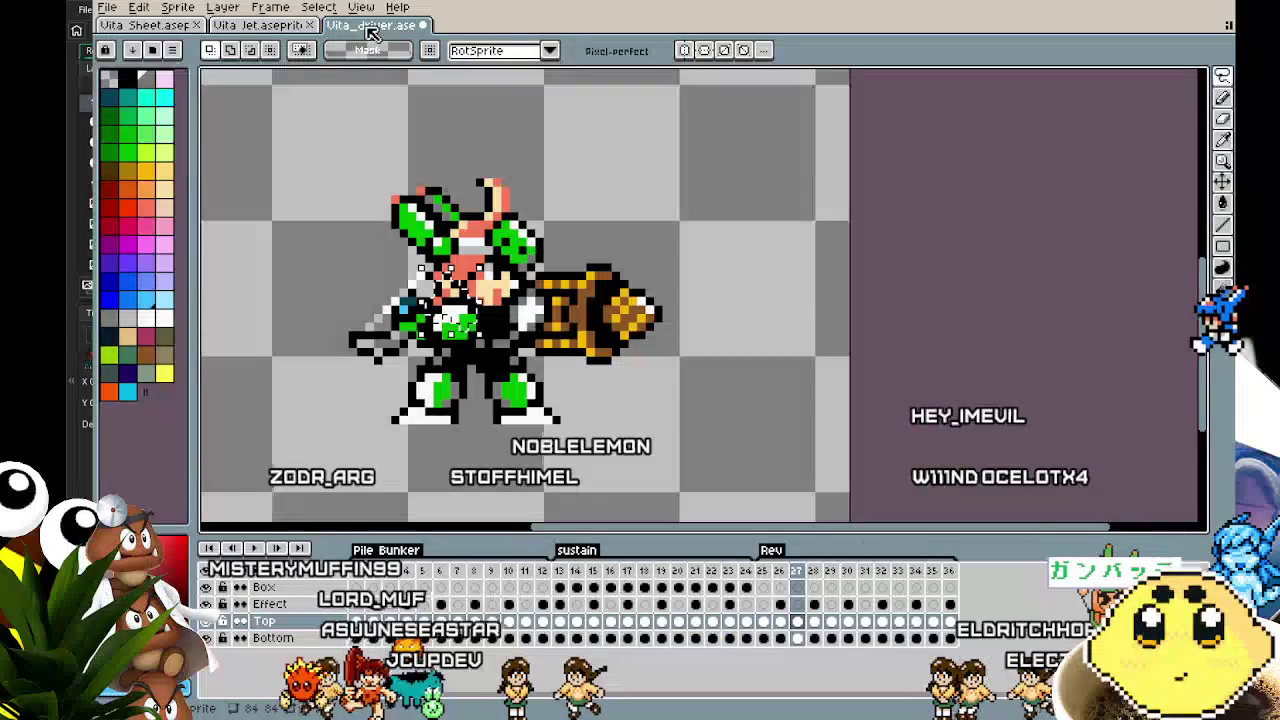
{"action": "key", "text": "ctrl+v"}
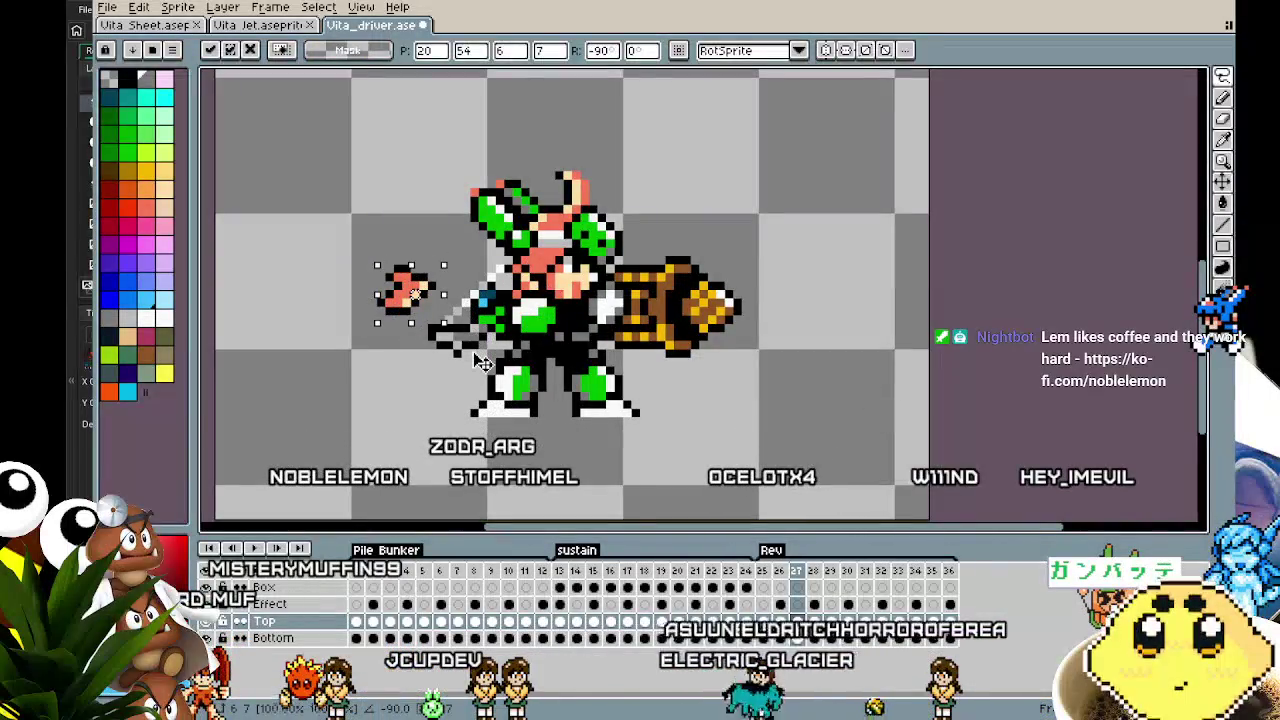
{"action": "left_click_drag", "start_coordinate": [472, 295], "coordinate": [502, 306]}
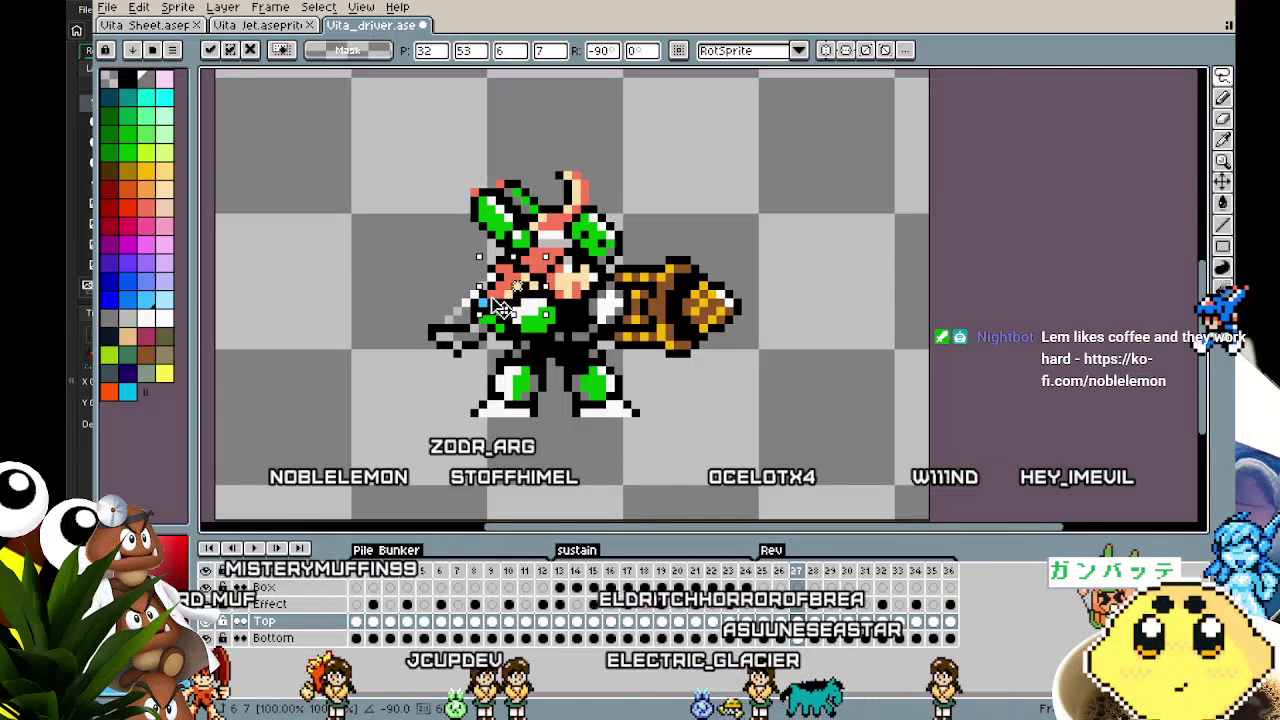
{"action": "left_click_drag", "start_coordinate": [502, 306], "coordinate": [360, 268]}
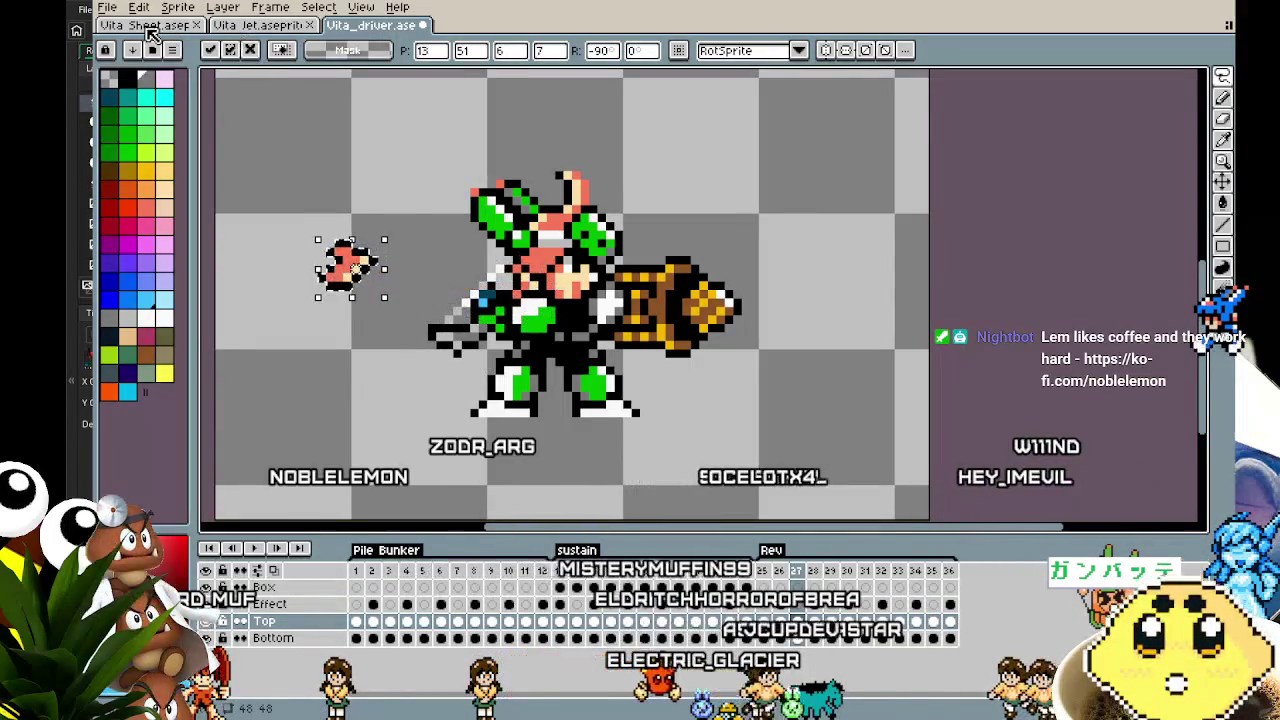
Drag the rotated head onto the body, checking against the Vita Sheet head for reference
{"action": "left_click", "coordinate": [177, 27]}
{"action": "left_click", "coordinate": [368, 27]}
{"action": "mouse_move", "coordinate": [343, 263]}
{"action": "left_mouse_down"}
{"action": "mouse_move", "coordinate": [470, 282]}
{"action": "mouse_move", "coordinate": [505, 308]}
{"action": "mouse_move", "coordinate": [510, 285]}
{"action": "left_mouse_up"}
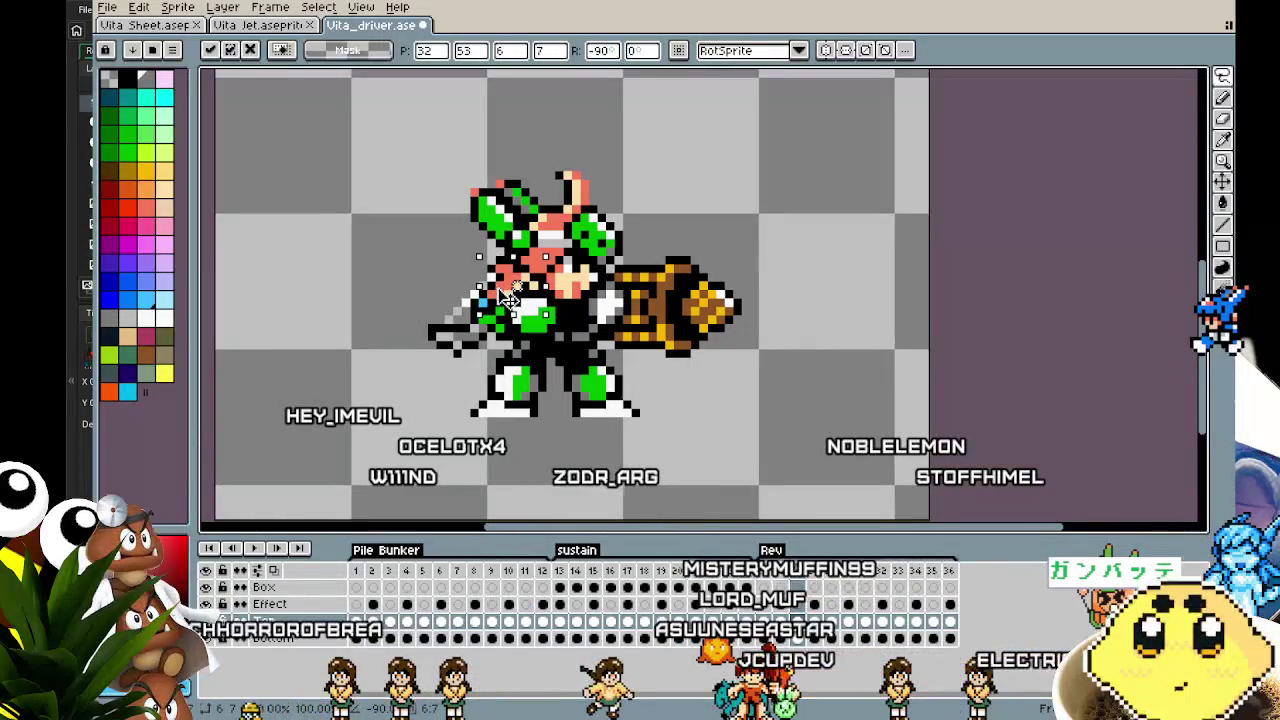
{"action": "left_click_drag", "start_coordinate": [510, 285], "coordinate": [348, 277]}
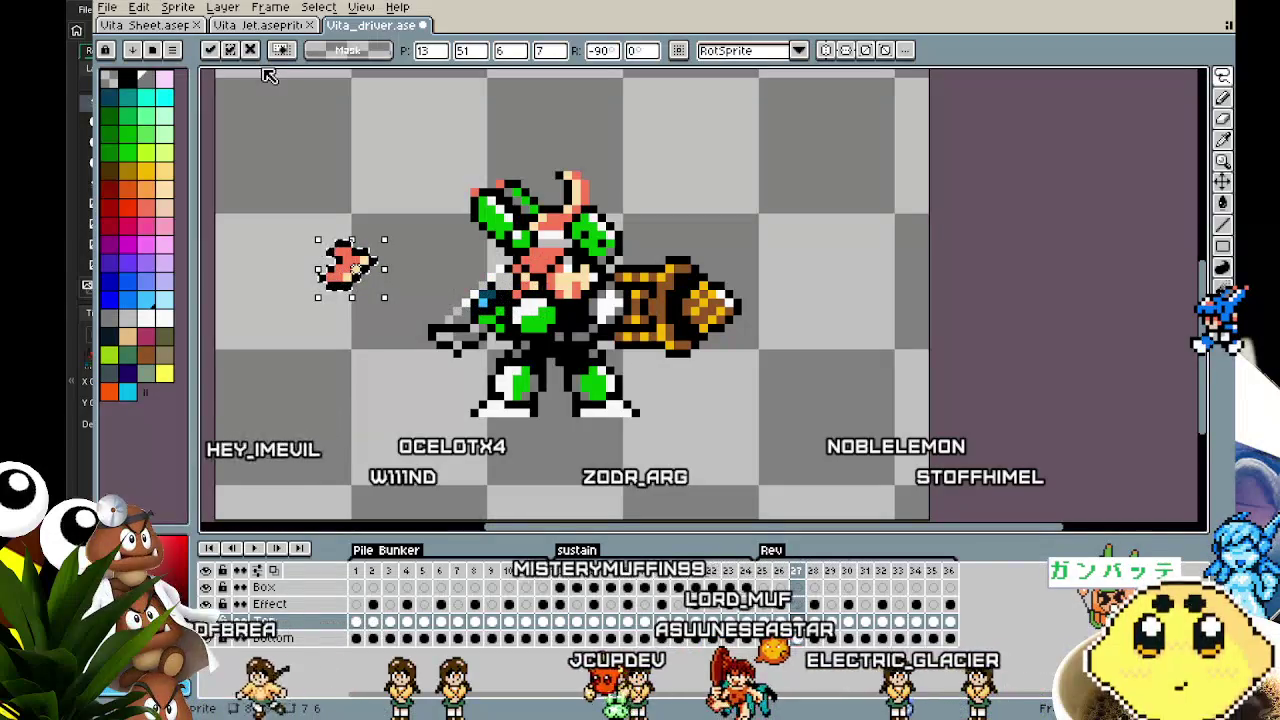
{"action": "left_click", "coordinate": [152, 25]}
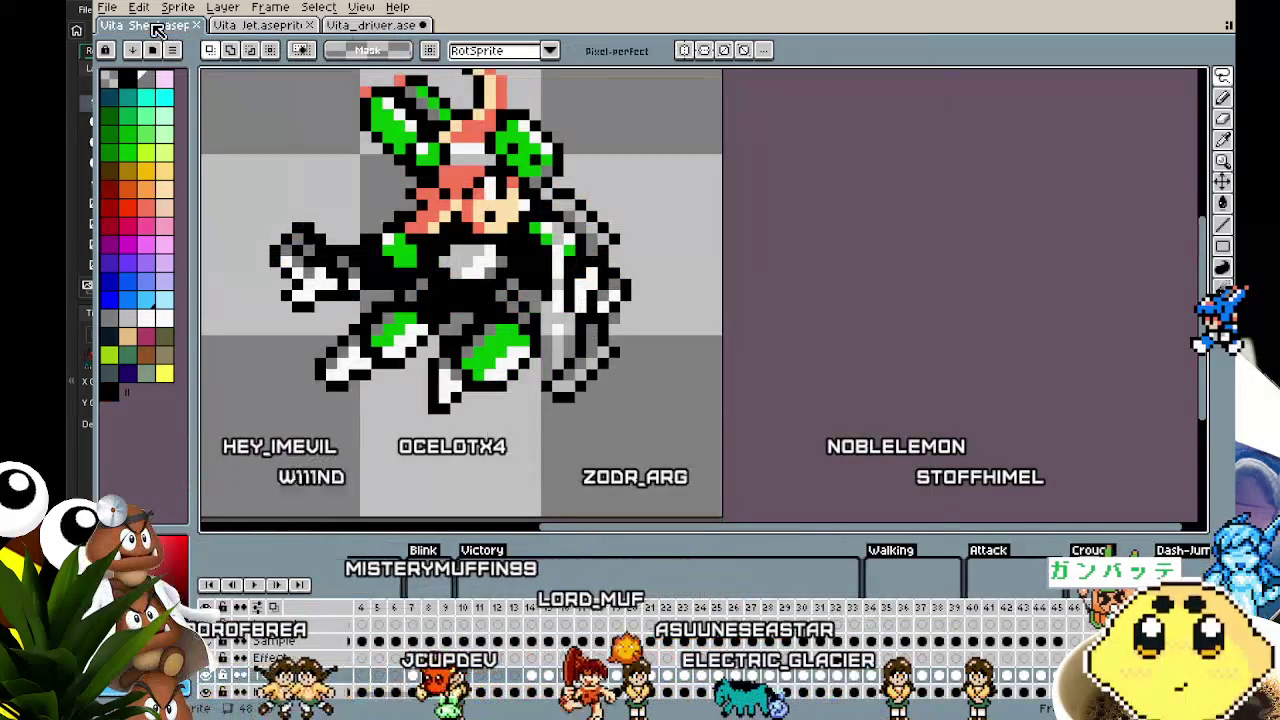
{"action": "left_click", "coordinate": [362, 25]}
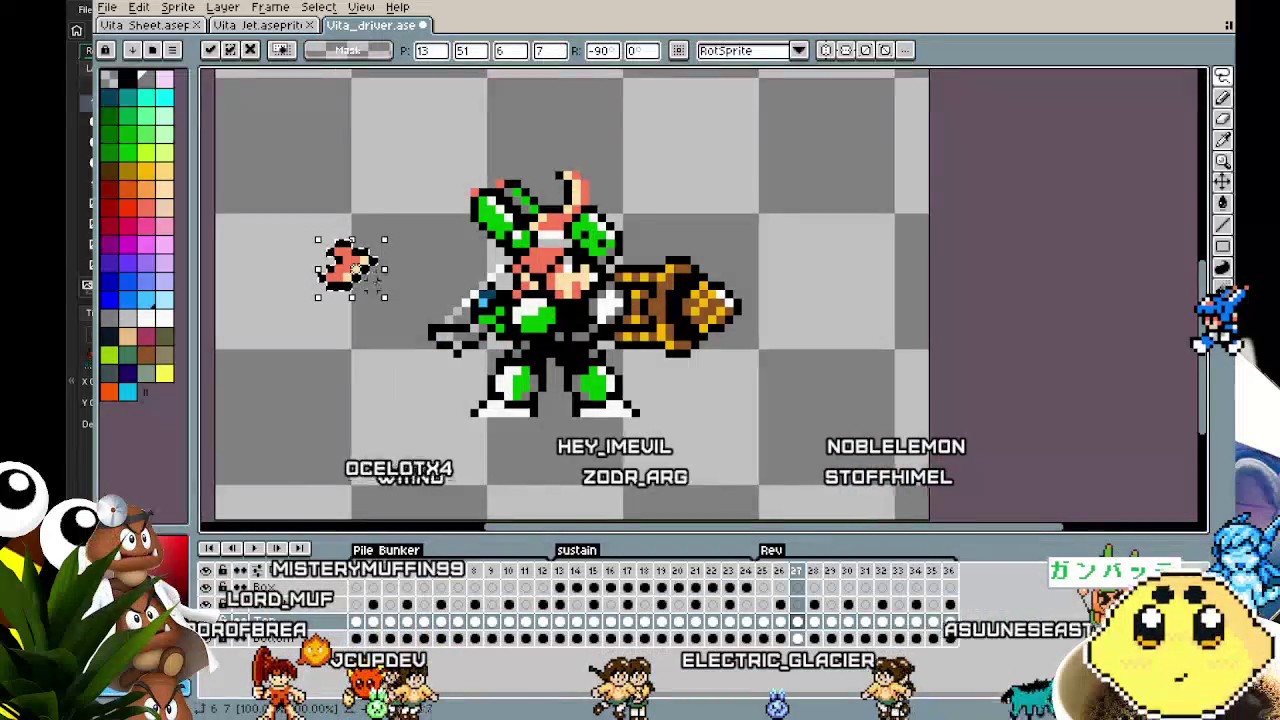
{"action": "mouse_move", "coordinate": [500, 290]}
{"action": "left_mouse_down"}
{"action": "mouse_move", "coordinate": [513, 307]}
{"action": "mouse_move", "coordinate": [383, 243]}
{"action": "left_mouse_up"}
Refine the head's position over the face, shifting it one pixel right
{"action": "key", "text": "ctrl+Tab"}
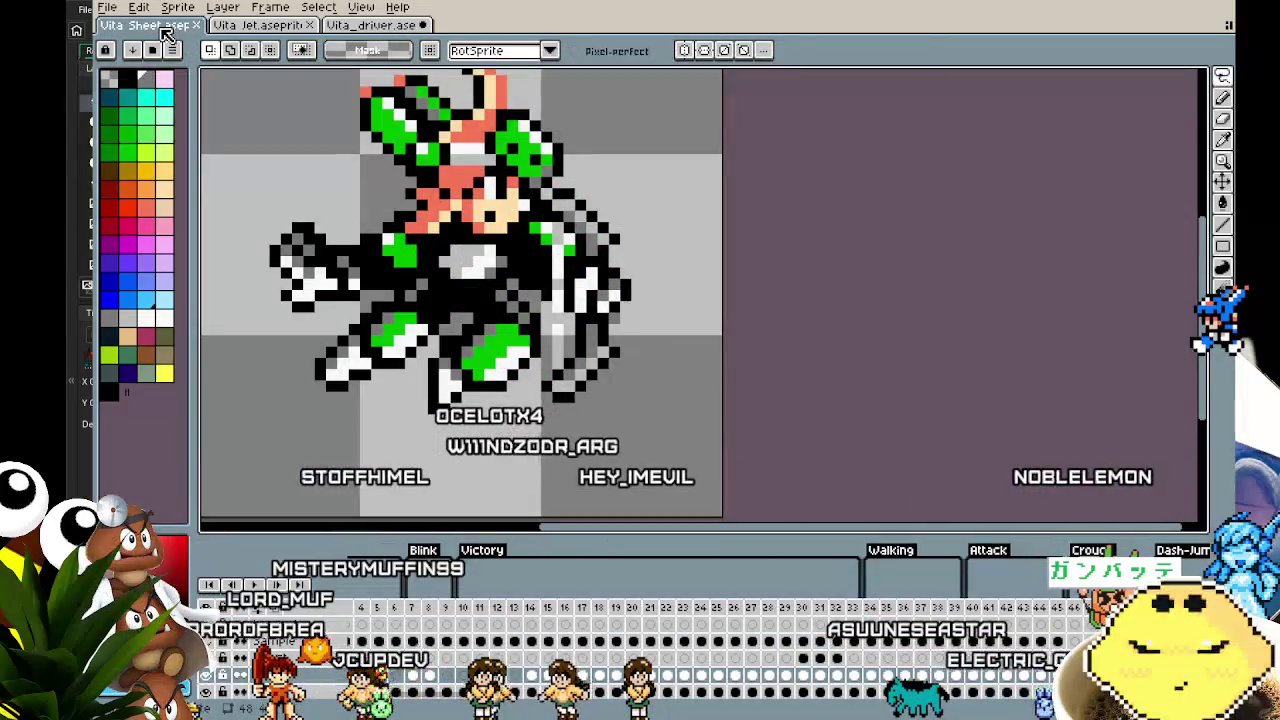
{"action": "left_click", "coordinate": [370, 25]}
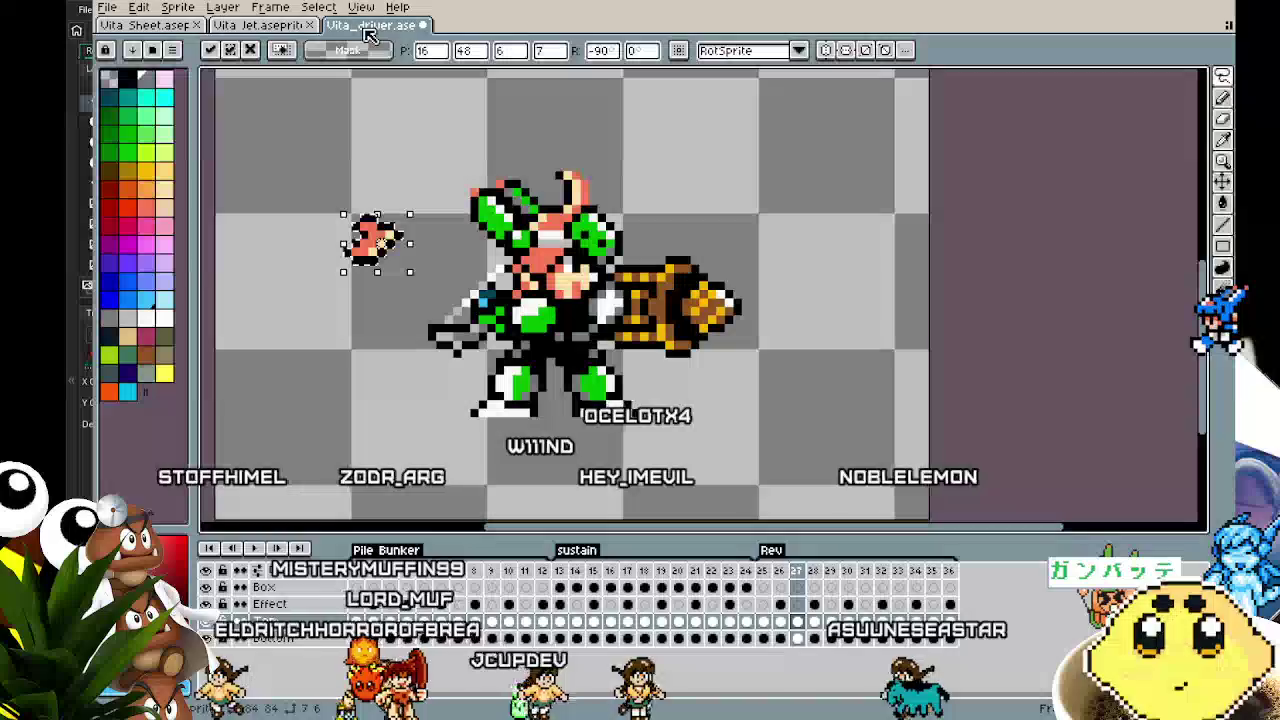
{"action": "left_click", "coordinate": [150, 10]}
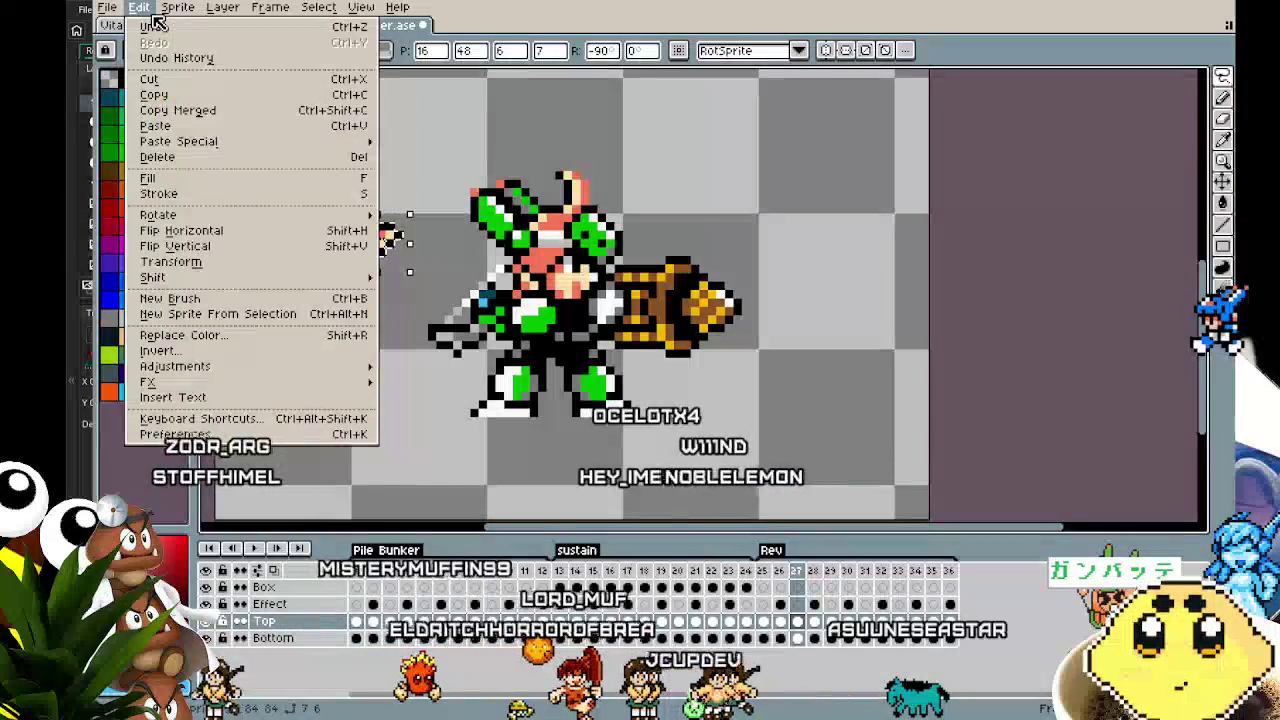
{"action": "left_click", "coordinate": [157, 27]}
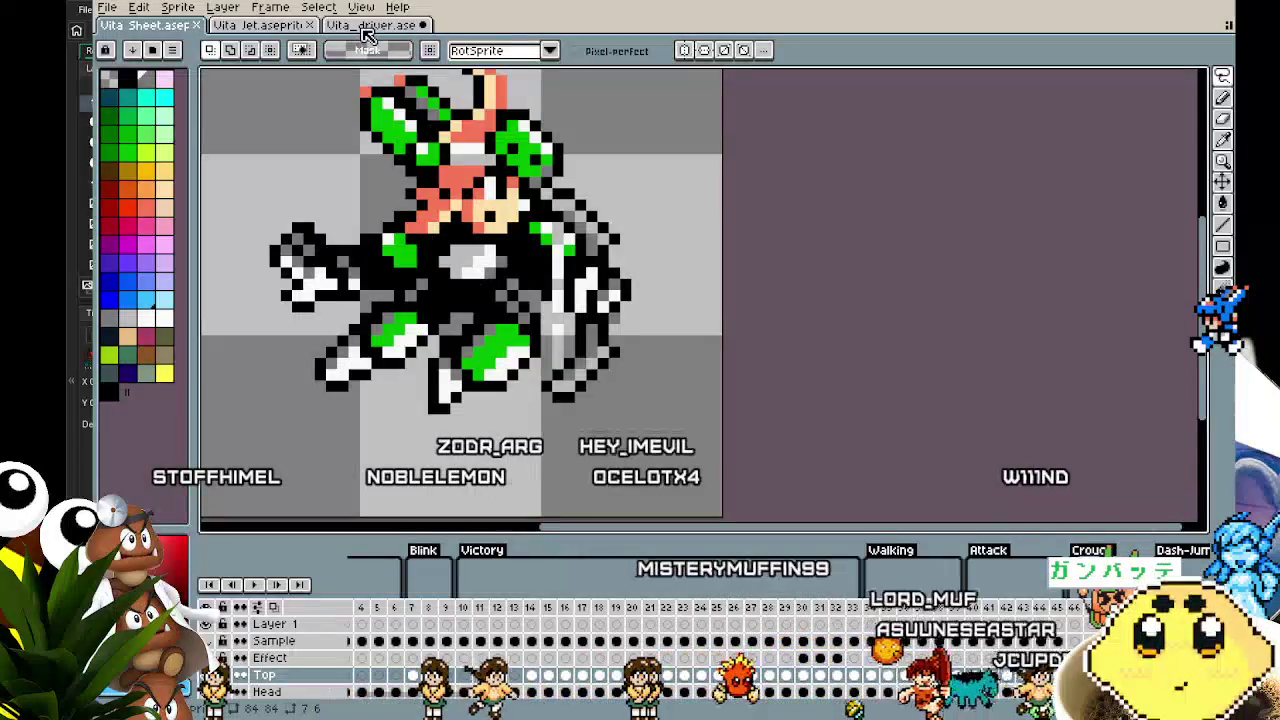
{"action": "left_click", "coordinate": [366, 26]}
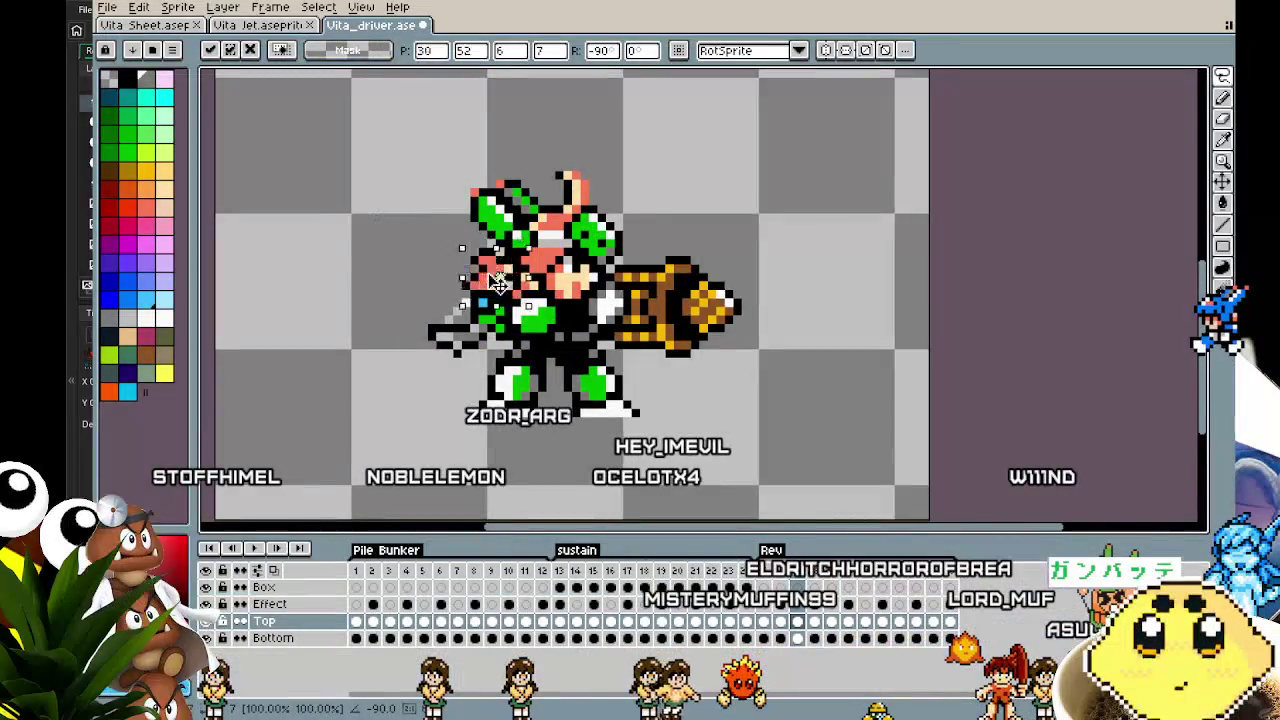
{"action": "left_click_drag", "start_coordinate": [498, 283], "coordinate": [510, 287]}
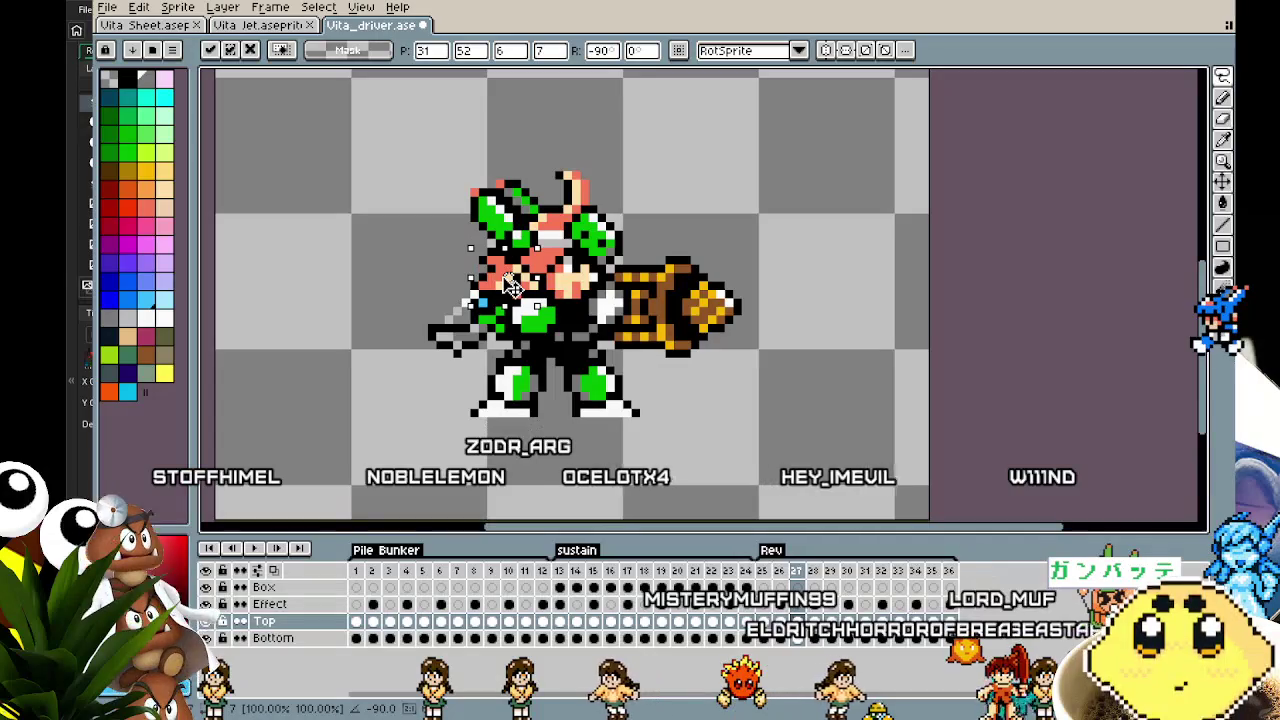
{"action": "left_click", "coordinate": [165, 25]}
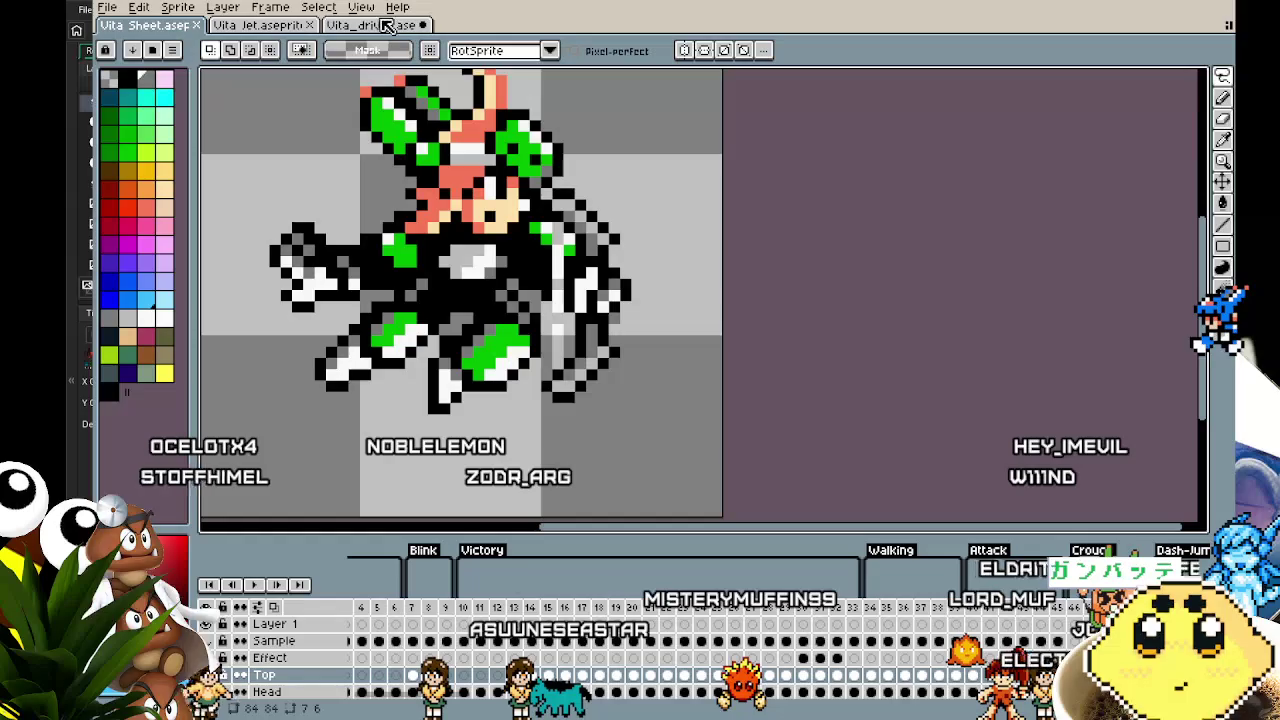
{"action": "left_click", "coordinate": [378, 28]}
{"action": "left_click_drag", "start_coordinate": [384, 258], "coordinate": [520, 285]}
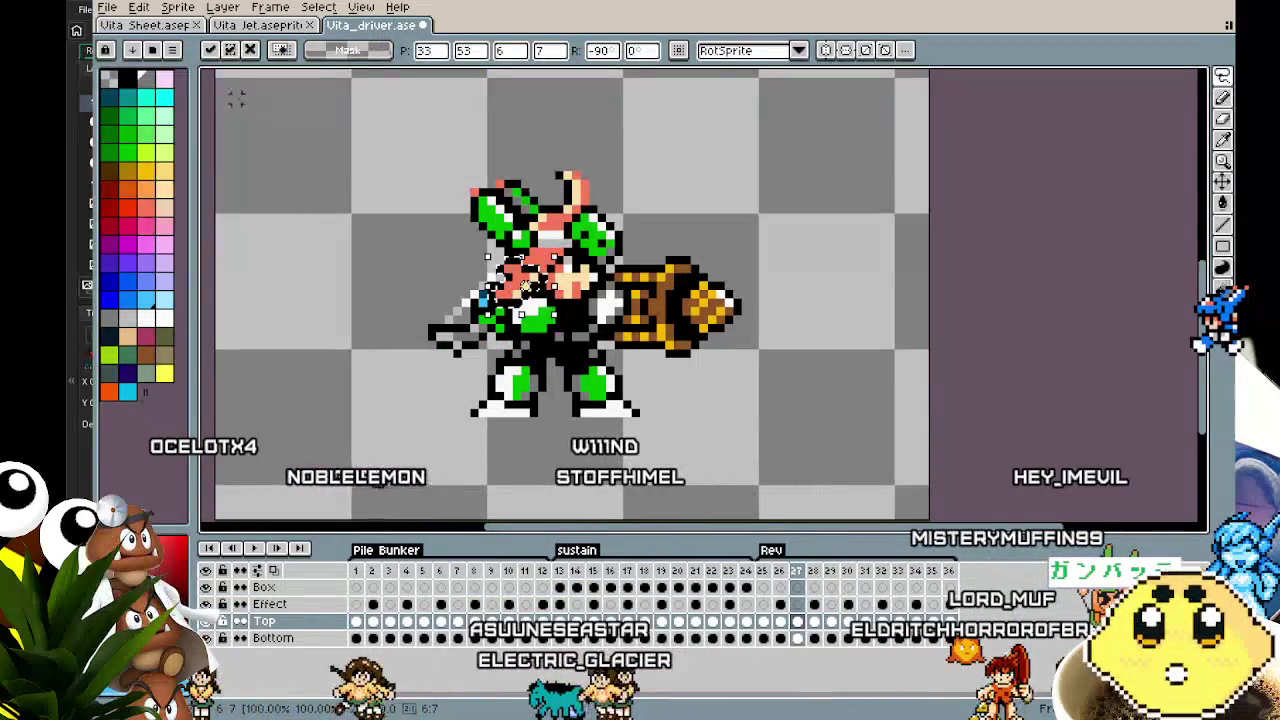
Fine-tune the head one pixel up, one left, then right and up, comparing with the sheet each time
{"action": "left_click", "coordinate": [182, 27]}
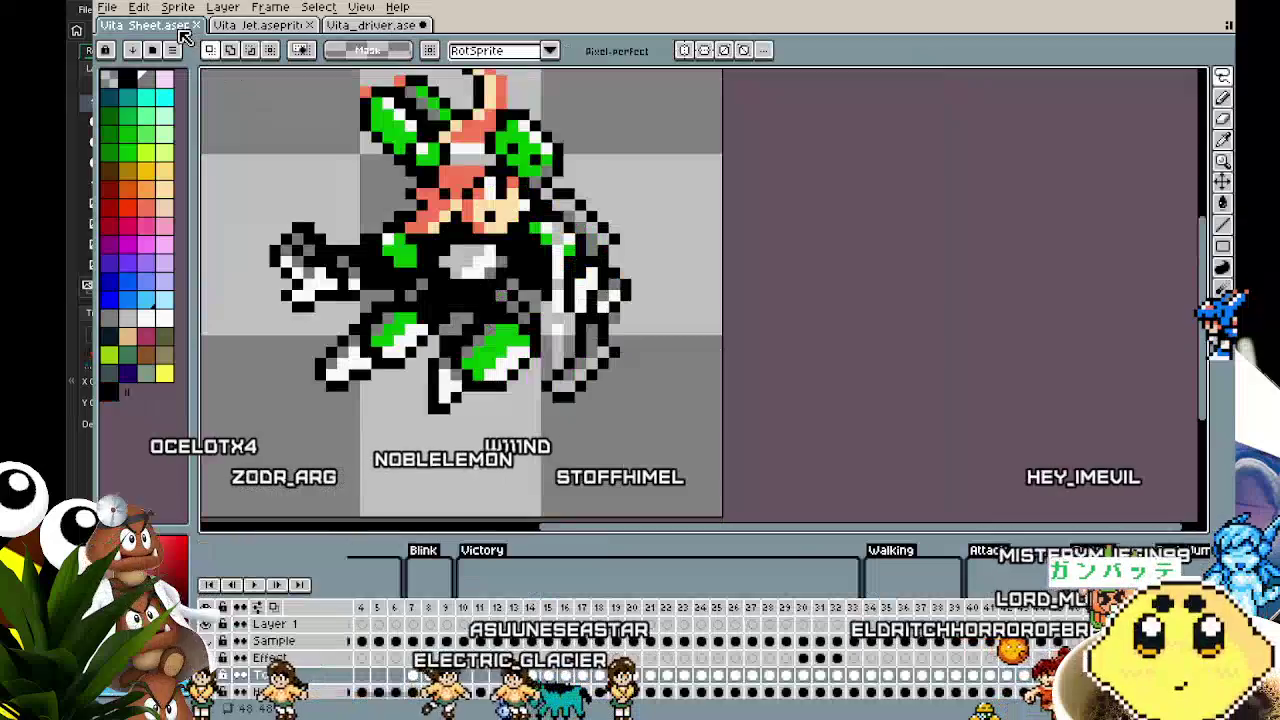
{"action": "left_click", "coordinate": [357, 27]}
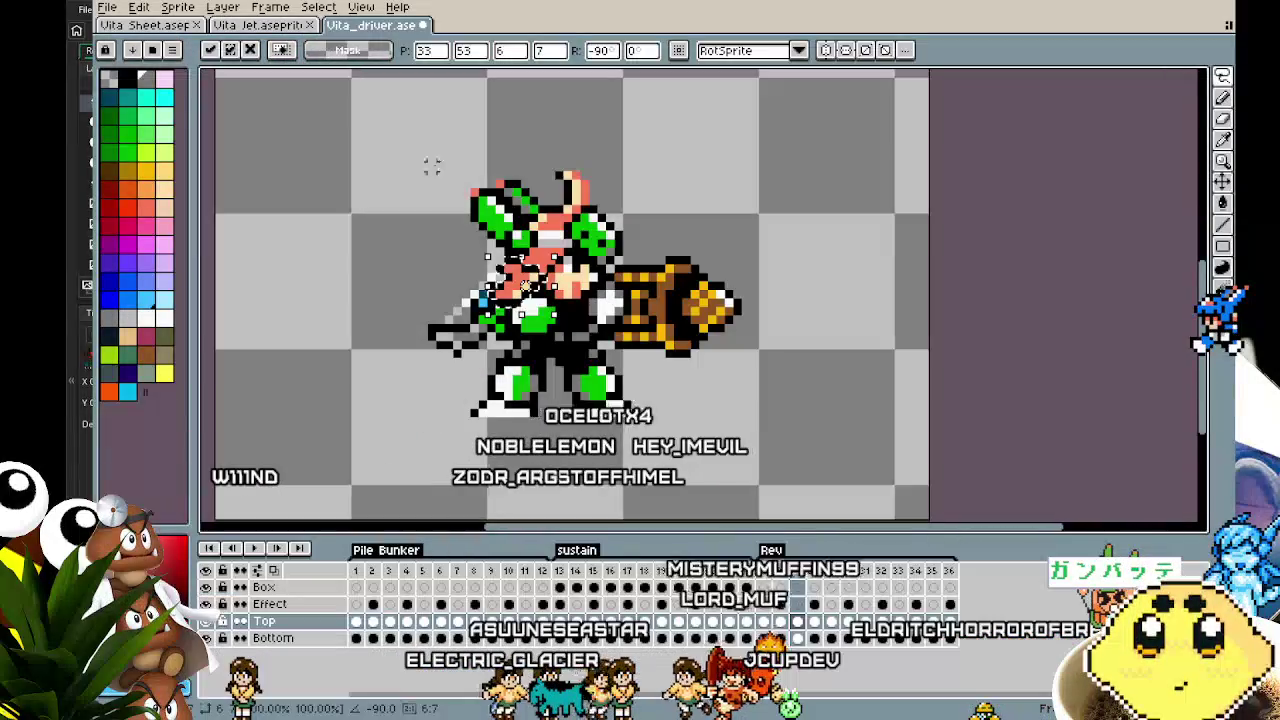
{"action": "left_click_drag", "start_coordinate": [527, 297], "coordinate": [527, 286]}
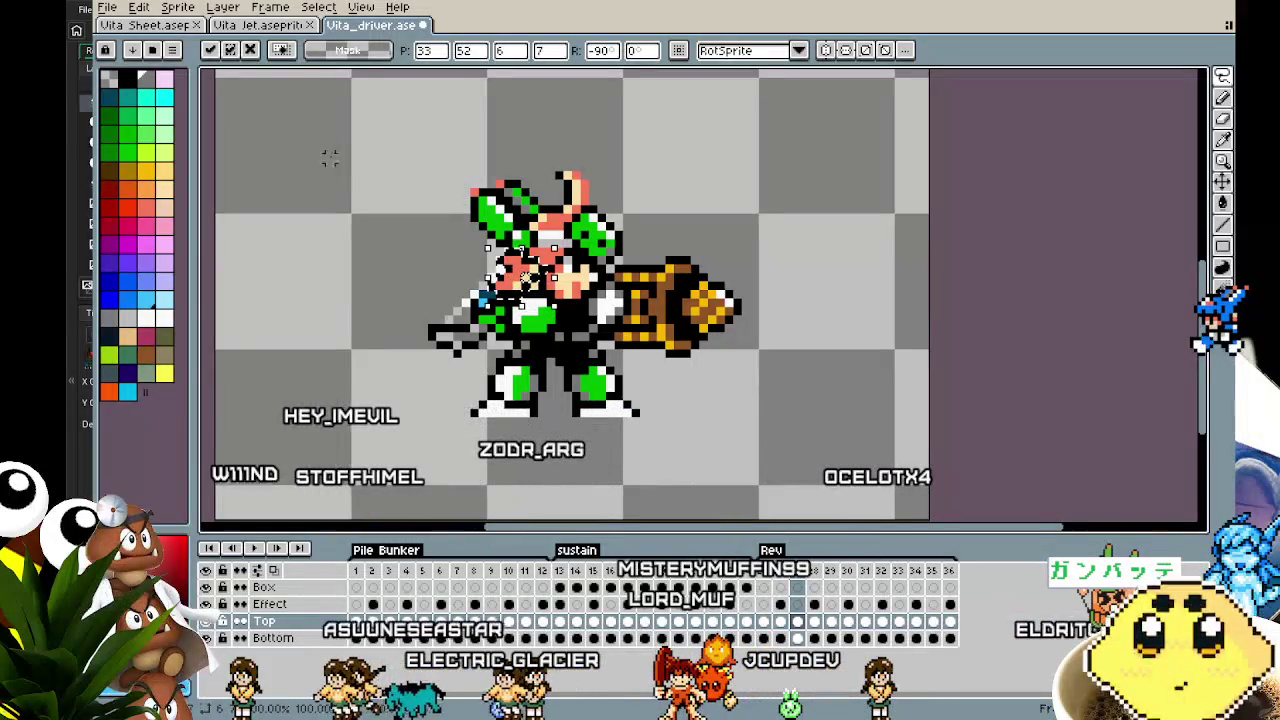
{"action": "left_click", "coordinate": [148, 28]}
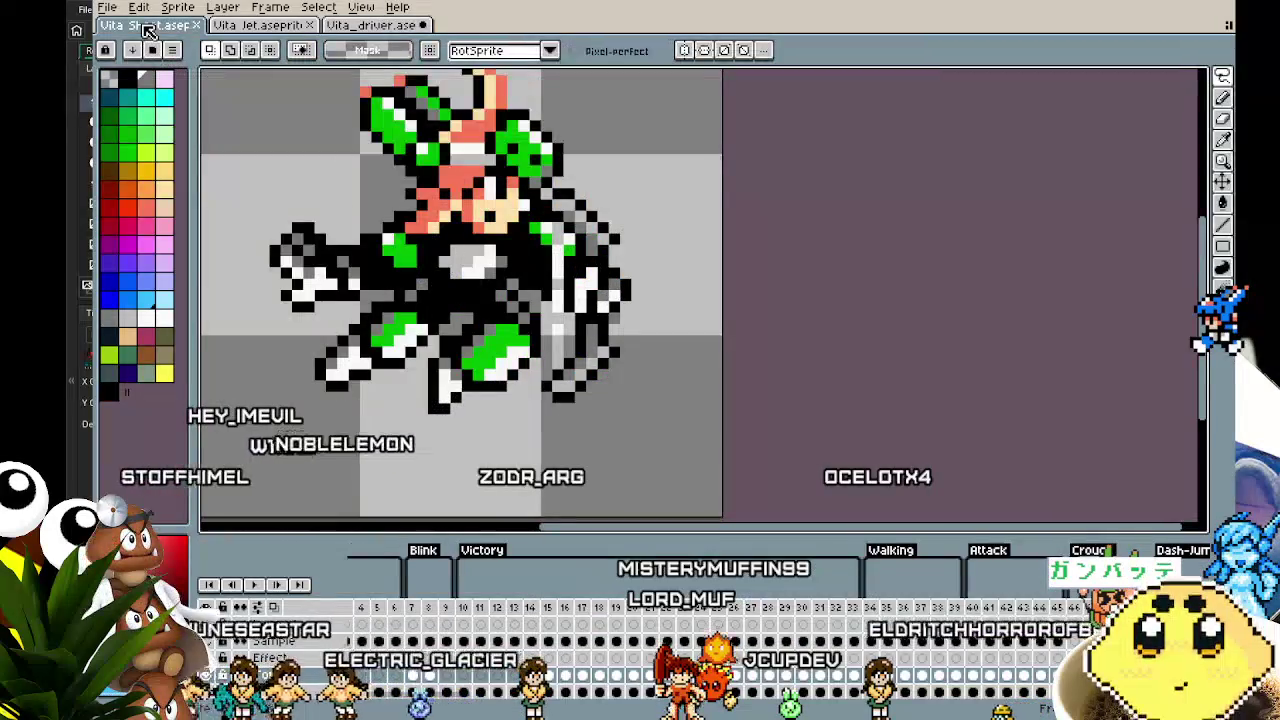
{"action": "left_click", "coordinate": [366, 30]}
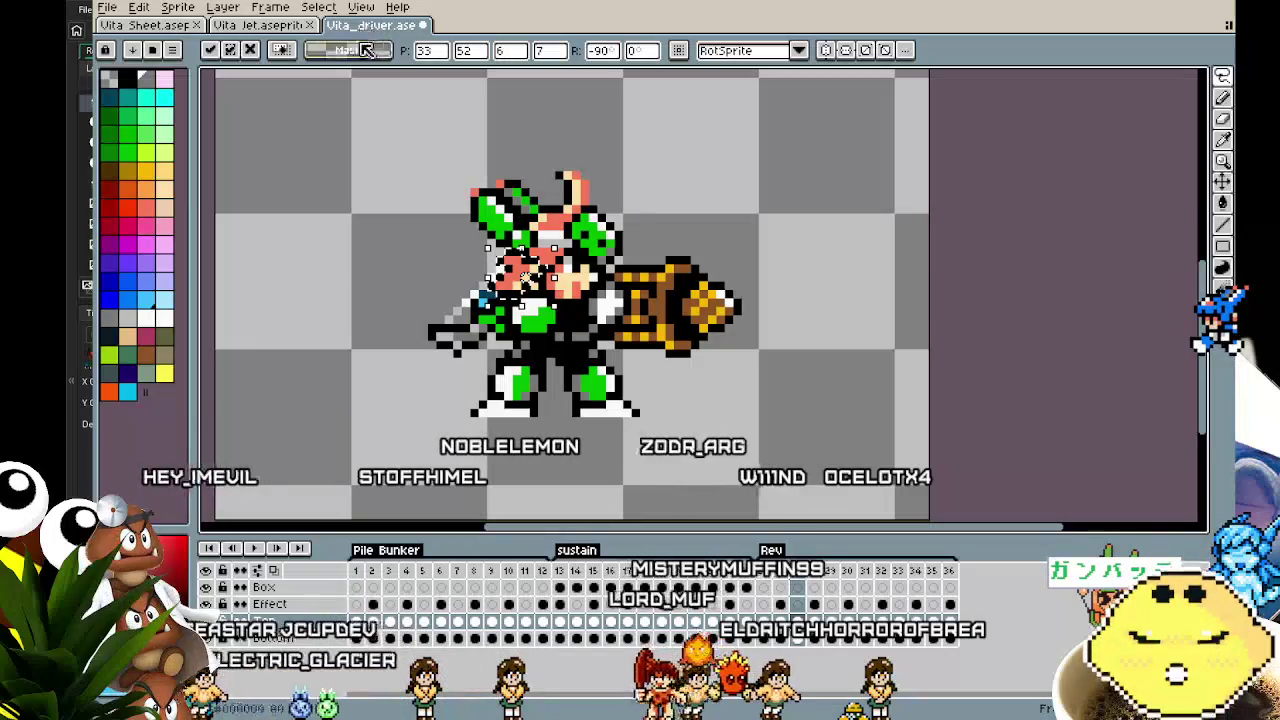
{"action": "left_click_drag", "start_coordinate": [519, 290], "coordinate": [511, 290]}
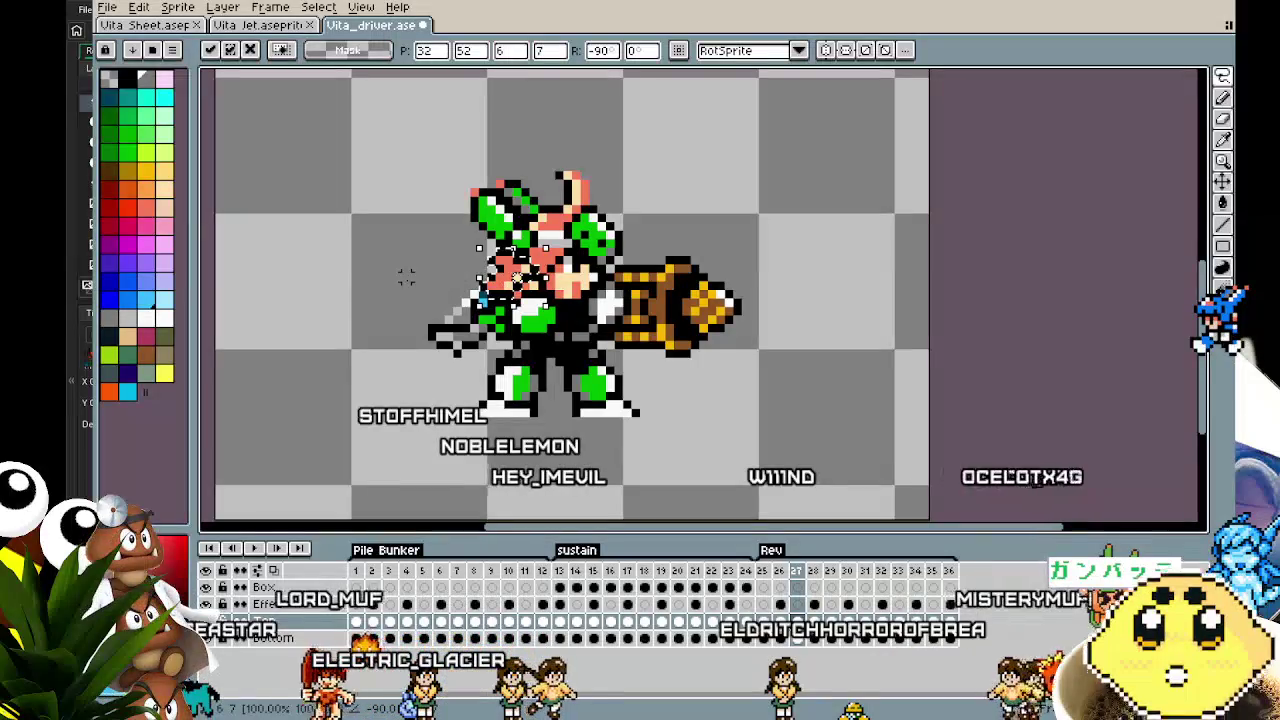
{"action": "left_click", "coordinate": [172, 30]}
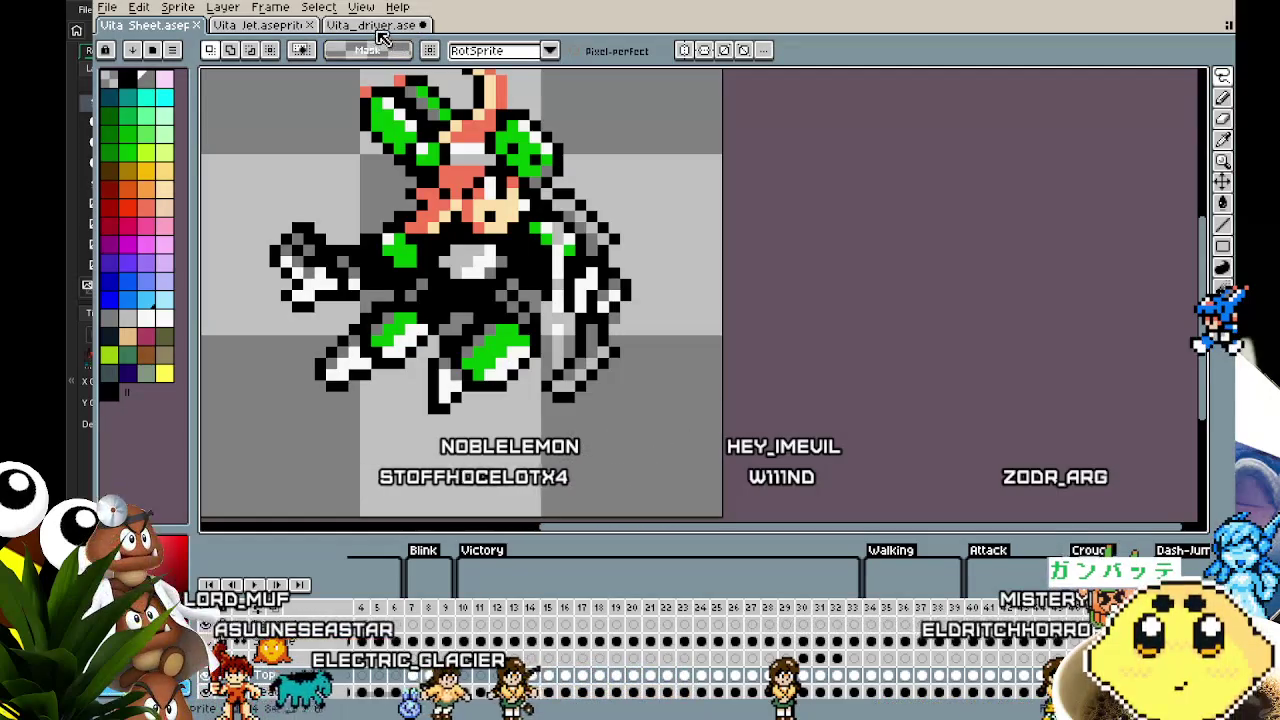
{"action": "left_click", "coordinate": [380, 26]}
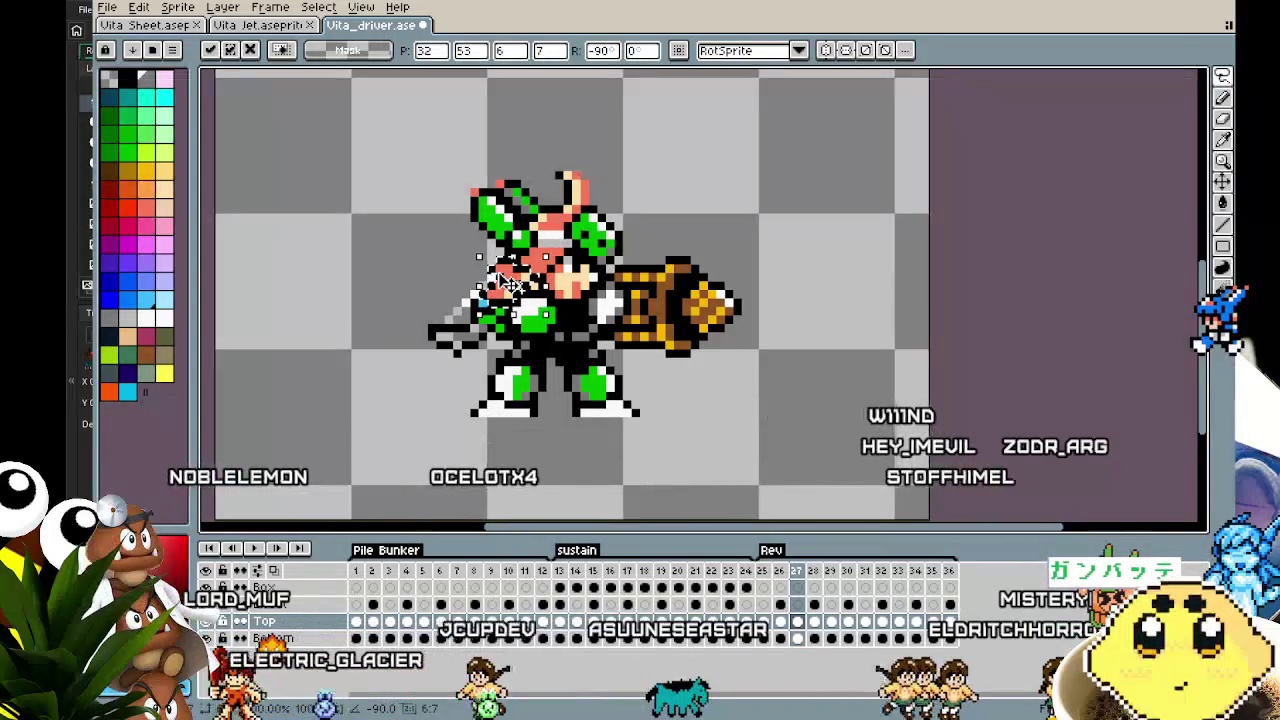
{"action": "left_click_drag", "start_coordinate": [510, 284], "coordinate": [517, 282]}
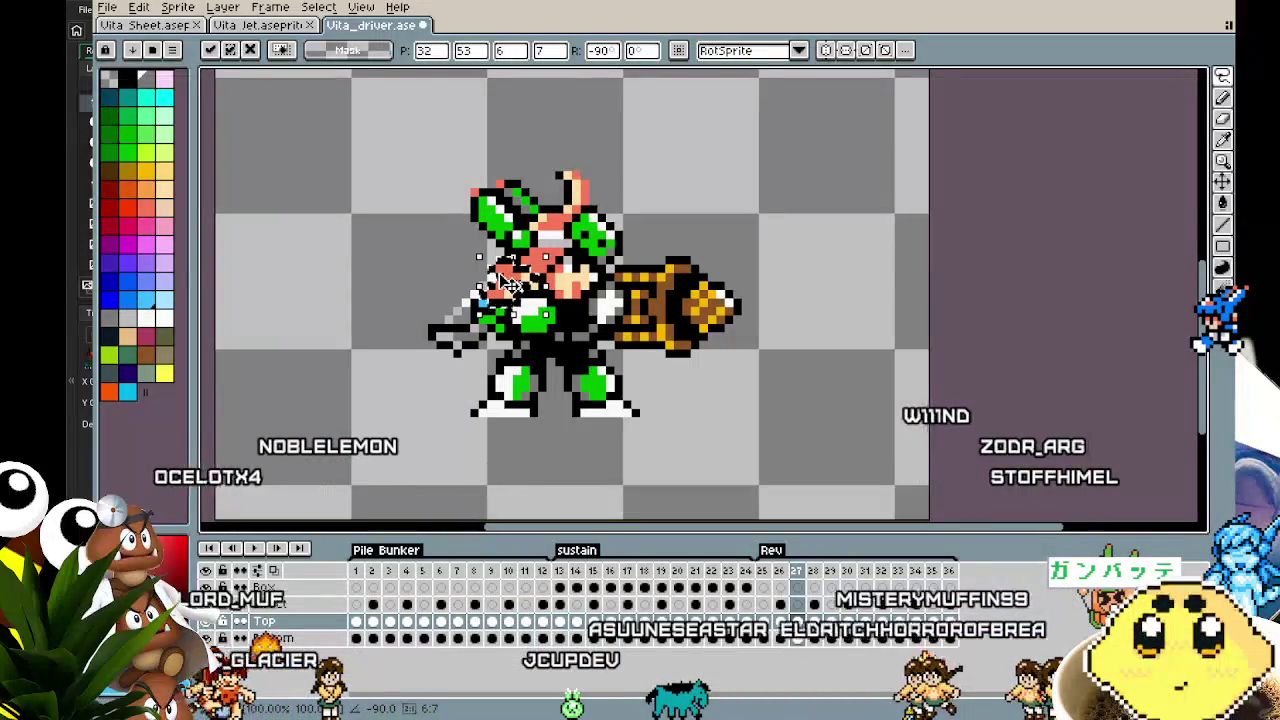
{"action": "left_click", "coordinate": [160, 27]}
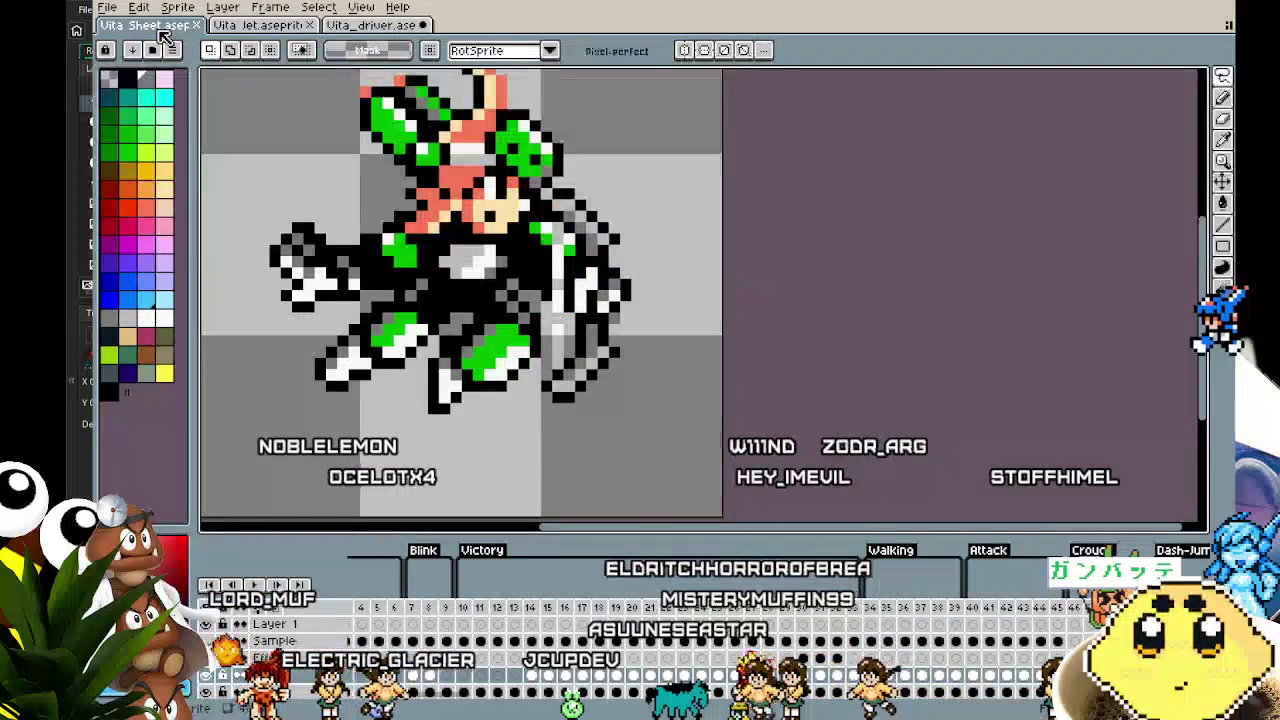
{"action": "left_click", "coordinate": [367, 27]}
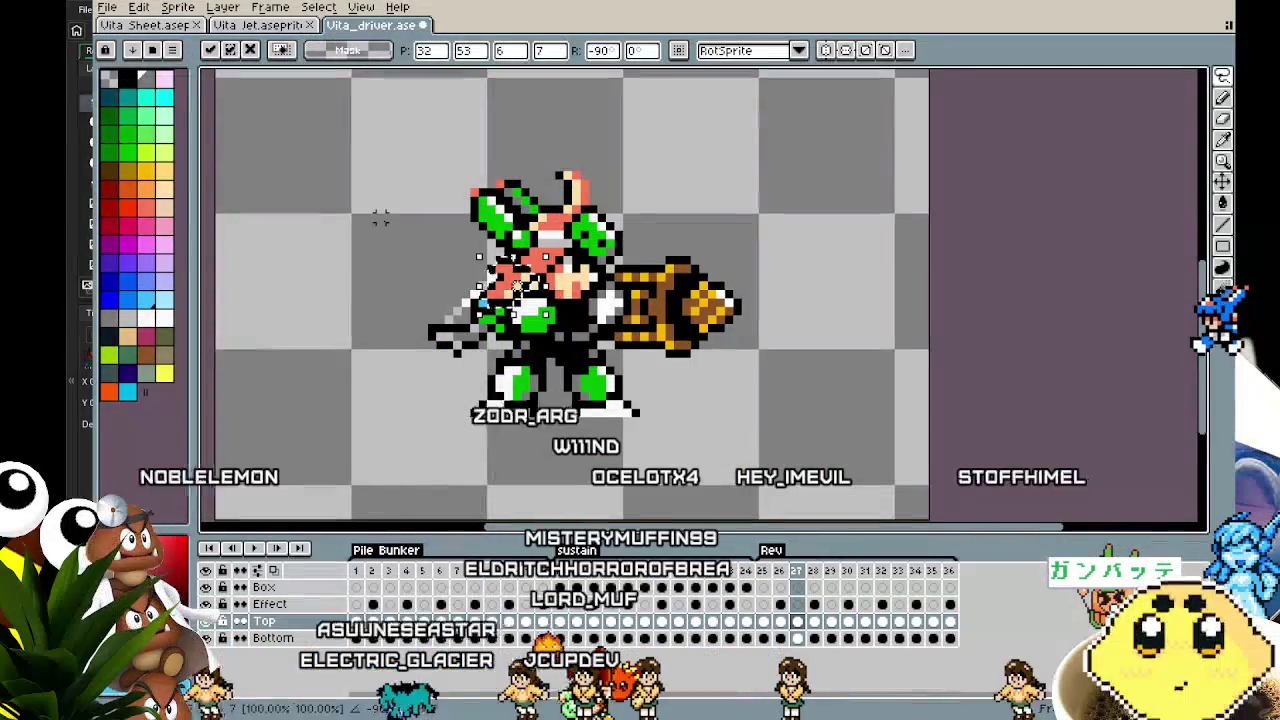
Pan the view and confirm the rotated head's placement on frame 27
{"action": "mouse_move", "coordinate": [363, 286]}
{"action": "left_mouse_down"}
{"action": "mouse_move", "coordinate": [257, 306]}
{"action": "mouse_move", "coordinate": [302, 293]}
{"action": "left_mouse_up"}
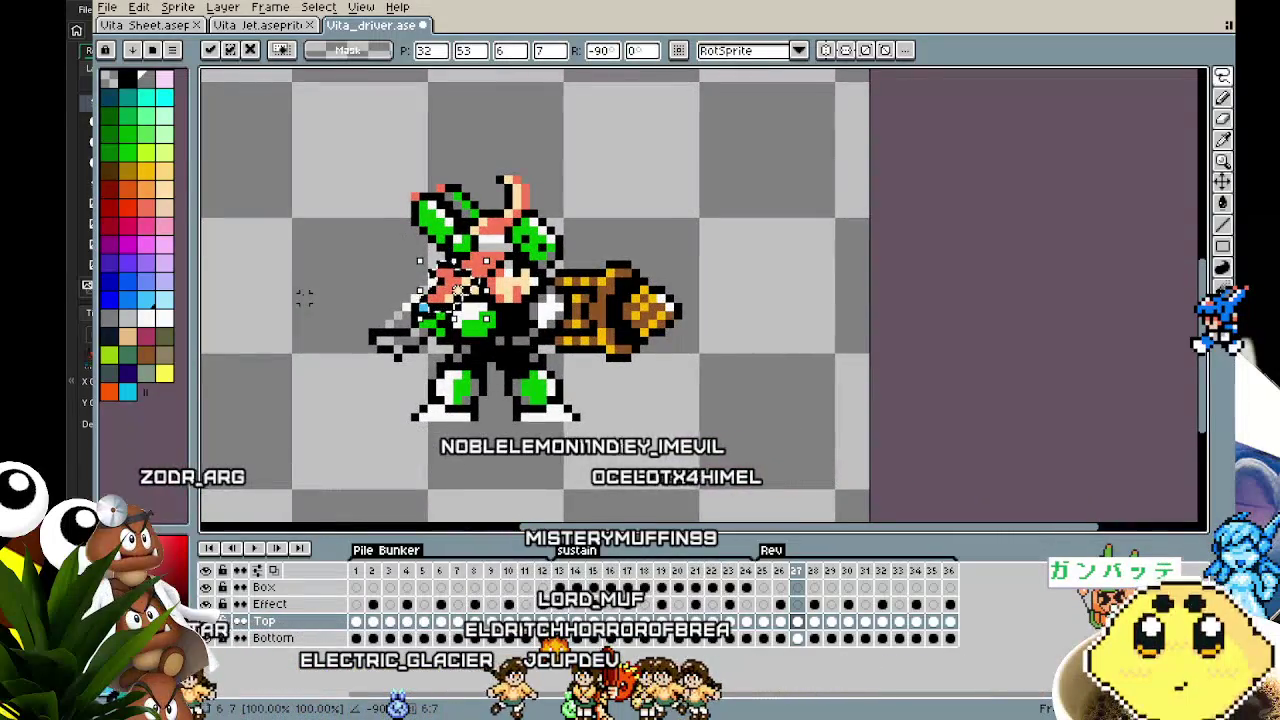
{"action": "scroll", "coordinate": [301, 292], "scroll_direction": "up", "scroll_amount": 1}
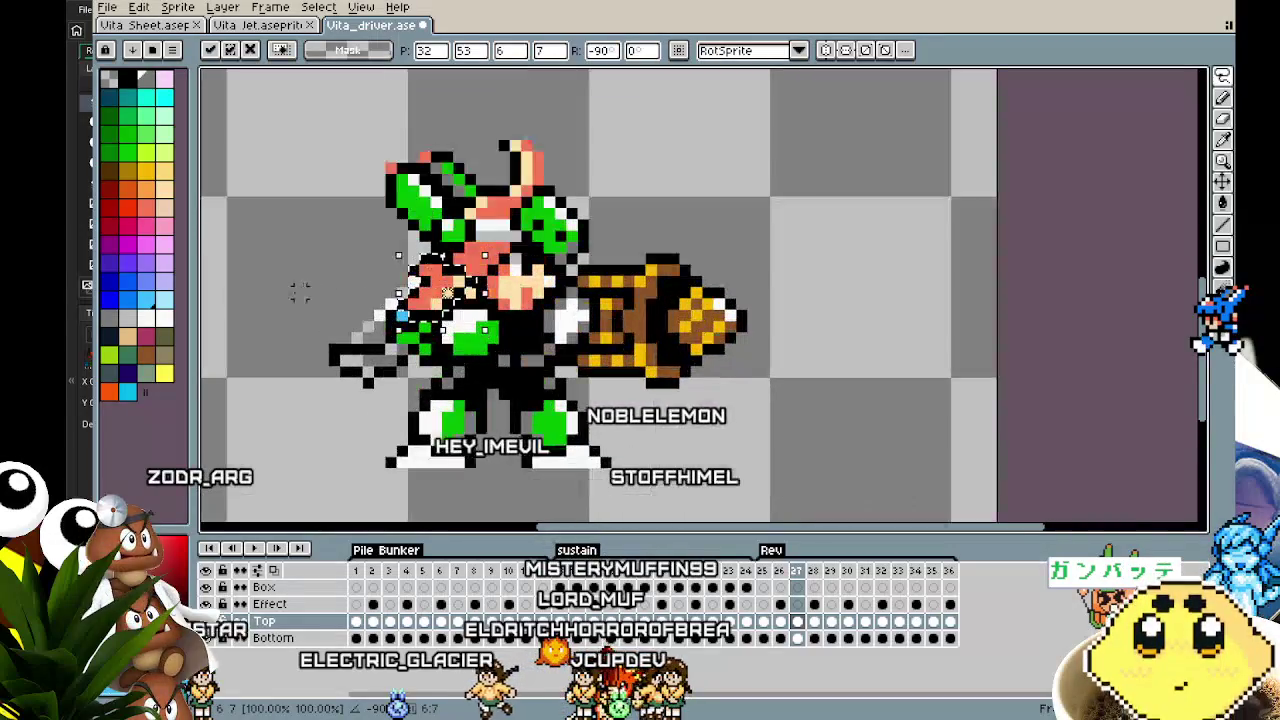
{"action": "key", "text": "Return"}
{"action": "left_click_drag", "start_coordinate": [311, 282], "coordinate": [228, 310]}
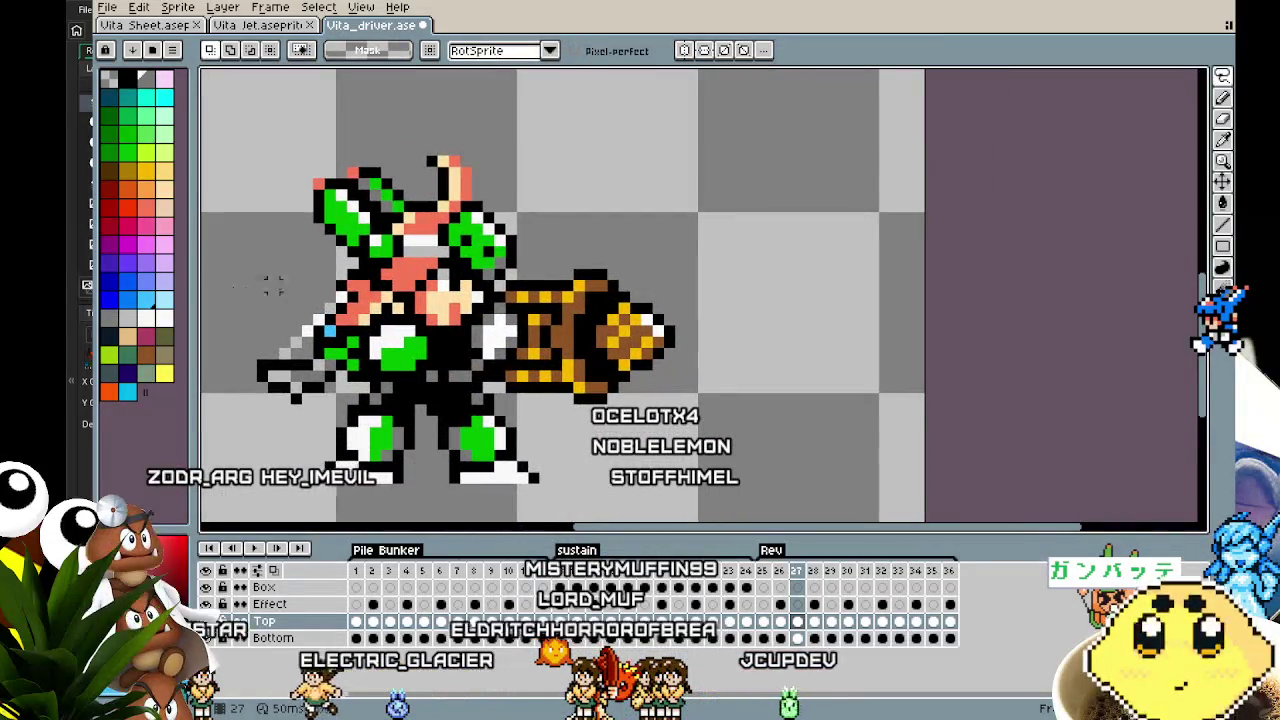
Zoom in to inspect the committed head on frame 27, then switch to the Rectangular Marquee (M)
{"action": "scroll", "coordinate": [402, 291], "scroll_direction": "up", "scroll_amount": 1}
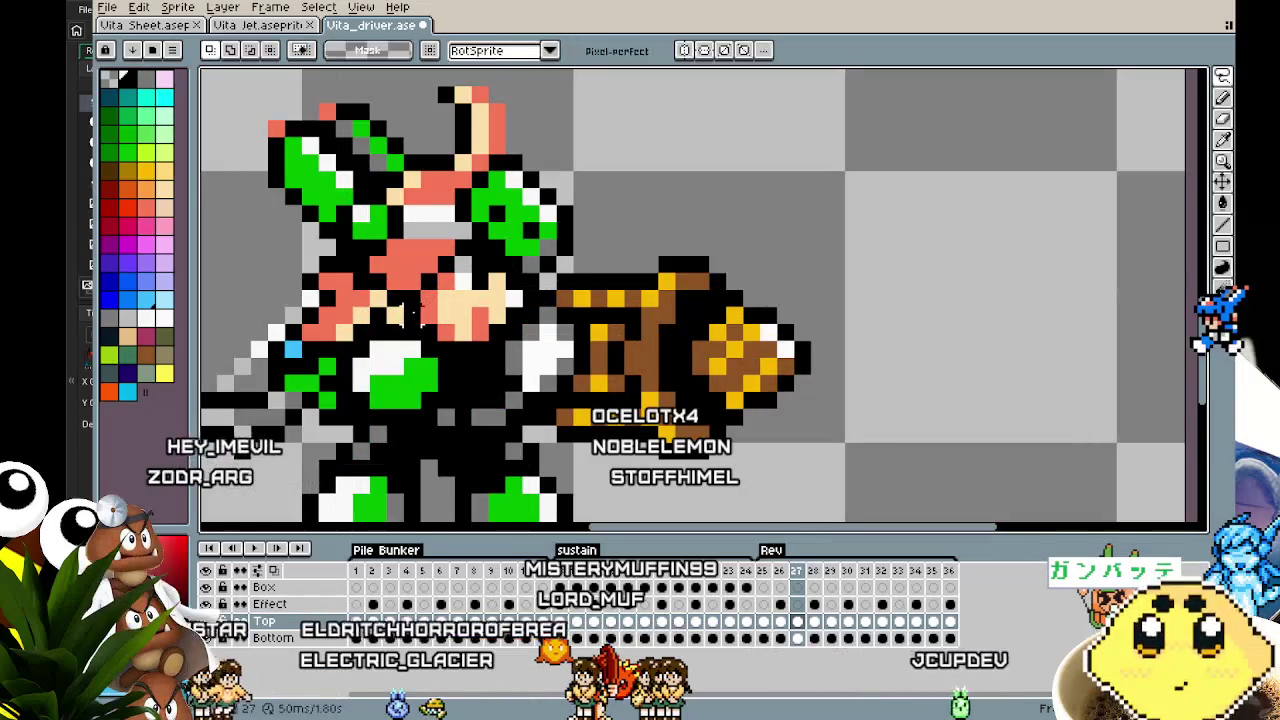
{"action": "scroll", "coordinate": [400, 316], "scroll_direction": "down", "scroll_amount": 3}
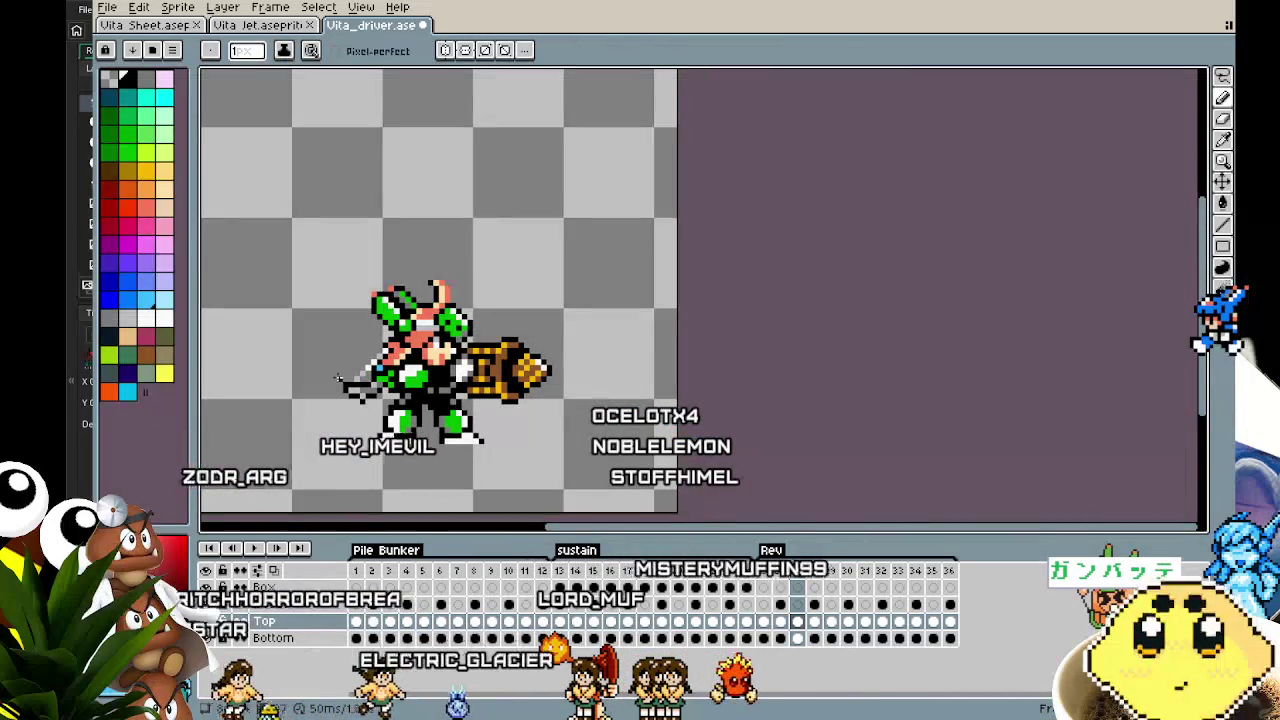
{"action": "scroll", "coordinate": [350, 410], "scroll_direction": "up", "scroll_amount": 2}
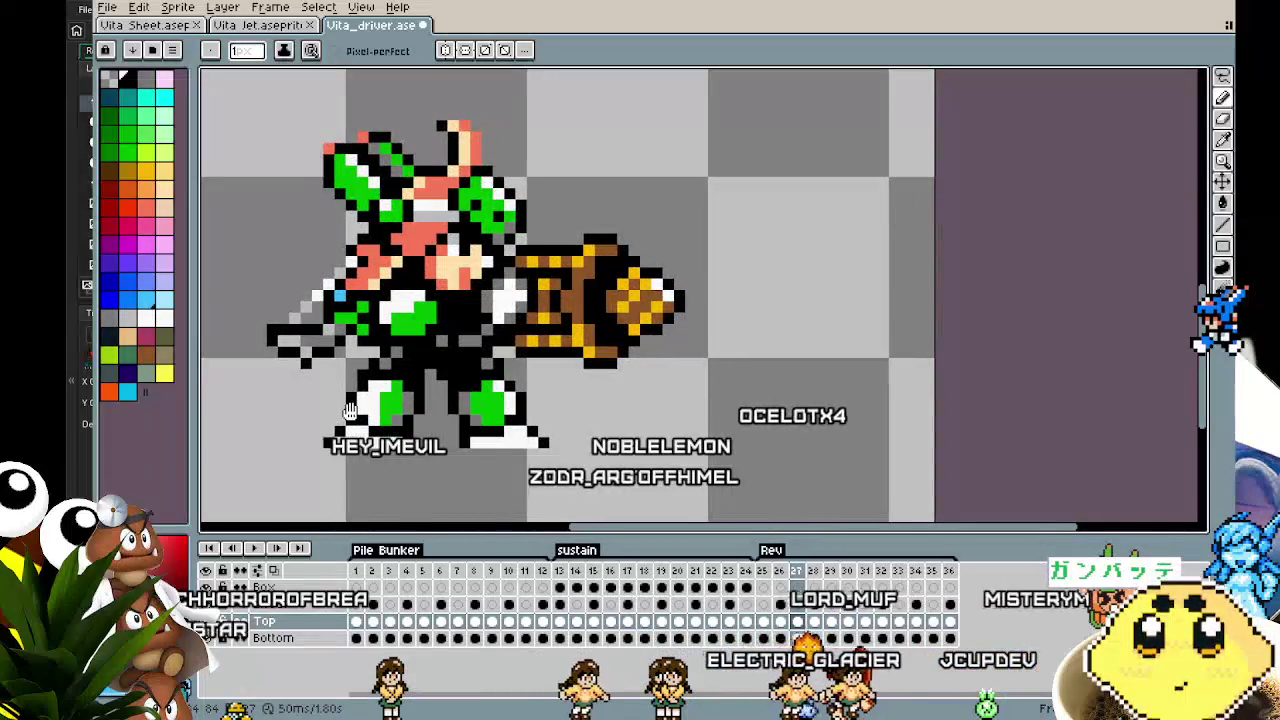
{"action": "left_click_drag", "start_coordinate": [350, 410], "coordinate": [343, 412]}
{"action": "scroll", "coordinate": [343, 412], "scroll_direction": "down", "scroll_amount": 3}
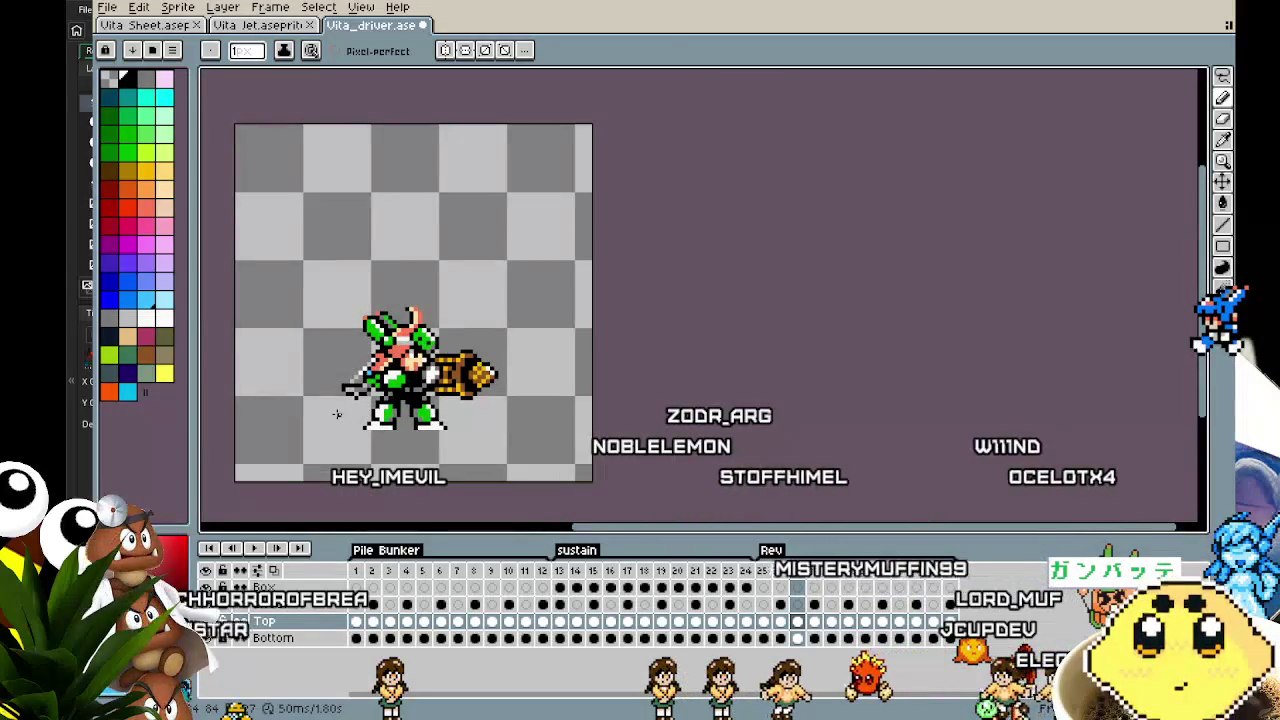
{"action": "scroll", "coordinate": [337, 414], "scroll_direction": "up", "scroll_amount": 3}
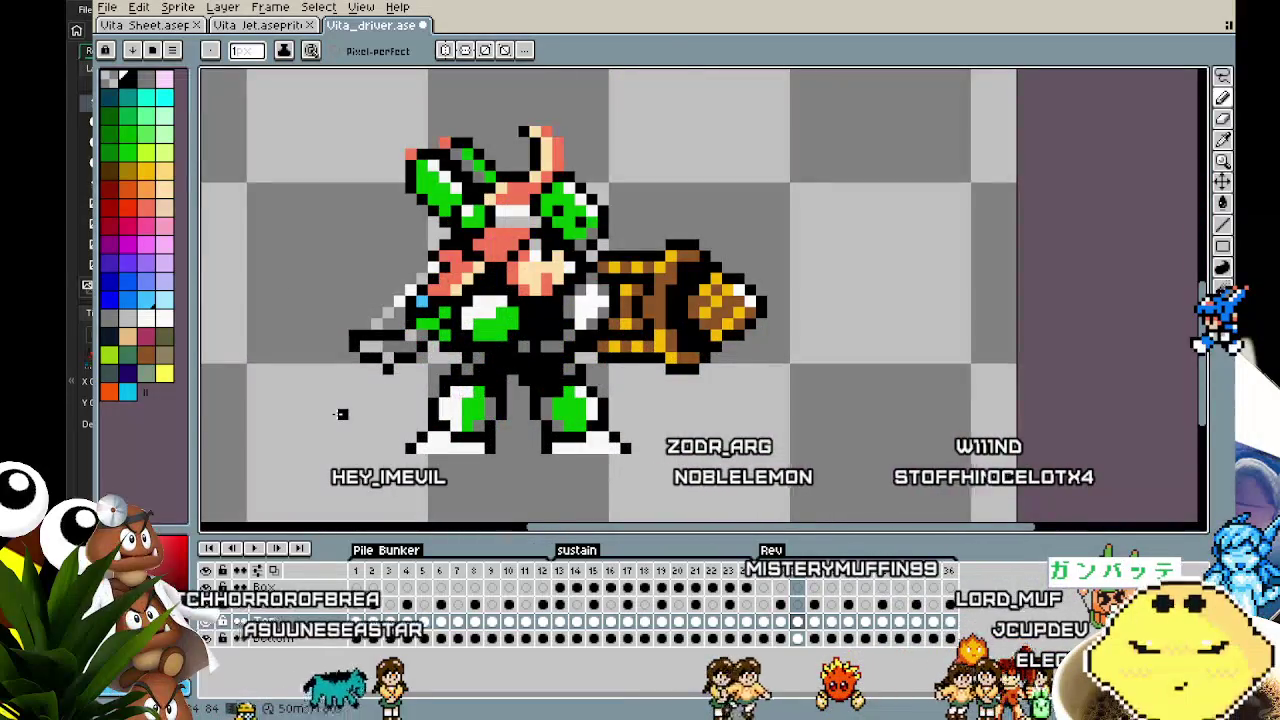
{"action": "scroll", "coordinate": [430, 255], "scroll_direction": "up", "scroll_amount": 1}
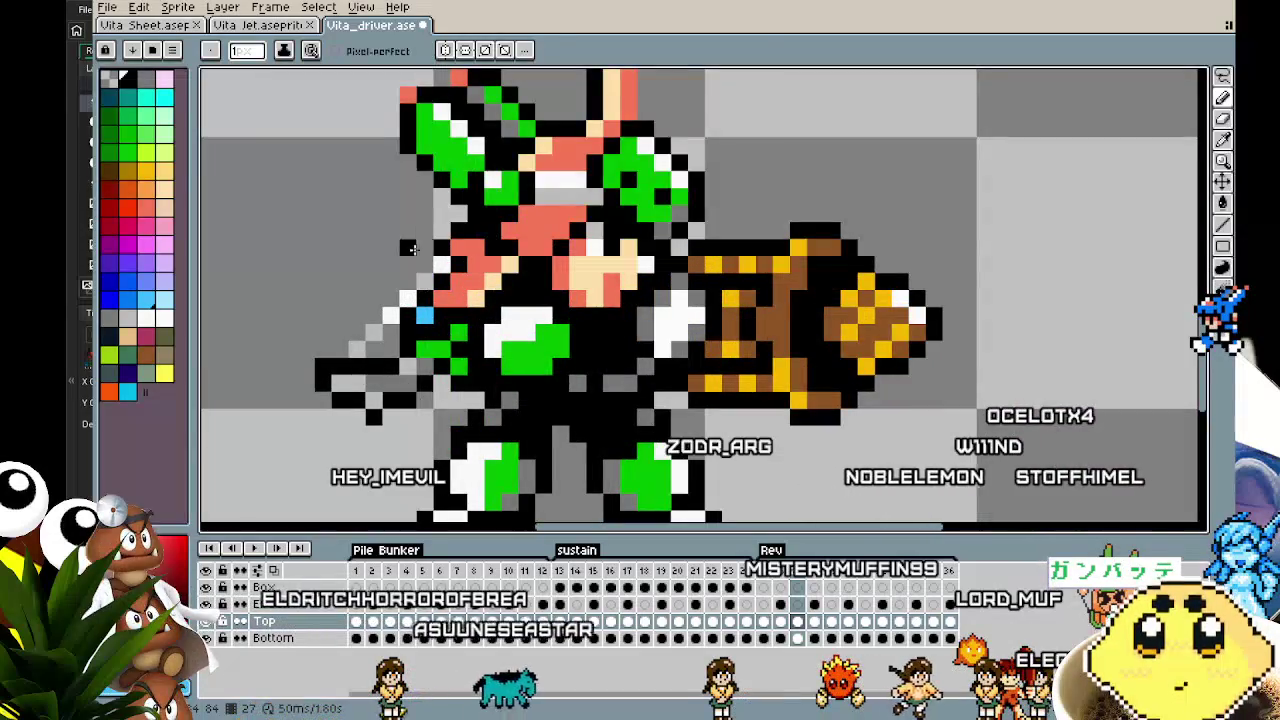
{"action": "key", "text": "m"}
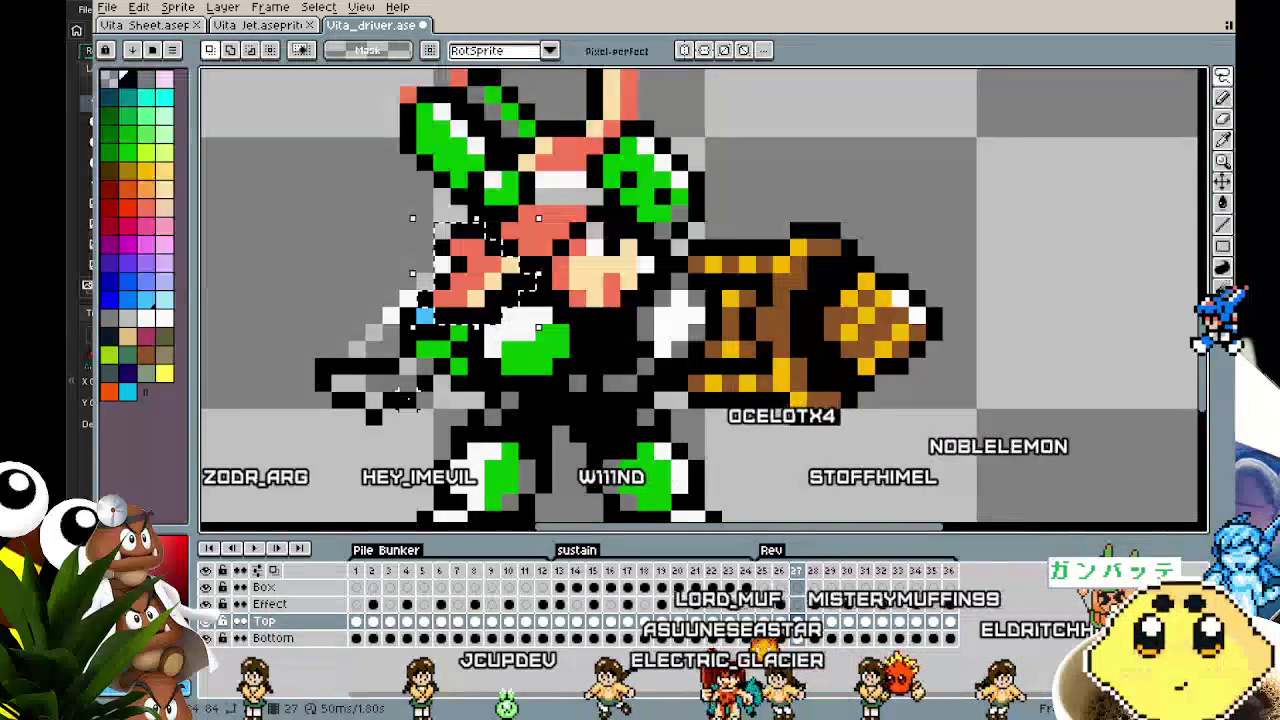
Paste the head into Rev frames 28 through 36, stepping frame by frame
{"action": "key", "text": "Right"}
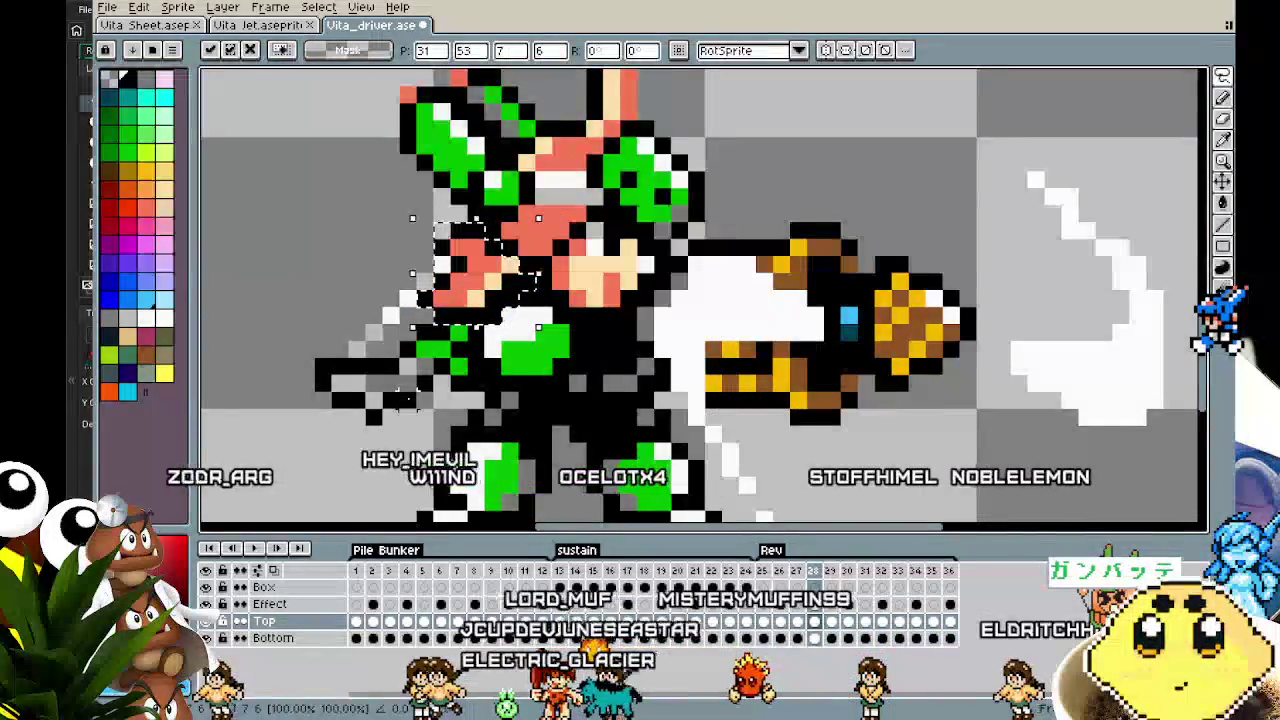
{"action": "key", "text": "Right"}
{"action": "key", "text": "Right"}
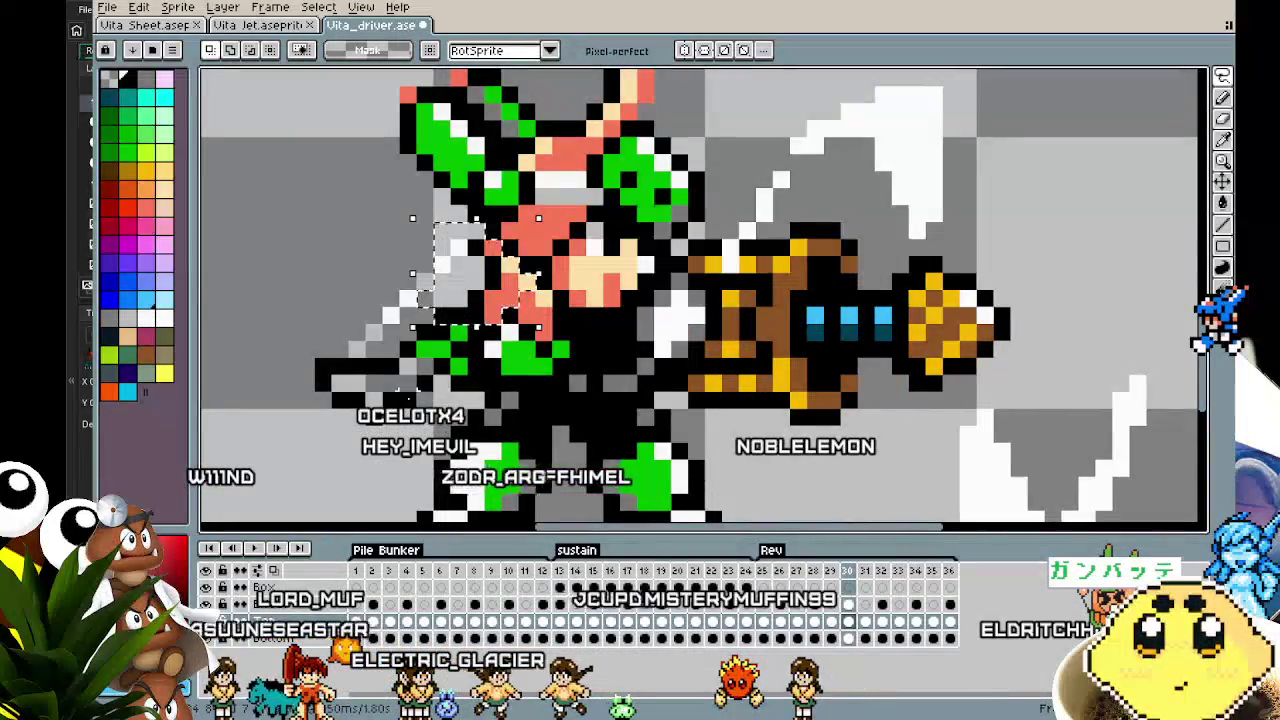
{"action": "key", "text": "Right"}
{"action": "key", "text": "Right"}
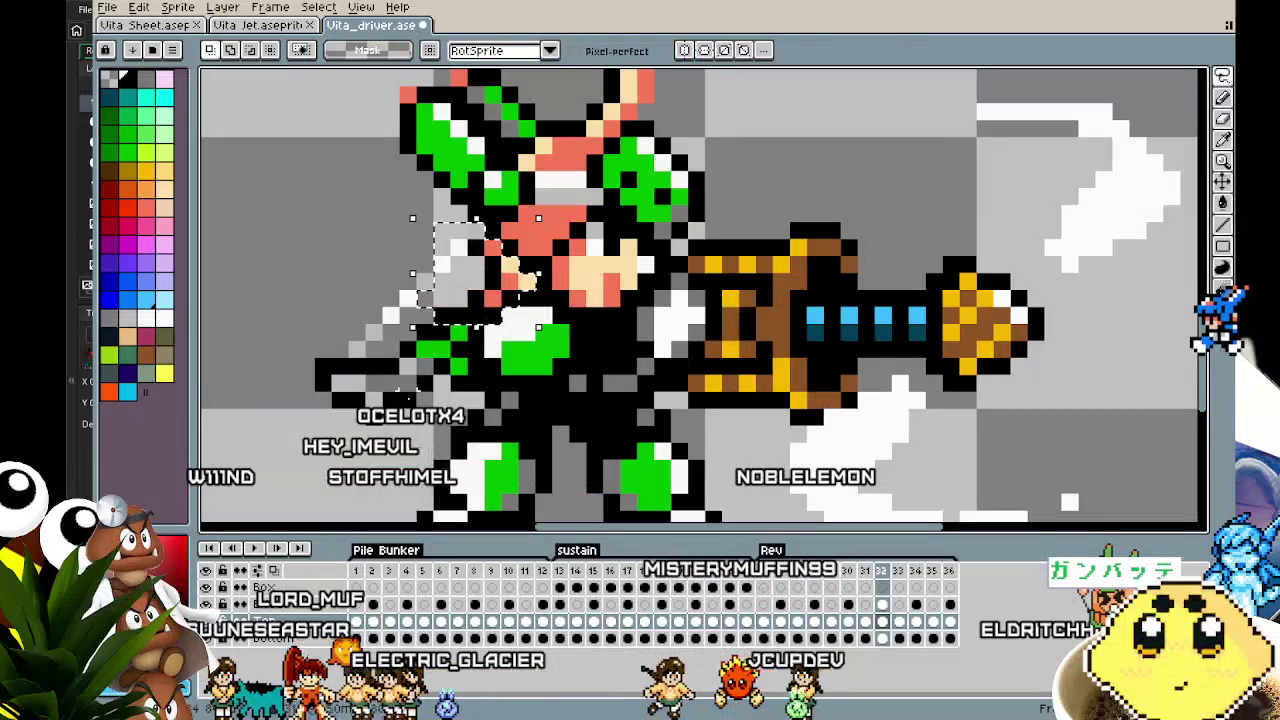
{"action": "key", "text": "Right"}
{"action": "key", "text": "Right"}
{"action": "key", "text": "Right"}
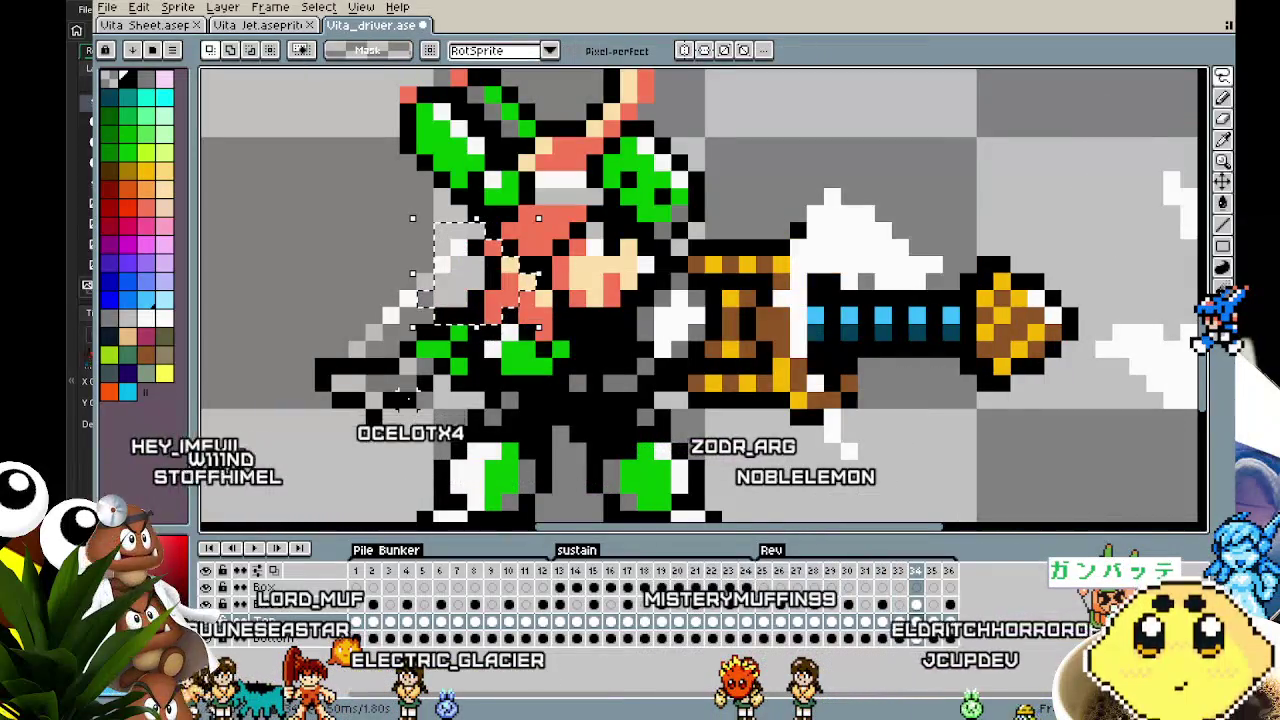
{"action": "key", "text": "period"}
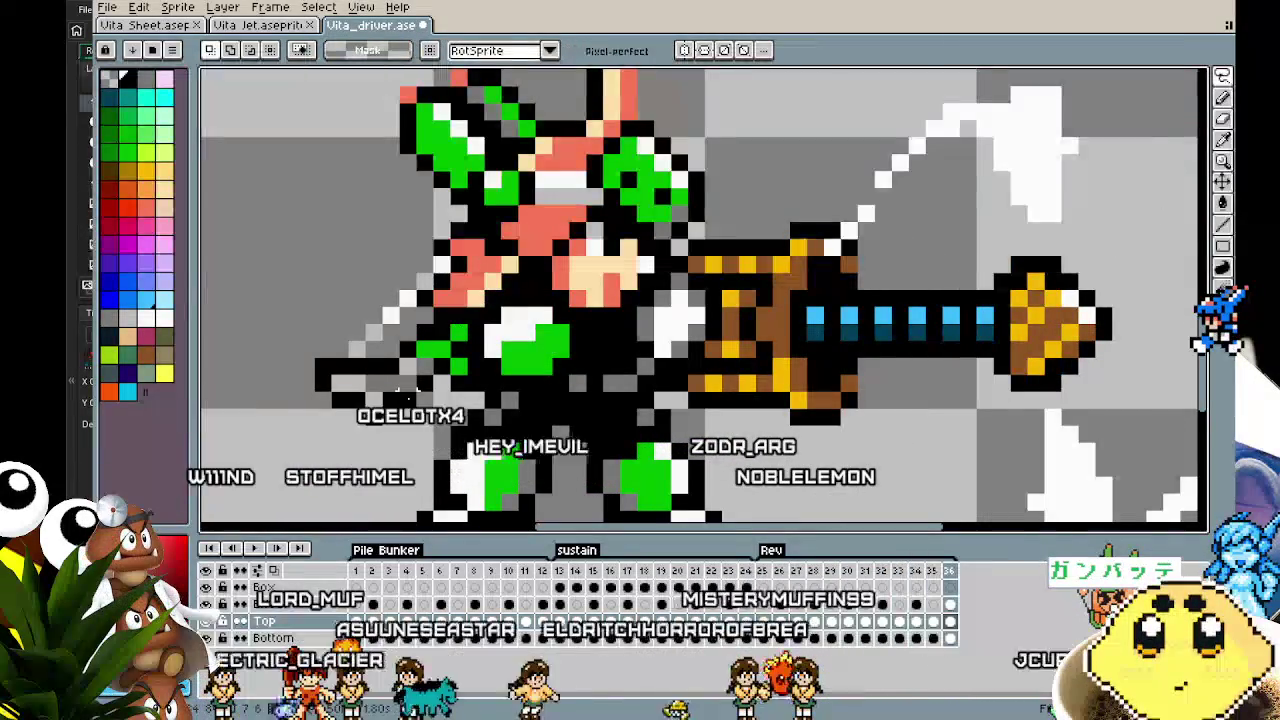
Play the Vita_driver animation and compare it against the Vita Sheet file
{"action": "scroll", "coordinate": [343, 372], "scroll_direction": "down", "scroll_amount": 2}
{"action": "key", "text": "Return"}
{"action": "scroll", "coordinate": [343, 372], "scroll_direction": "down", "scroll_amount": 2}
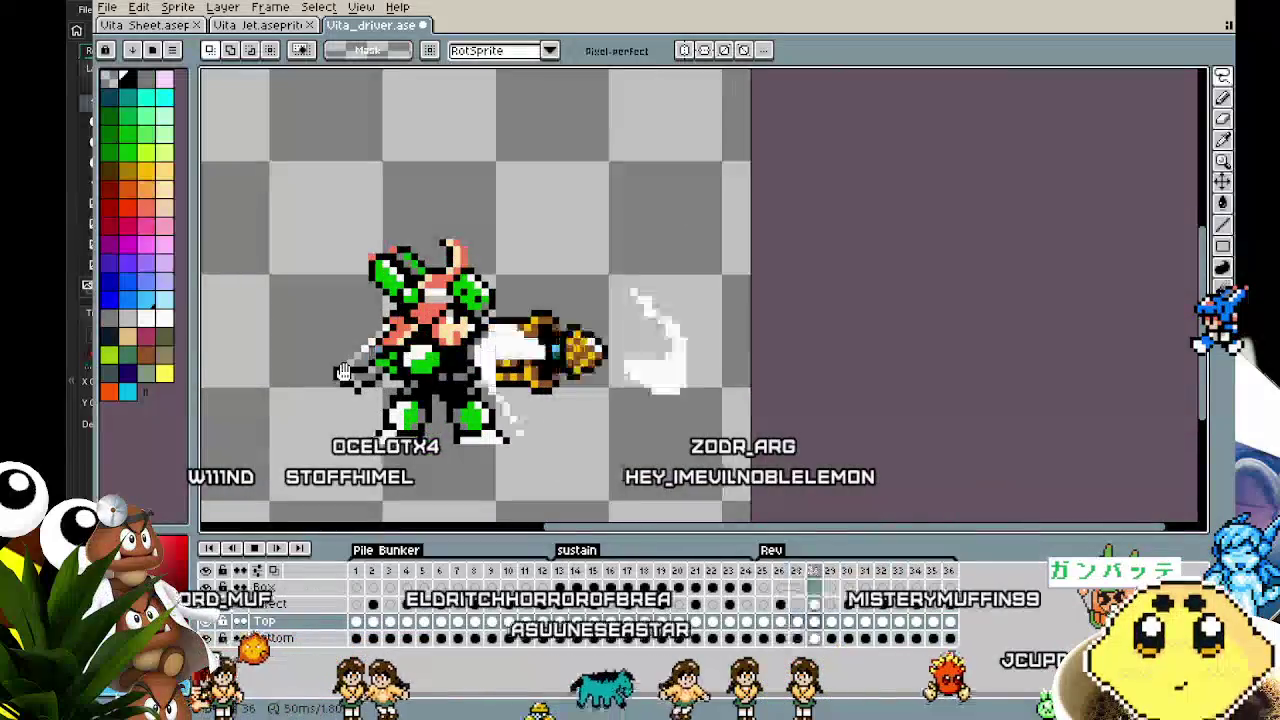
{"action": "scroll", "coordinate": [331, 387], "scroll_direction": "up", "scroll_amount": 1}
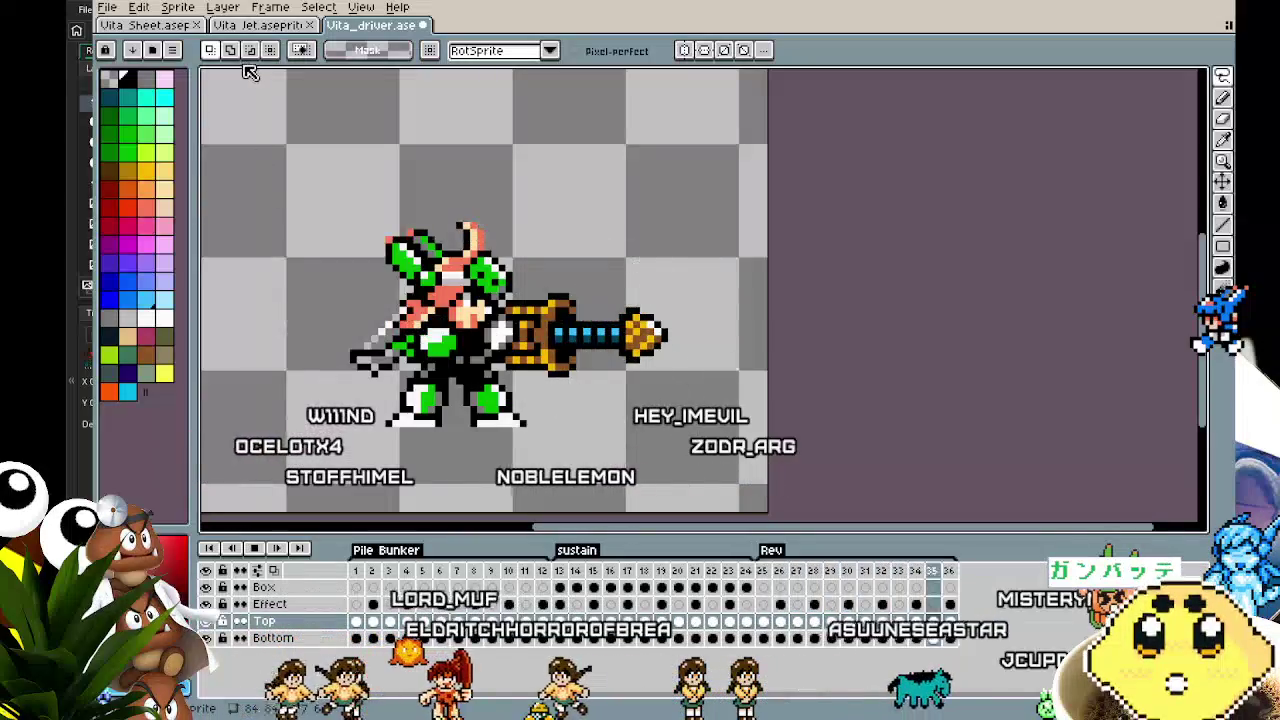
{"action": "key", "text": "ctrl+shift+Tab"}
{"action": "key", "text": "ctrl+shift+Tab"}
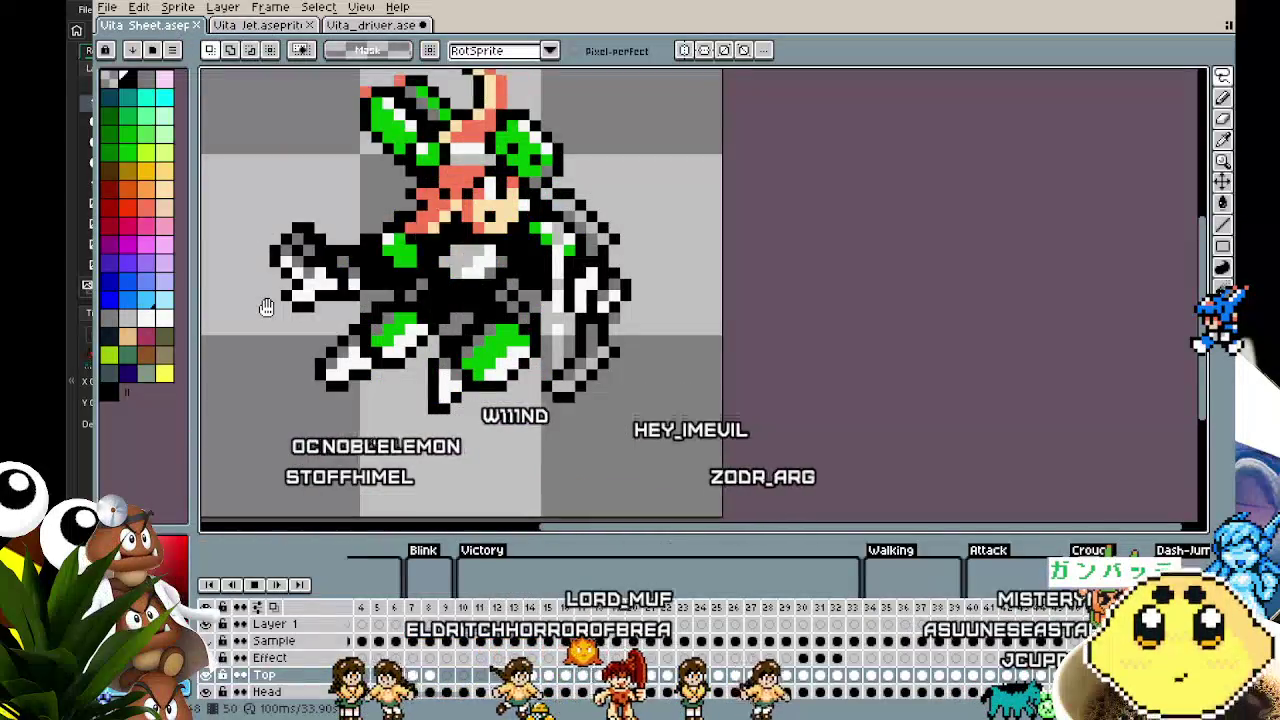
{"action": "scroll", "coordinate": [287, 393], "scroll_direction": "down", "scroll_amount": 1}
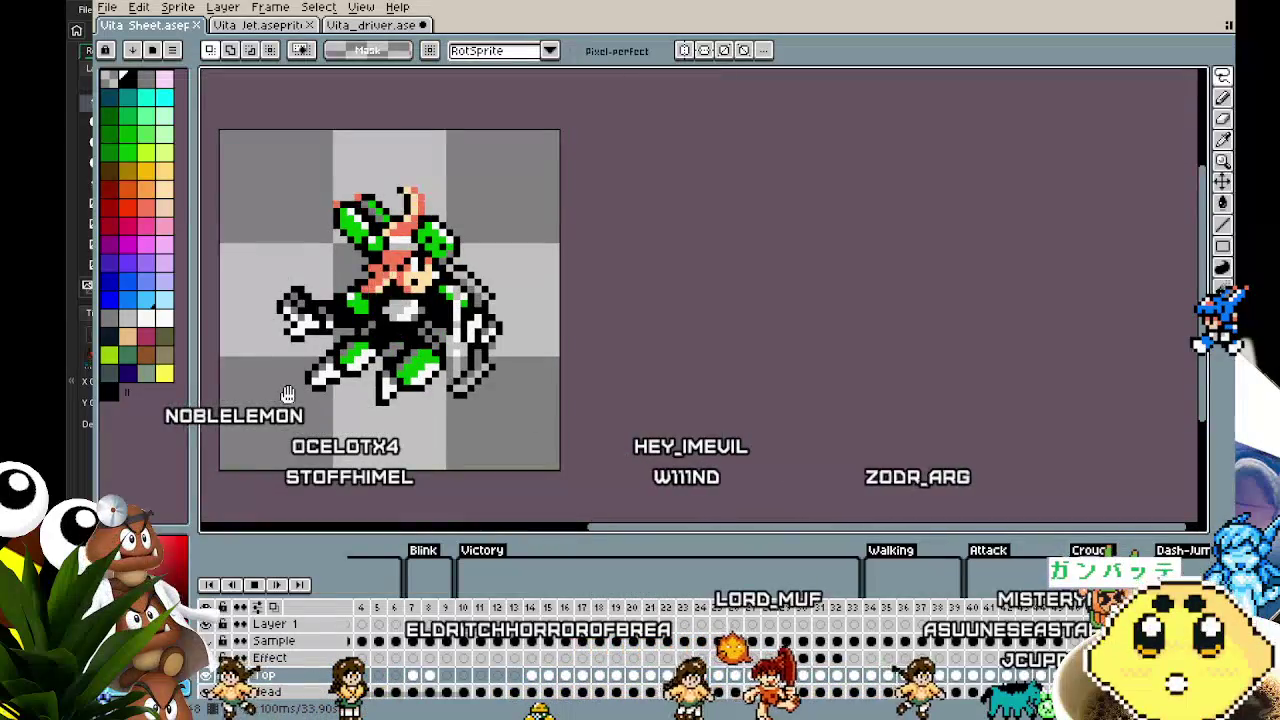
{"action": "scroll", "coordinate": [287, 393], "scroll_direction": "down", "scroll_amount": 3}
{"action": "scroll", "coordinate": [287, 393], "scroll_direction": "up", "scroll_amount": 3}
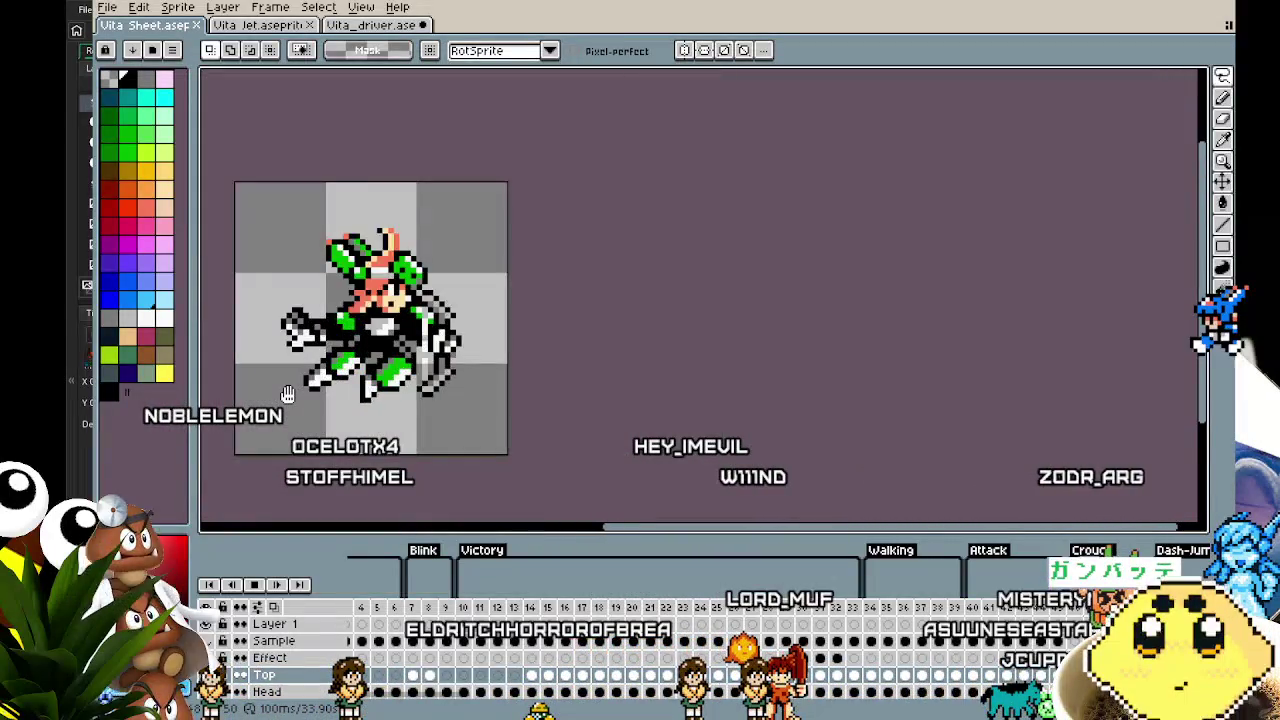
{"action": "left_click", "coordinate": [368, 26]}
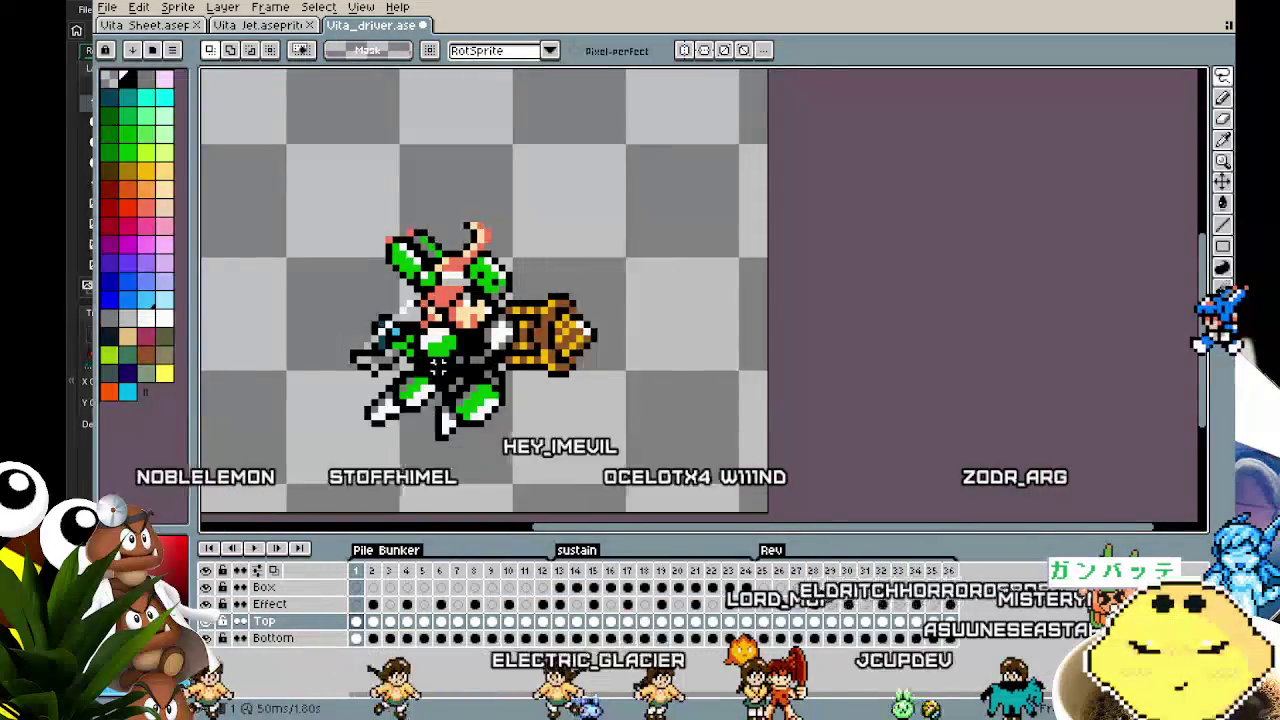
With the Pencil ready, inspect the pasted head on frames 35 and 36, then go to the Vita Sheet
{"action": "scroll", "coordinate": [437, 366], "scroll_direction": "up", "scroll_amount": 1}
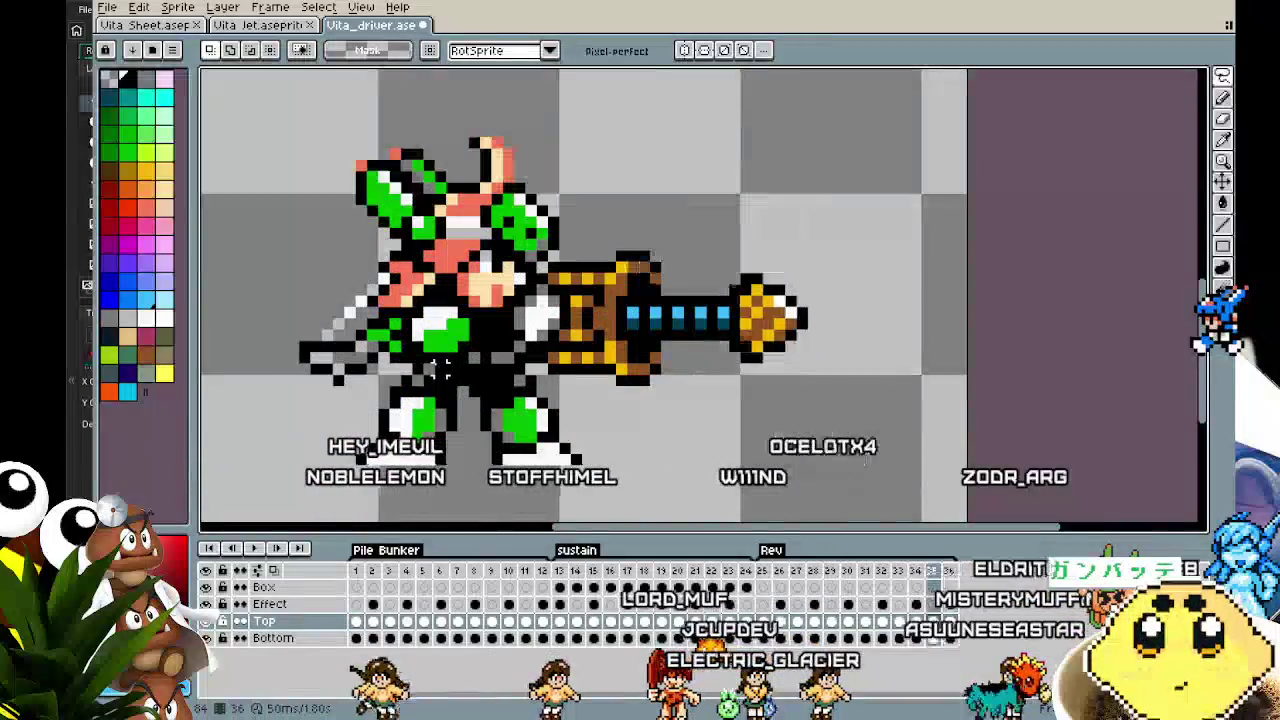
{"action": "scroll", "coordinate": [392, 266], "scroll_direction": "up", "scroll_amount": 1}
{"action": "scroll", "coordinate": [392, 266], "scroll_direction": "up", "scroll_amount": 1}
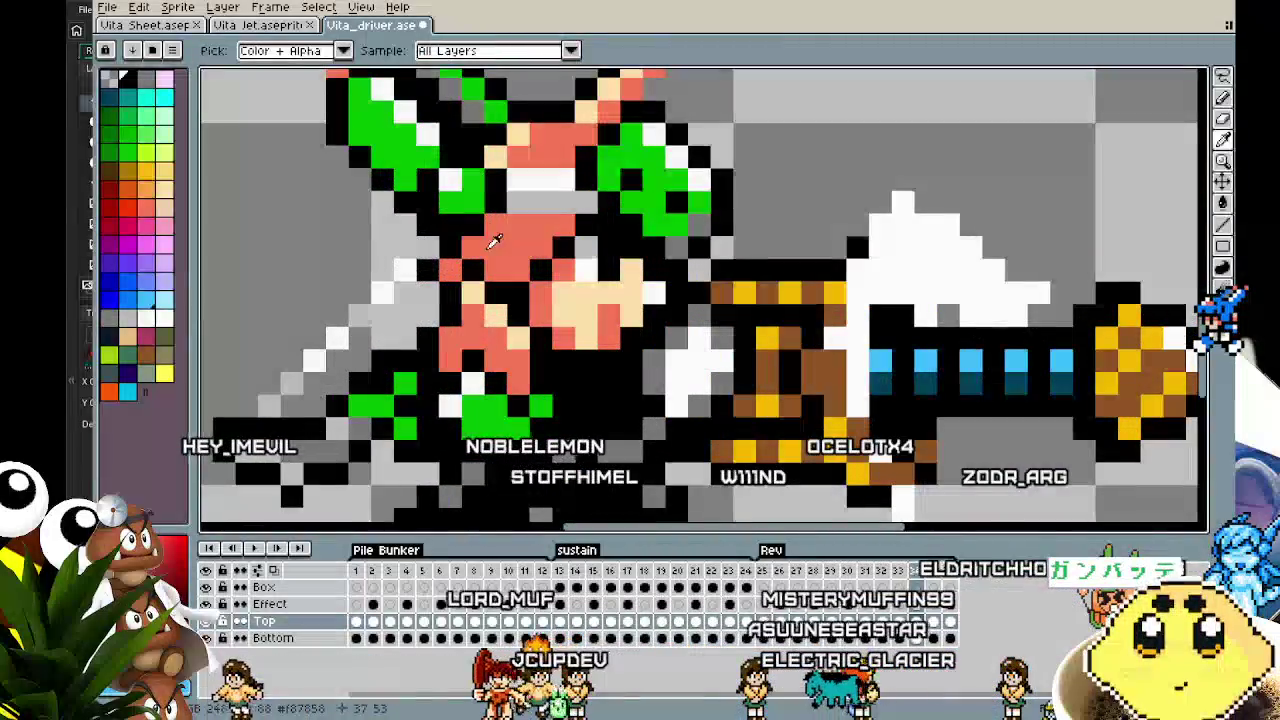
{"action": "key", "text": "b"}
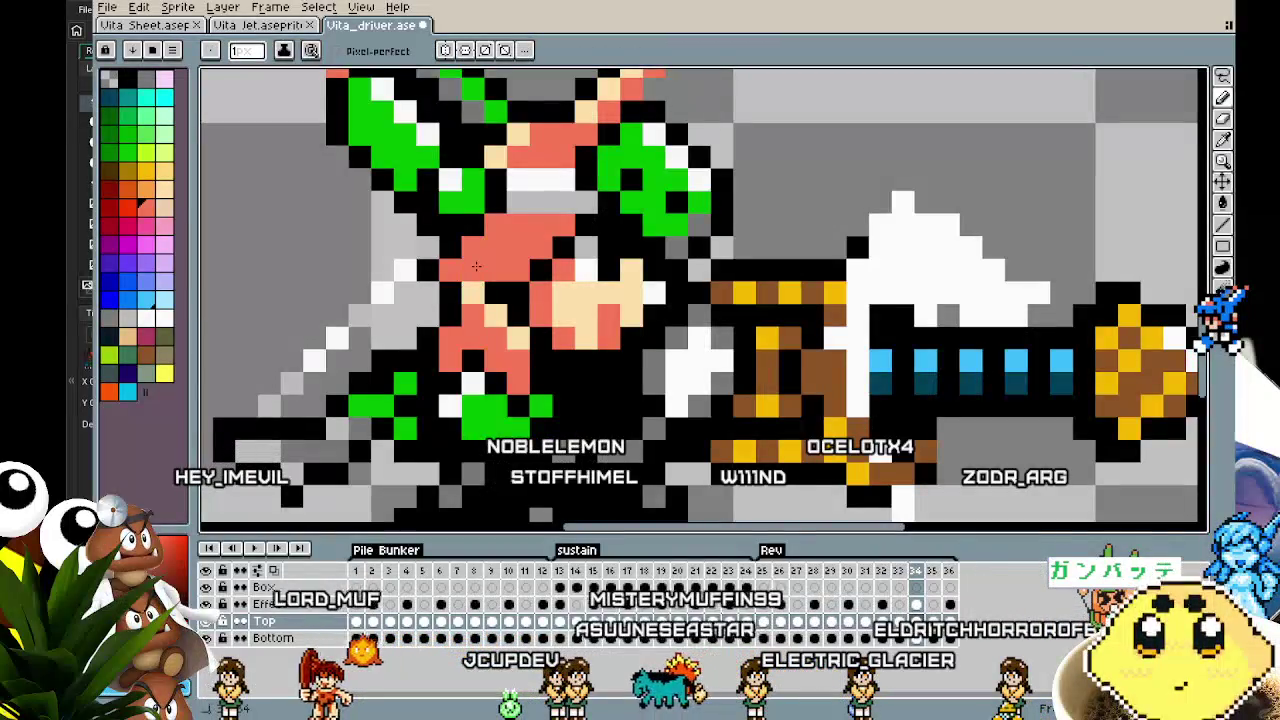
{"action": "scroll", "coordinate": [430, 390], "scroll_direction": "down", "scroll_amount": 3}
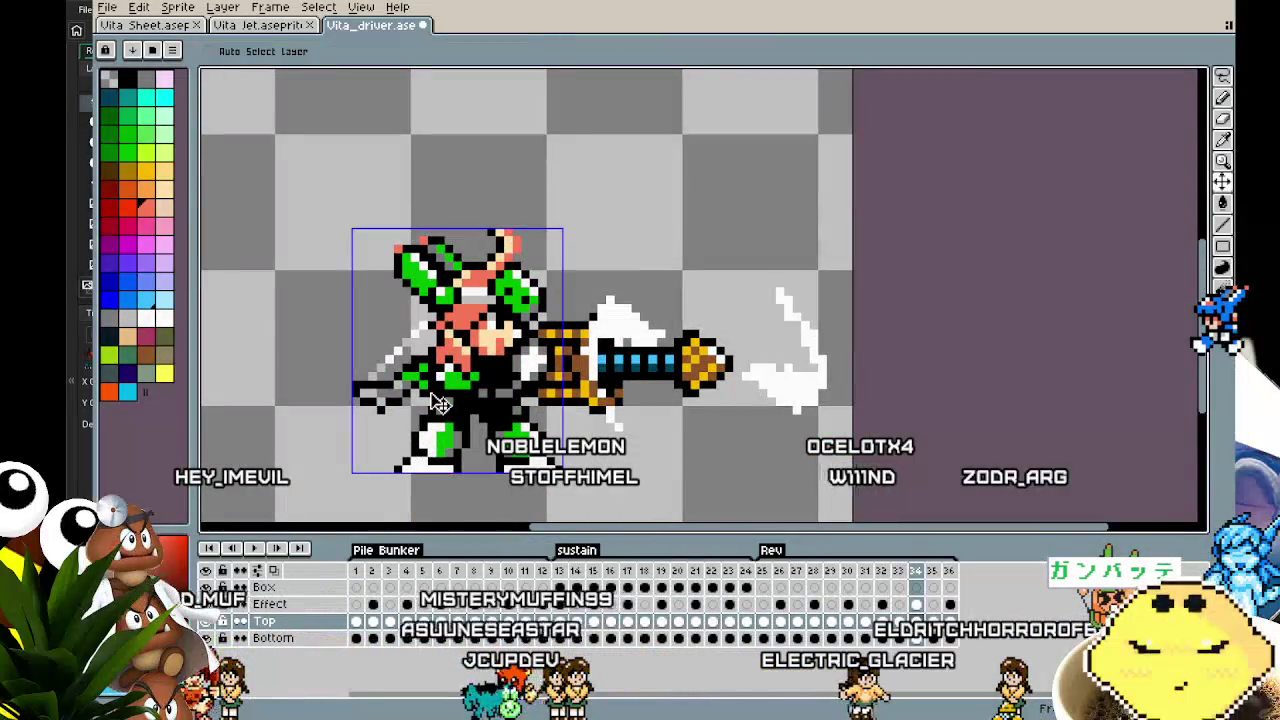
{"action": "key", "text": "period"}
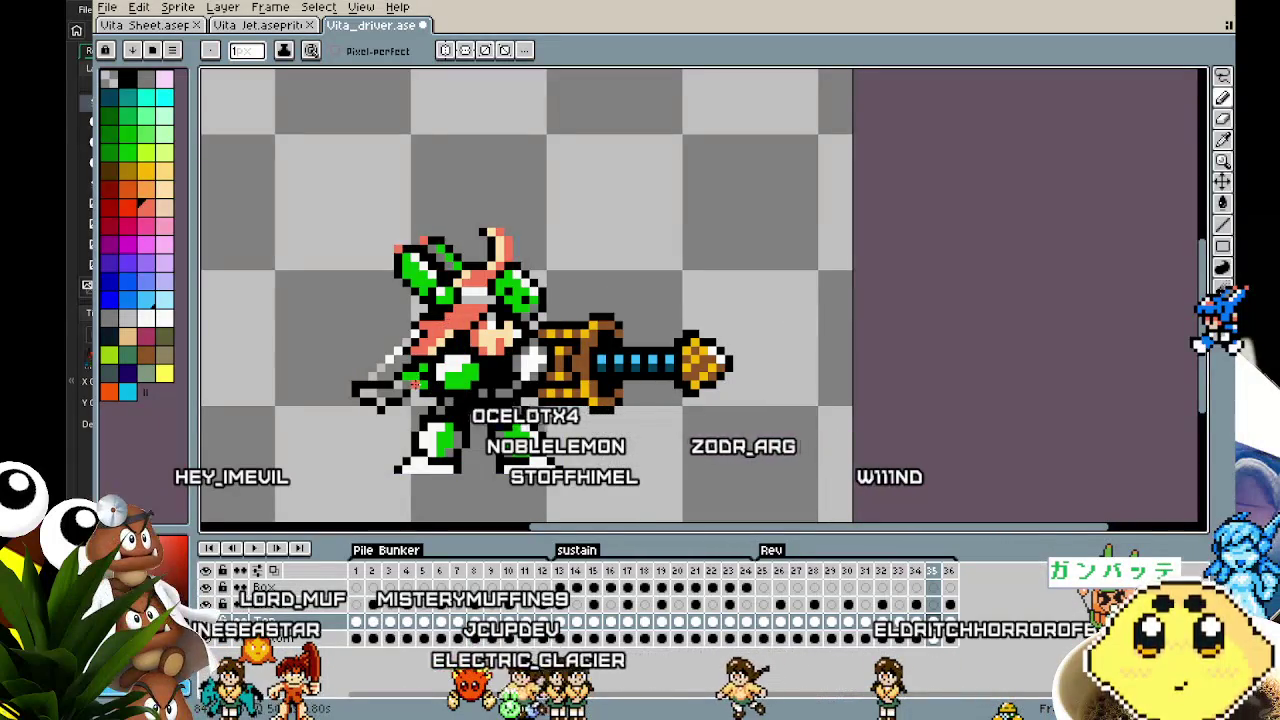
{"action": "key", "text": "period"}
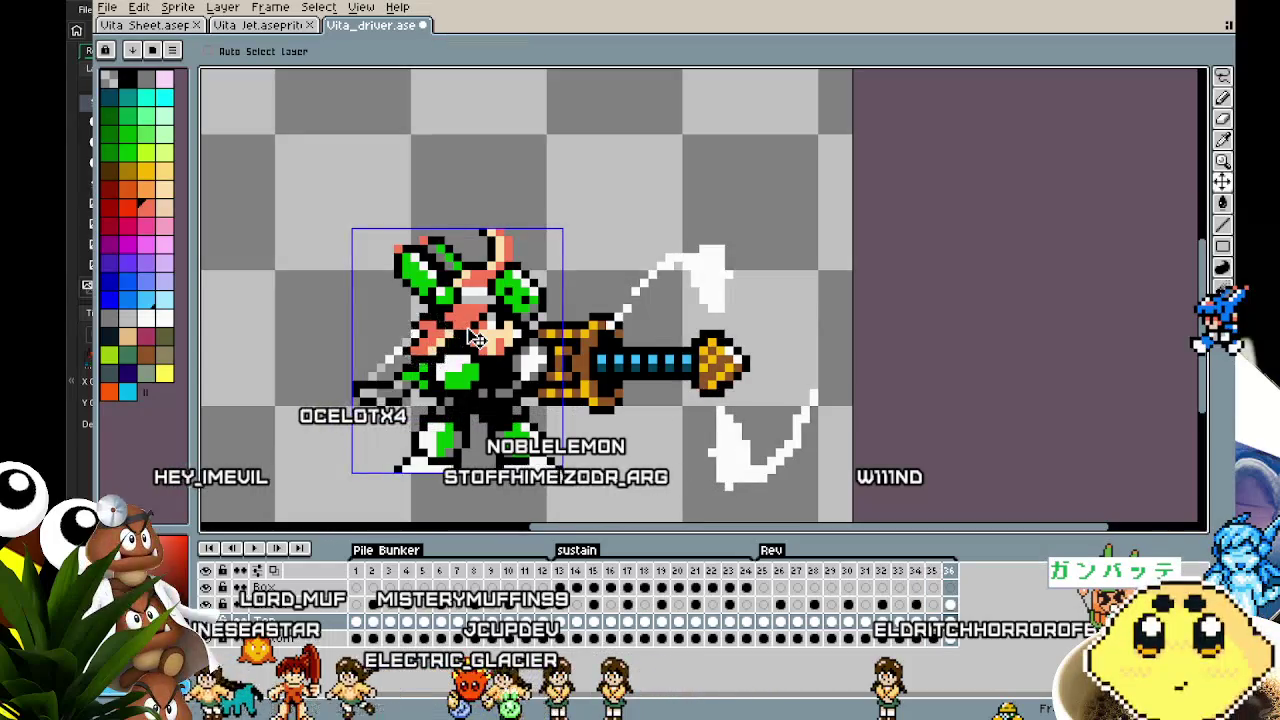
{"action": "scroll", "coordinate": [405, 405], "scroll_direction": "down", "scroll_amount": 1}
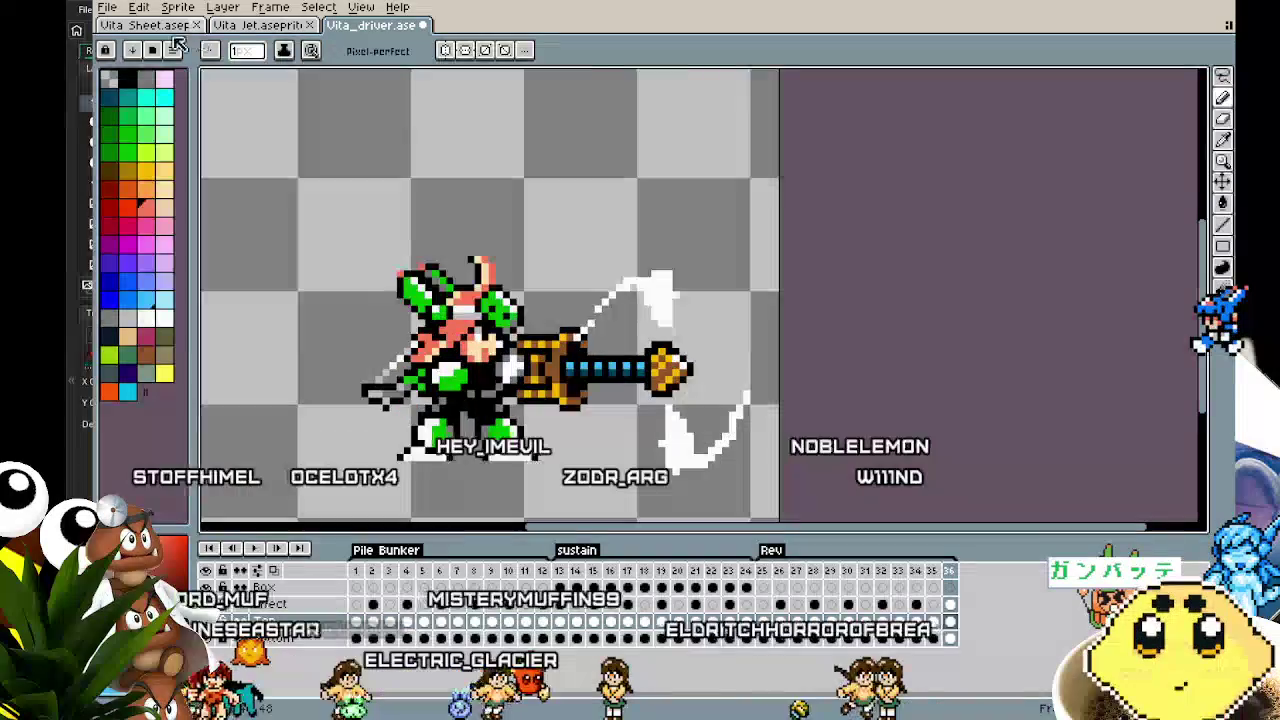
{"action": "left_click", "coordinate": [140, 25]}
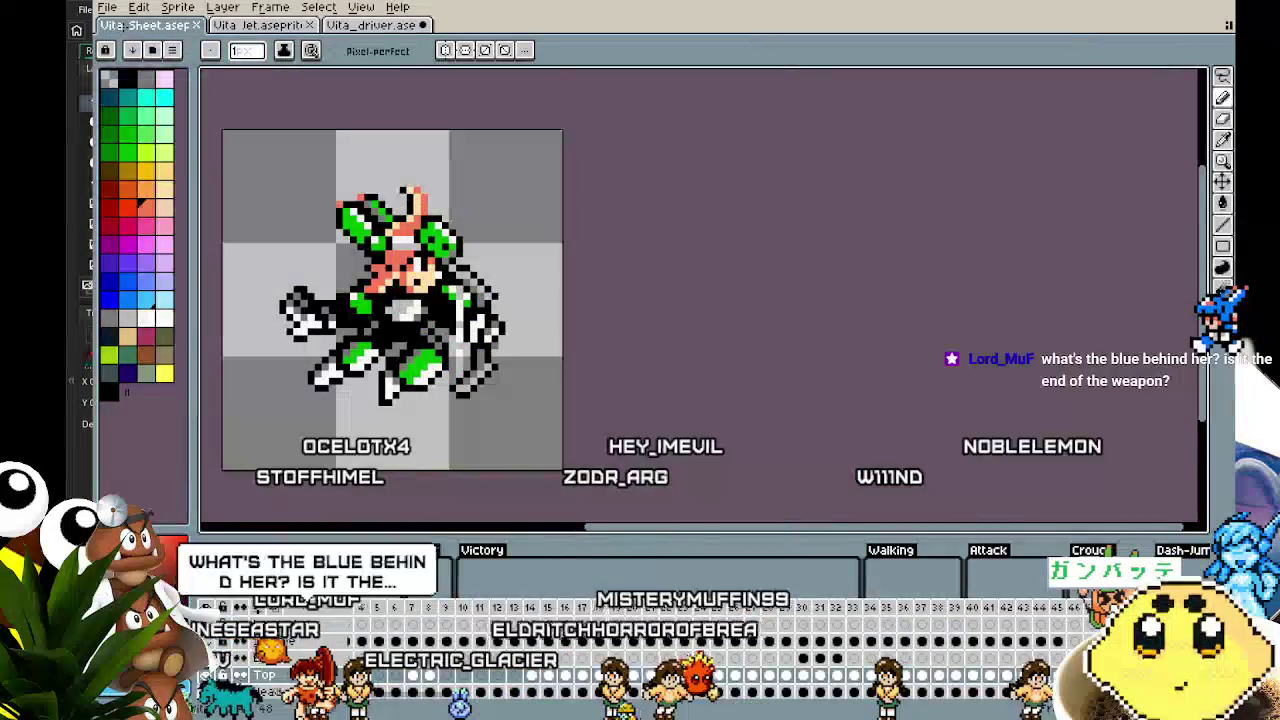
Recentre the sheet view, then switch to Vita_driver and zoom in
{"action": "scroll", "coordinate": [268, 355], "scroll_direction": "up", "scroll_amount": 2}
{"action": "left_click_drag", "start_coordinate": [268, 355], "coordinate": [240, 397]}
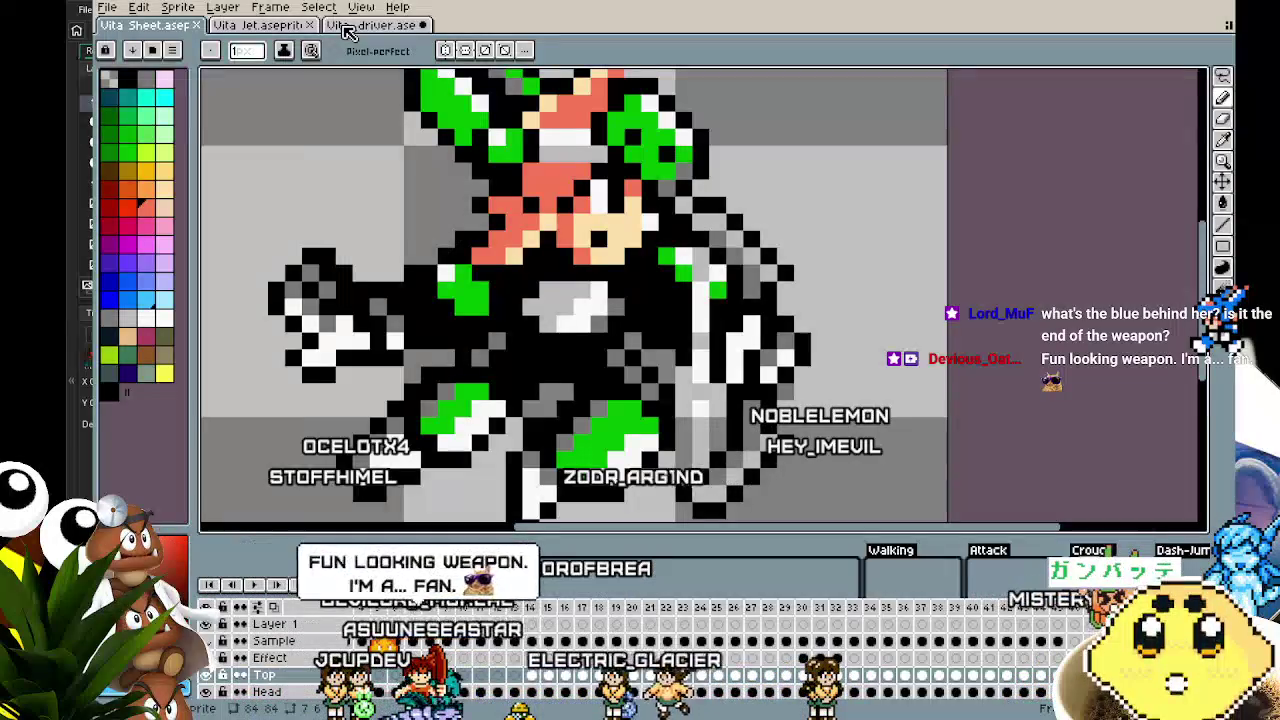
{"action": "left_click", "coordinate": [347, 31]}
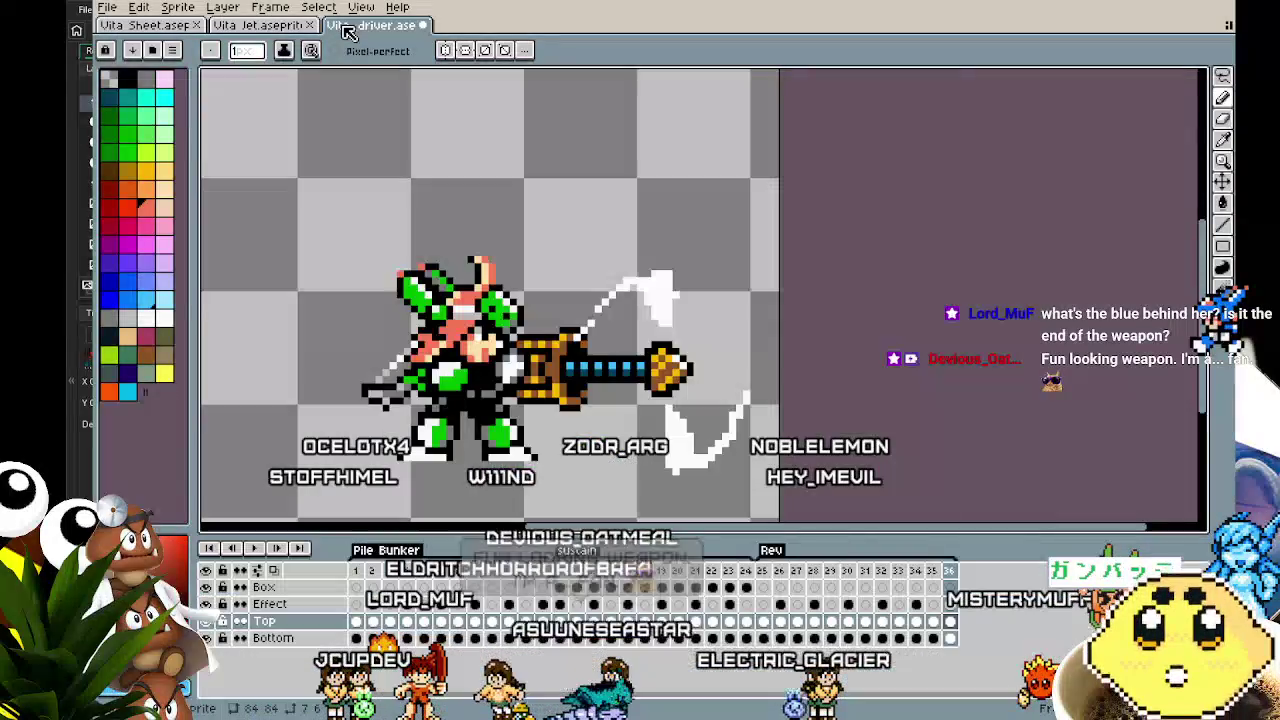
{"action": "scroll", "coordinate": [390, 355], "scroll_direction": "up", "scroll_amount": 3}
{"action": "scroll", "coordinate": [390, 355], "scroll_direction": "right", "scroll_amount": 2}
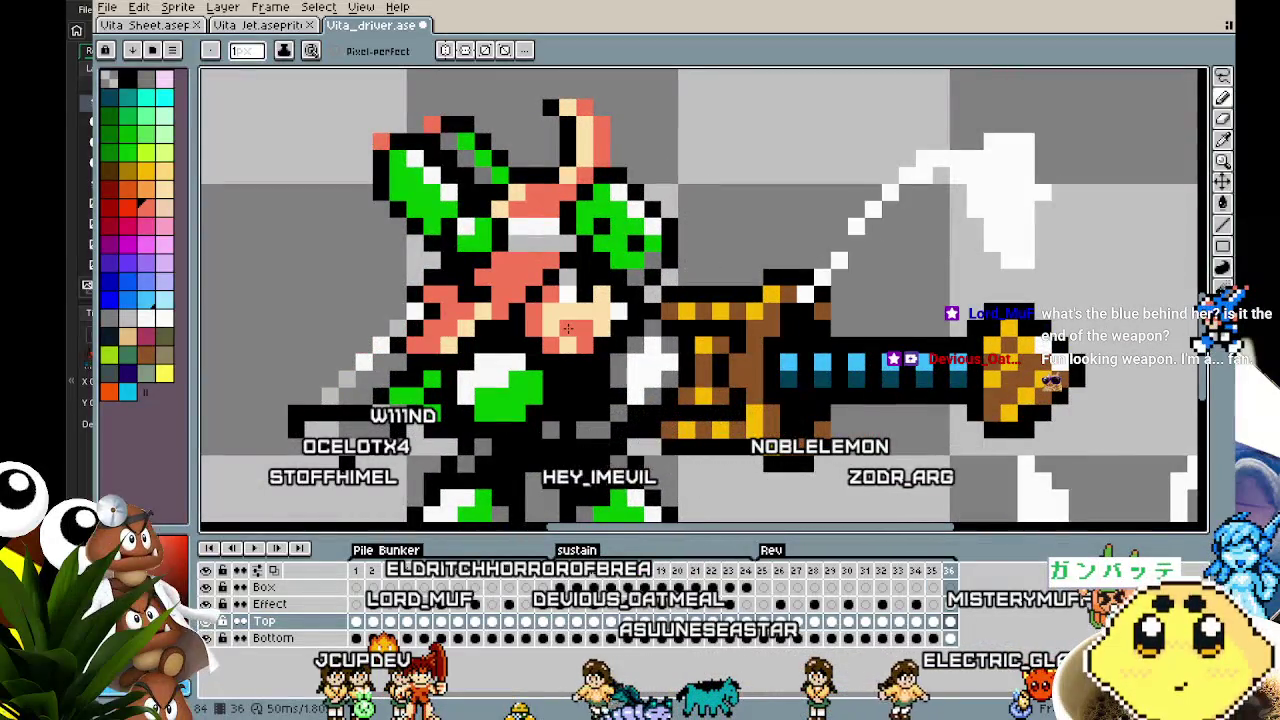
Flip between Rev frames 30, 34, 35 and 36 to compare the pasted head
{"action": "key", "text": "comma"}
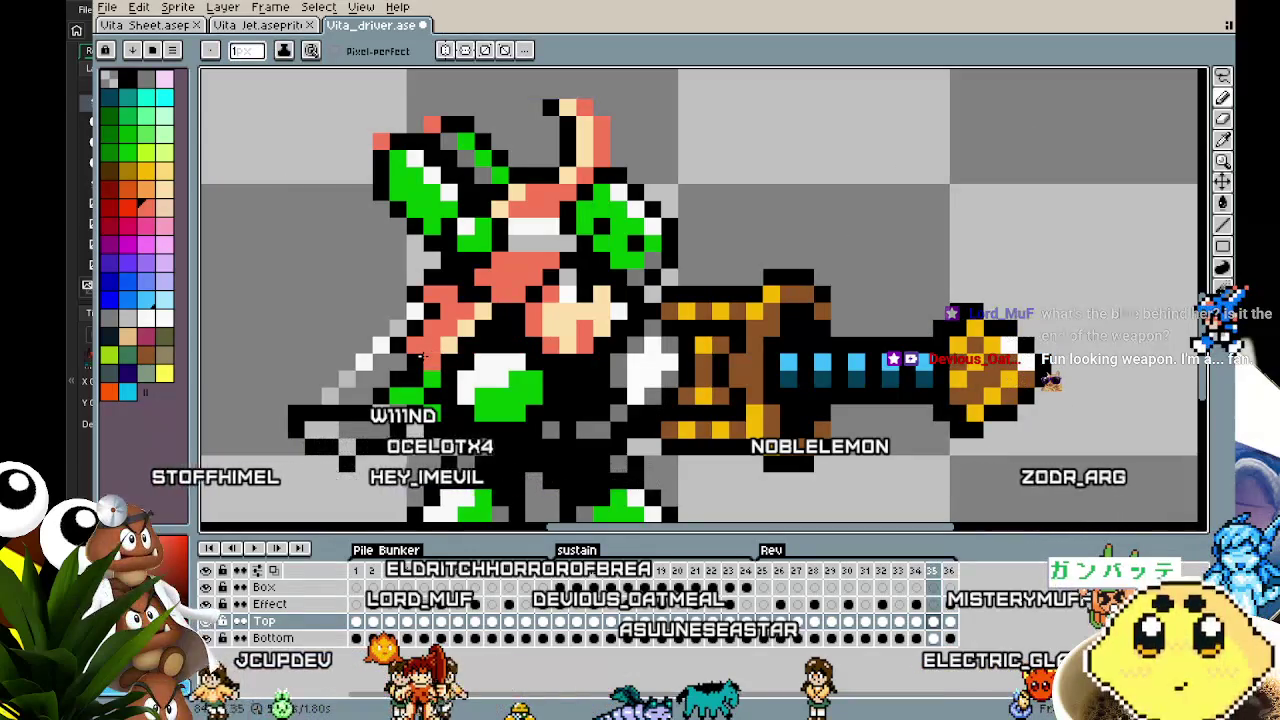
{"action": "key", "text": "period"}
{"action": "scroll", "coordinate": [363, 390], "scroll_direction": "down", "scroll_amount": 2}
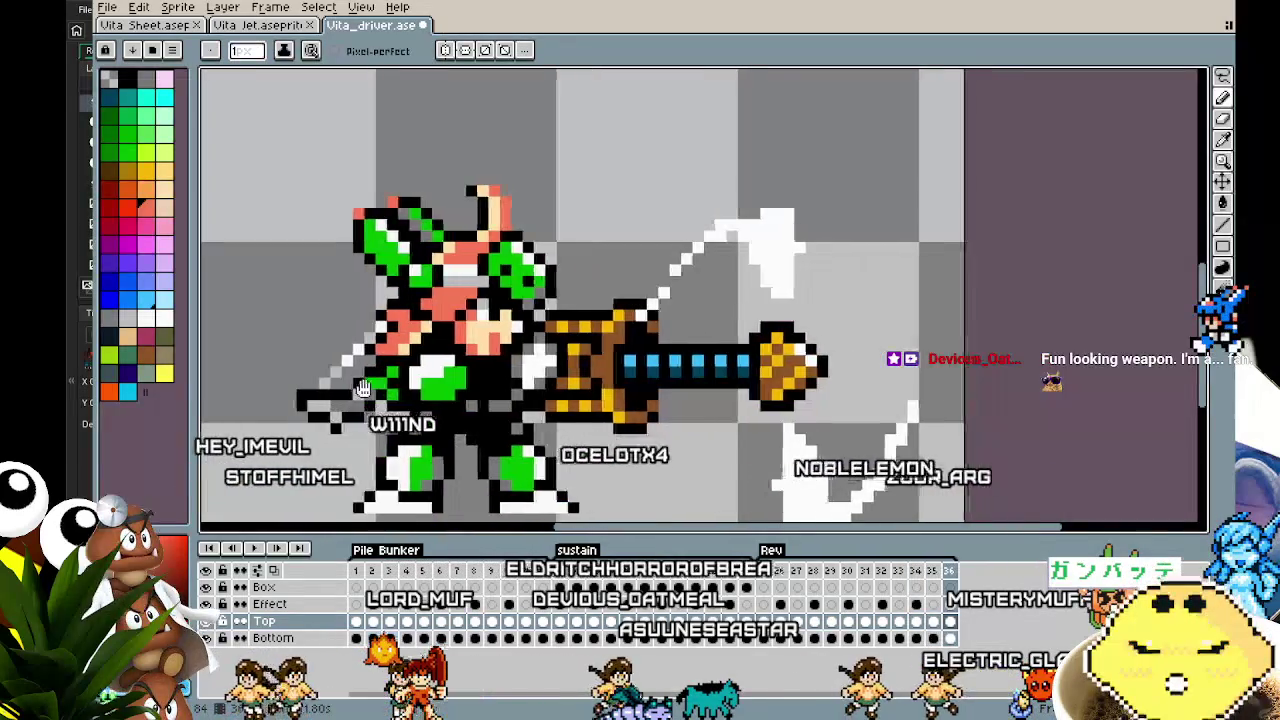
{"action": "scroll", "coordinate": [363, 390], "scroll_direction": "down", "scroll_amount": 1}
{"action": "key", "text": "comma"}
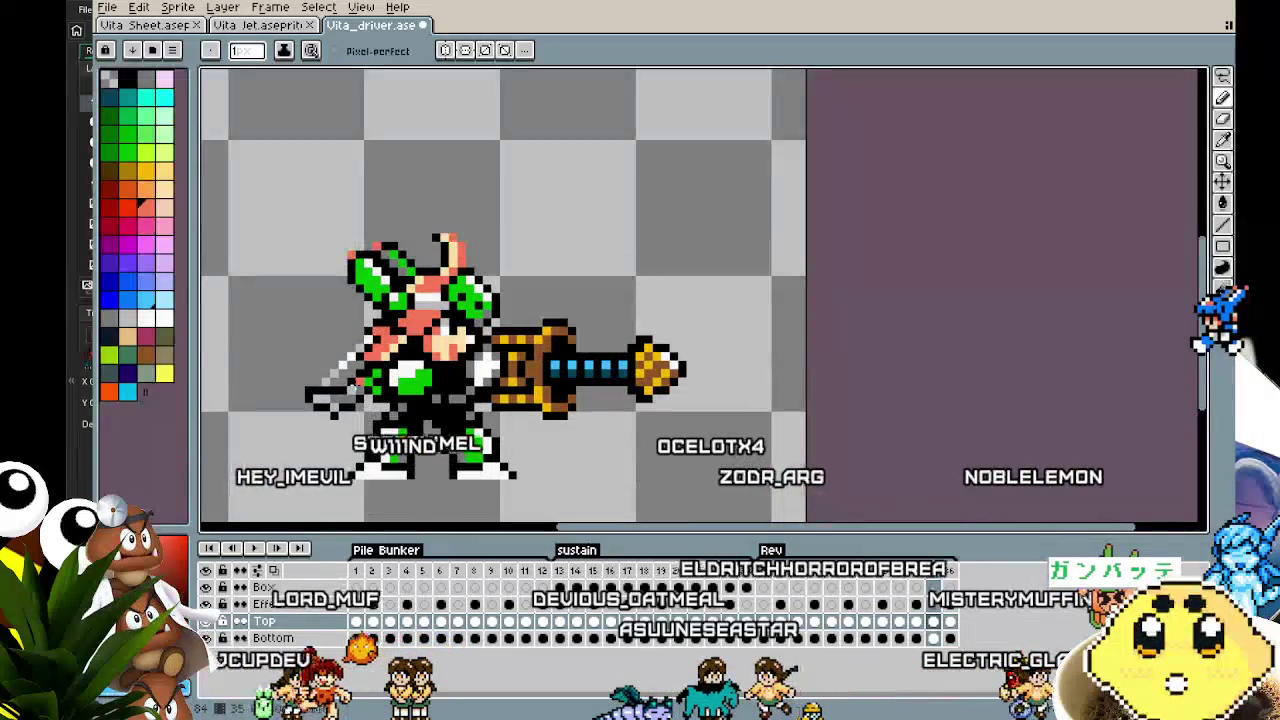
{"action": "key", "text": "period"}
{"action": "key", "text": "comma"}
{"action": "key", "text": "comma"}
{"action": "key", "text": "comma"}
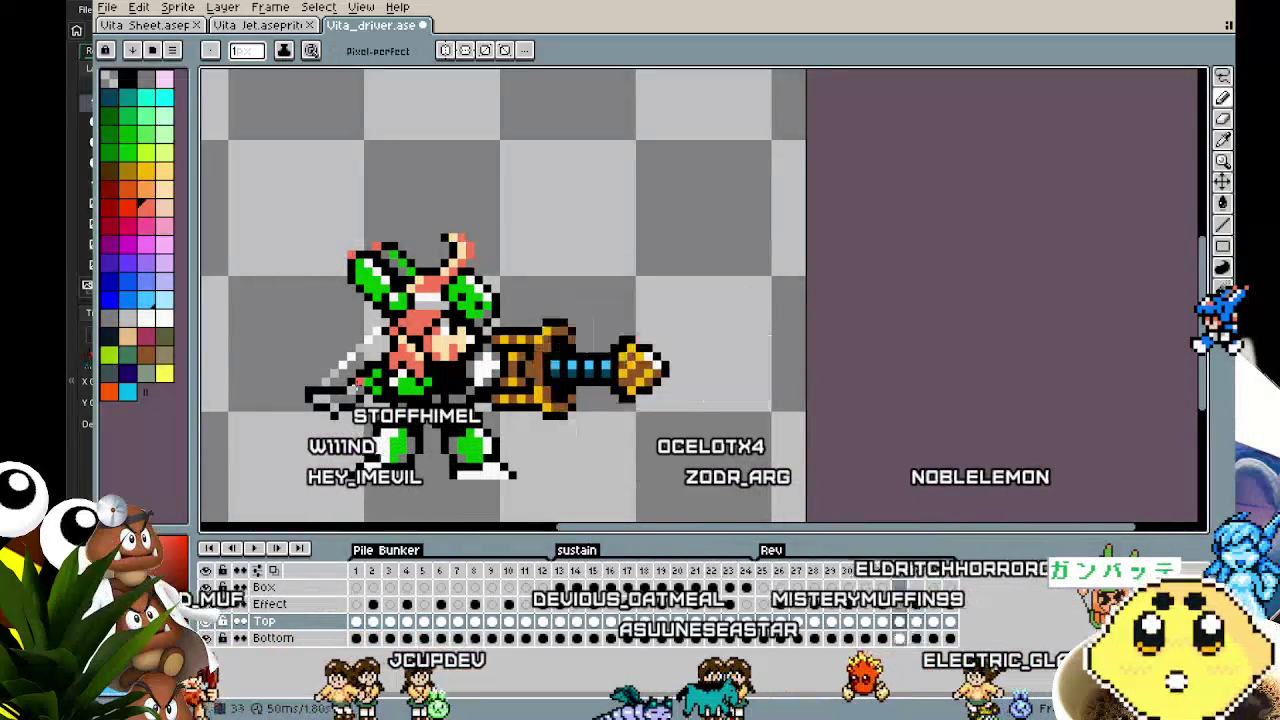
{"action": "key", "text": "comma"}
{"action": "key", "text": "comma"}
{"action": "key", "text": "comma"}
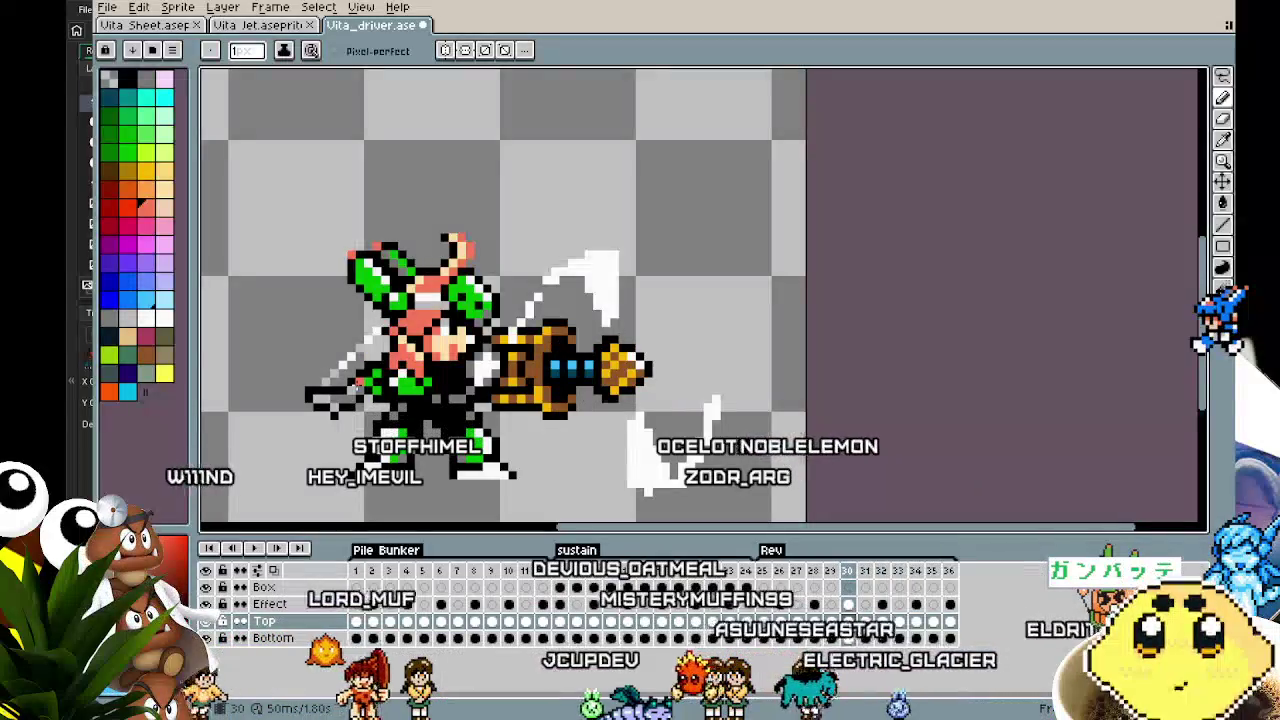
{"action": "key", "text": "period"}
{"action": "key", "text": "period"}
{"action": "key", "text": "period"}
{"action": "key", "text": "comma"}
{"action": "key", "text": "period"}
{"action": "key", "text": "comma"}
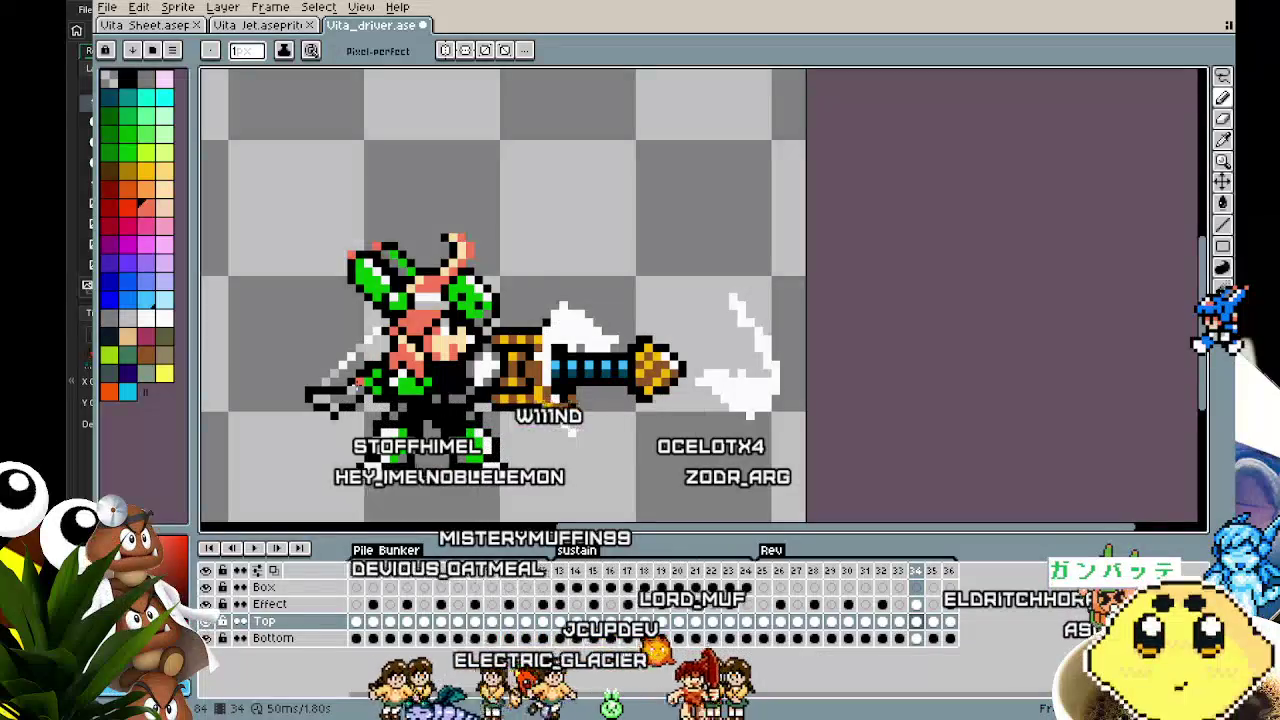
Step back through frames 33 to 27, settle on frame 28, and play the driver animation
{"action": "key", "text": "comma"}
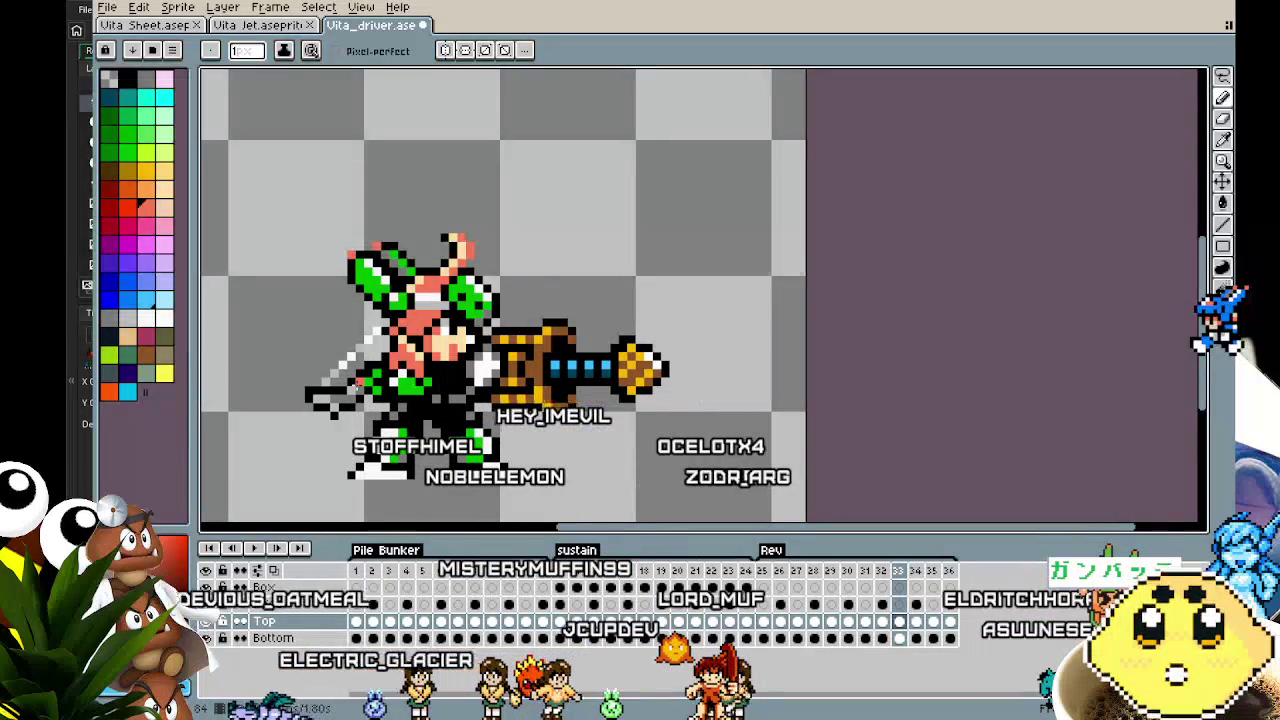
{"action": "key", "text": "comma"}
{"action": "key", "text": "comma"}
{"action": "key", "text": "comma"}
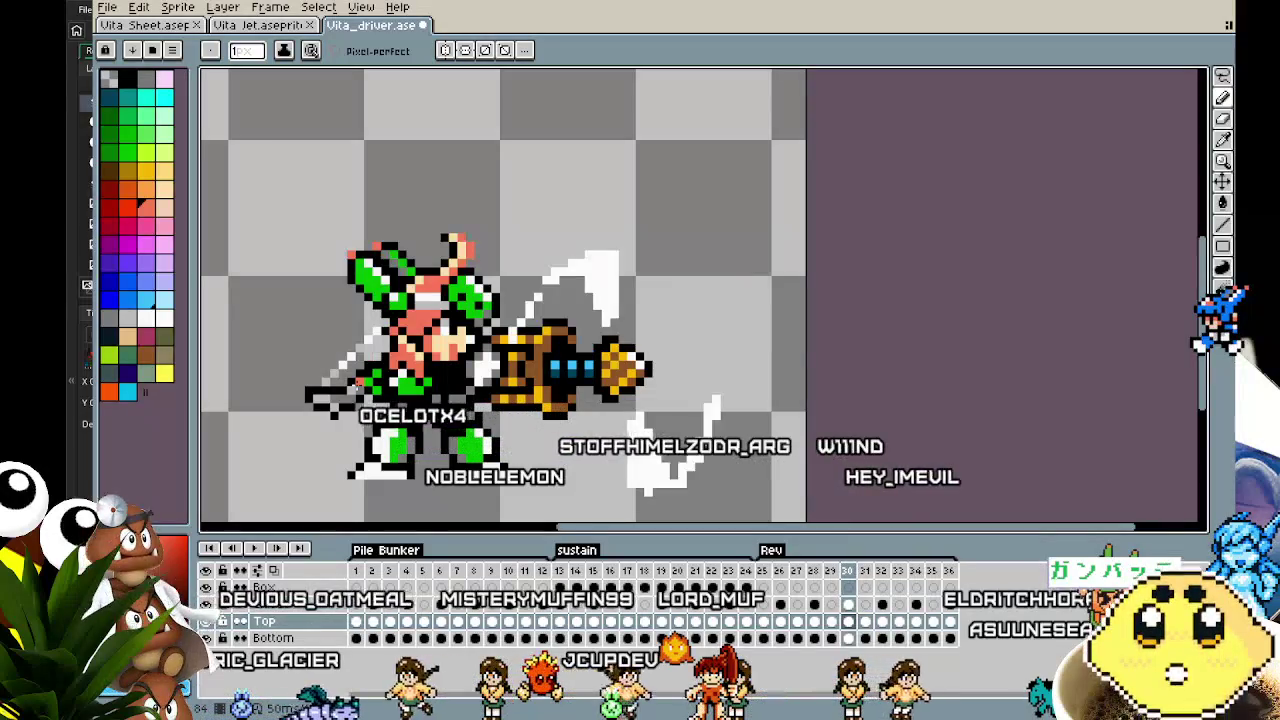
{"action": "key", "text": "comma"}
{"action": "key", "text": "comma"}
{"action": "key", "text": "comma"}
{"action": "key", "text": "period"}
{"action": "key", "text": "comma"}
{"action": "key", "text": "comma"}
{"action": "key", "text": "comma"}
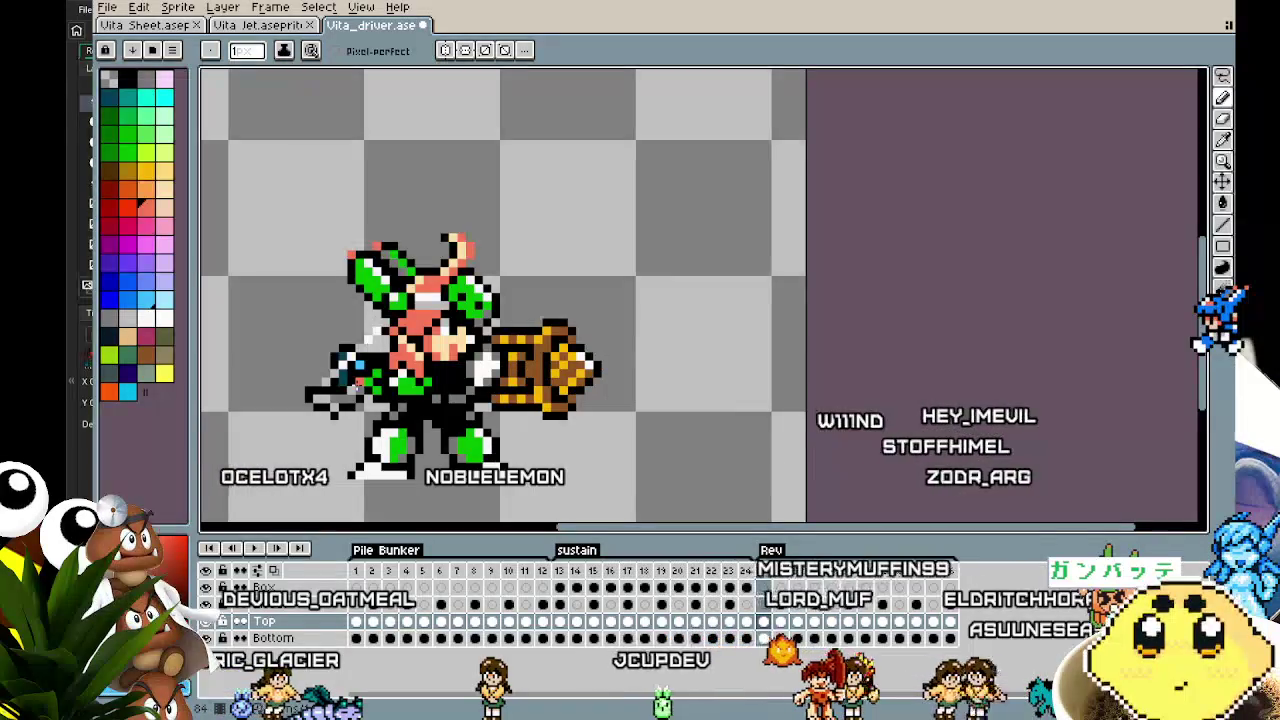
{"action": "key", "text": "period"}
{"action": "key", "text": "period"}
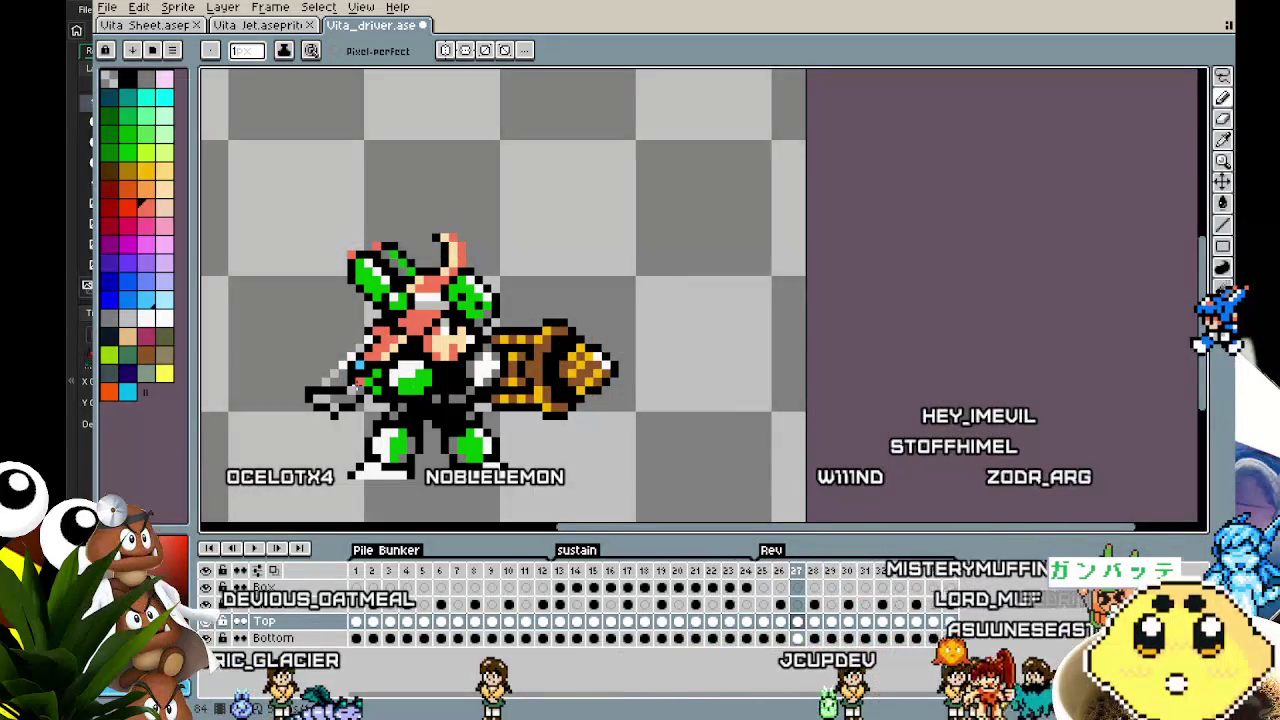
{"action": "key", "text": "period"}
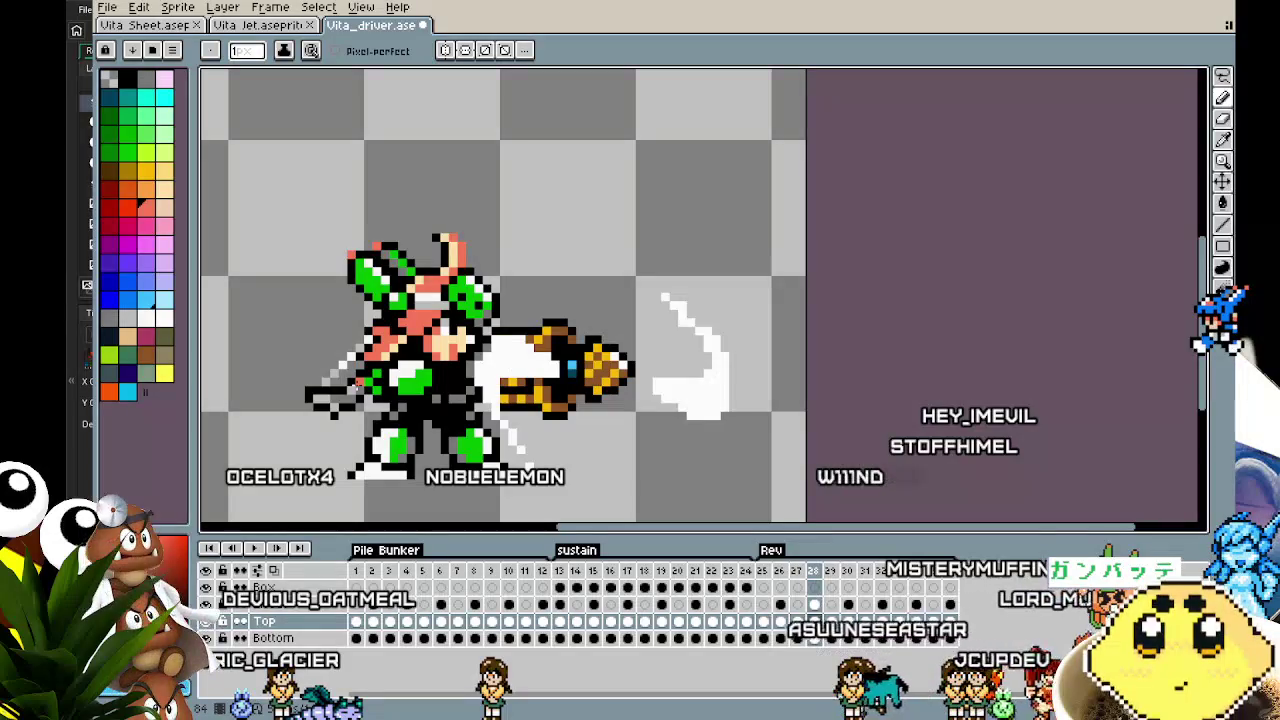
{"action": "key", "text": "Return"}
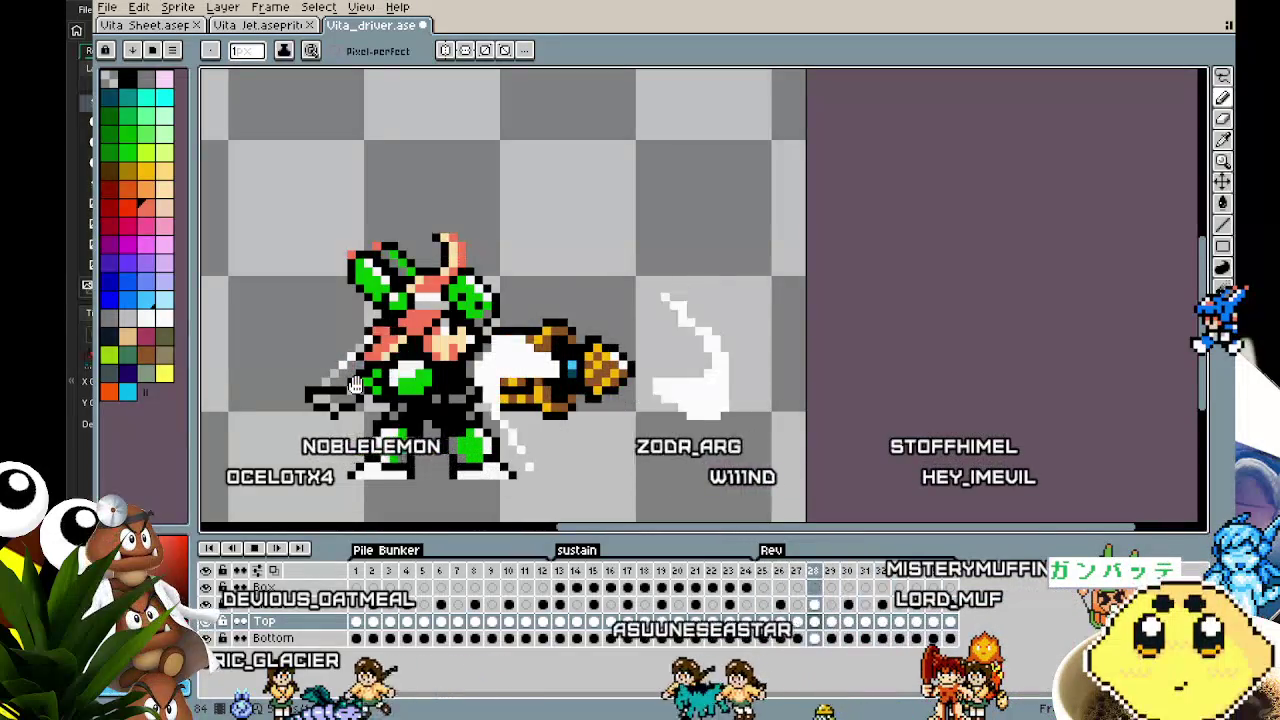
{"action": "scroll", "coordinate": [300, 333], "scroll_direction": "down", "scroll_amount": 2}
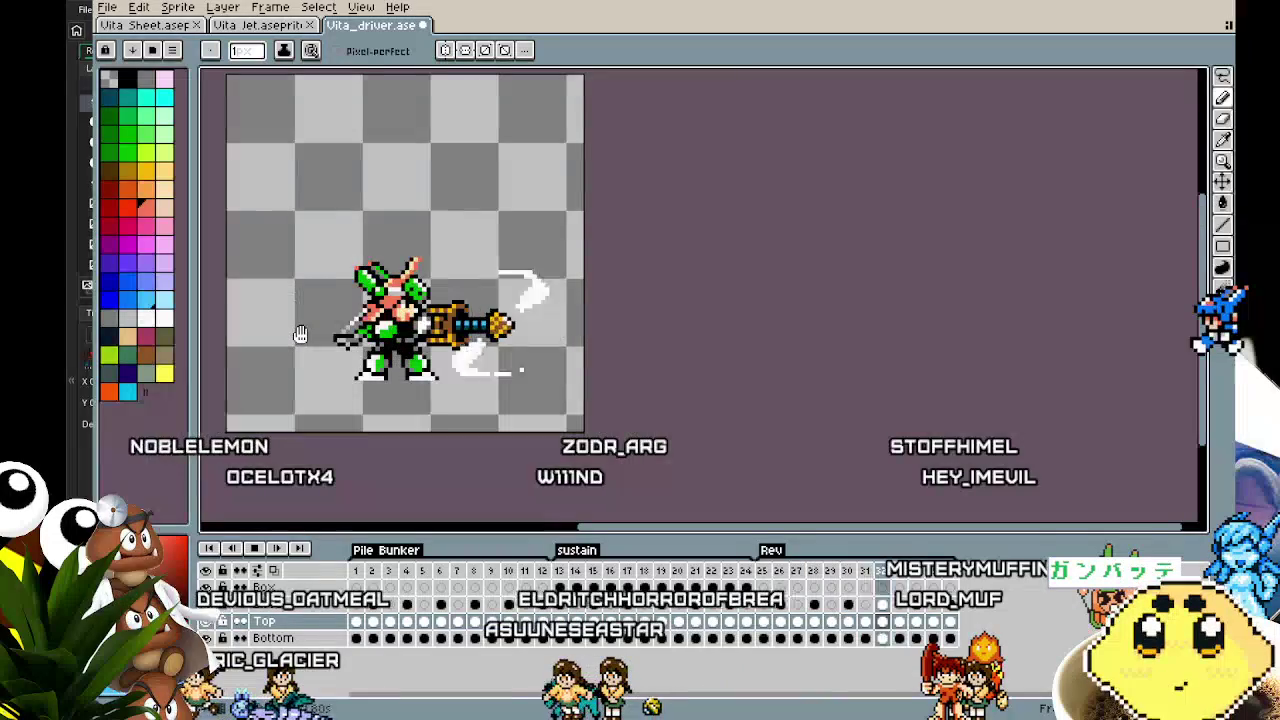
Nudge the sprite view right, then glance over the Vita Sheet document
{"action": "left_click_drag", "start_coordinate": [300, 333], "coordinate": [321, 337]}
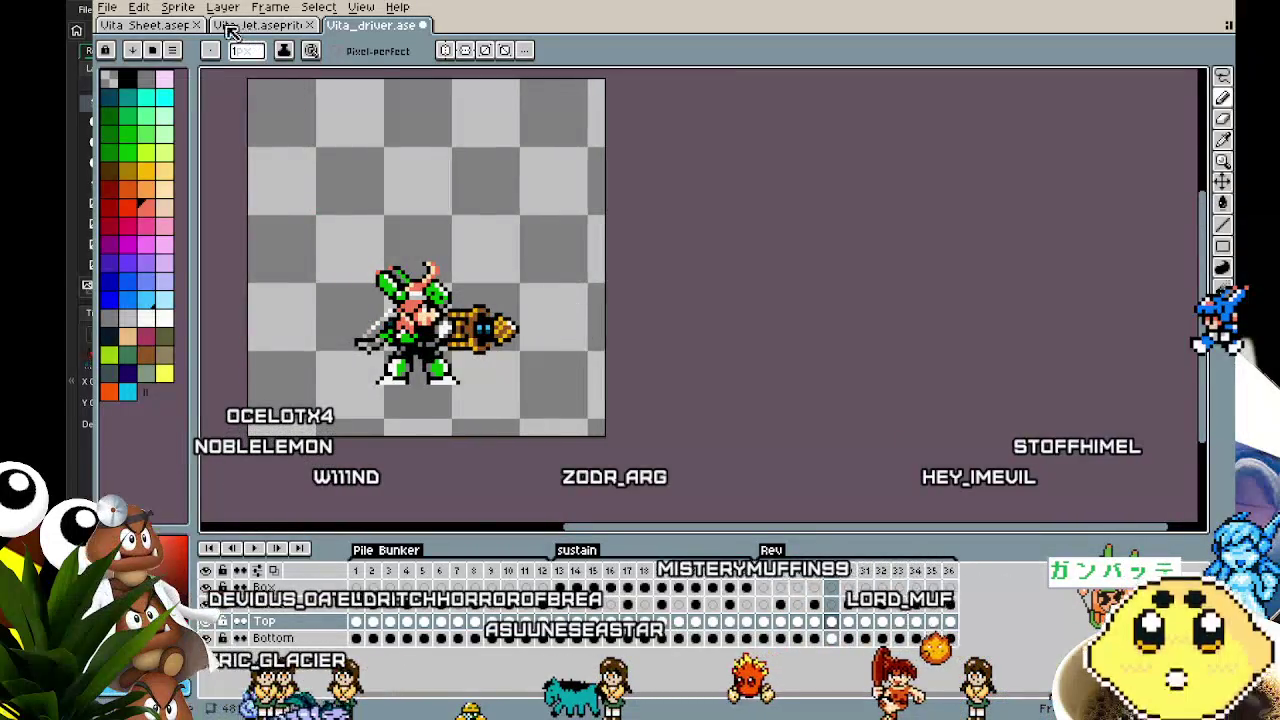
{"action": "left_click", "coordinate": [166, 25]}
{"action": "scroll", "coordinate": [325, 310], "scroll_direction": "down", "scroll_amount": 2}
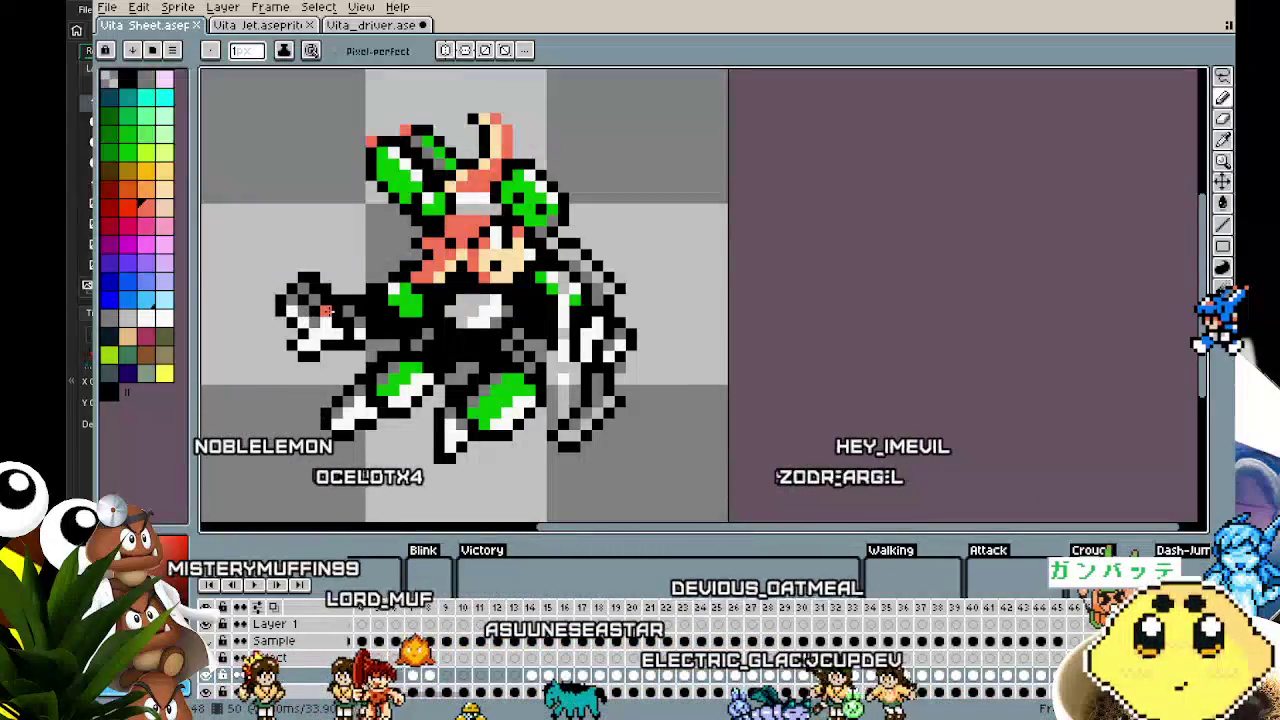
Return to Vita_driver.ase, adjust the zoom, and step back to frame 27
{"action": "left_click", "coordinate": [368, 27]}
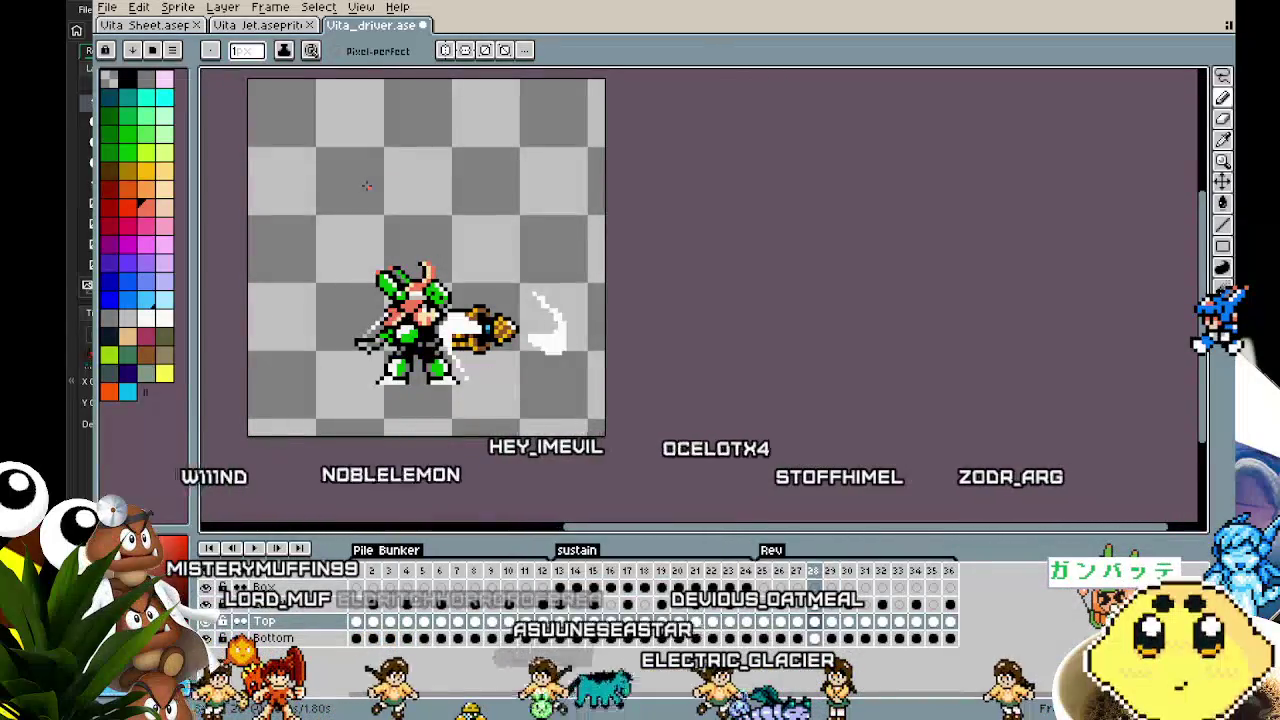
{"action": "scroll", "coordinate": [403, 297], "scroll_direction": "up", "scroll_amount": 2}
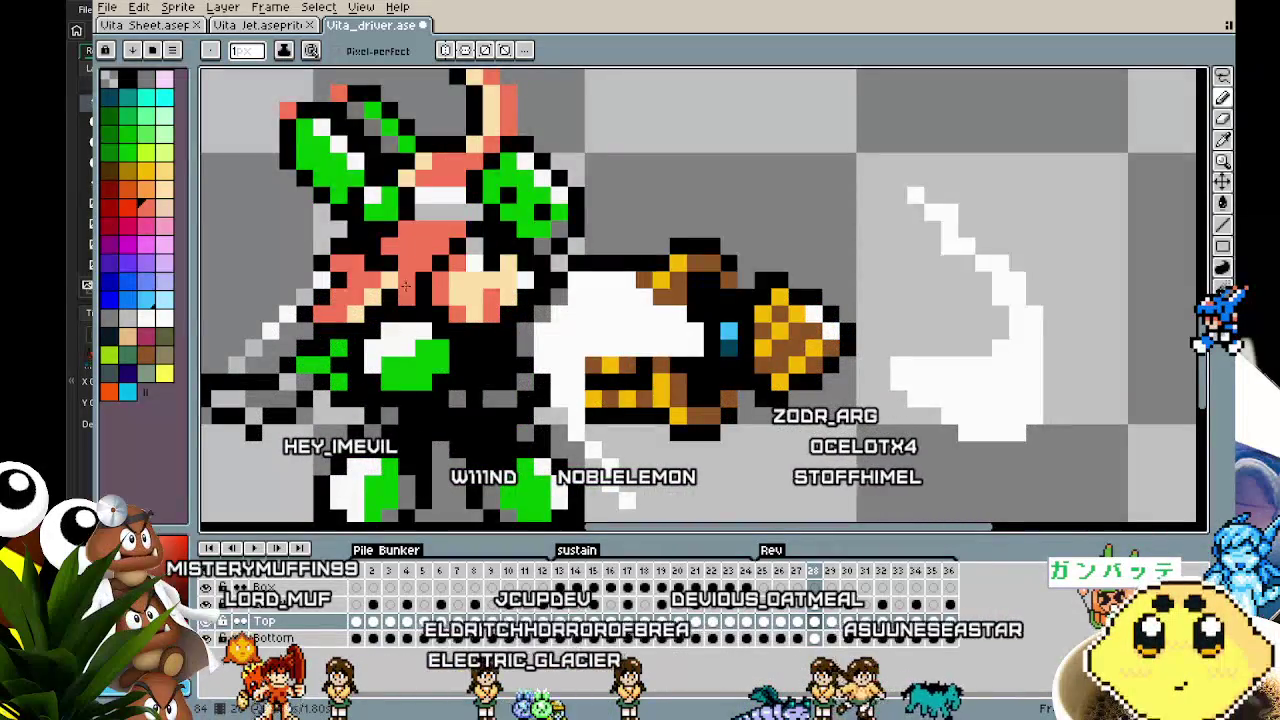
{"action": "scroll", "coordinate": [405, 287], "scroll_direction": "down", "scroll_amount": 2}
{"action": "scroll", "coordinate": [392, 378], "scroll_direction": "down", "scroll_amount": 1}
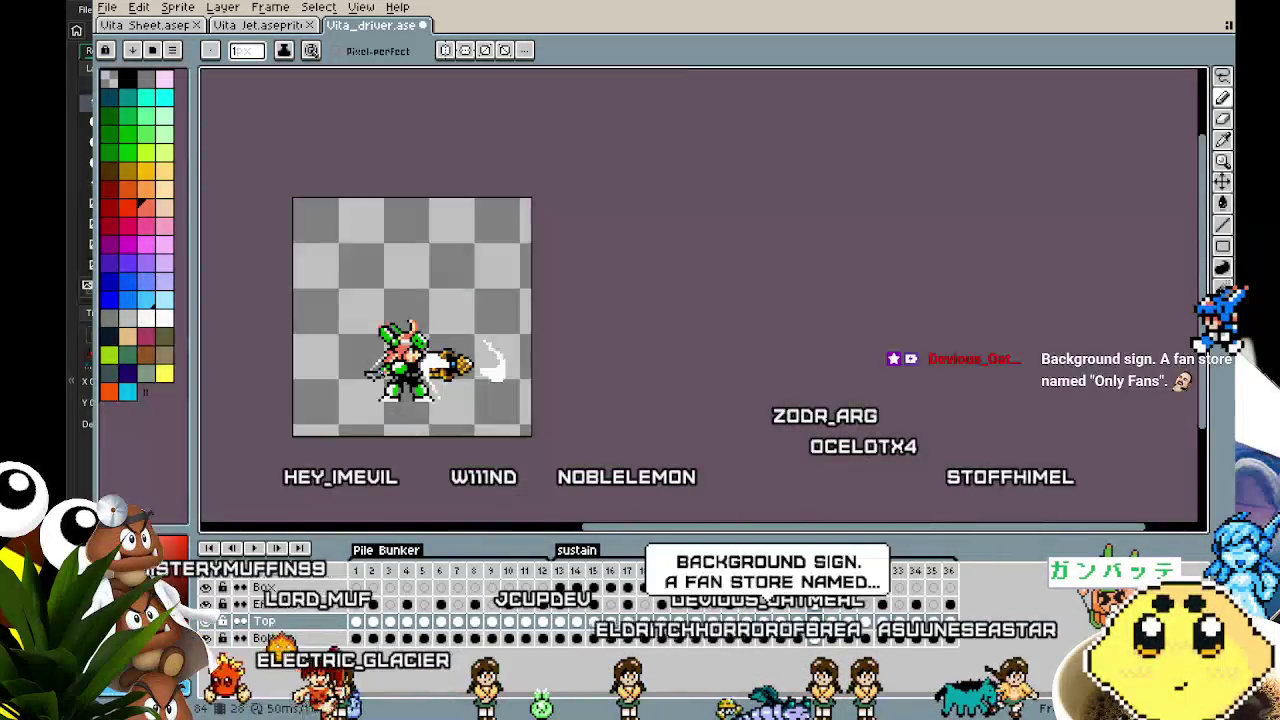
{"action": "key", "text": "Left"}
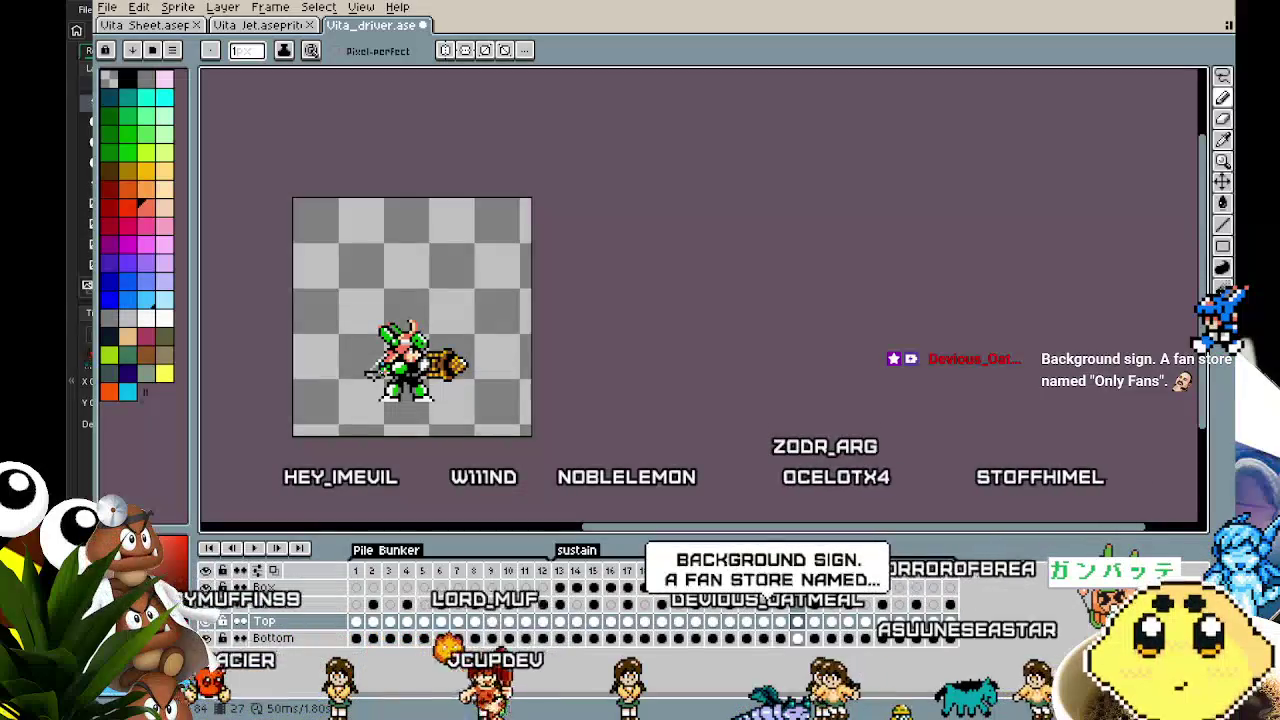
{"action": "scroll", "coordinate": [385, 350], "scroll_direction": "up", "scroll_amount": 4}
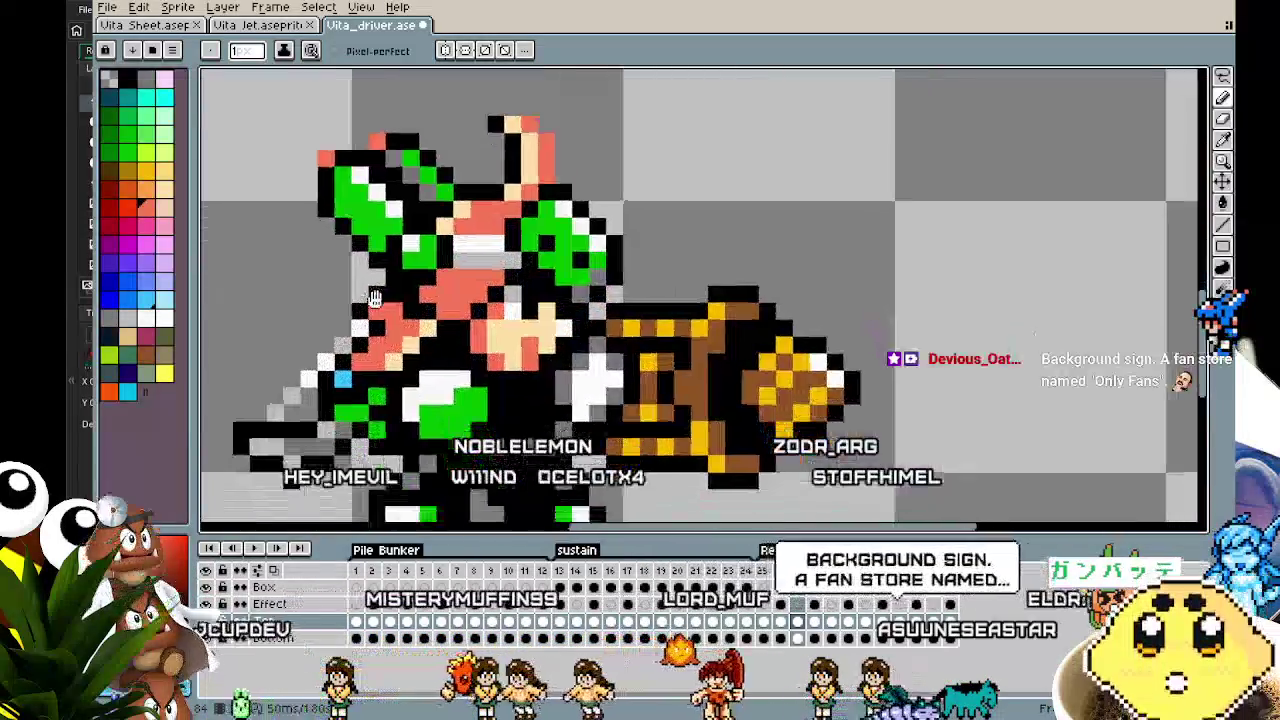
Recentre the sprite and flip between frame 27, the slash frame and the gun-pose frames 28–30
{"action": "left_click_drag", "start_coordinate": [374, 299], "coordinate": [369, 285]}
{"action": "key", "text": "Right"}
{"action": "key", "text": "Left"}
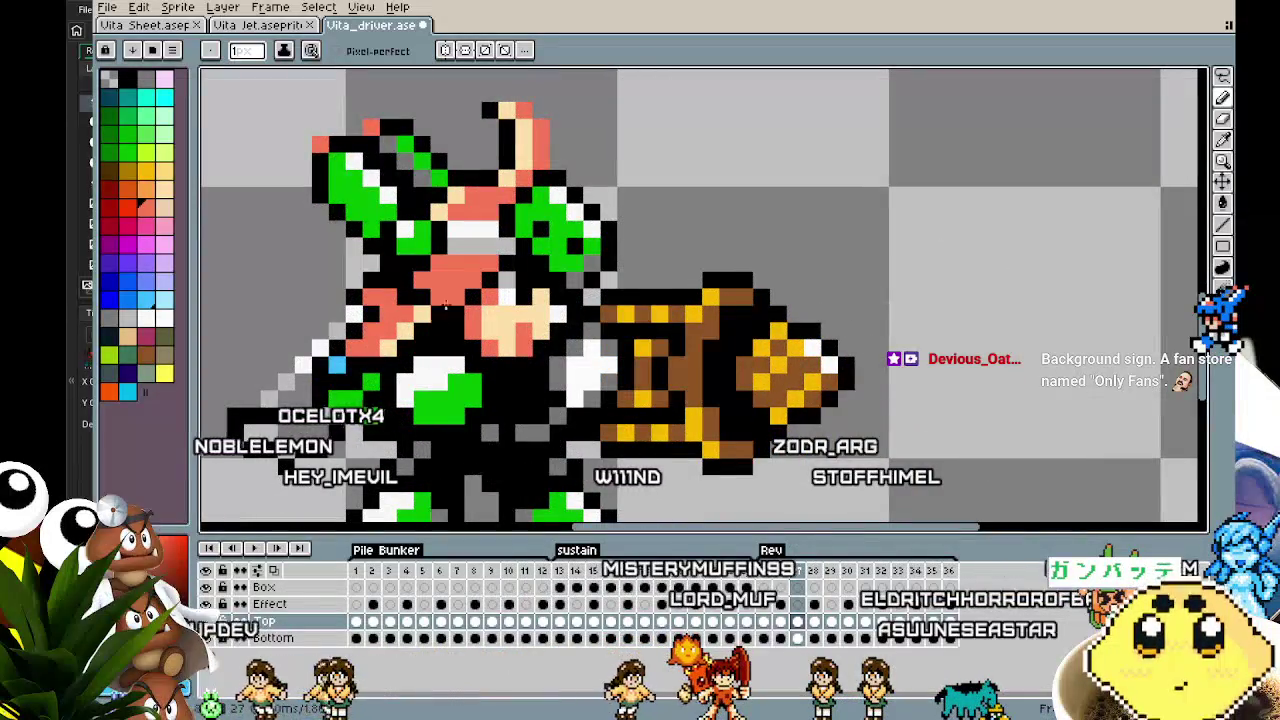
{"action": "key", "text": "Right"}
{"action": "key", "text": "Right"}
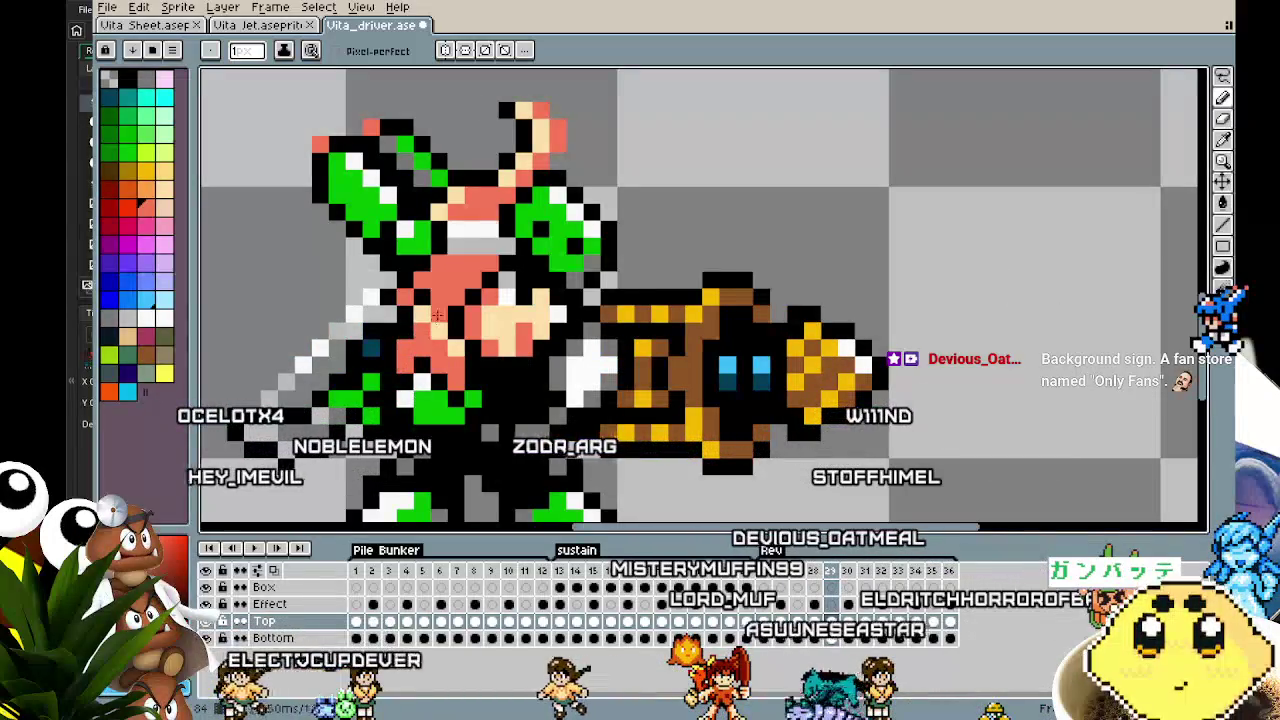
{"action": "key", "text": "Left"}
{"action": "key", "text": "Right"}
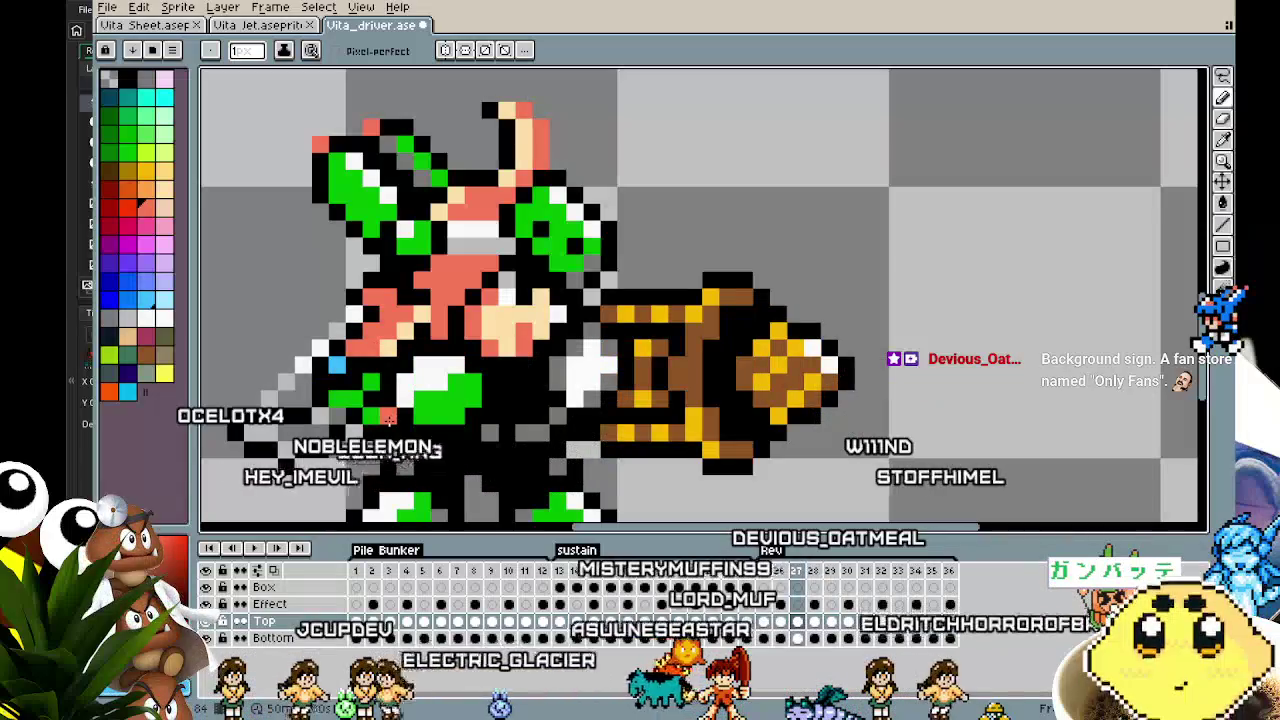
{"action": "key", "text": "Left"}
{"action": "key", "text": "Right"}
{"action": "key", "text": "Right"}
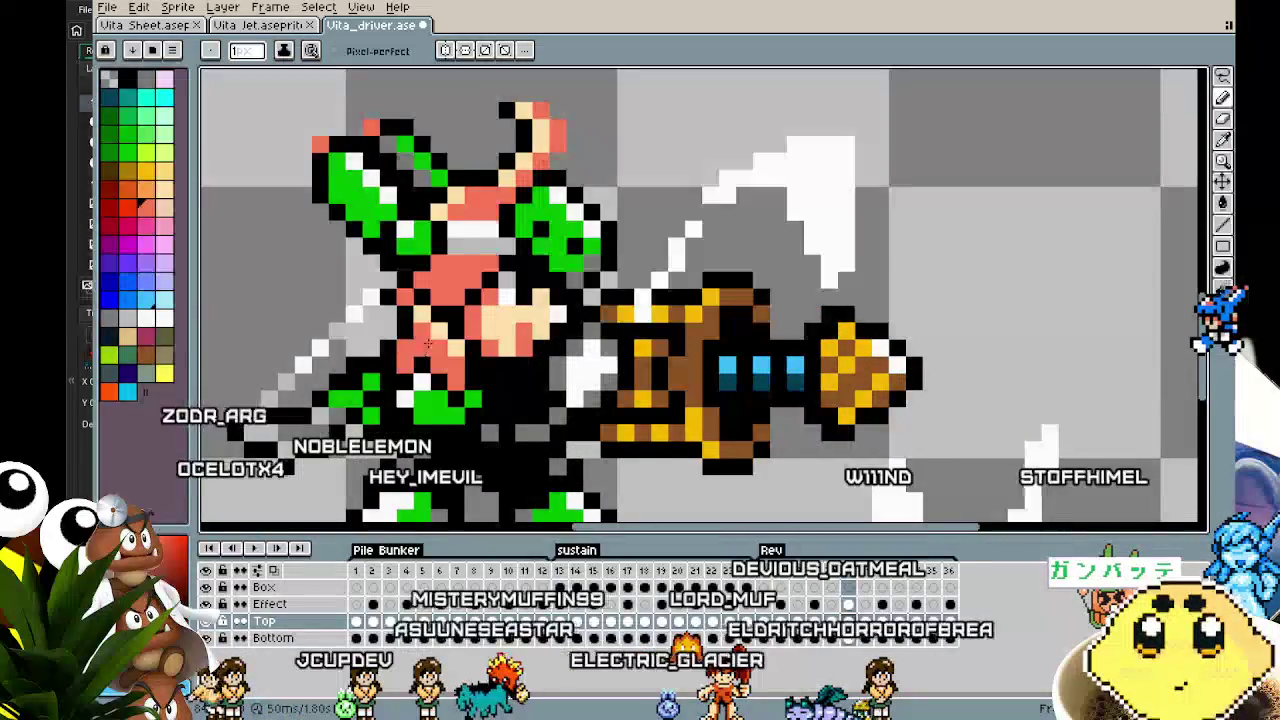
Step back through the slash frame to frame 25 with the drill
{"action": "key", "text": "Left"}
{"action": "key", "text": "Left"}
{"action": "key", "text": "Left"}
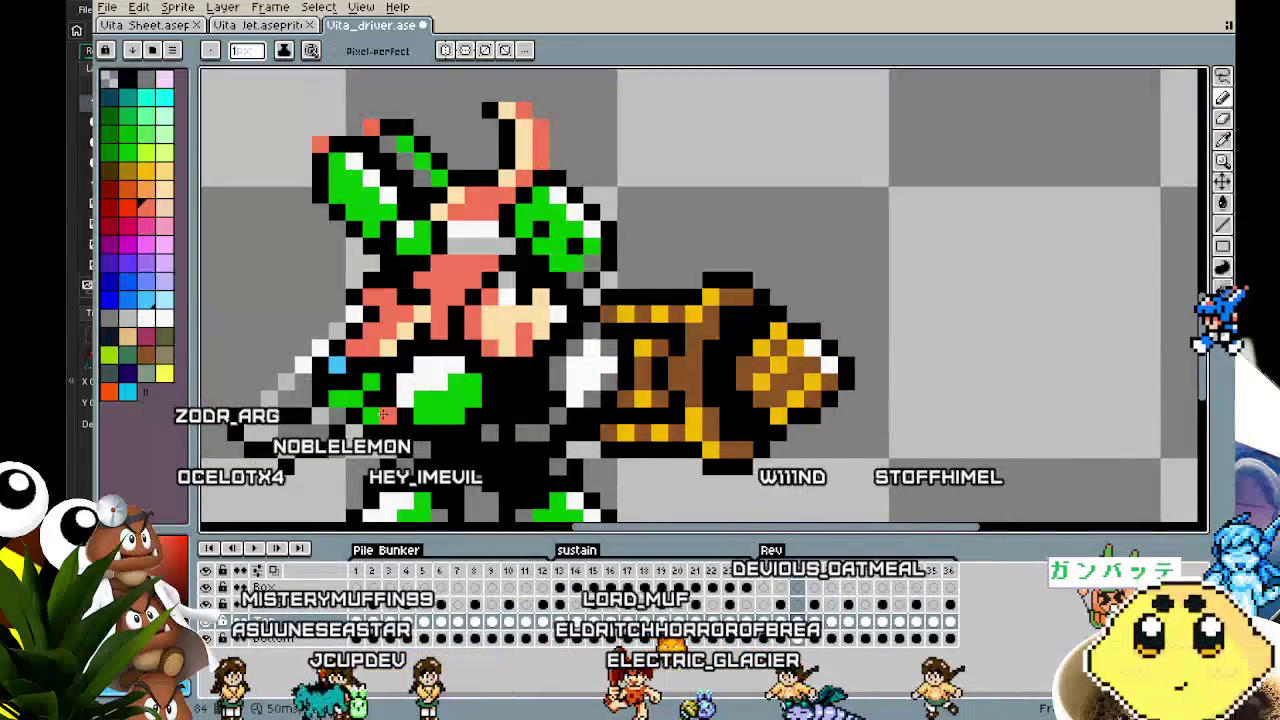
{"action": "key", "text": "Left"}
{"action": "key", "text": "Right"}
{"action": "key", "text": "Left"}
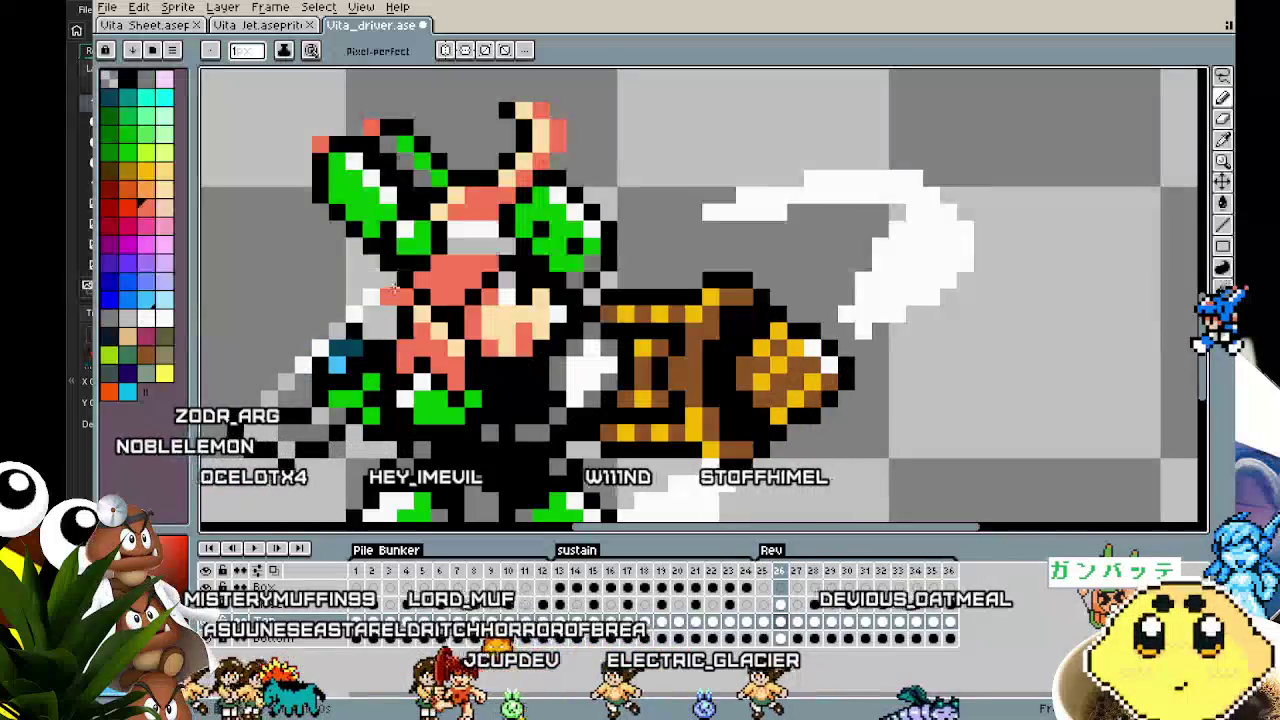
{"action": "key", "text": "Left"}
{"action": "key", "text": "Right"}
{"action": "key", "text": "Left"}
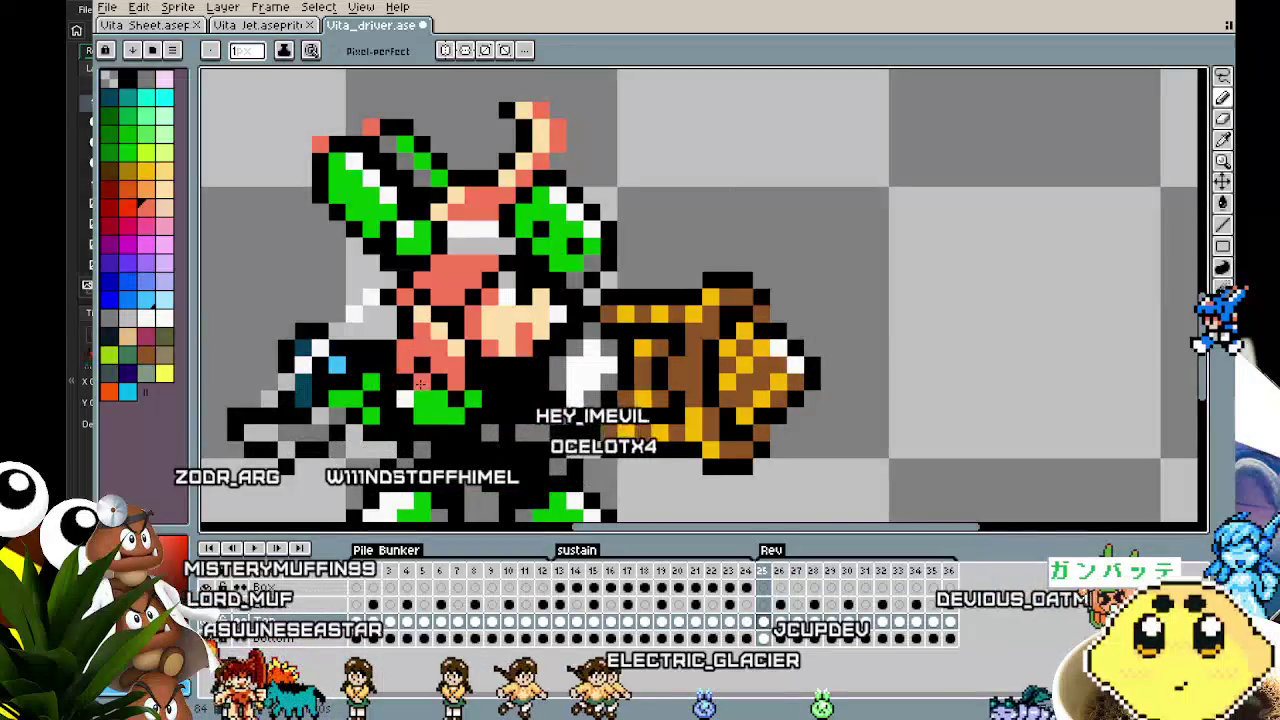
Step forward through the Rev frames 26 to 36, checking the slash trails
{"action": "key", "text": "Right"}
{"action": "key", "text": "Right"}
{"action": "key", "text": "Right"}
{"action": "key", "text": "Right"}
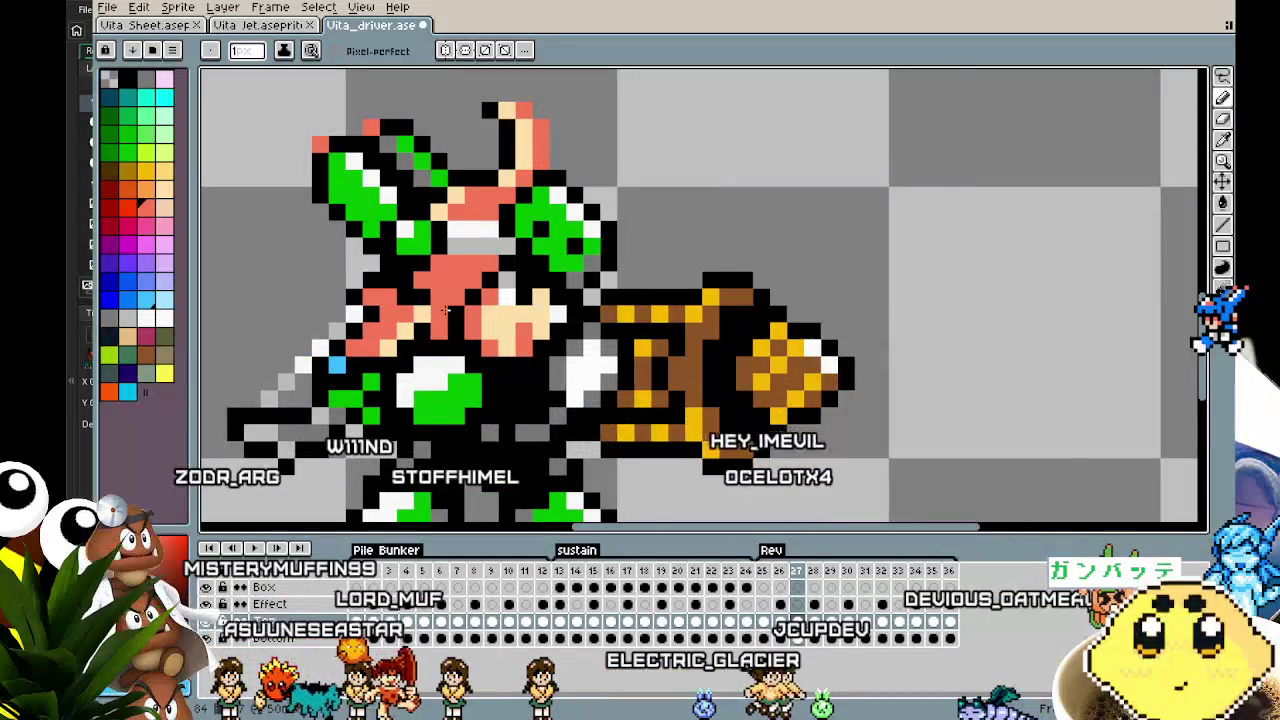
{"action": "key", "text": "Right"}
{"action": "key", "text": "Right"}
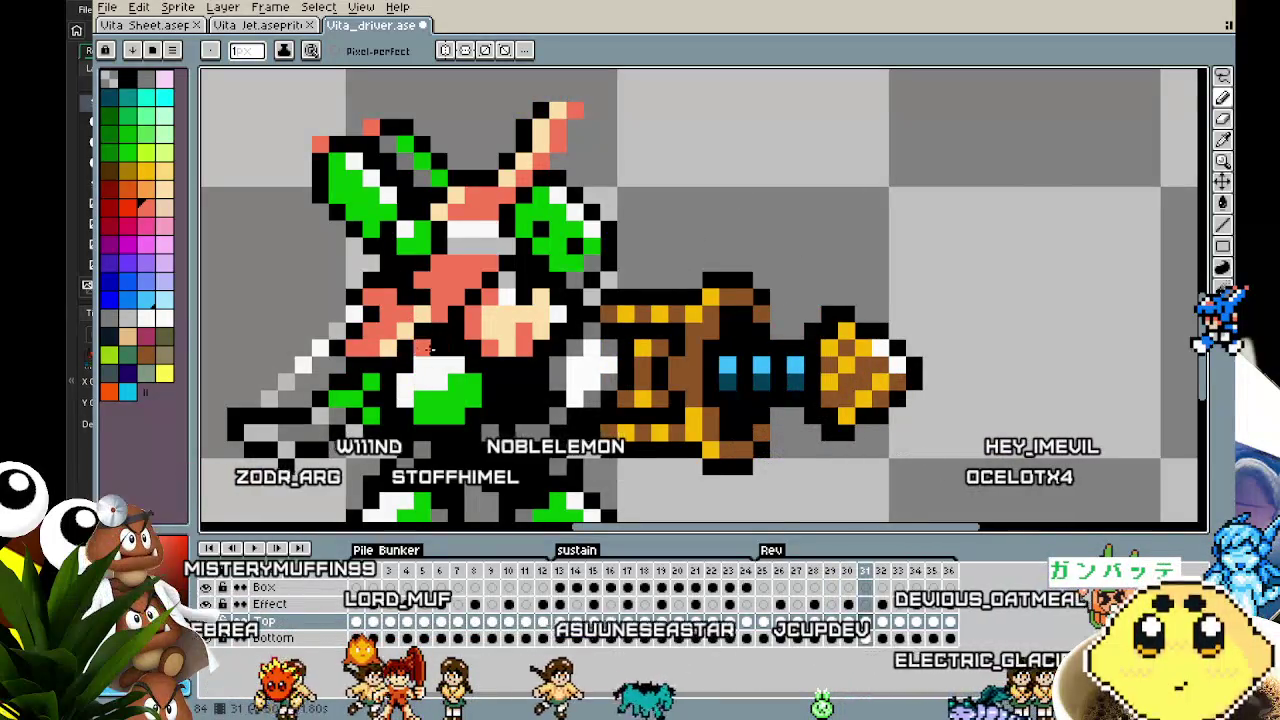
{"action": "key", "text": "Right"}
{"action": "key", "text": "Right"}
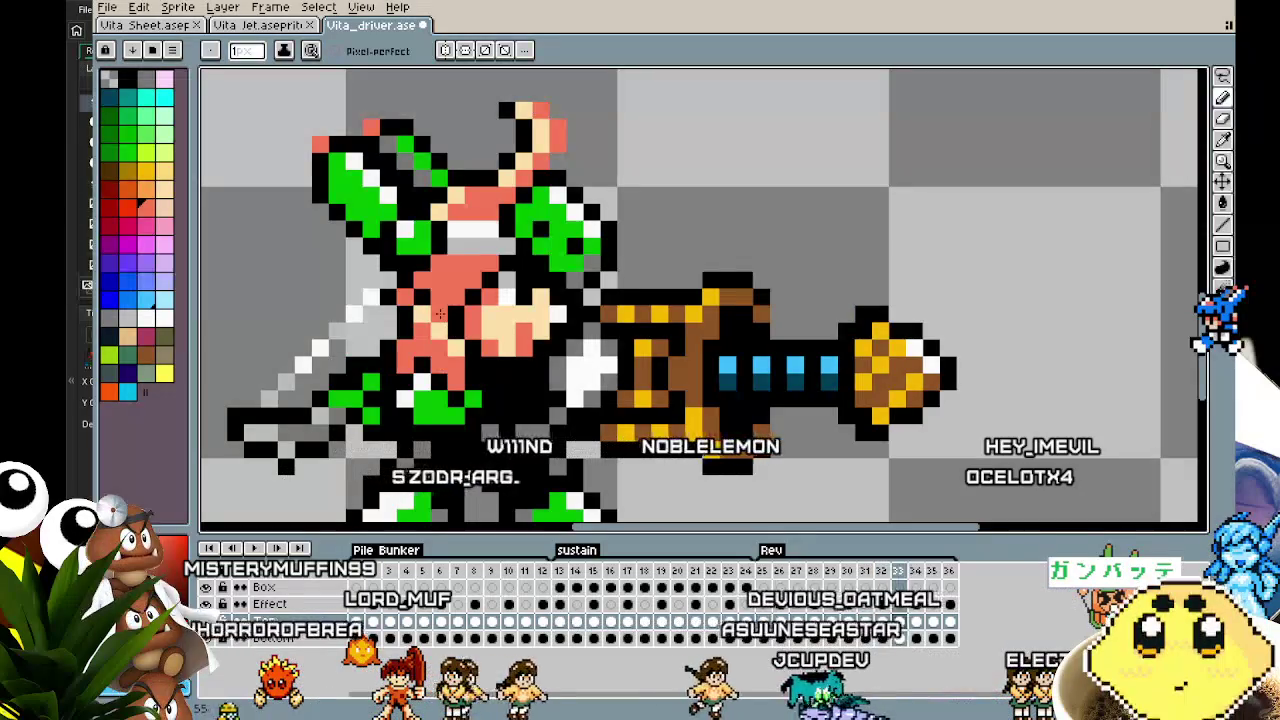
{"action": "key", "text": "Right"}
{"action": "scroll", "coordinate": [700, 300], "scroll_direction": "right", "scroll_amount": 1}
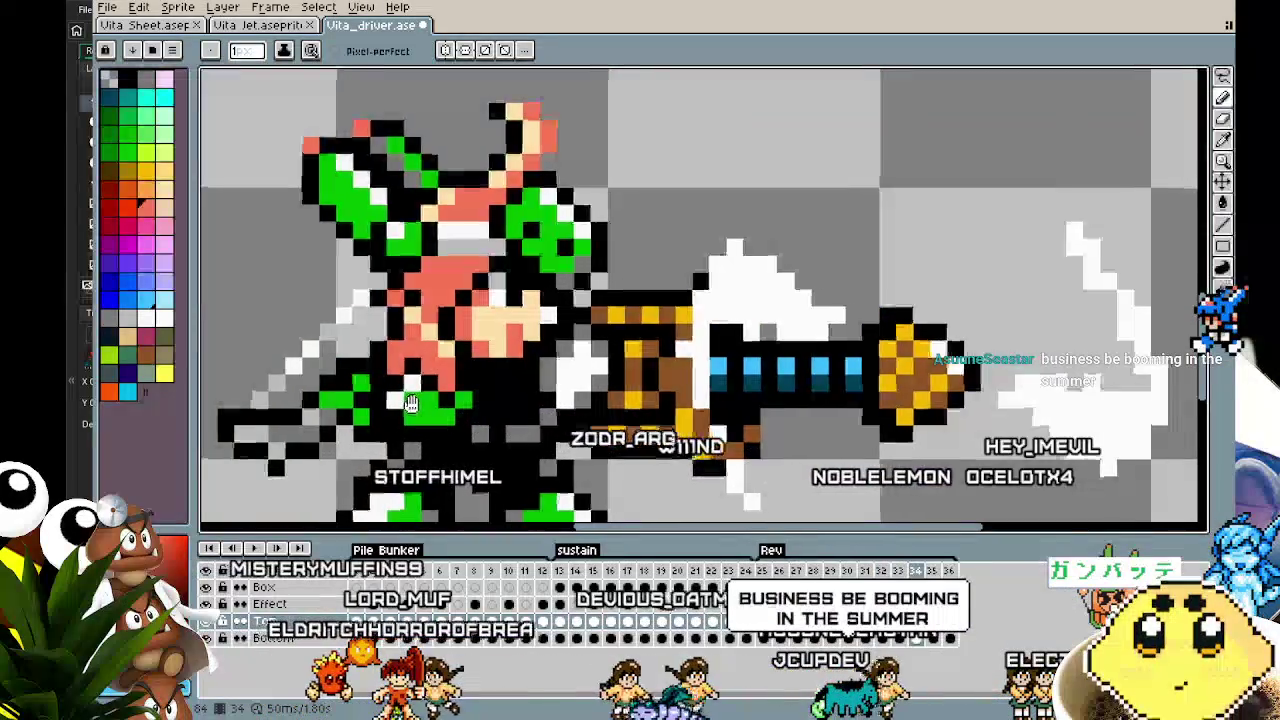
{"action": "key", "text": "Left"}
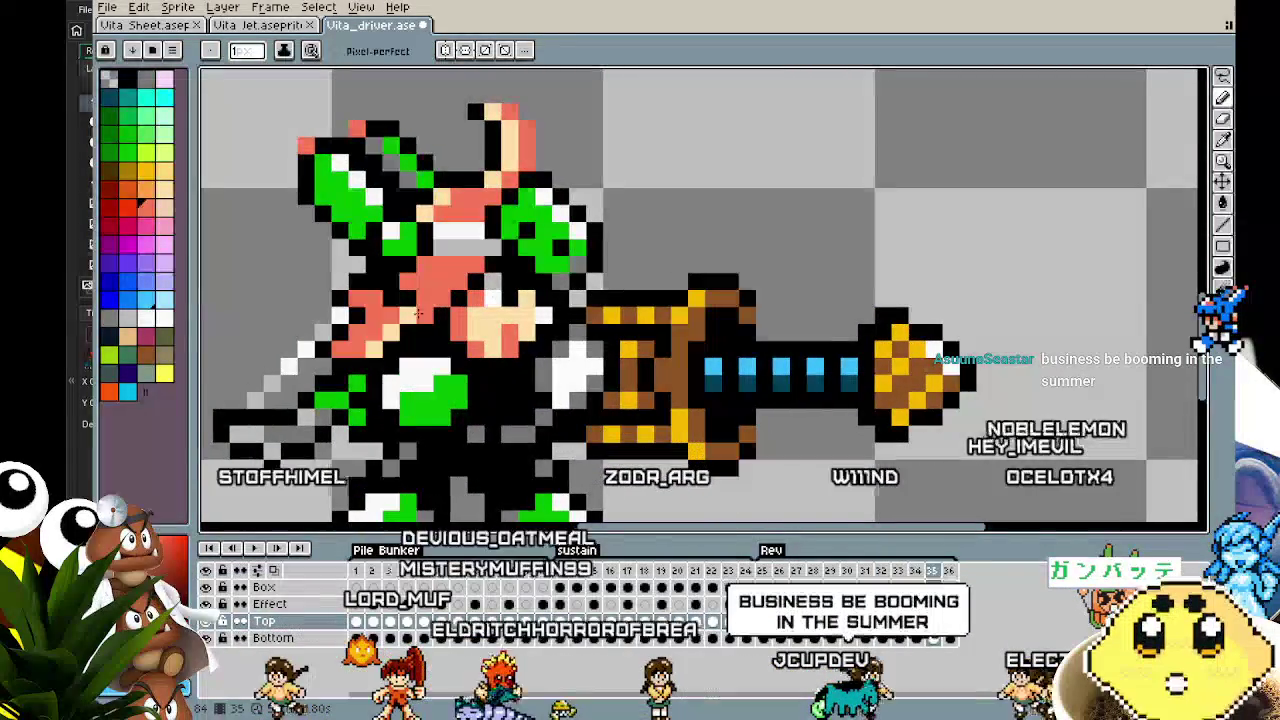
{"action": "key", "text": "Right"}
{"action": "key", "text": "Right"}
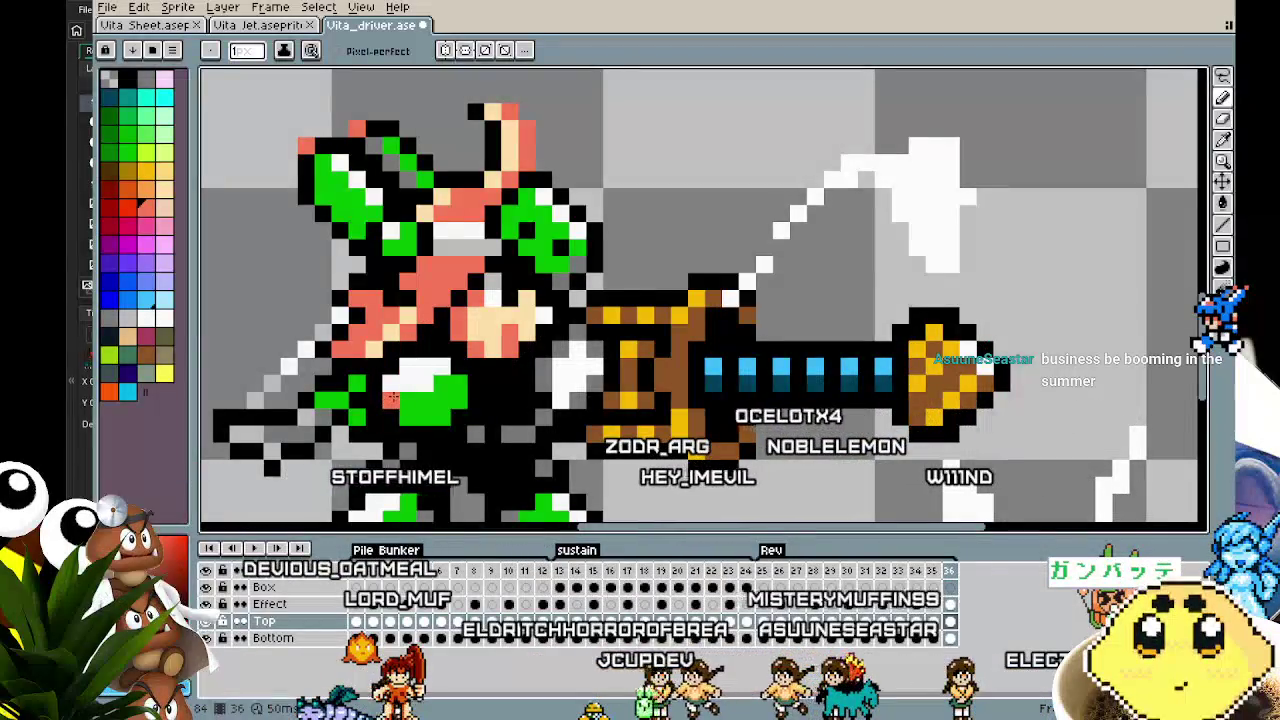
{"action": "key", "text": "Left"}
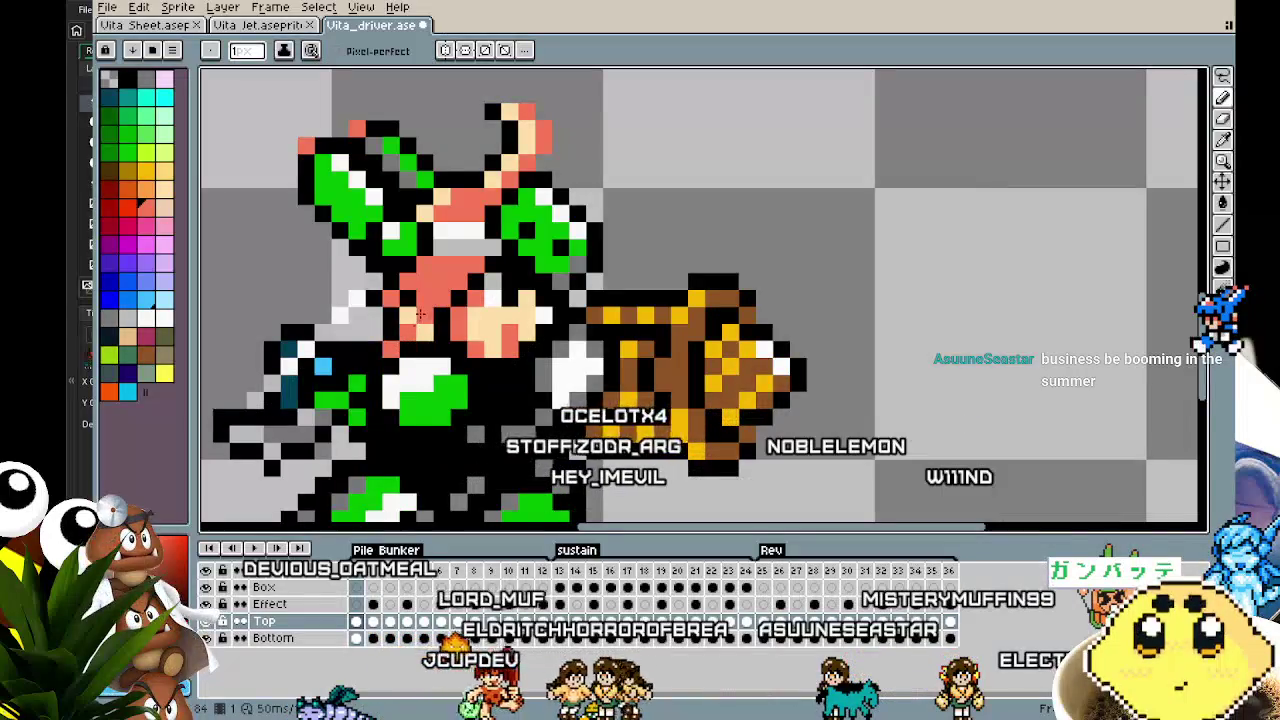
Play the driver animation in a loop and recentre the sprite
{"action": "key", "text": "Return"}
{"action": "scroll", "coordinate": [387, 417], "scroll_direction": "down", "scroll_amount": 3}
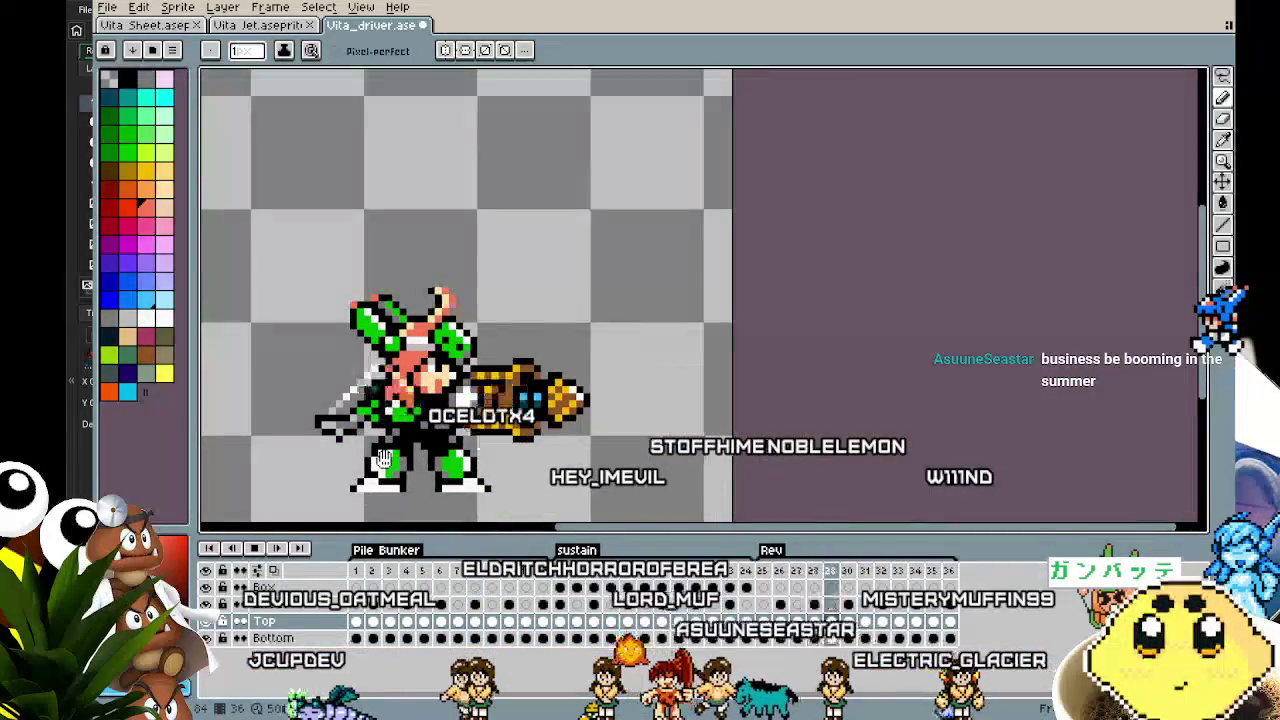
{"action": "left_click_drag", "start_coordinate": [359, 476], "coordinate": [386, 404]}
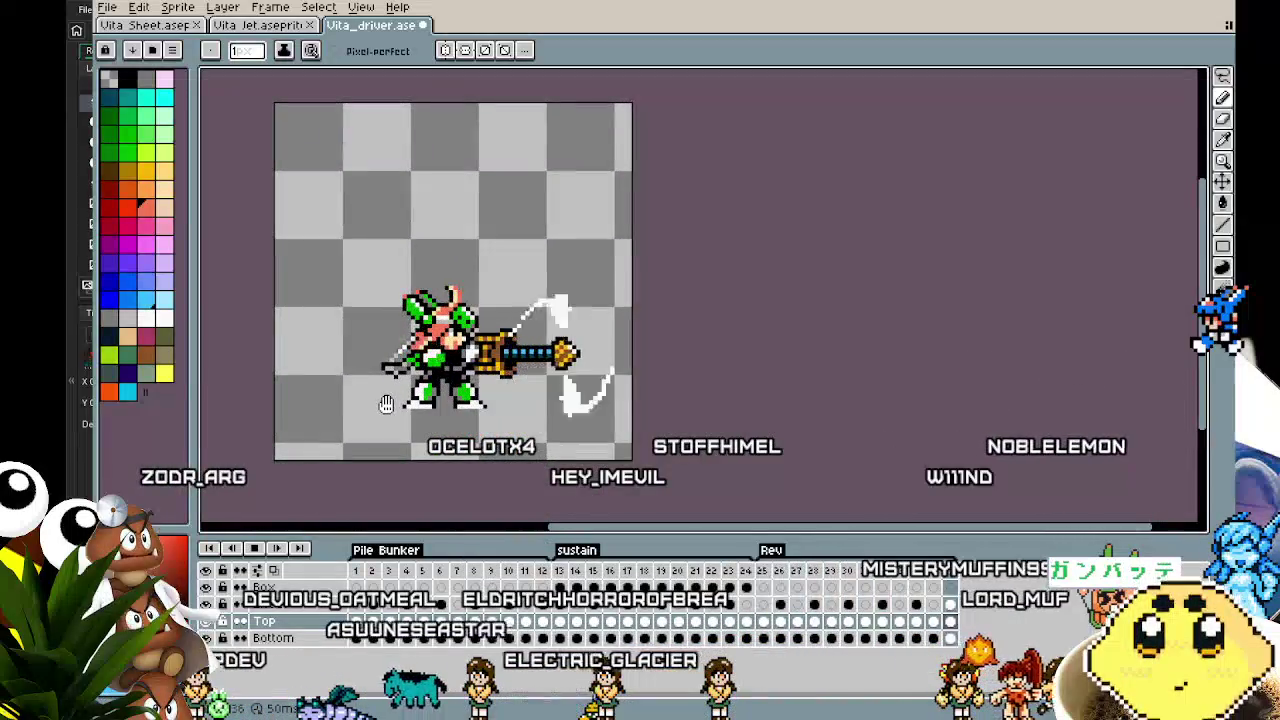
Check frame 25's duration in Frame Properties and cancel without changes
{"action": "scroll", "coordinate": [386, 404], "scroll_direction": "up", "scroll_amount": 1}
{"action": "scroll", "coordinate": [386, 404], "scroll_direction": "down", "scroll_amount": 2}
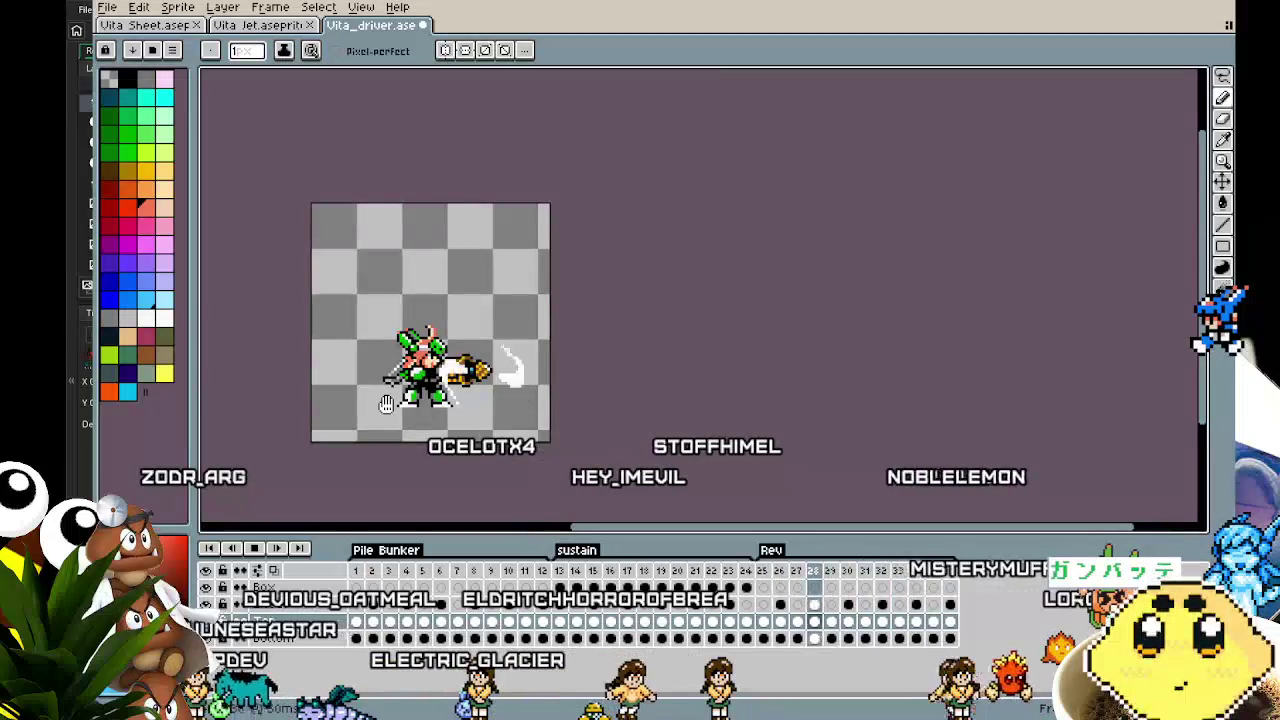
{"action": "scroll", "coordinate": [386, 404], "scroll_direction": "up", "scroll_amount": 1}
{"action": "scroll", "coordinate": [386, 404], "scroll_direction": "up", "scroll_amount": 1}
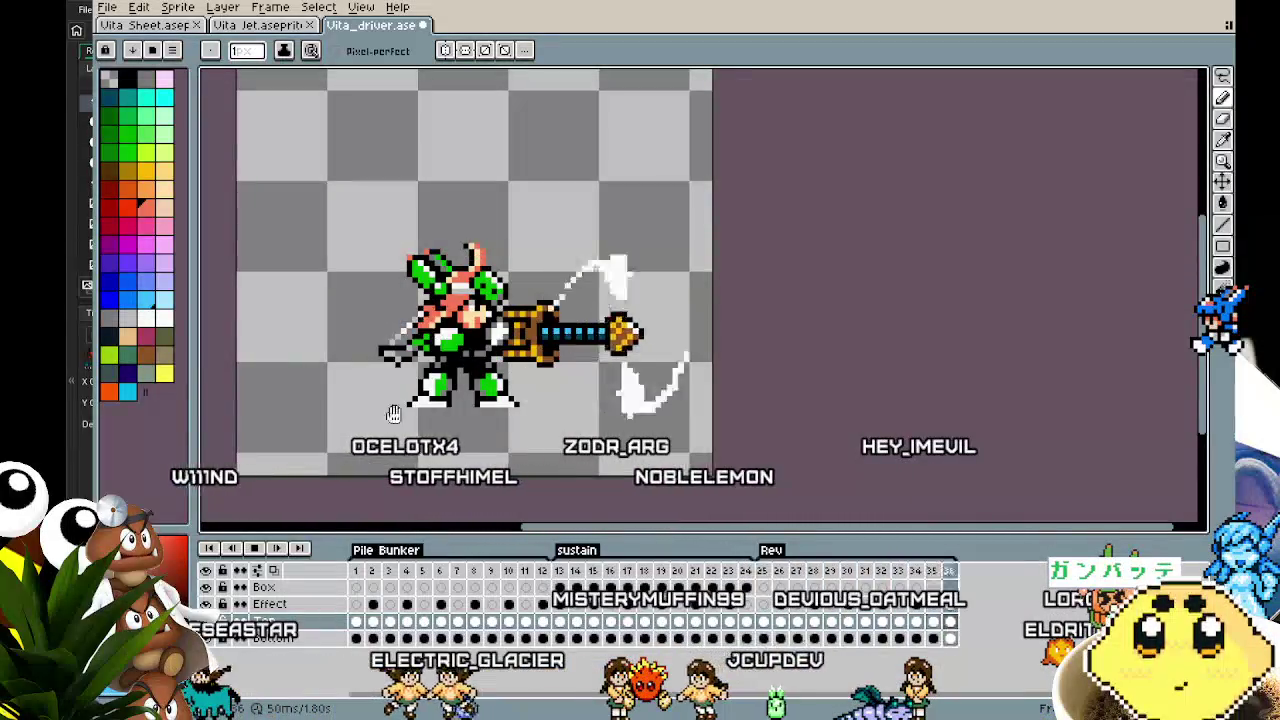
{"action": "double_click", "coordinate": [764, 571]}
{"action": "left_click", "coordinate": [746, 398]}
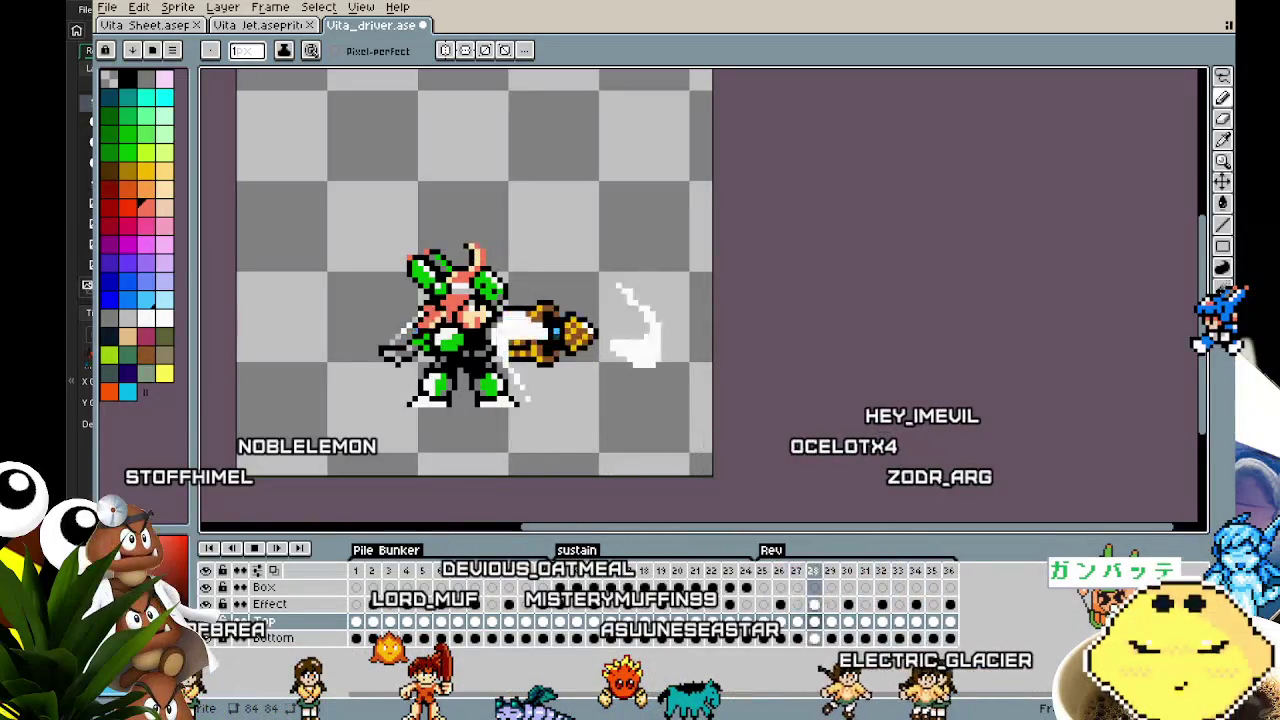
Recentre and zoom the canvas, then show the slash frame 26
{"action": "left_click_drag", "start_coordinate": [331, 453], "coordinate": [384, 465]}
{"action": "scroll", "coordinate": [386, 476], "scroll_direction": "down", "scroll_amount": 1}
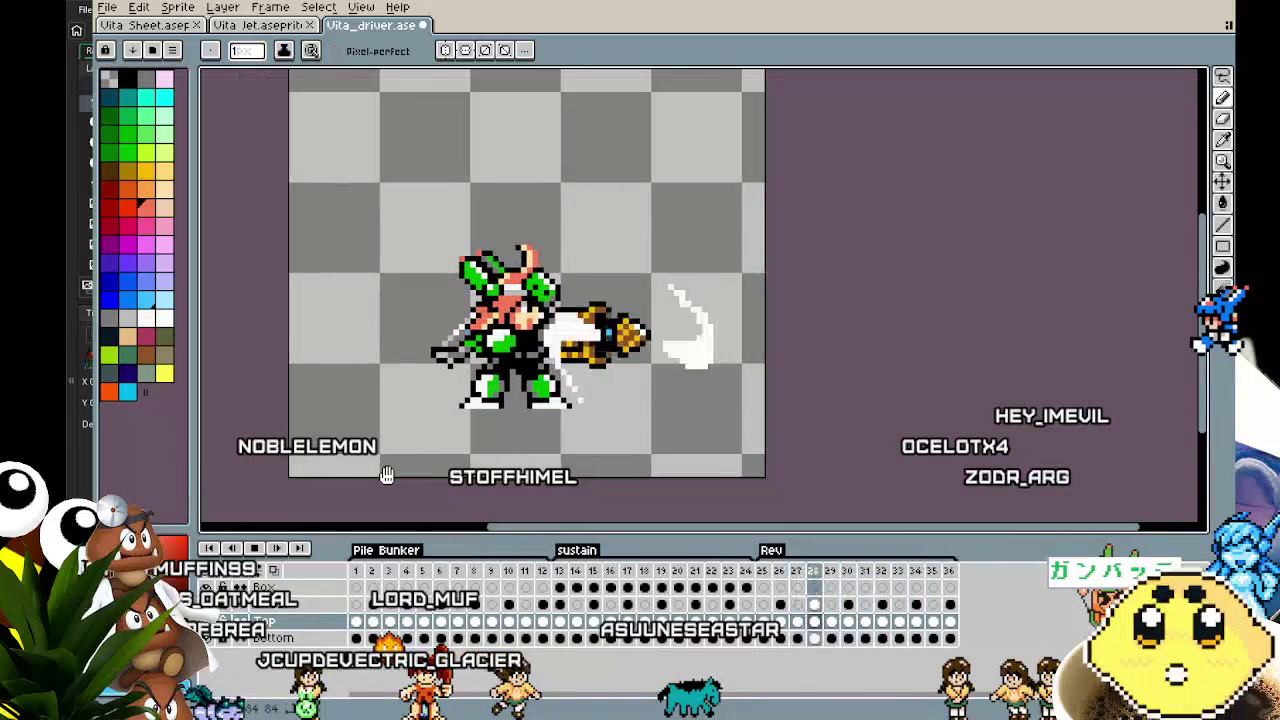
{"action": "scroll", "coordinate": [386, 476], "scroll_direction": "up", "scroll_amount": 1}
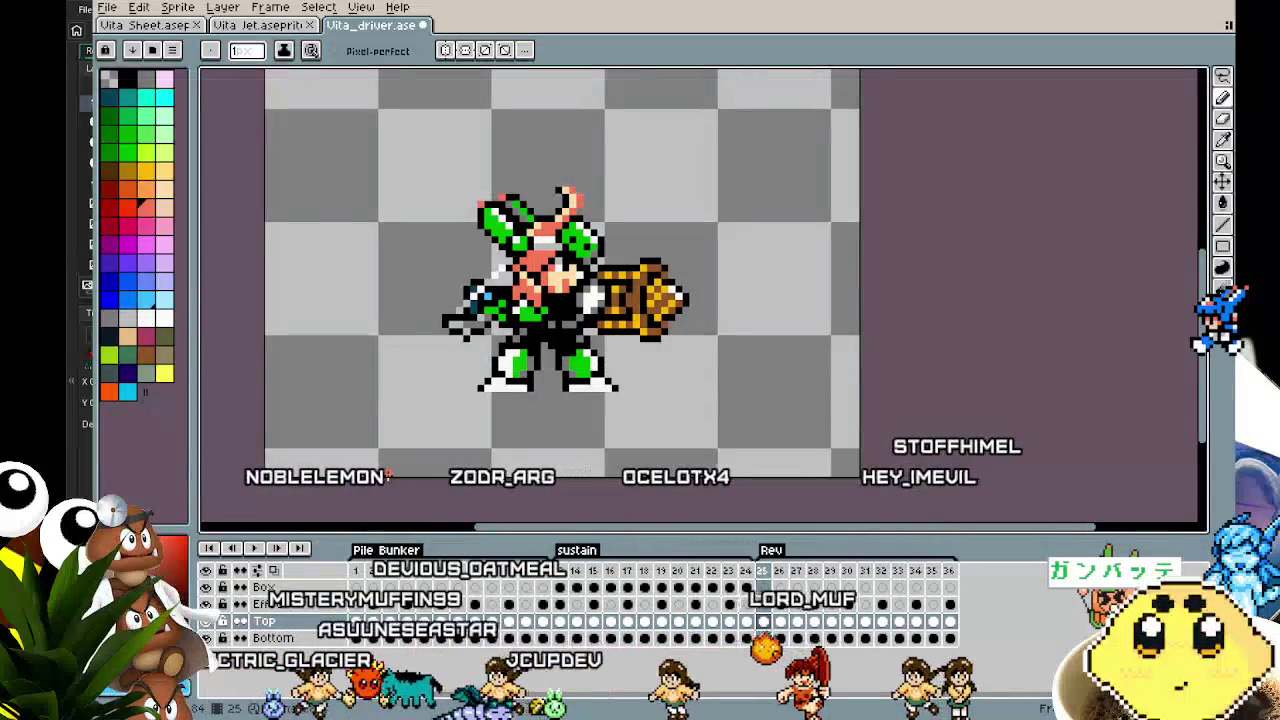
{"action": "scroll", "coordinate": [566, 205], "scroll_direction": "up", "scroll_amount": 4}
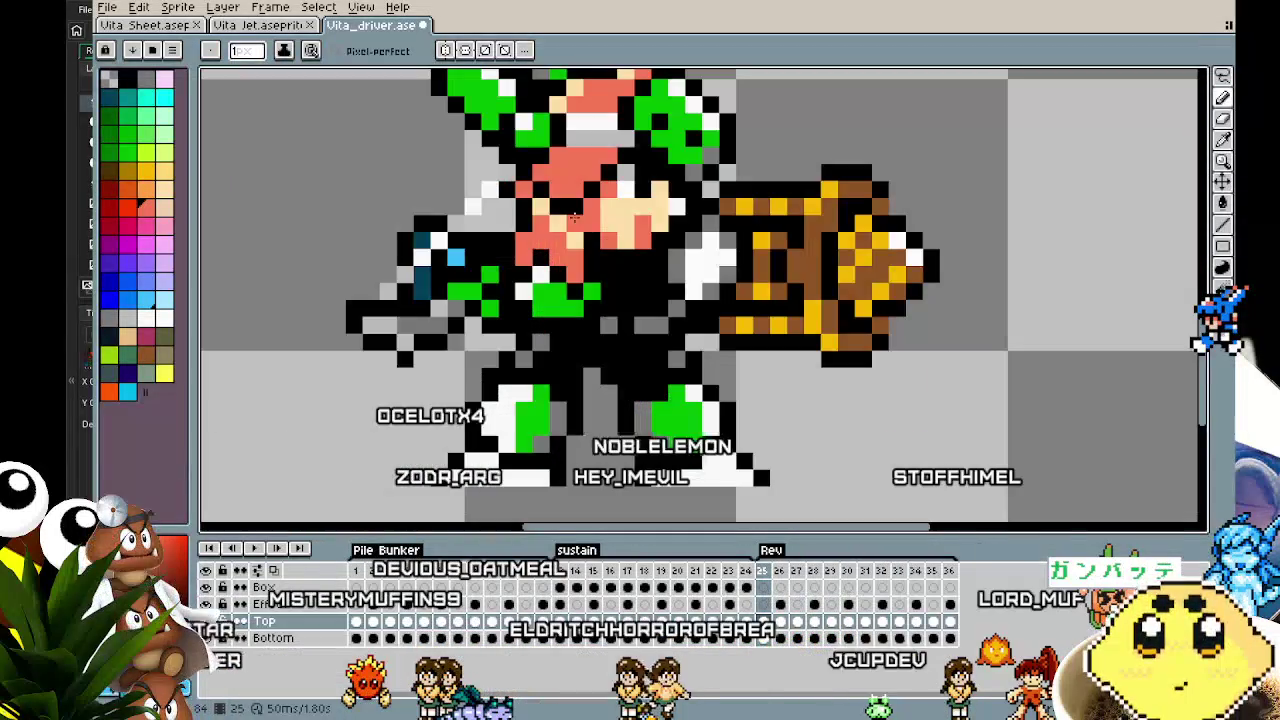
{"action": "scroll", "coordinate": [562, 205], "scroll_direction": "down", "scroll_amount": 4}
{"action": "scroll", "coordinate": [522, 310], "scroll_direction": "up", "scroll_amount": 2}
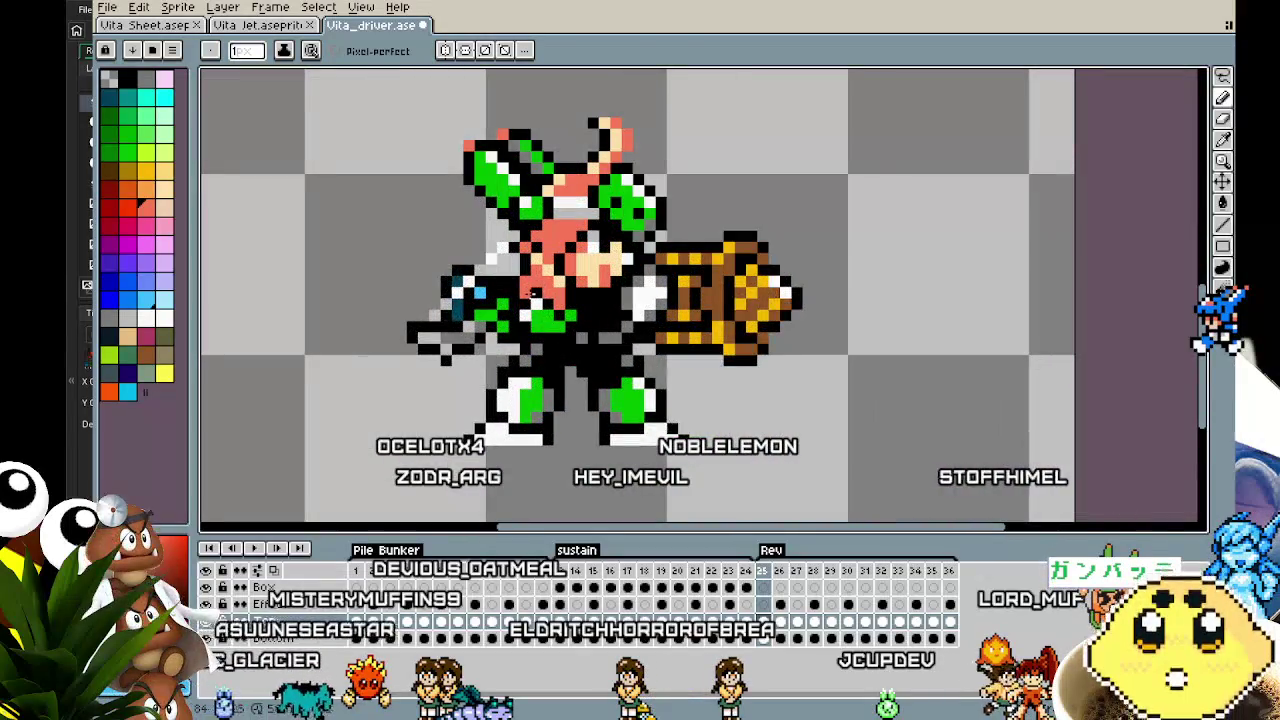
{"action": "key", "text": "Left"}
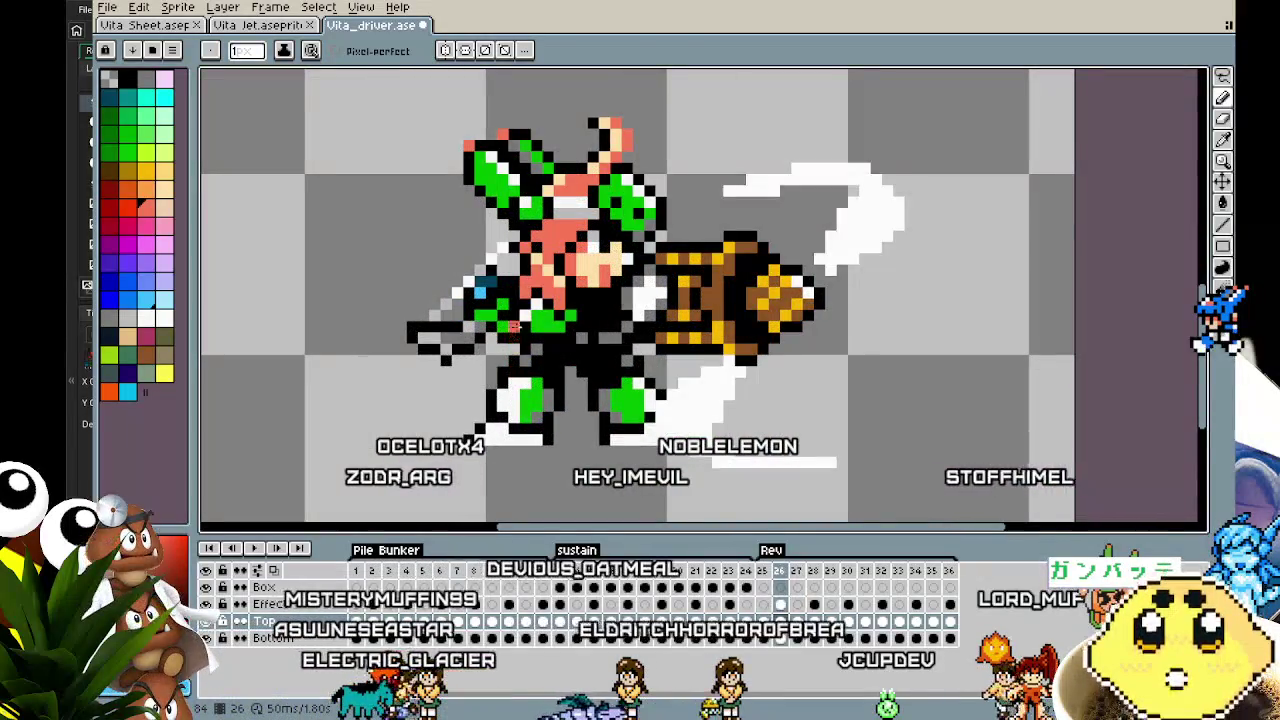
{"action": "scroll", "coordinate": [536, 279], "scroll_direction": "up", "scroll_amount": 2}
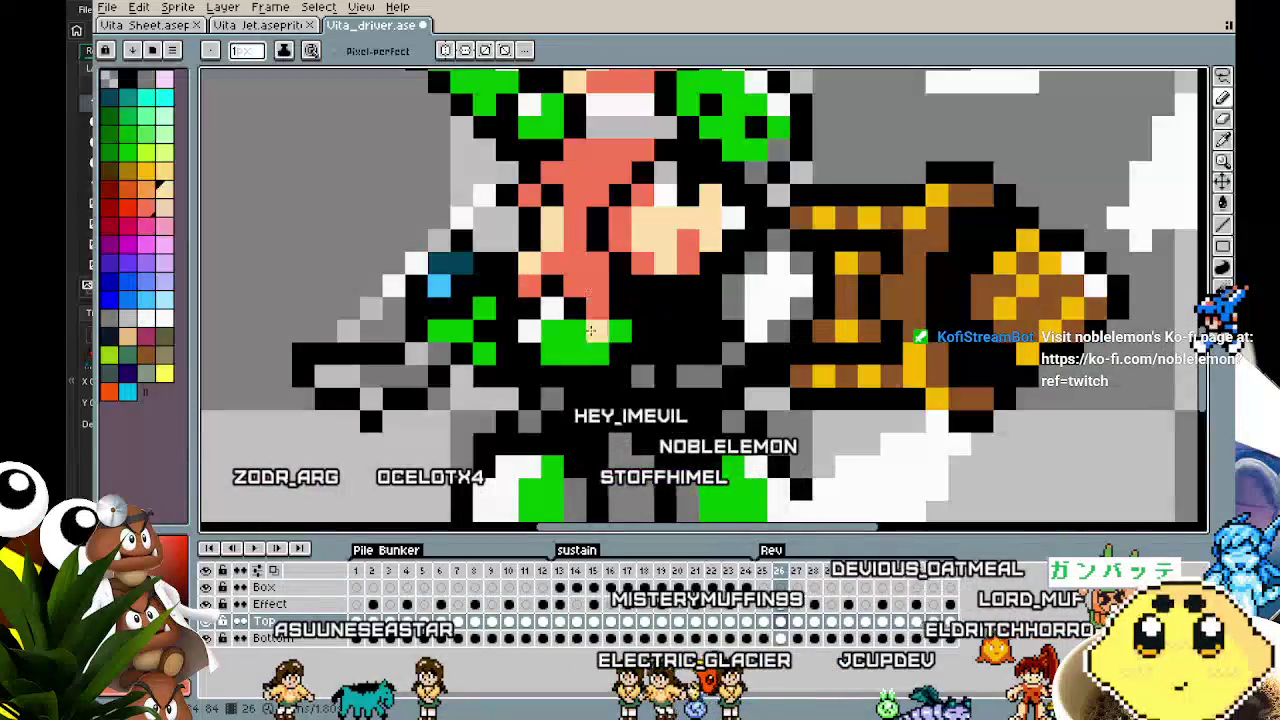
{"action": "scroll", "coordinate": [581, 262], "scroll_direction": "down", "scroll_amount": 3}
{"action": "scroll", "coordinate": [578, 260], "scroll_direction": "up", "scroll_amount": 3}
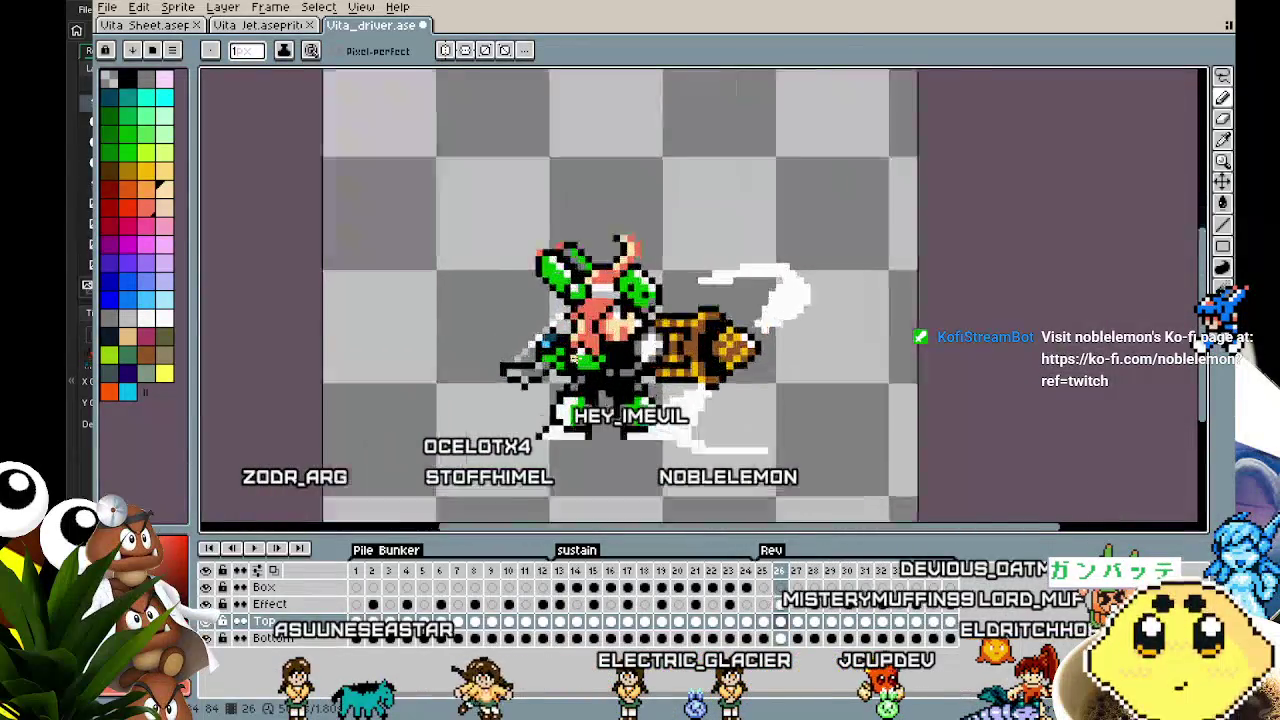
Compare frames 26–29, briefly switching to the Move tool and back to the pencil
{"action": "key", "text": "Right"}
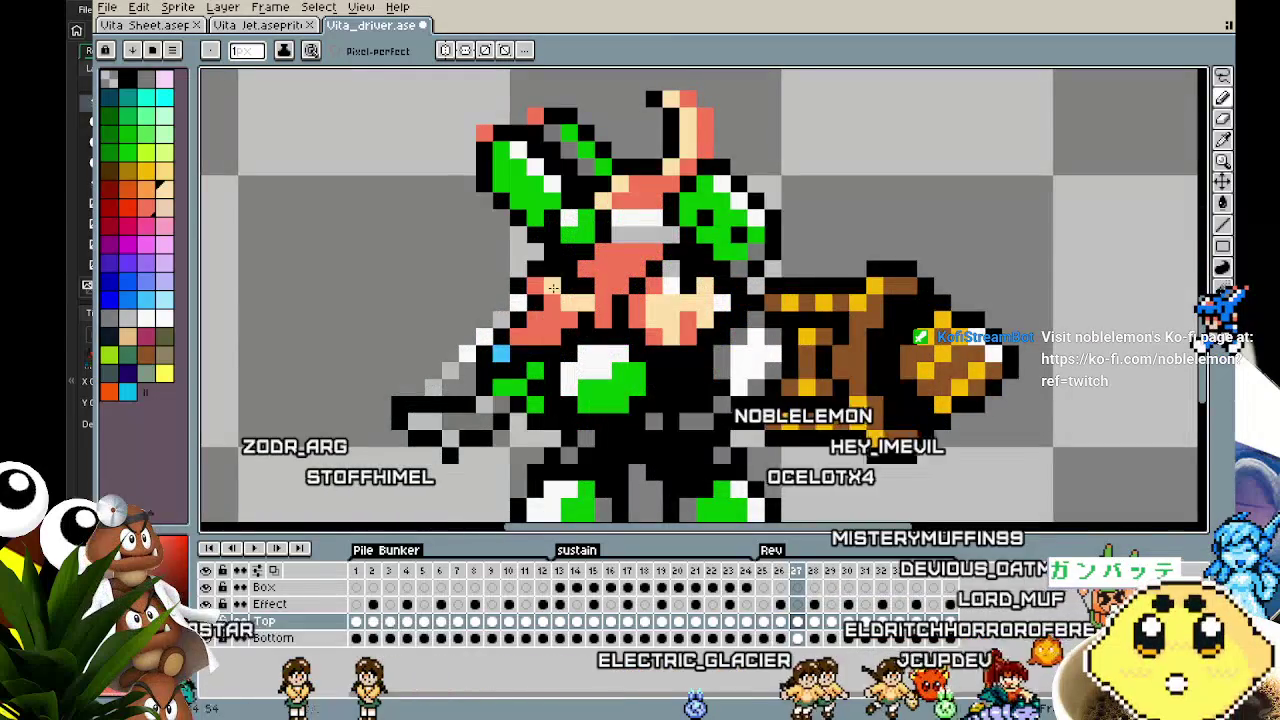
{"action": "key", "text": "v"}
{"action": "key", "text": "b"}
{"action": "scroll", "coordinate": [551, 294], "scroll_direction": "down", "scroll_amount": 2}
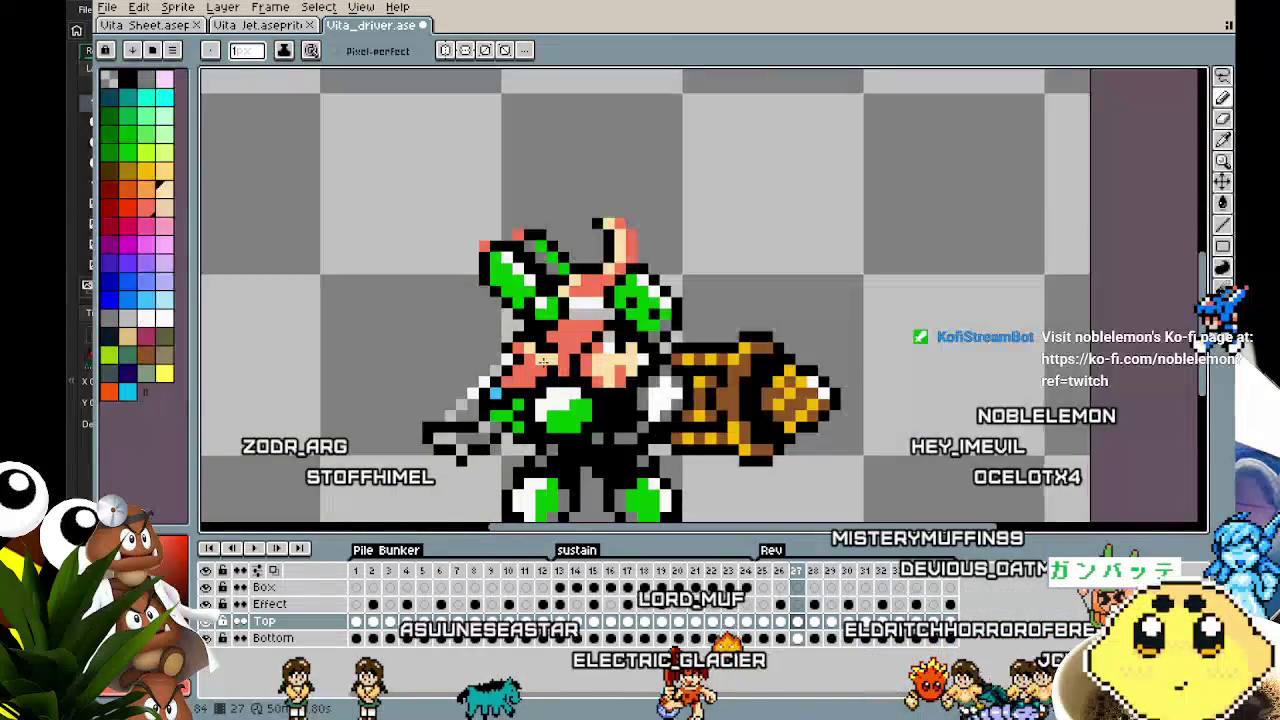
{"action": "scroll", "coordinate": [551, 294], "scroll_direction": "down", "scroll_amount": 2}
{"action": "scroll", "coordinate": [525, 400], "scroll_direction": "up", "scroll_amount": 3}
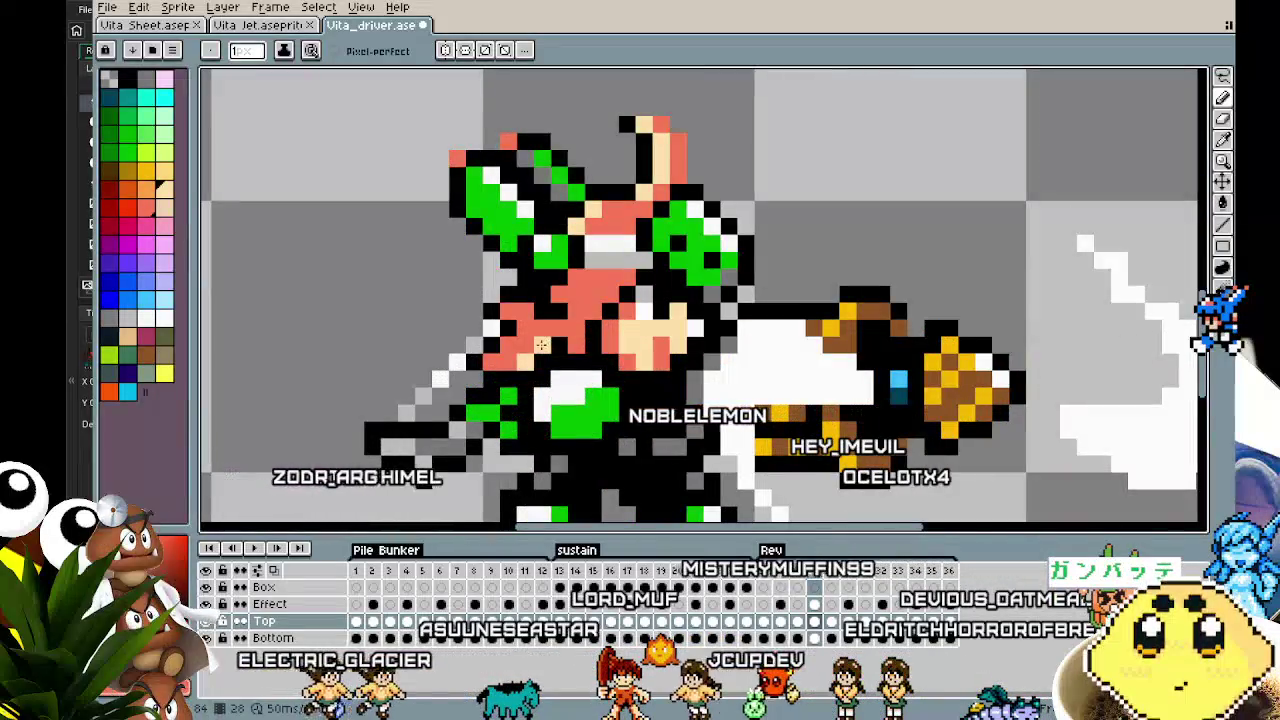
{"action": "key", "text": "Right"}
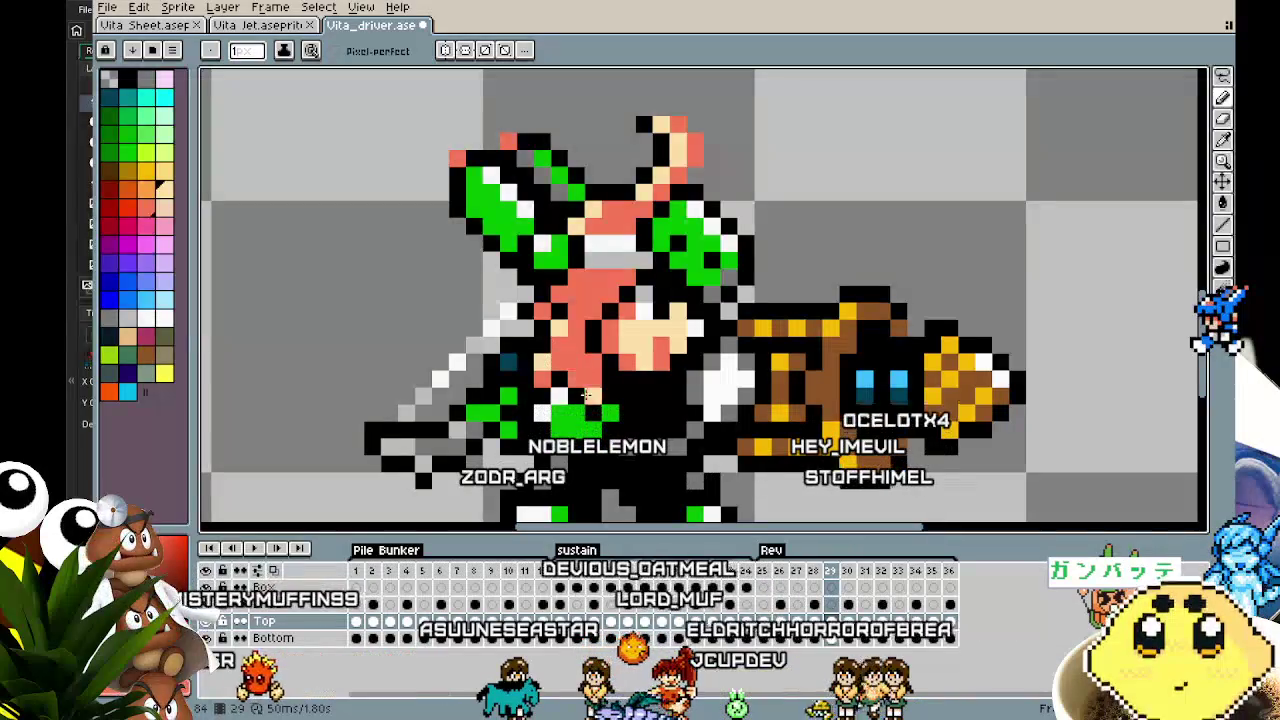
{"action": "key", "text": "Left"}
{"action": "key", "text": "Left"}
{"action": "key", "text": "Left"}
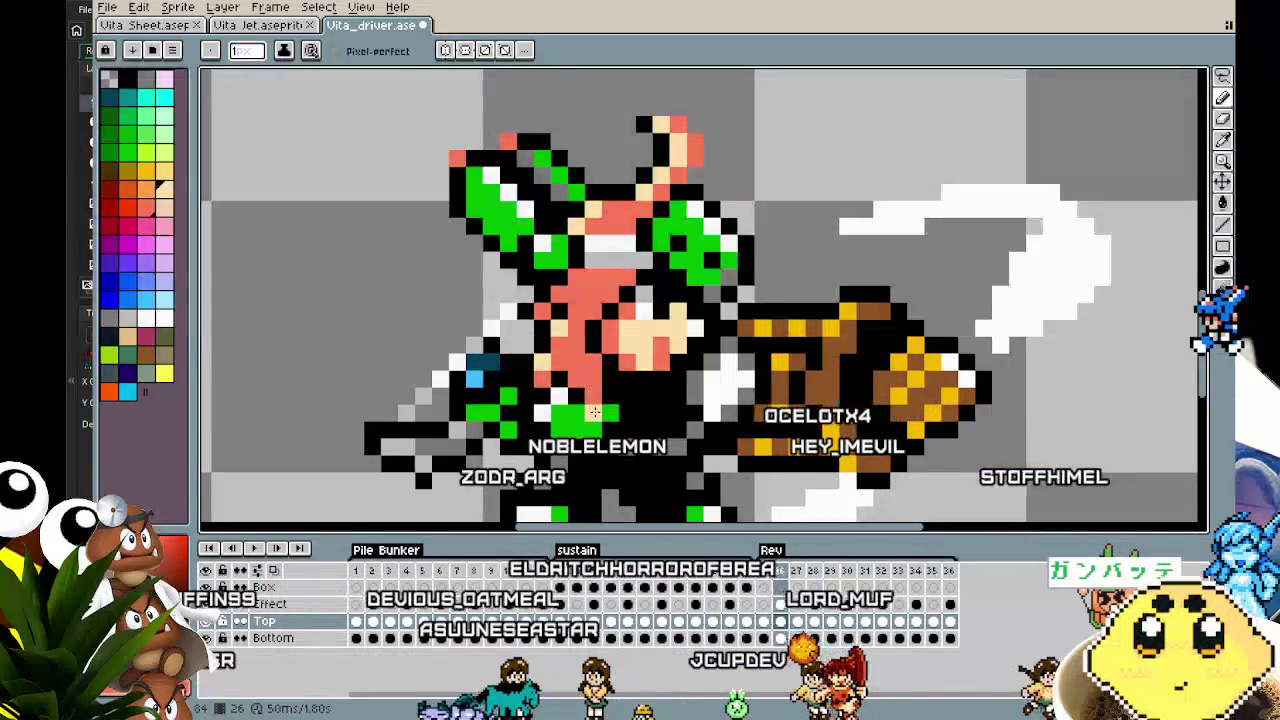
{"action": "key", "text": "Right"}
{"action": "key", "text": "Right"}
{"action": "key", "text": "Right"}
{"action": "key", "text": "Right"}
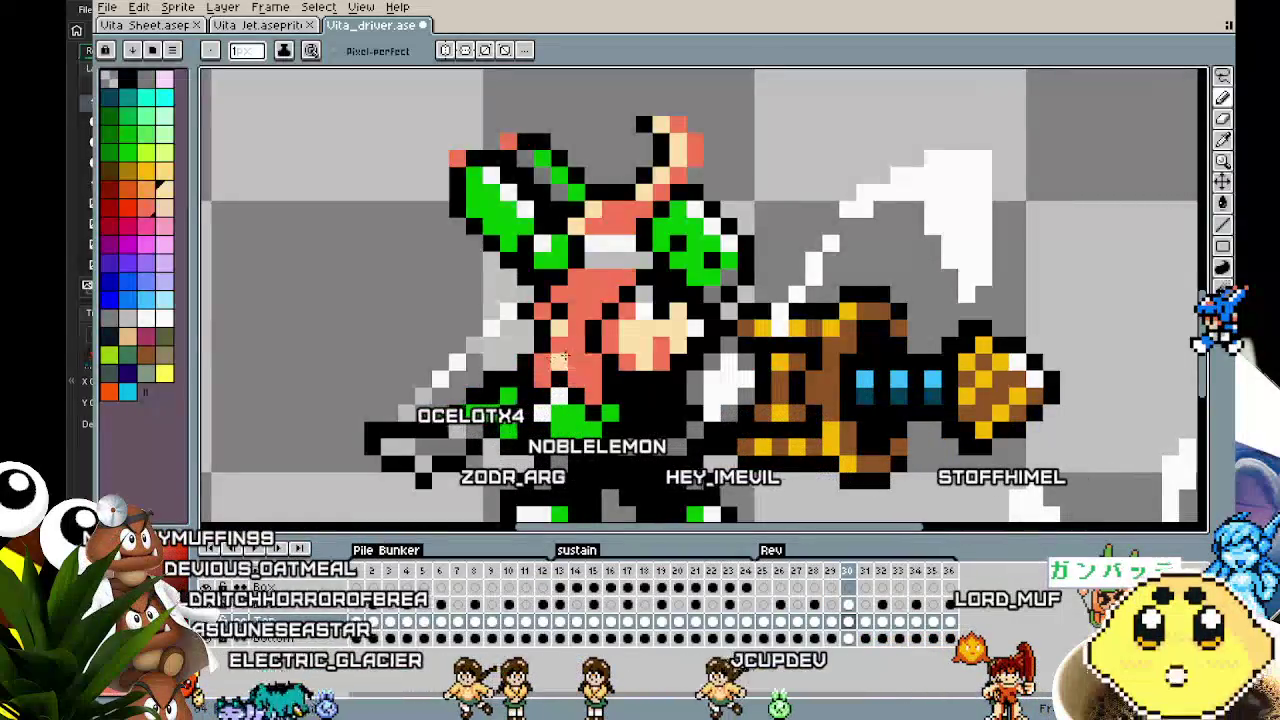
Step through frames 31 to 35, flick back to compare with 34, and zoom out
{"action": "key", "text": "Right"}
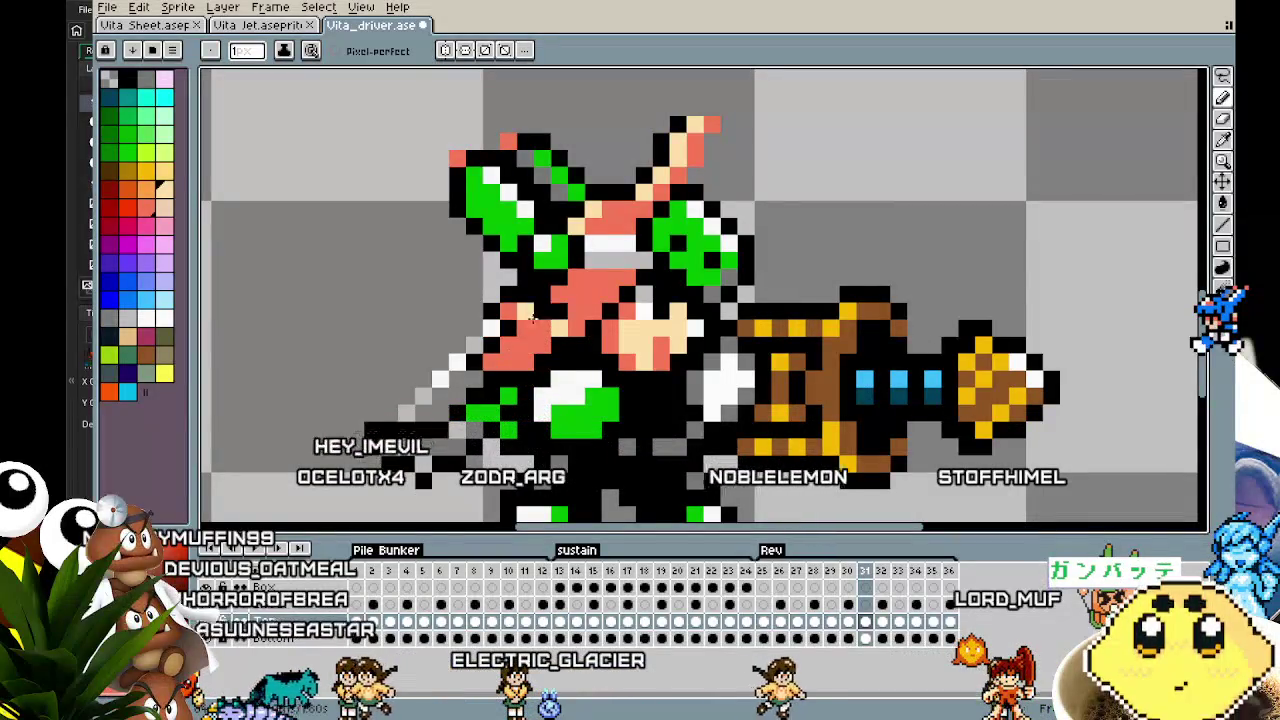
{"action": "key", "text": "Right"}
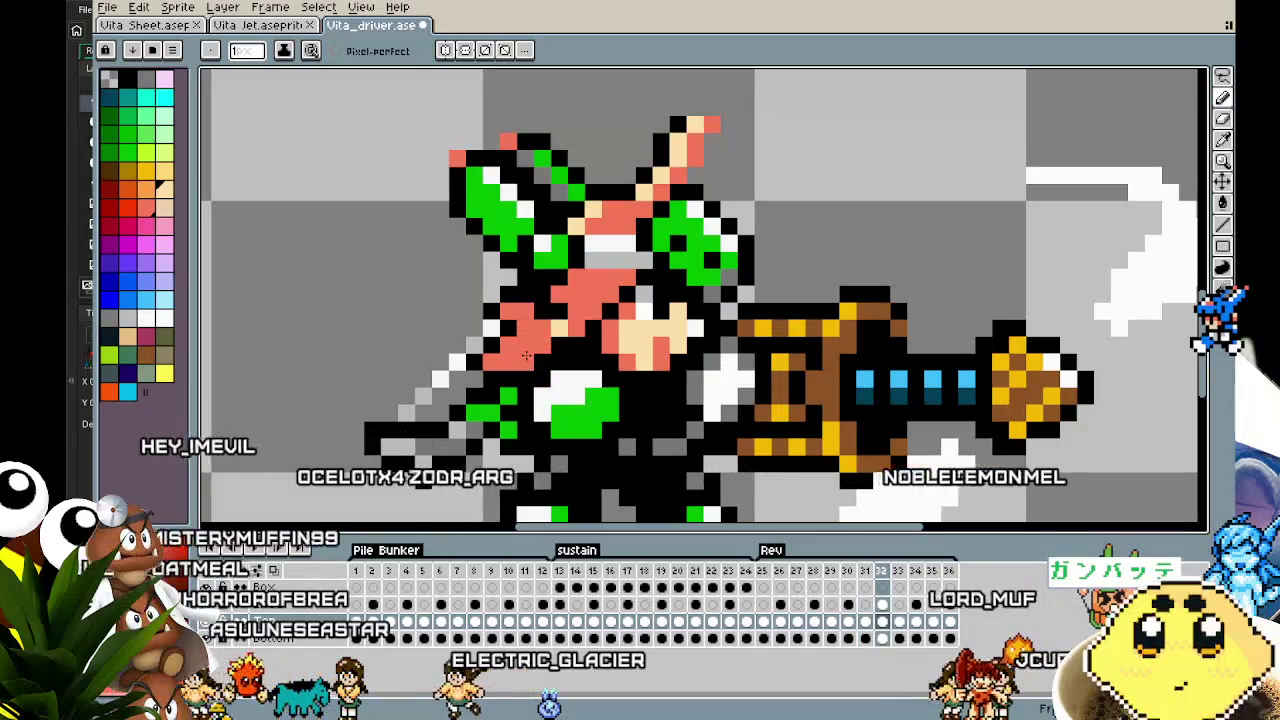
{"action": "key", "text": "Right"}
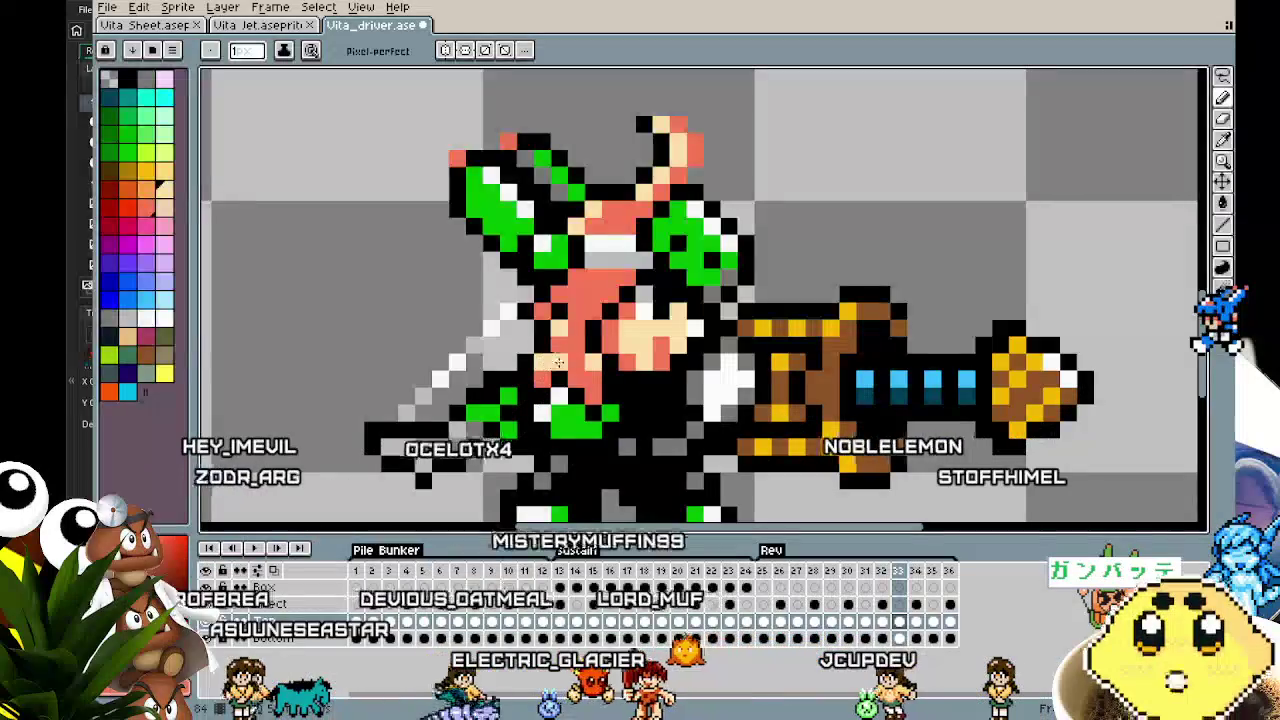
{"action": "key", "text": "Right"}
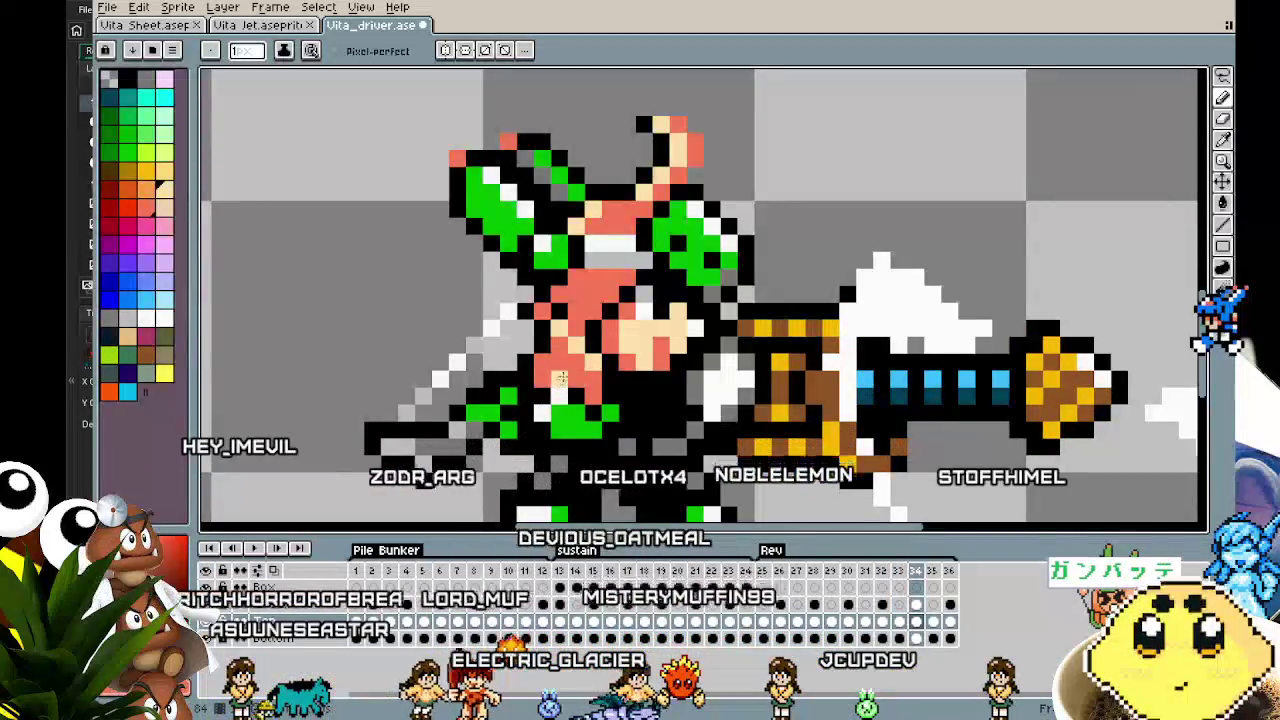
{"action": "key", "text": "Right"}
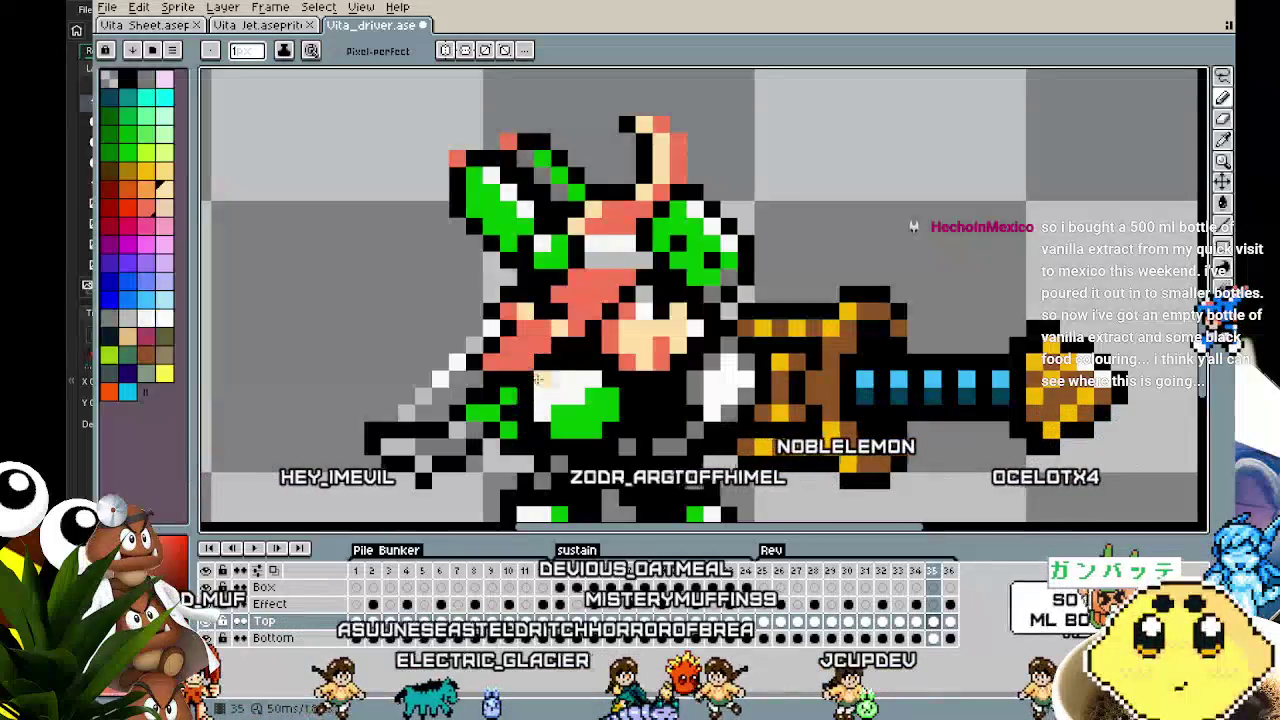
{"action": "key", "text": "Left"}
{"action": "key", "text": "Right"}
{"action": "key", "text": "Right"}
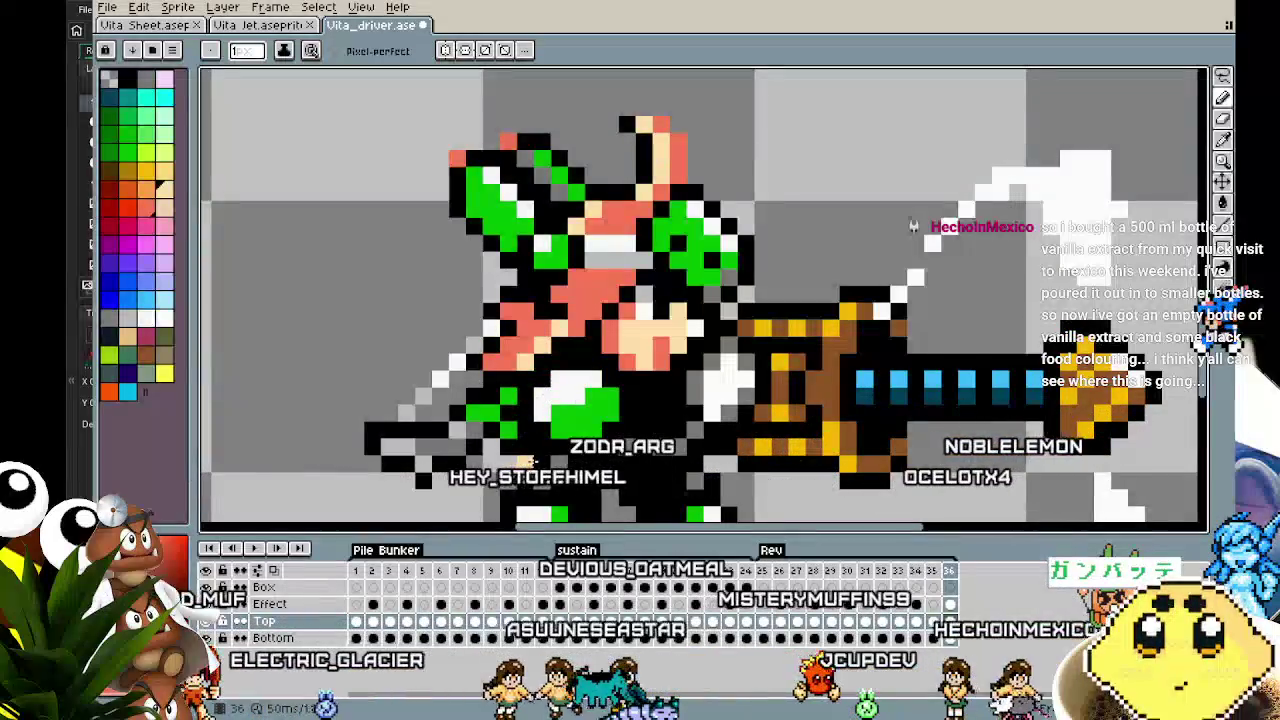
{"action": "scroll", "coordinate": [522, 315], "scroll_direction": "down", "scroll_amount": 4}
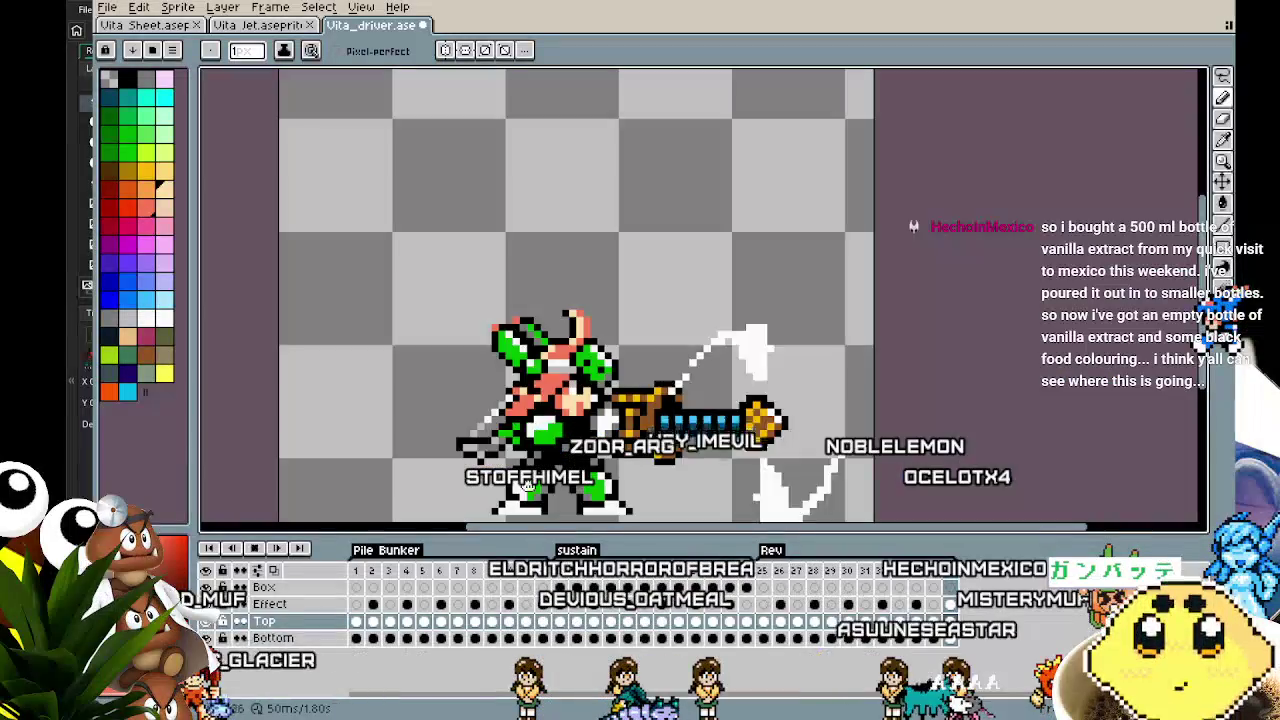
Zoom and pan to keep the whole drill rider centred while the animation loops
{"action": "scroll", "coordinate": [520, 488], "scroll_direction": "up", "scroll_amount": 3}
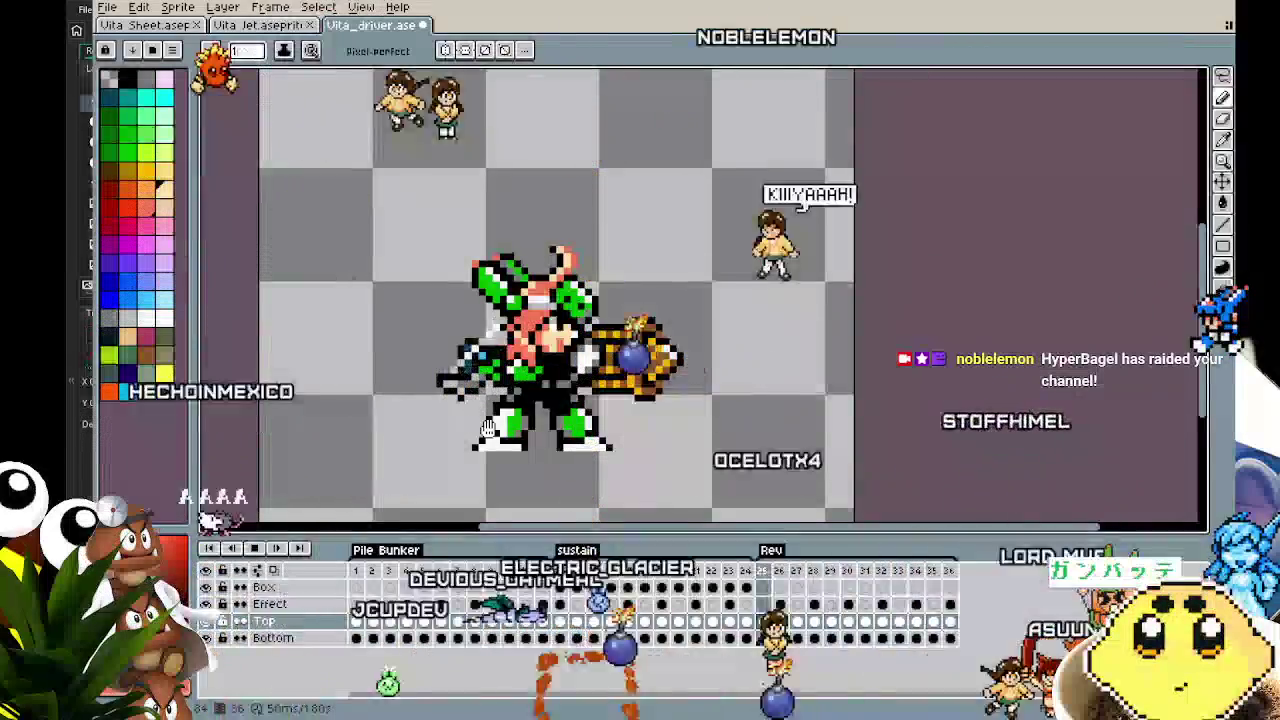
{"action": "left_click_drag", "start_coordinate": [429, 361], "coordinate": [326, 291]}
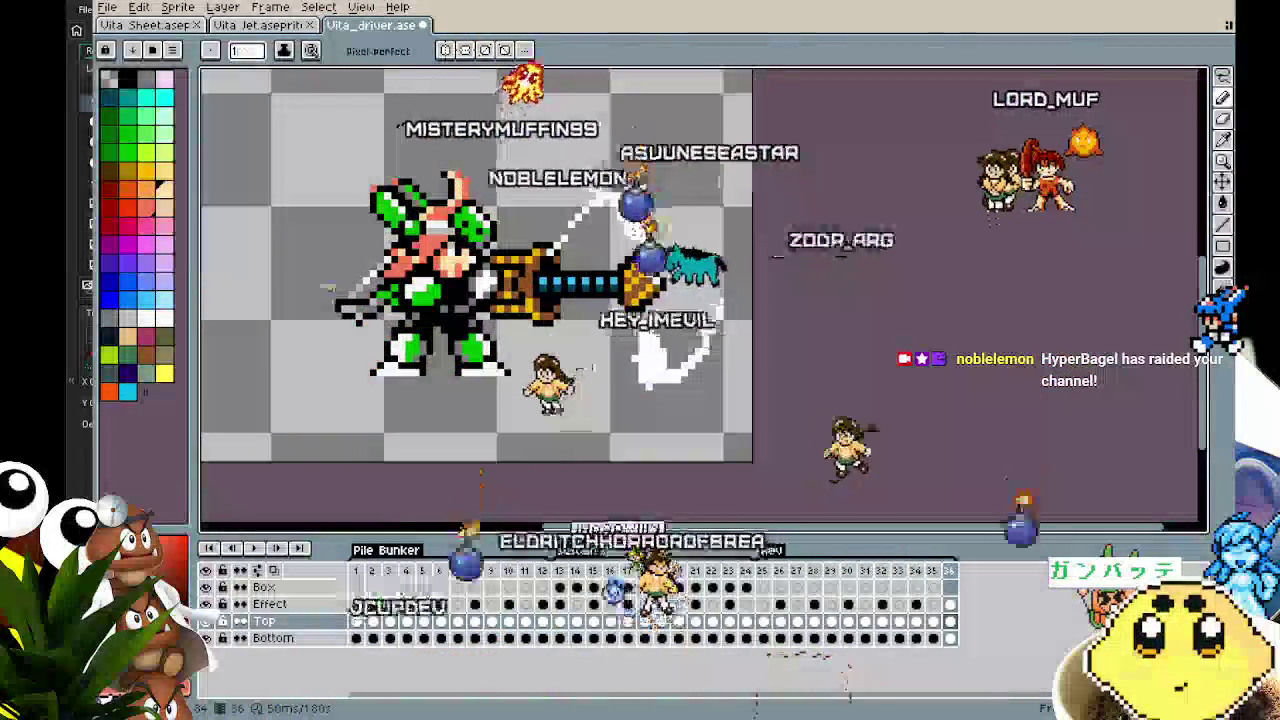
{"action": "scroll", "coordinate": [326, 291], "scroll_direction": "up", "scroll_amount": 1}
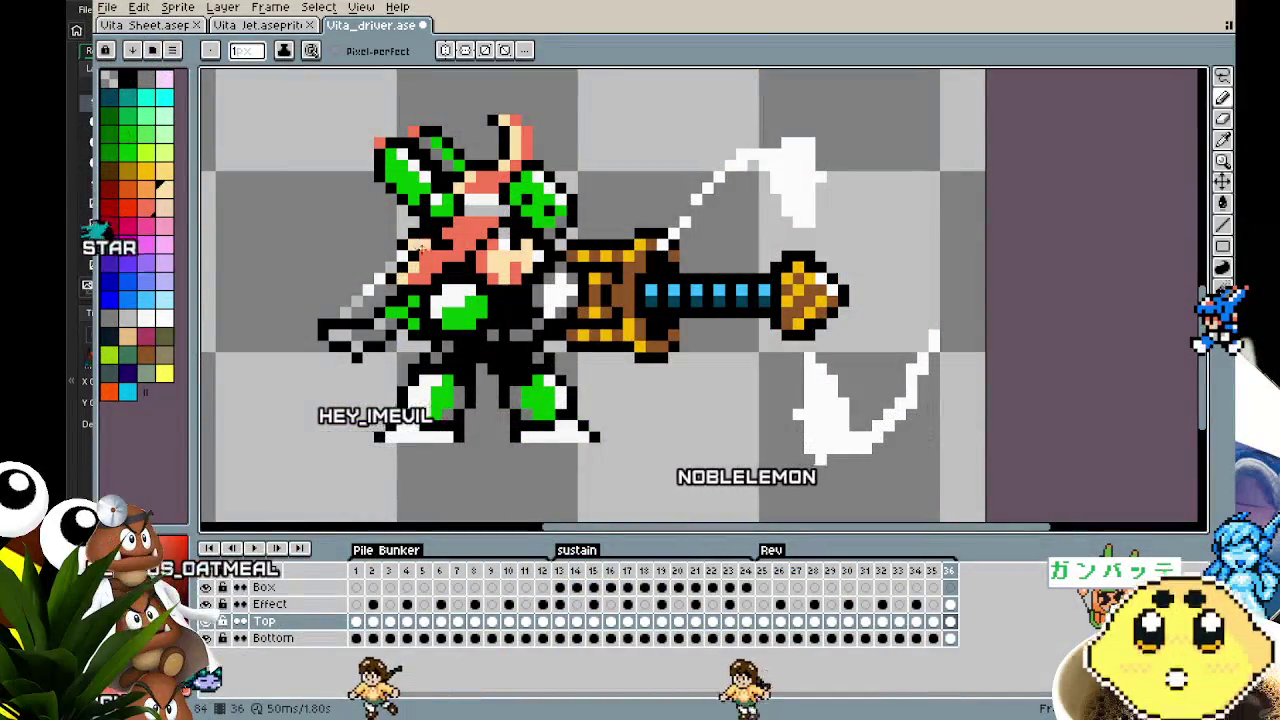
Zoom in on Vita's face in frame 31 and nudge the view to inspect it
{"action": "scroll", "coordinate": [420, 247], "scroll_direction": "down", "scroll_amount": 3}
{"action": "scroll", "coordinate": [400, 320], "scroll_direction": "up", "scroll_amount": 4}
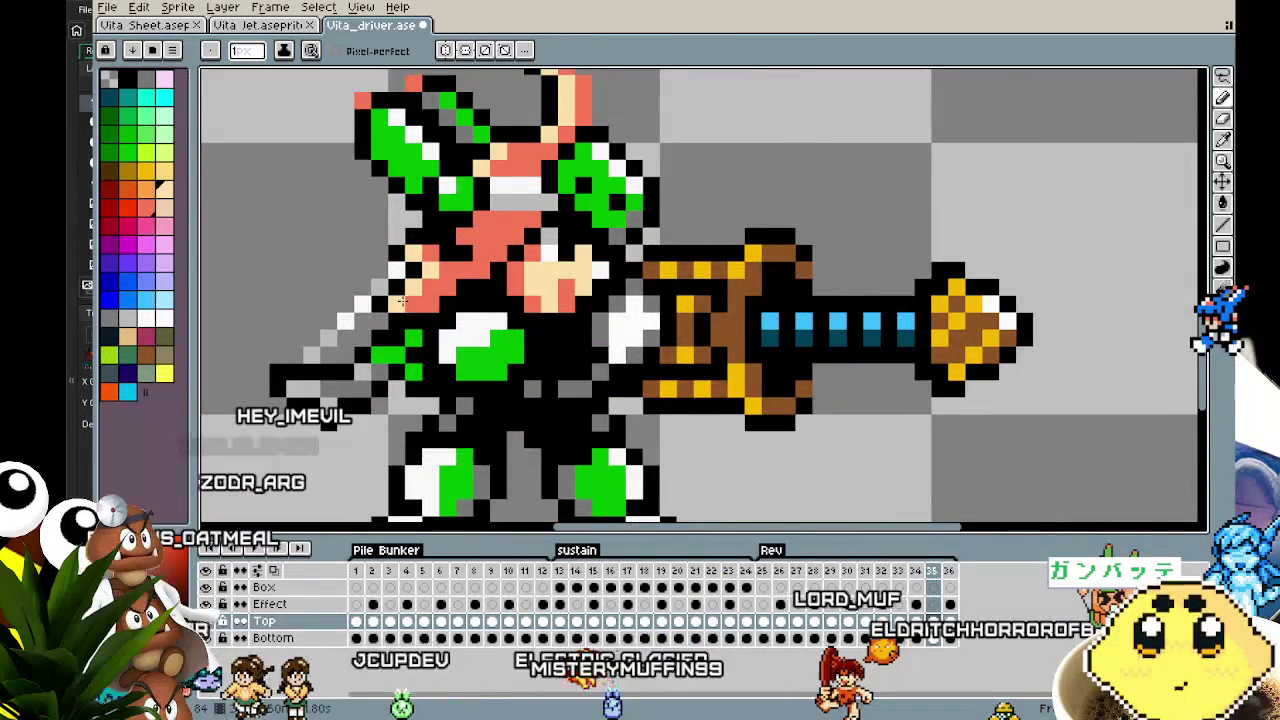
{"action": "scroll", "coordinate": [551, 320], "scroll_direction": "up", "scroll_amount": 1}
{"action": "scroll", "coordinate": [363, 345], "scroll_direction": "down", "scroll_amount": 1}
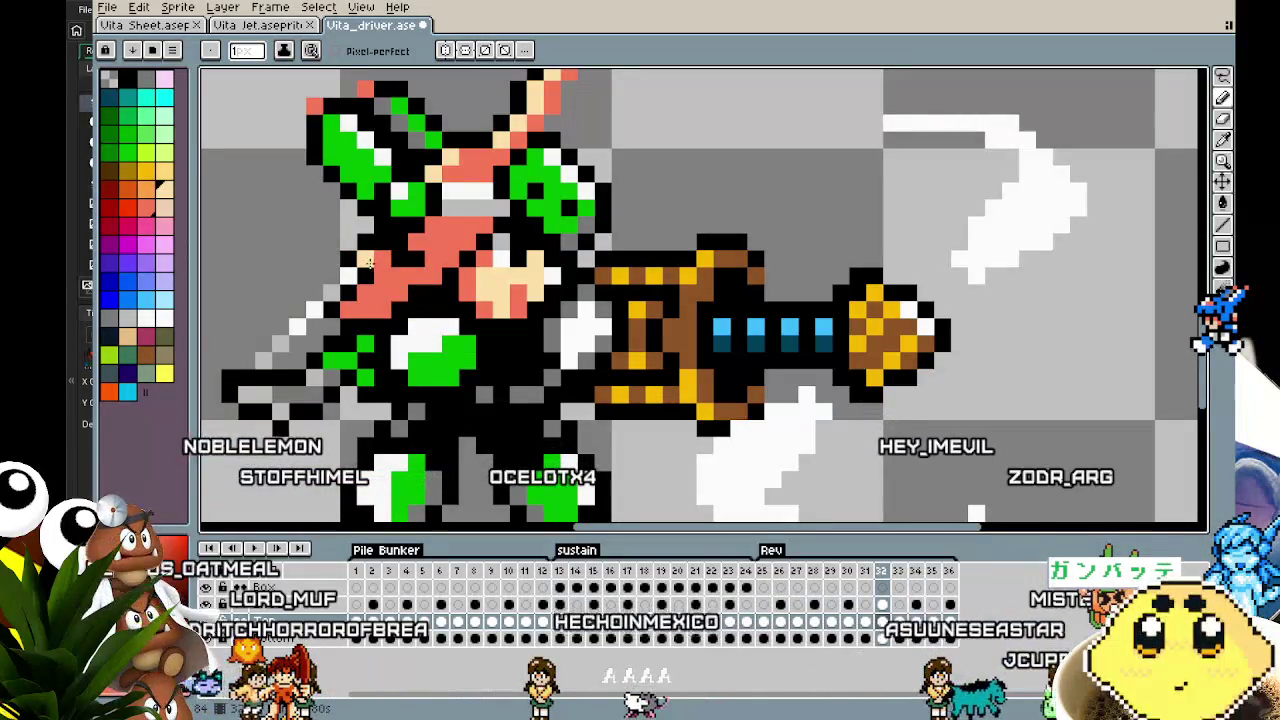
{"action": "scroll", "coordinate": [403, 299], "scroll_direction": "up", "scroll_amount": 2}
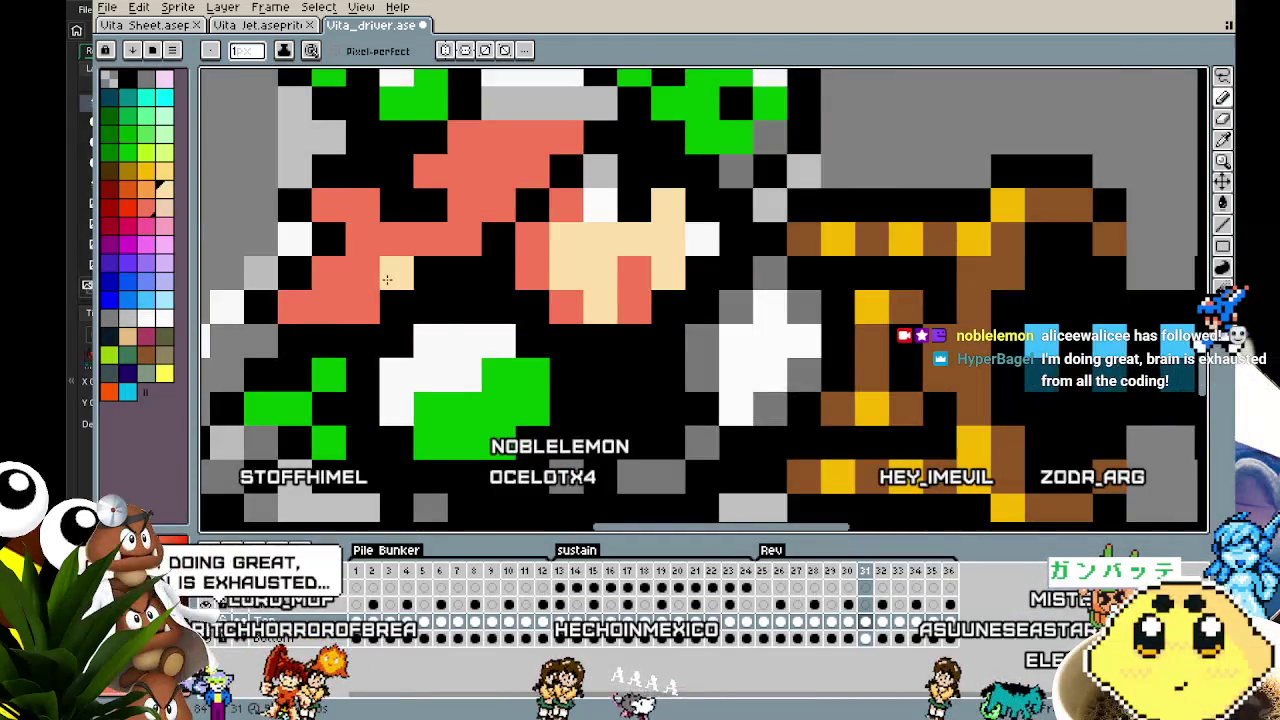
{"action": "scroll", "coordinate": [387, 279], "scroll_direction": "down", "scroll_amount": 1}
{"action": "left_click_drag", "start_coordinate": [413, 280], "coordinate": [418, 283]}
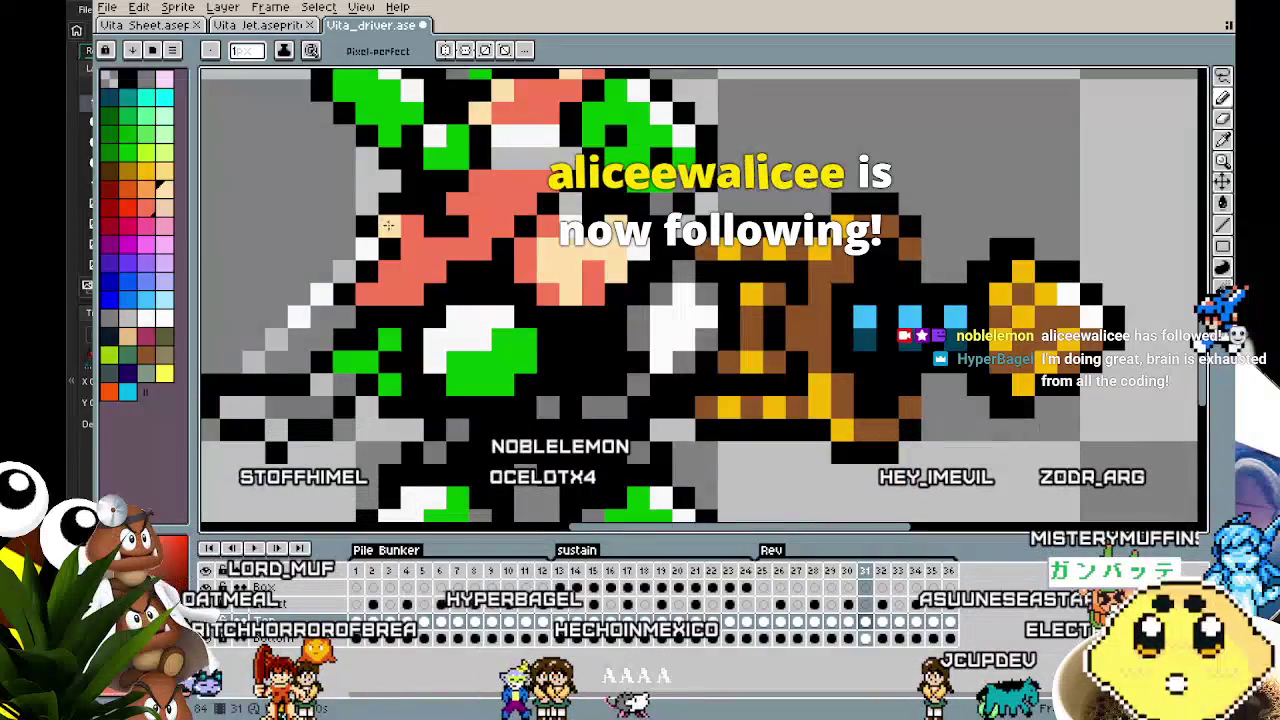
{"action": "scroll", "coordinate": [362, 327], "scroll_direction": "down", "scroll_amount": 3}
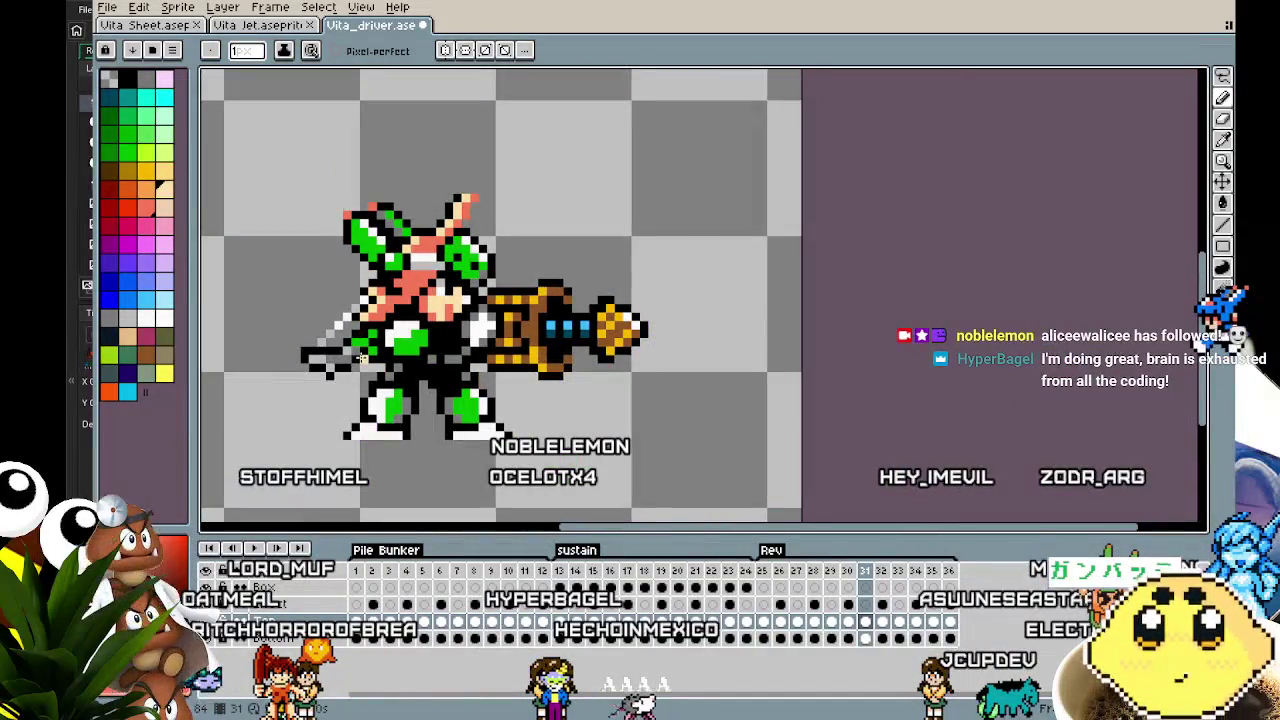
{"action": "scroll", "coordinate": [362, 289], "scroll_direction": "up", "scroll_amount": 2}
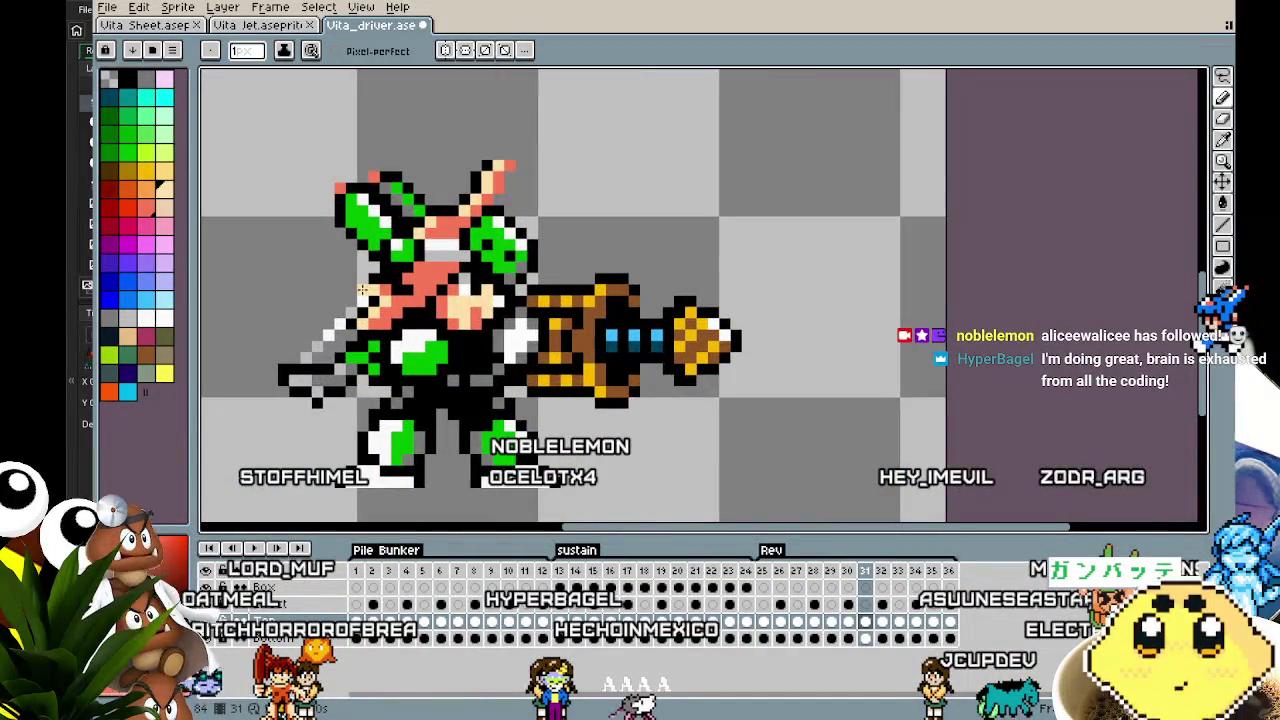
{"action": "left_click_drag", "start_coordinate": [345, 306], "coordinate": [341, 306]}
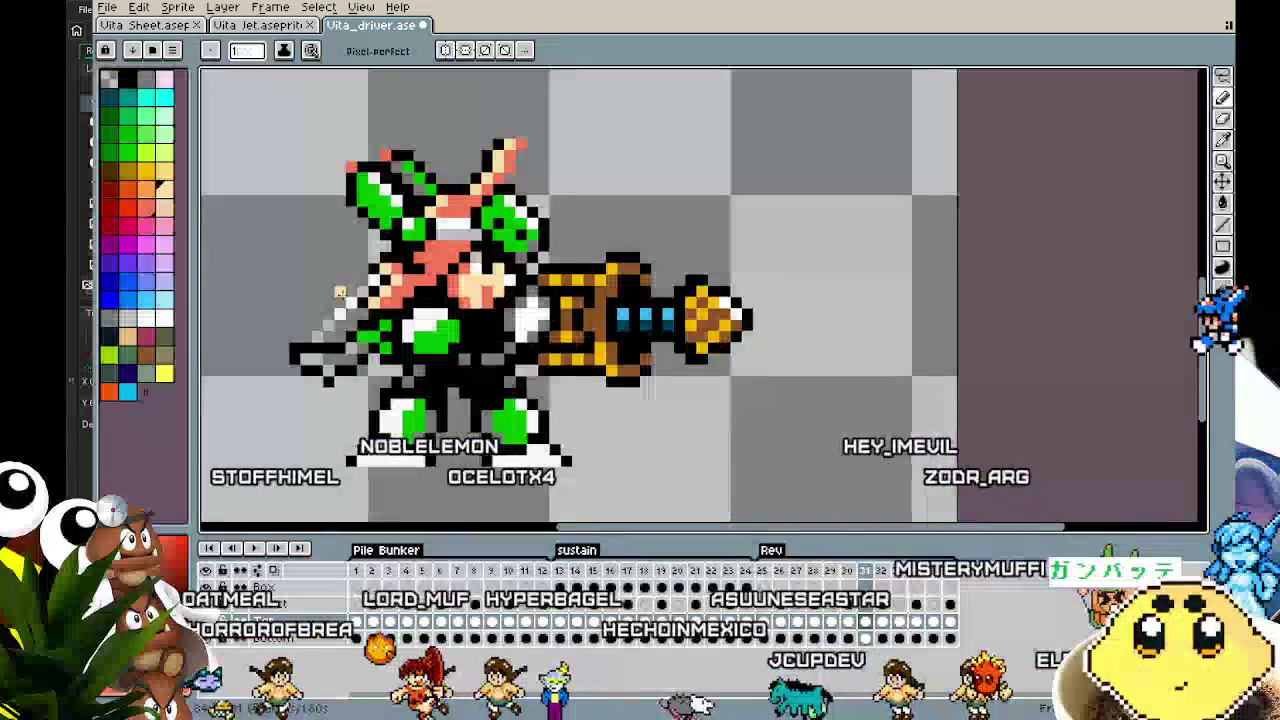
{"action": "key", "text": "Left"}
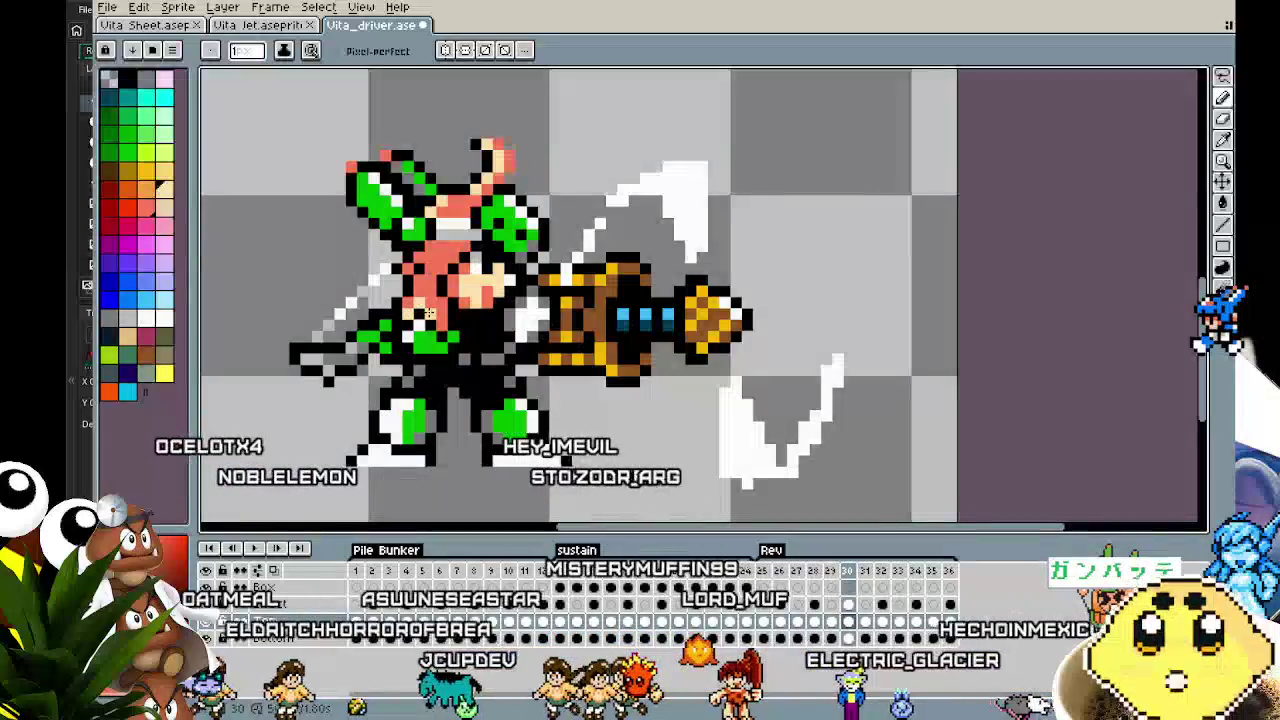
{"action": "key", "text": "Right"}
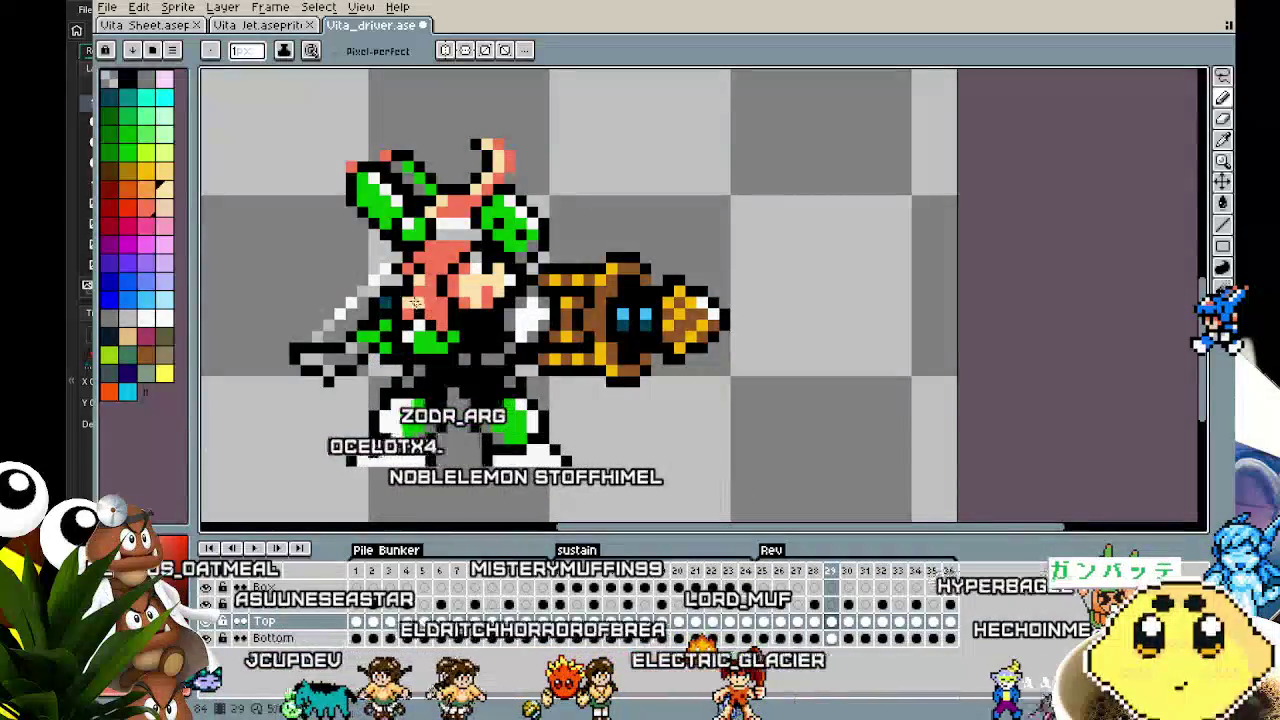
{"action": "key", "text": "Left"}
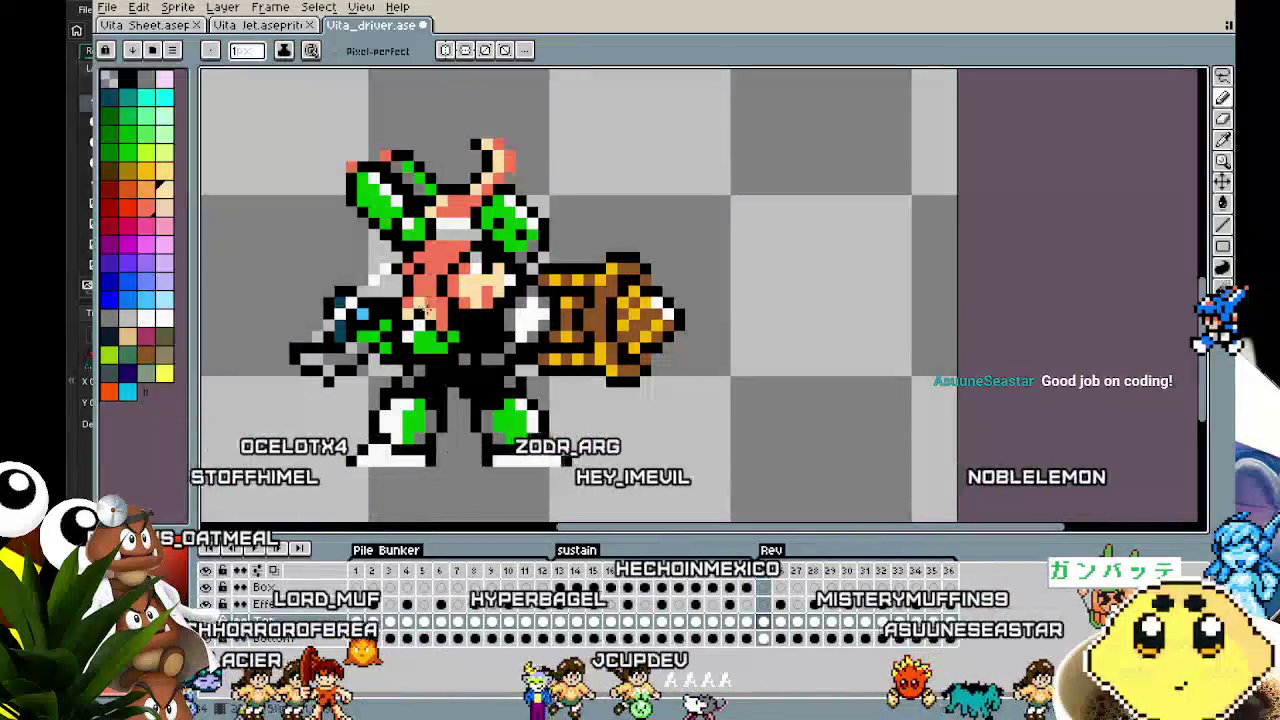
{"action": "left_click_drag", "start_coordinate": [408, 343], "coordinate": [417, 345]}
{"action": "scroll", "coordinate": [409, 294], "scroll_direction": "right", "scroll_amount": 1}
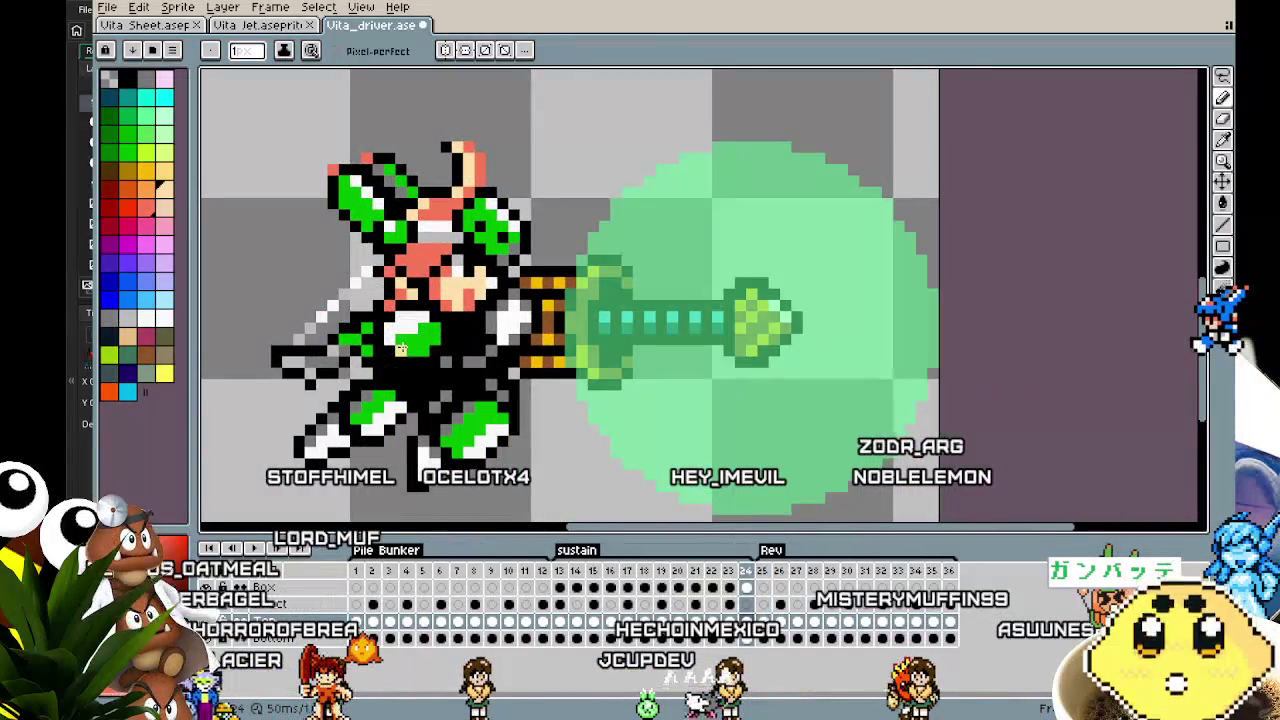
{"action": "scroll", "coordinate": [403, 300], "scroll_direction": "up", "scroll_amount": 1}
{"action": "scroll", "coordinate": [399, 262], "scroll_direction": "down", "scroll_amount": 4}
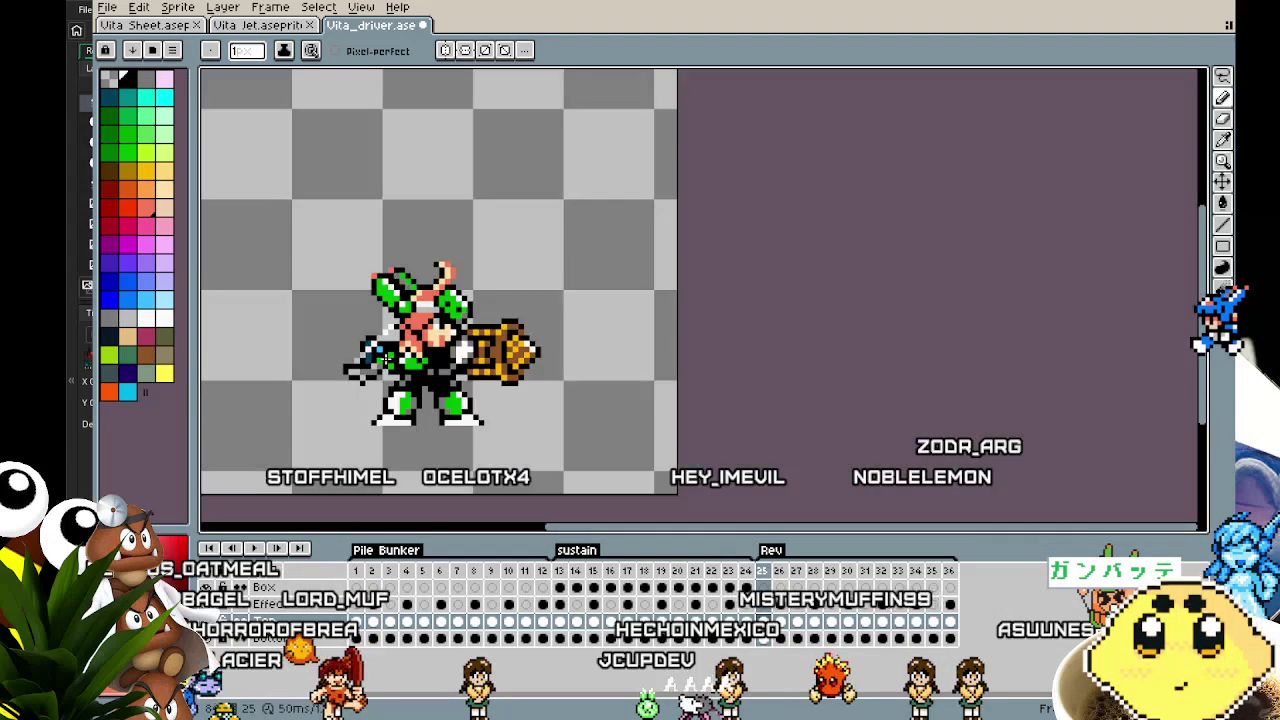
{"action": "scroll", "coordinate": [420, 330], "scroll_direction": "up", "scroll_amount": 3}
{"action": "scroll", "coordinate": [432, 306], "scroll_direction": "down", "scroll_amount": 1}
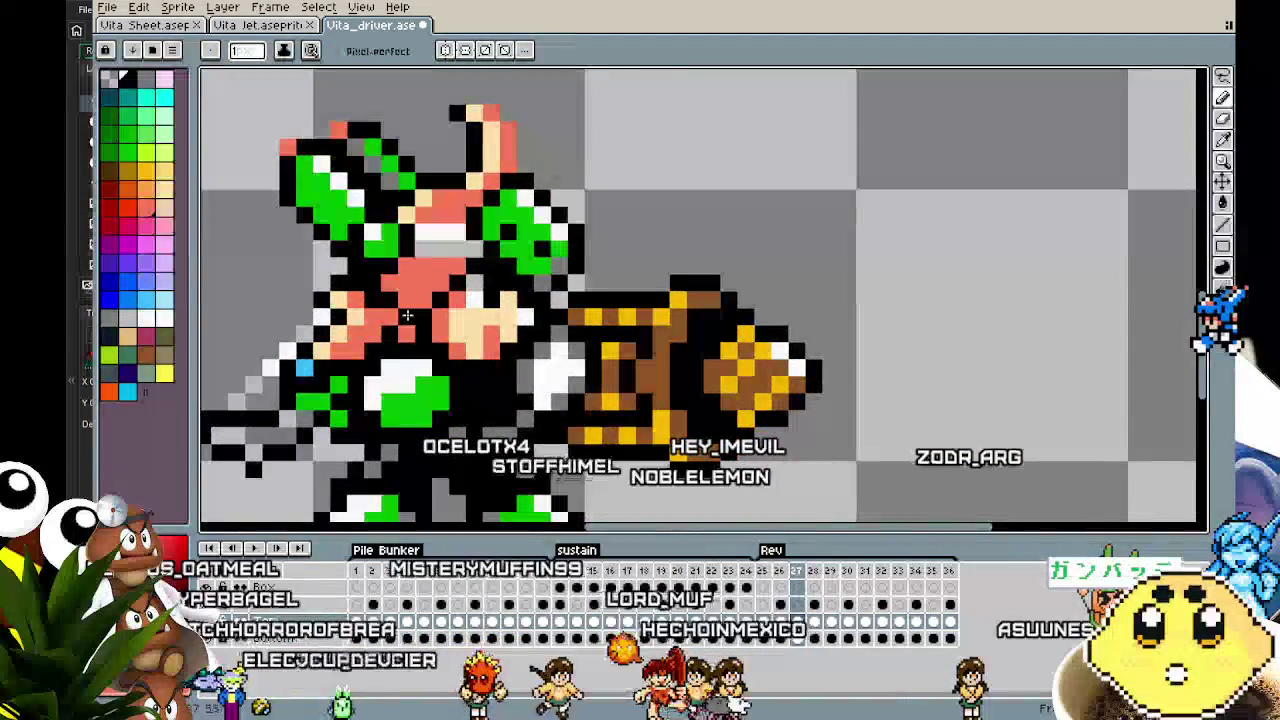
{"action": "key", "text": "period"}
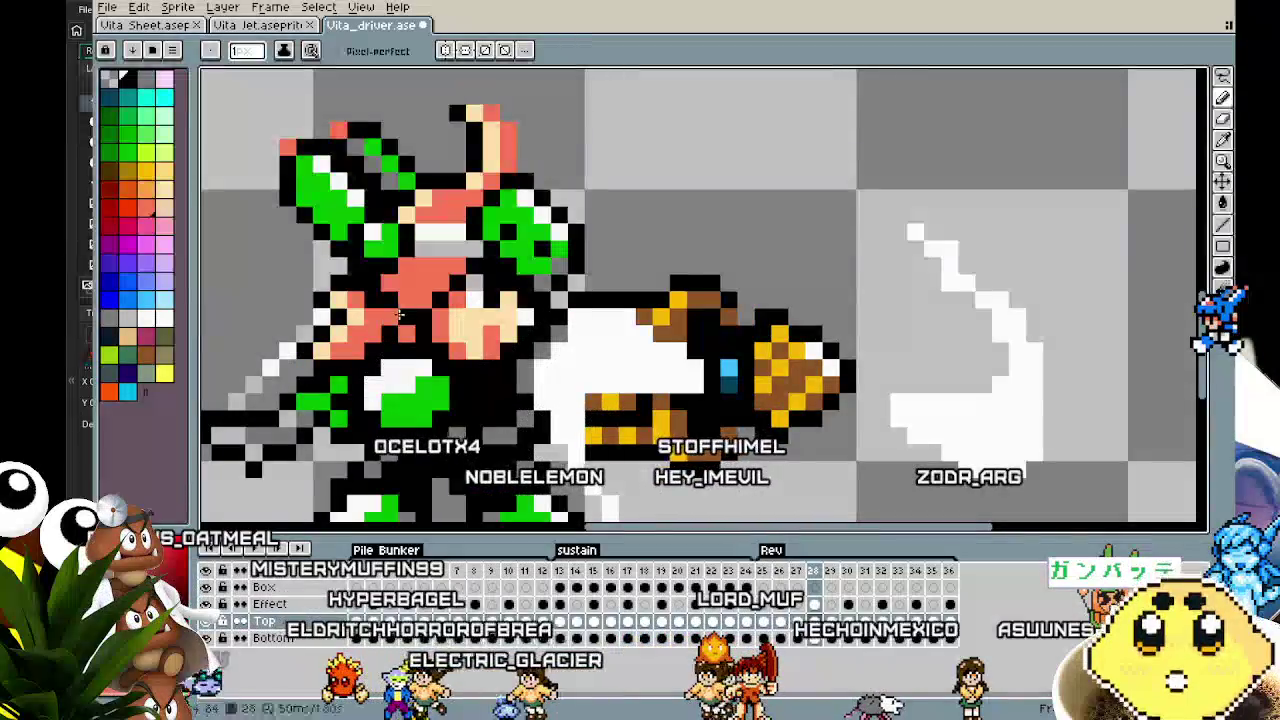
{"action": "scroll", "coordinate": [391, 328], "scroll_direction": "down", "scroll_amount": 2}
{"action": "scroll", "coordinate": [388, 350], "scroll_direction": "up", "scroll_amount": 1}
{"action": "key", "text": "period"}
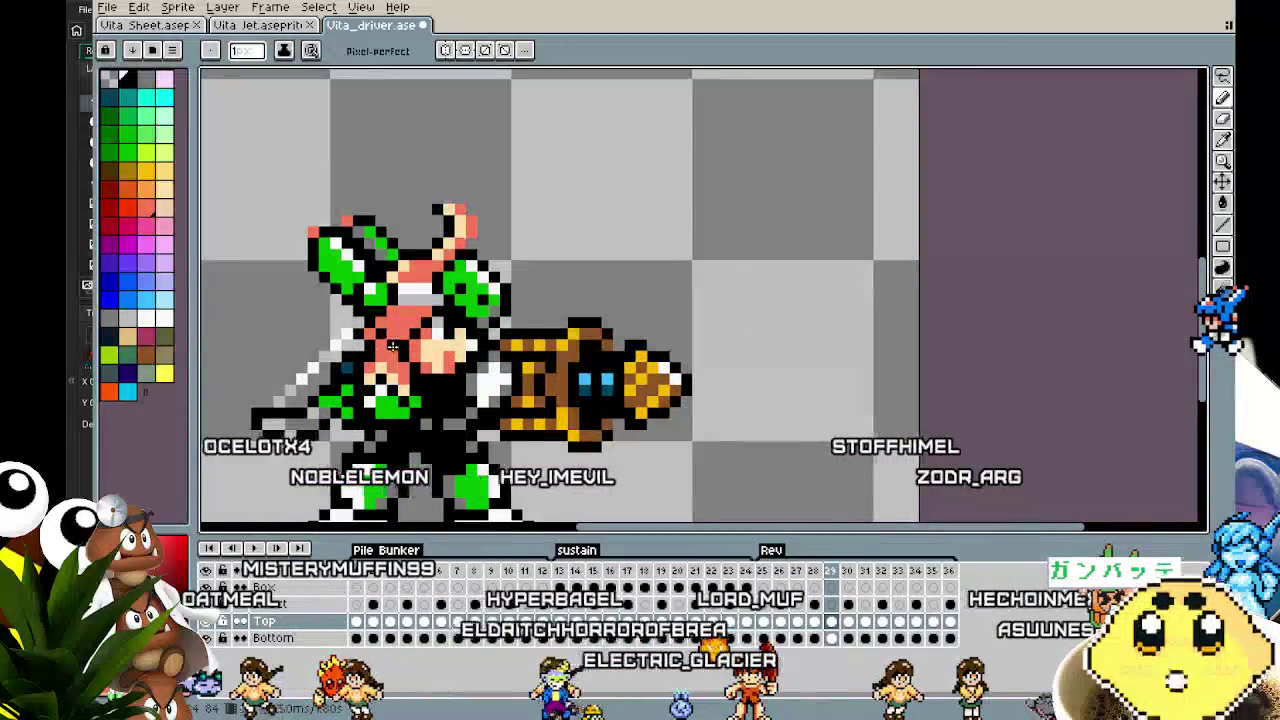
{"action": "key", "text": "period"}
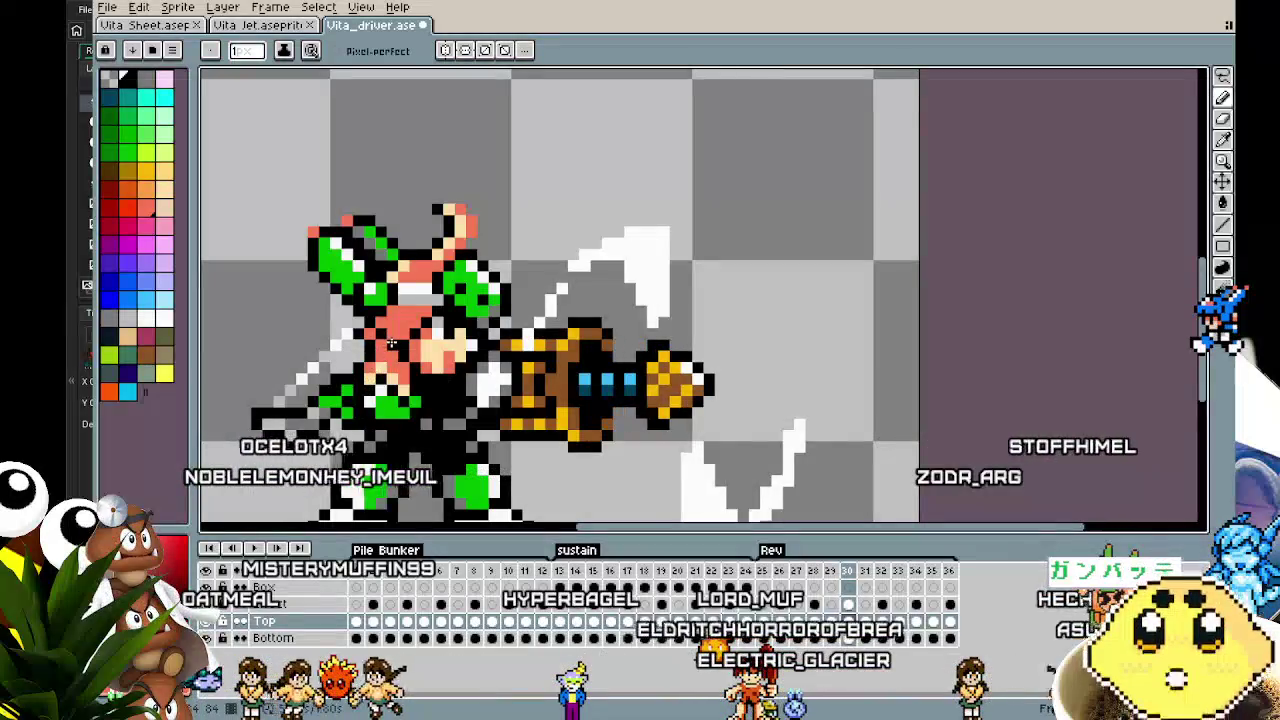
{"action": "key", "text": "period"}
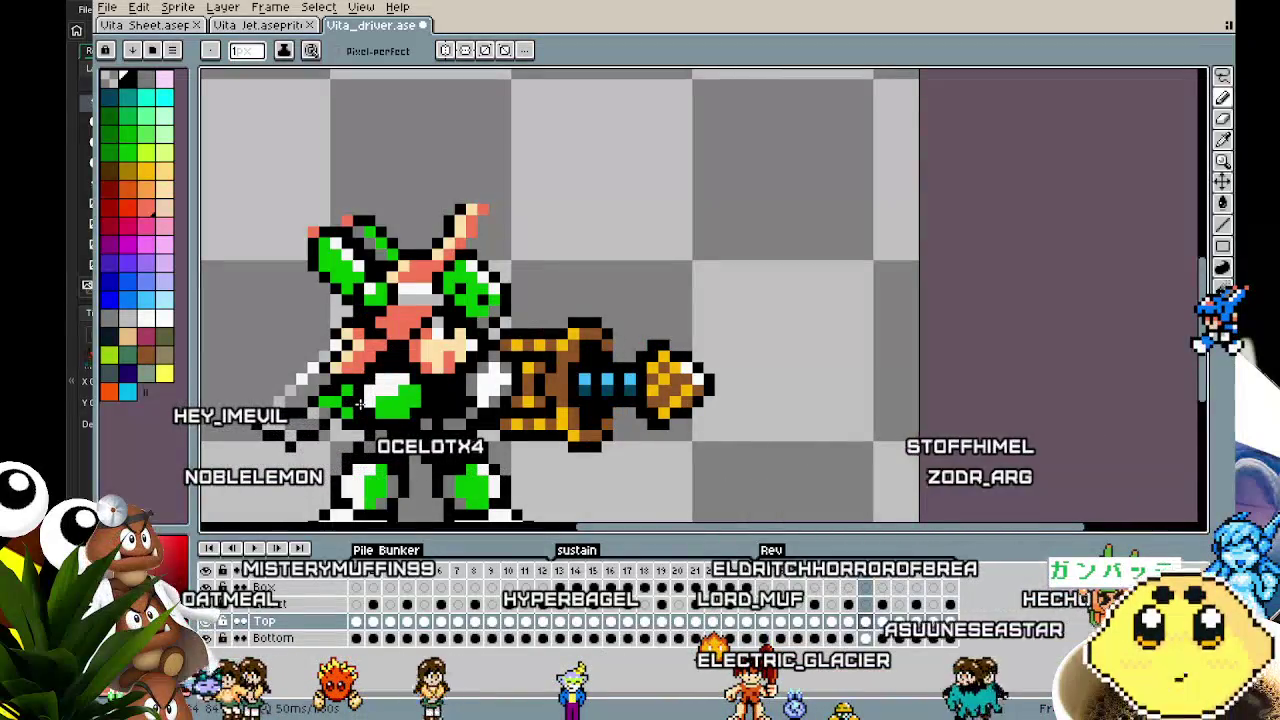
{"action": "scroll", "coordinate": [359, 405], "scroll_direction": "down", "scroll_amount": 1}
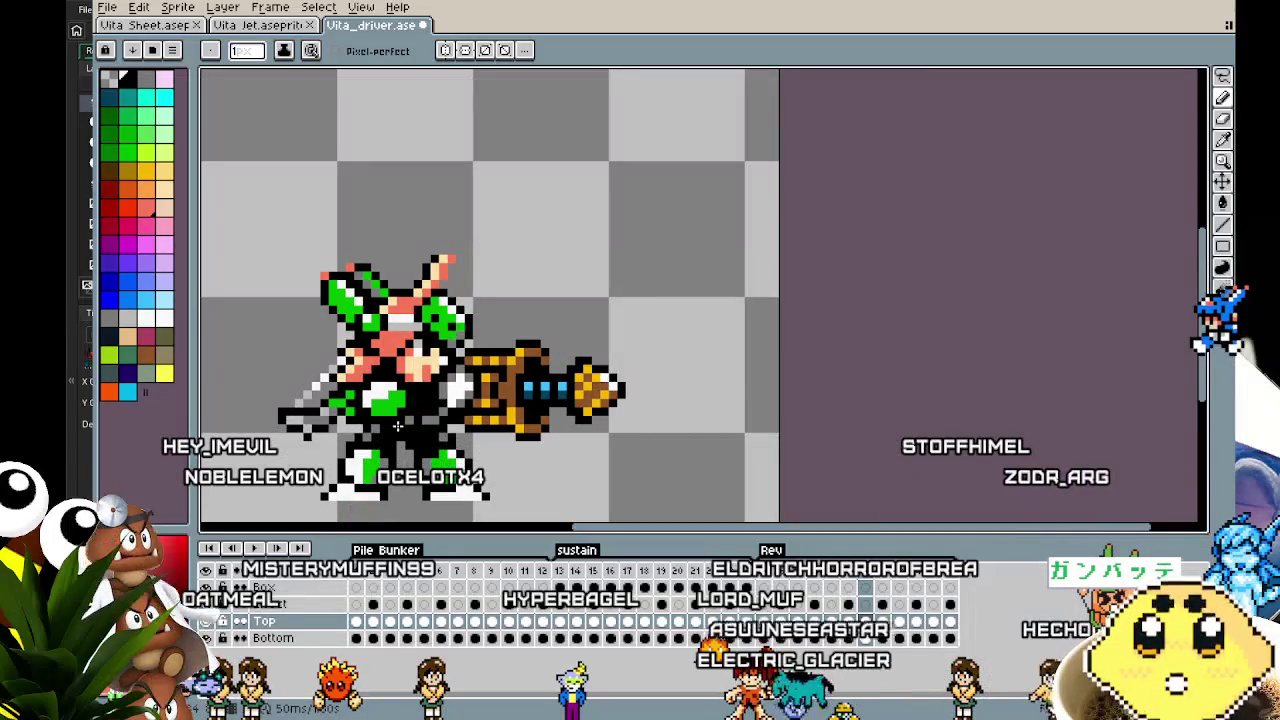